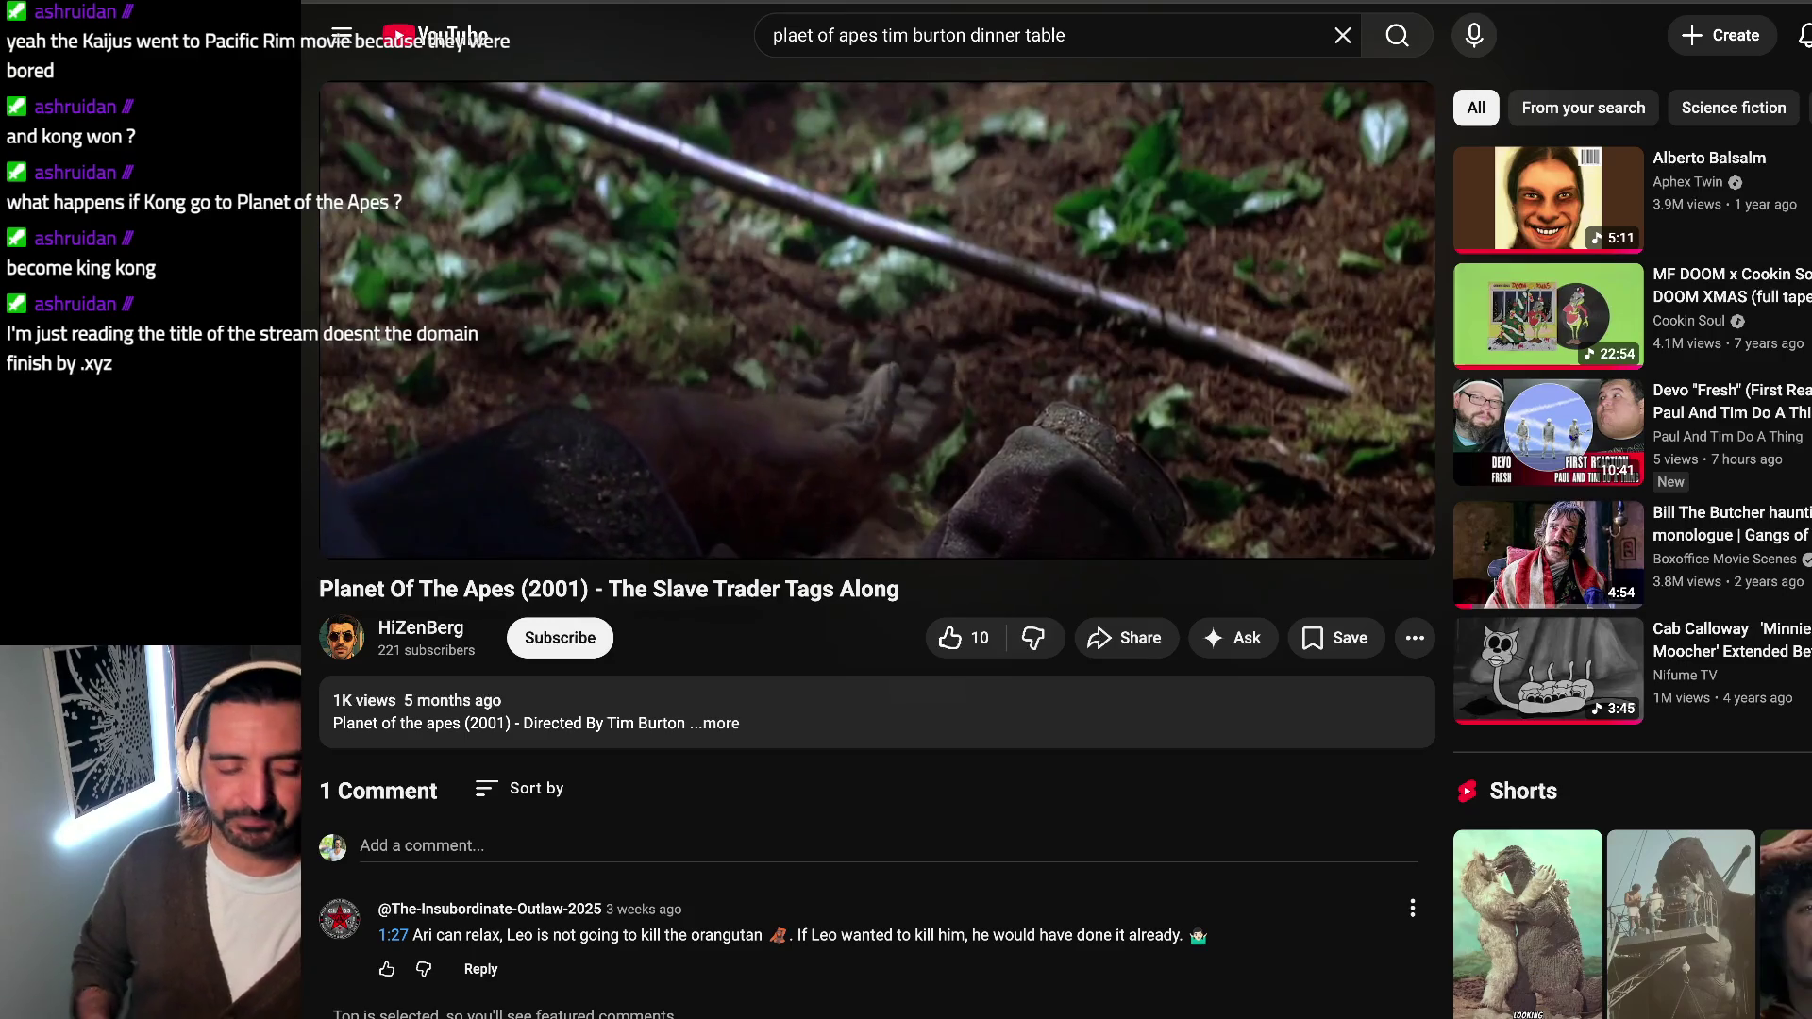
Step: Pause the Planet of the Apes clip and search YouTube for 'godzilla 2000'
{"action": "left_click", "coordinate": [910, 199]}
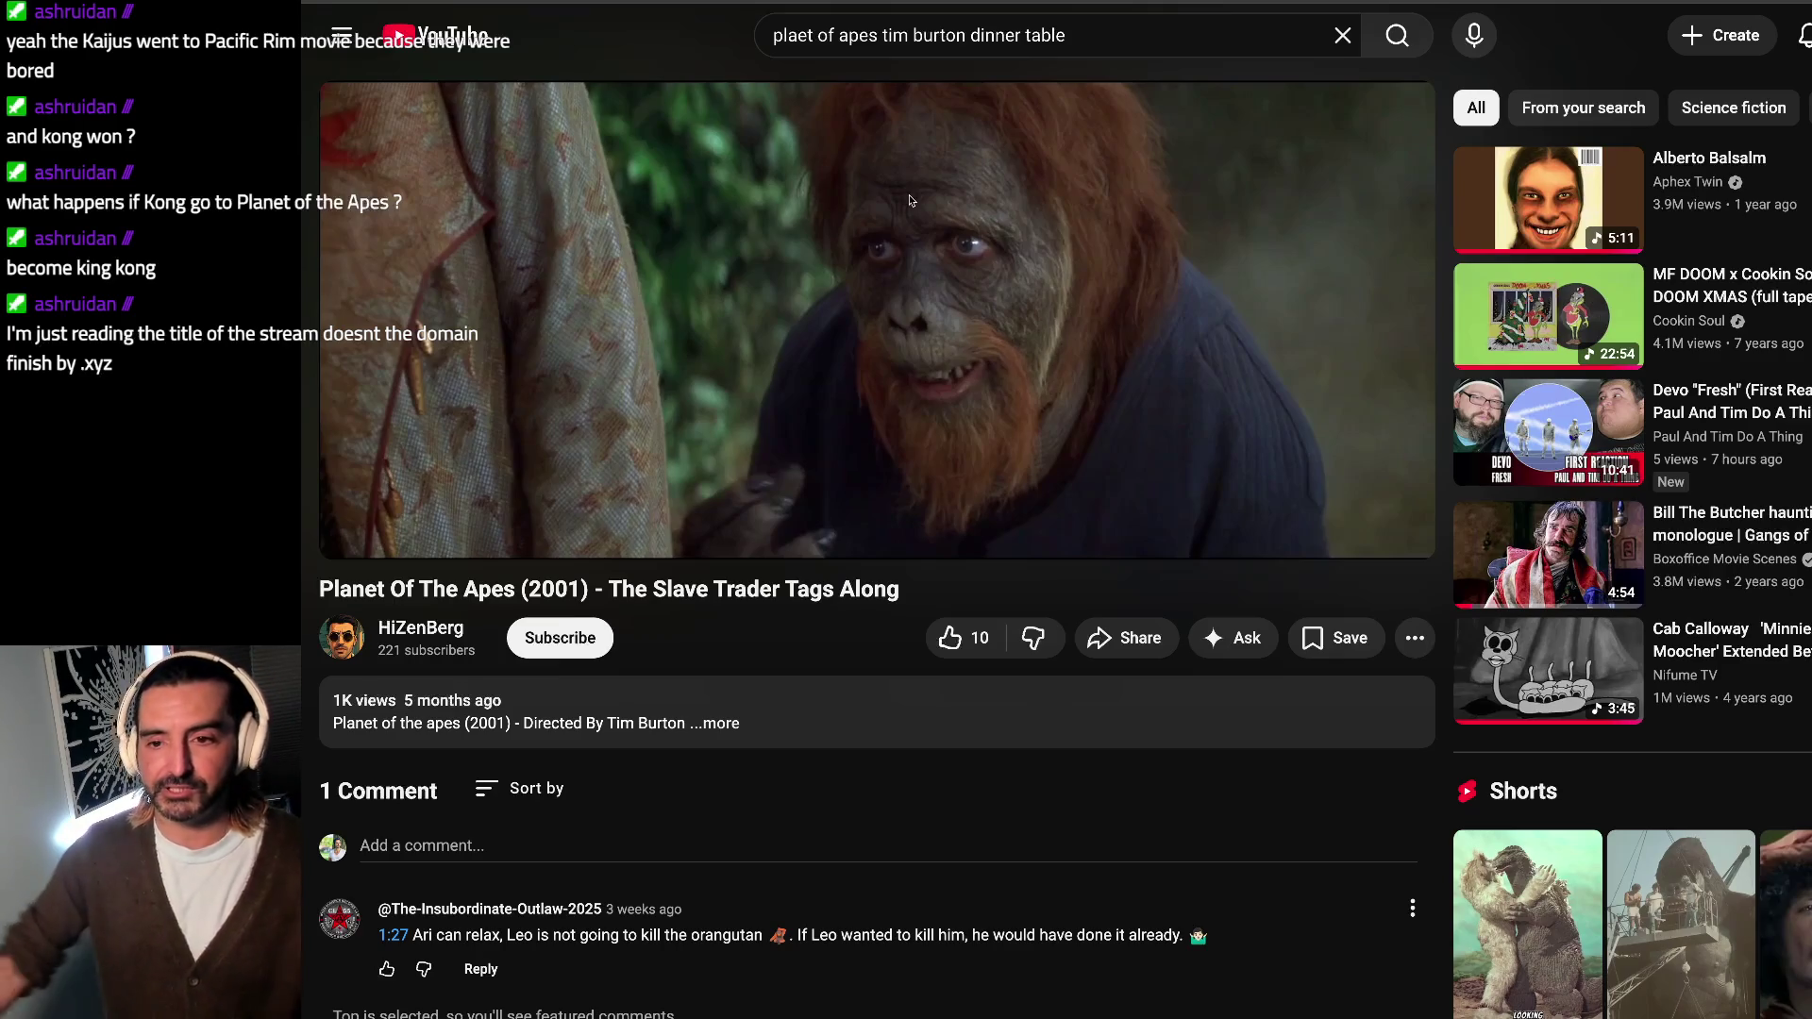
{"action": "left_click", "coordinate": [870, 40]}
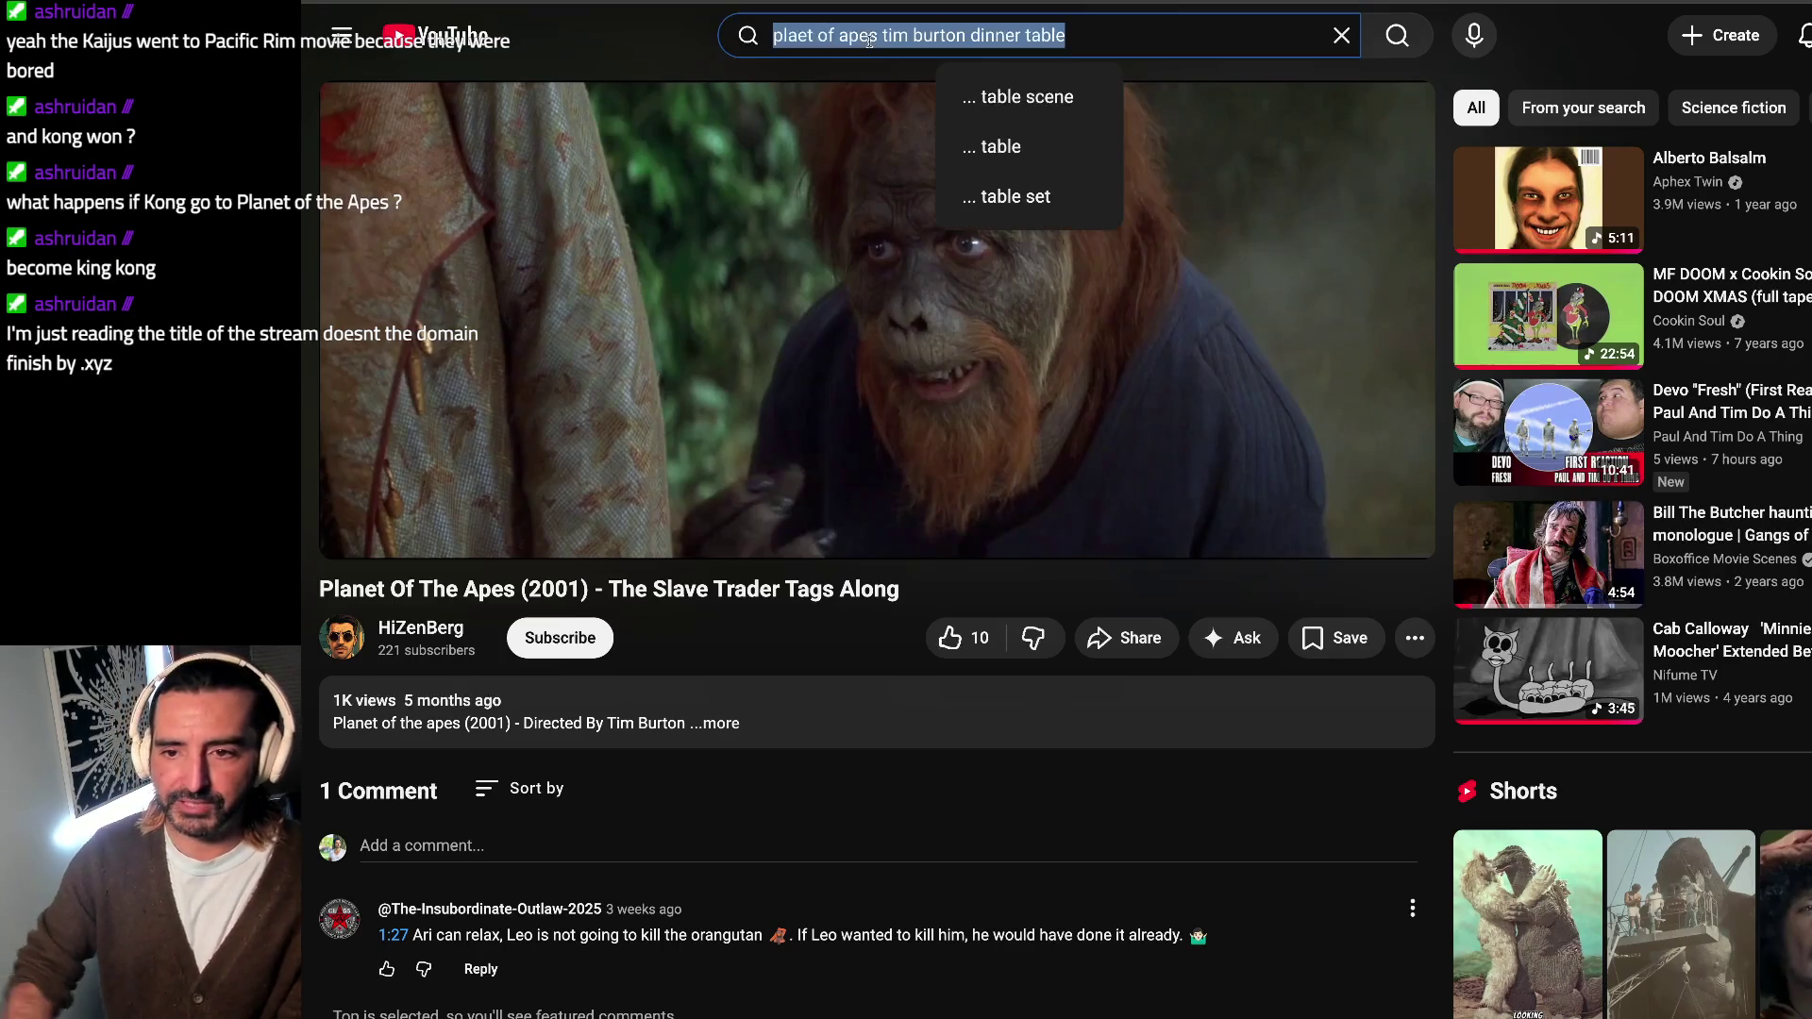
{"action": "type", "text": "g"}
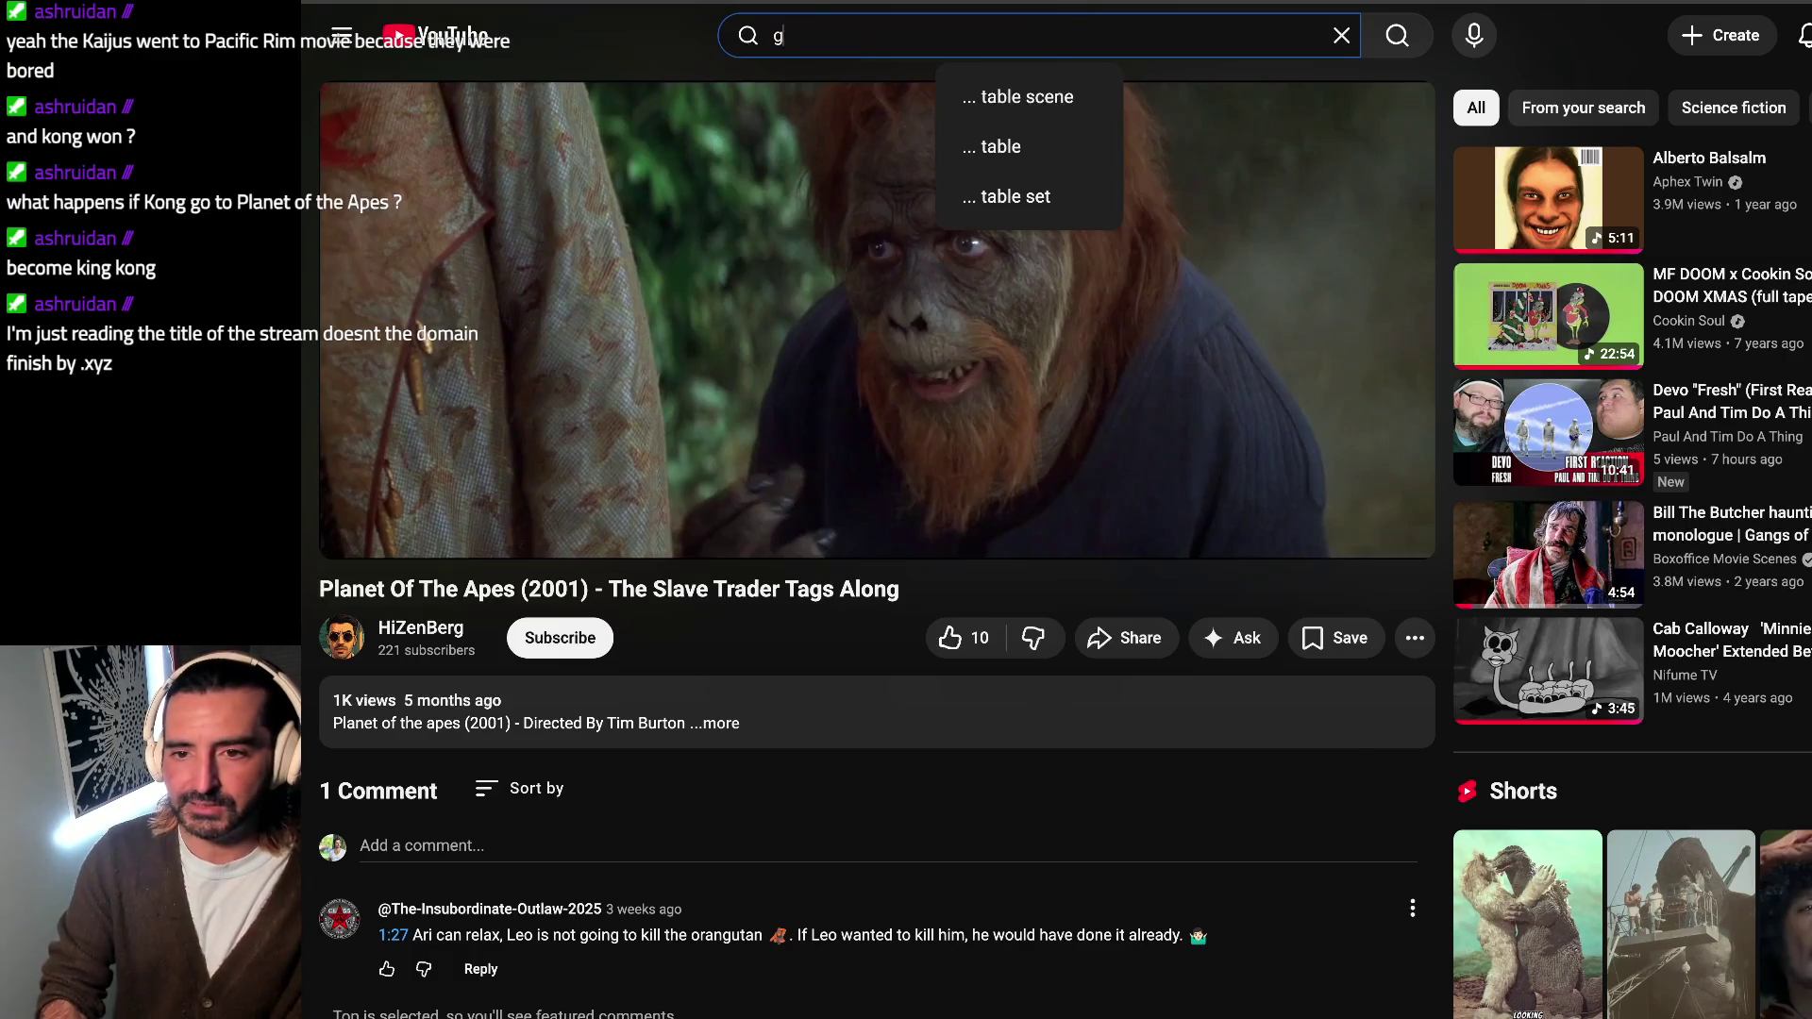
{"action": "type", "text": "odzilla 2000"}
{"action": "key", "text": "Return"}
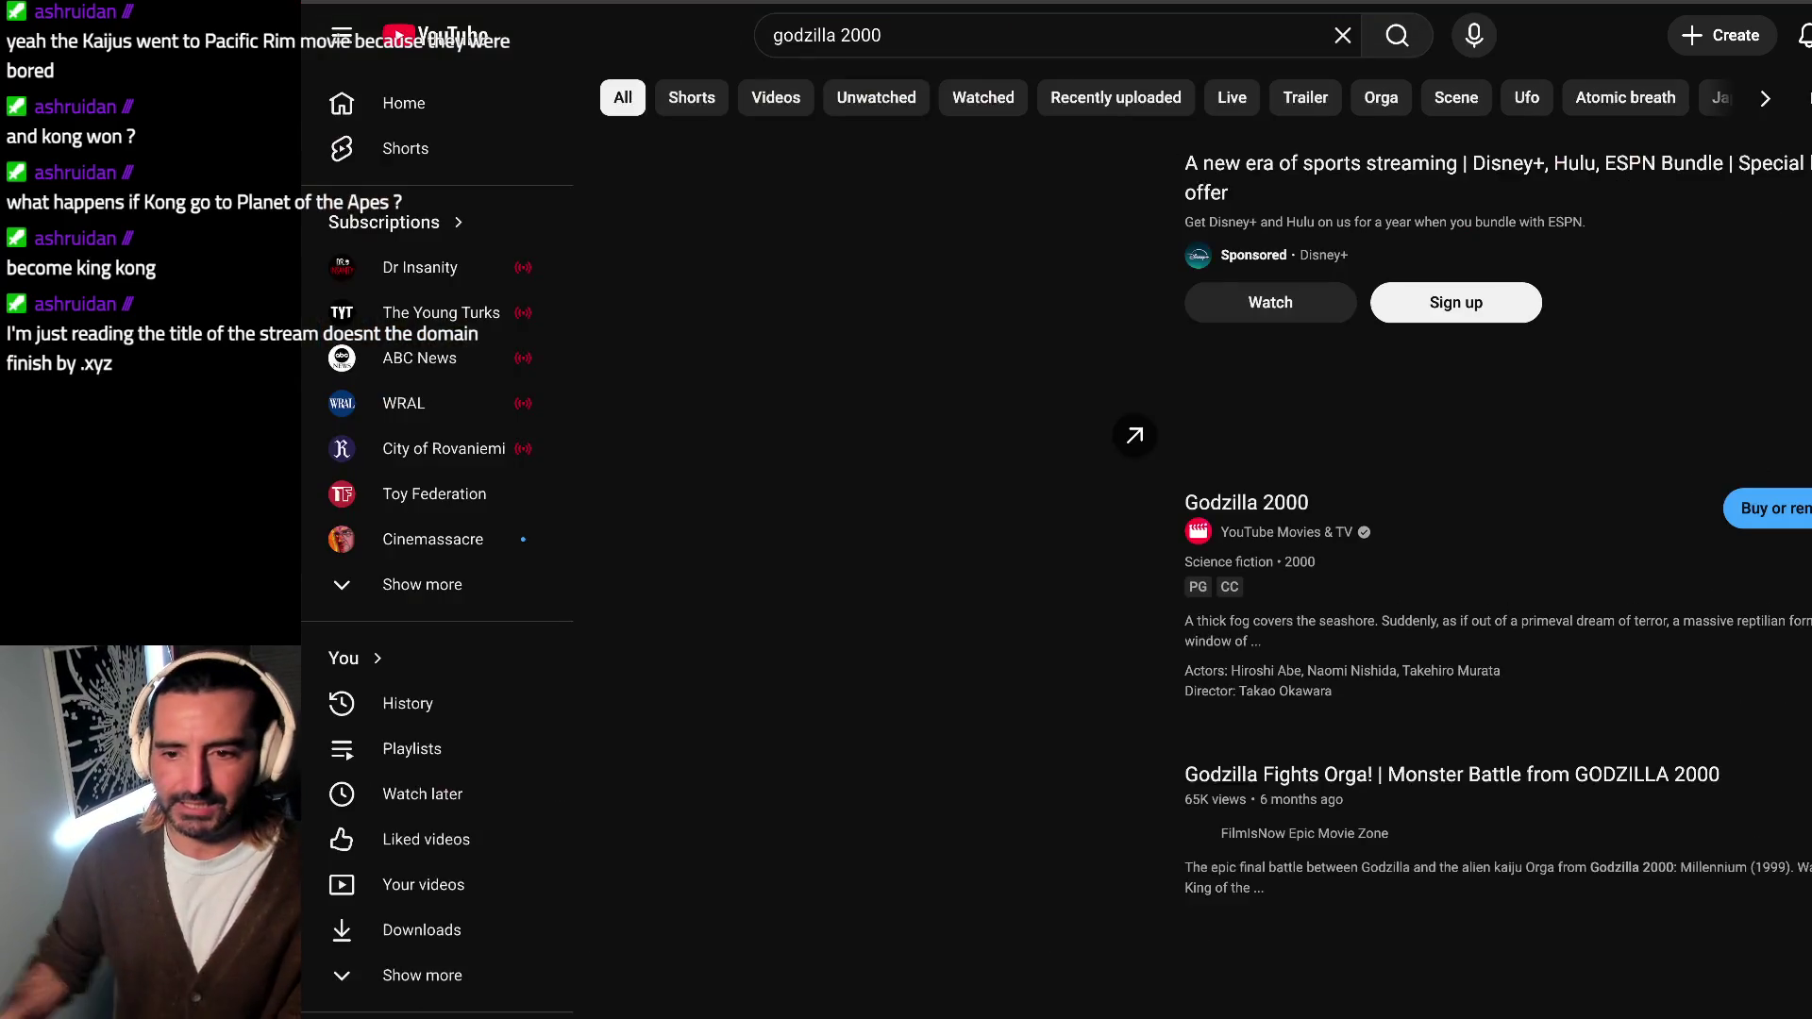
Step: Trim the 'godzilla 2000' query and run a revised Godzilla search
{"action": "left_click", "coordinate": [1083, 35]}
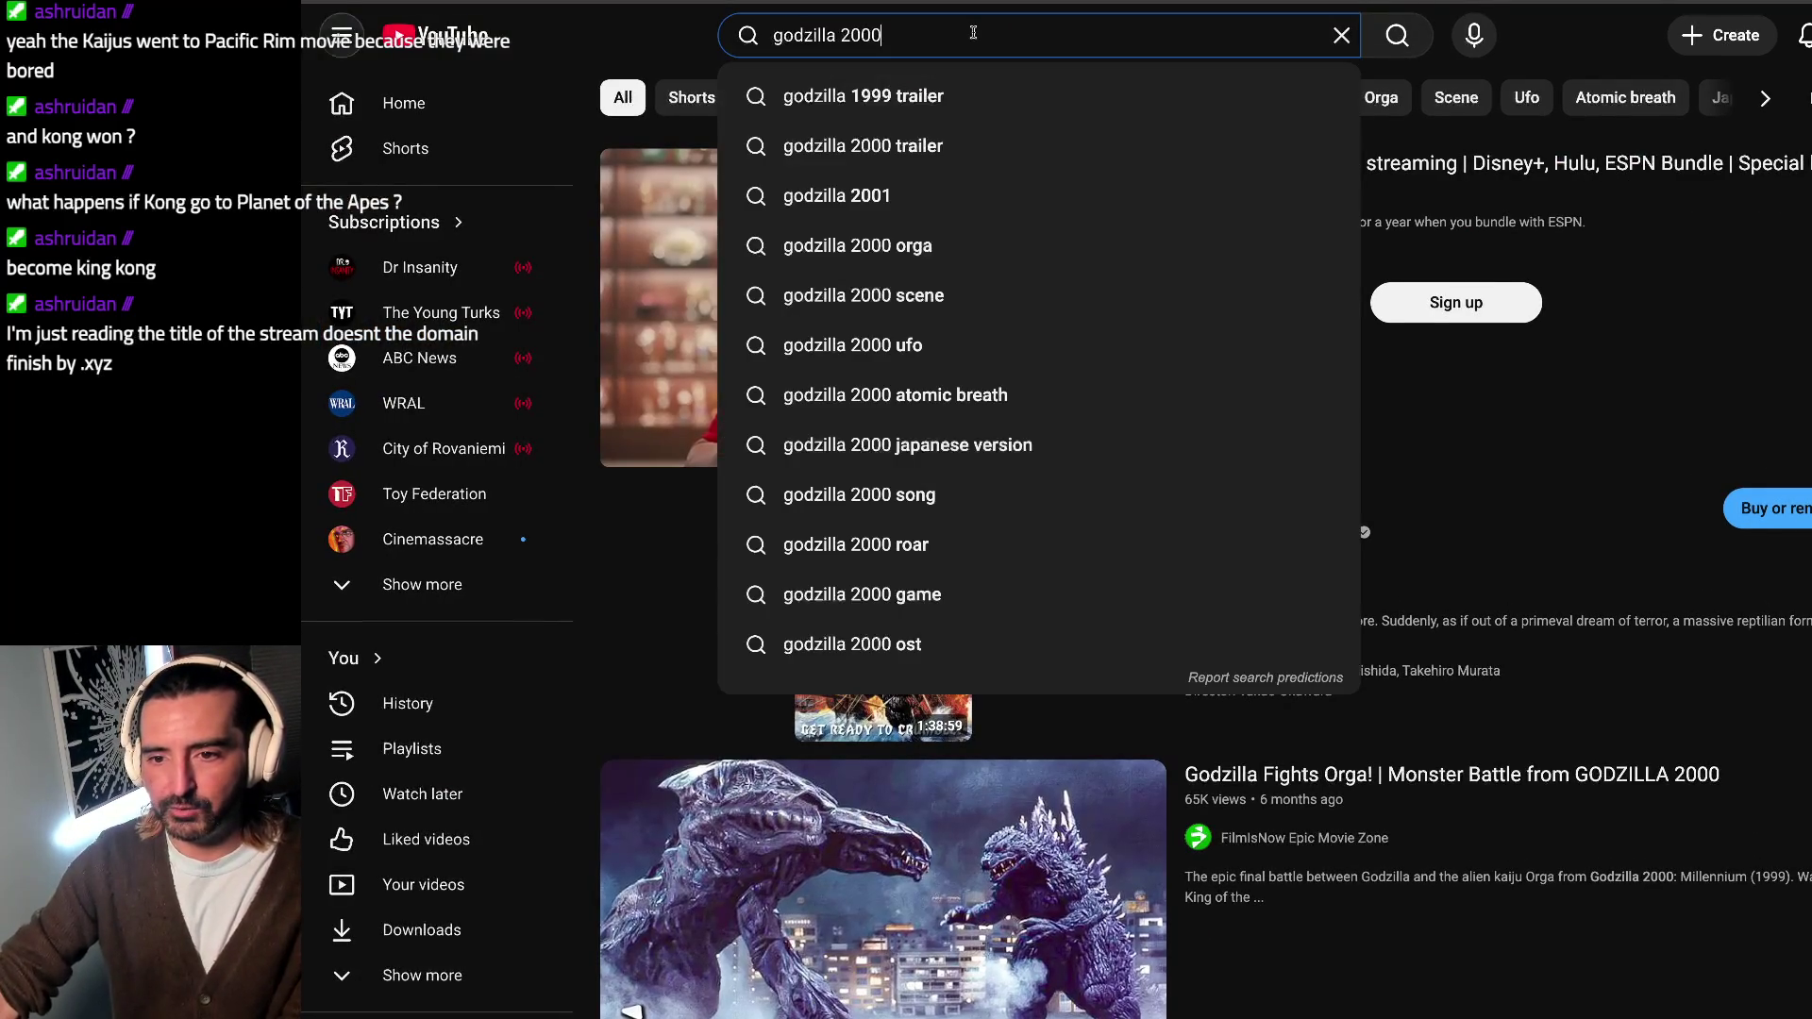
{"action": "key", "text": "BackSpace"}
{"action": "key", "text": "BackSpace"}
{"action": "key", "text": "BackSpace"}
{"action": "key", "text": "BackSpace"}
{"action": "type", "text": "de"}
{"action": "key", "text": "BackSpace"}
{"action": "key", "text": "BackSpace"}
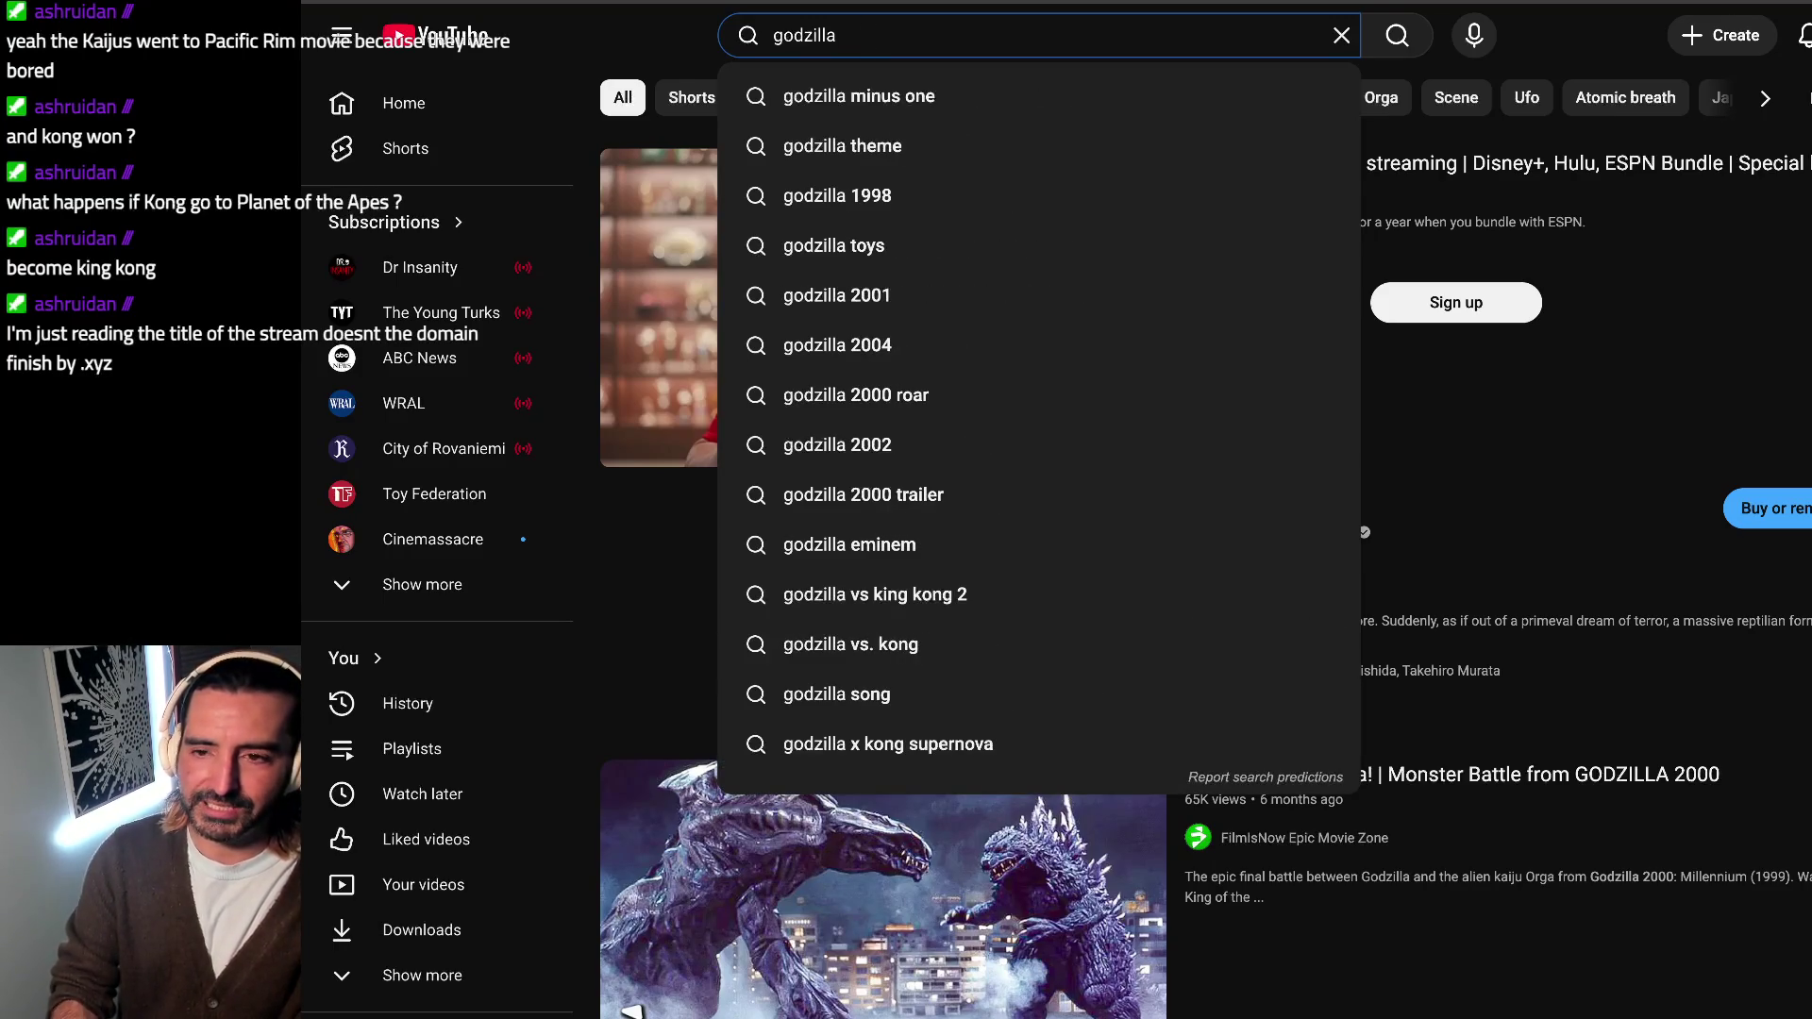
{"action": "type", "text": " kmg"}
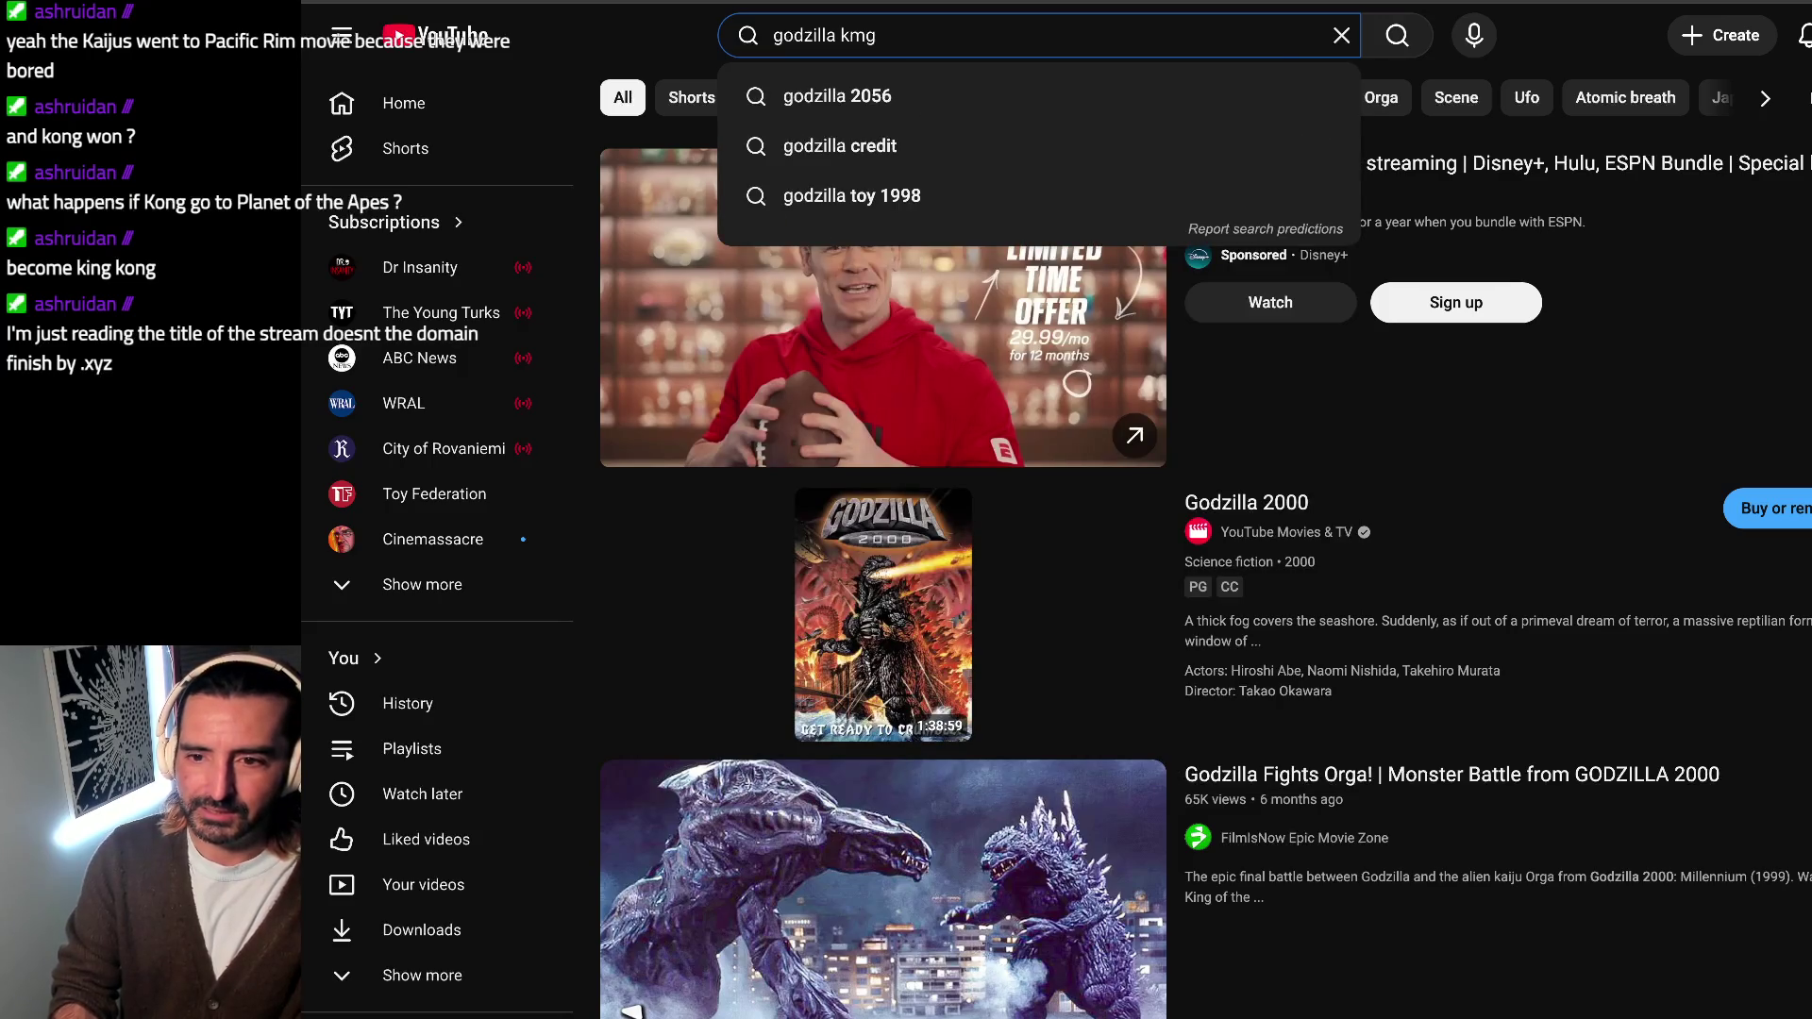
{"action": "key", "text": "Return"}
{"action": "scroll", "coordinate": [973, 442], "scroll_direction": "down", "scroll_amount": 3}
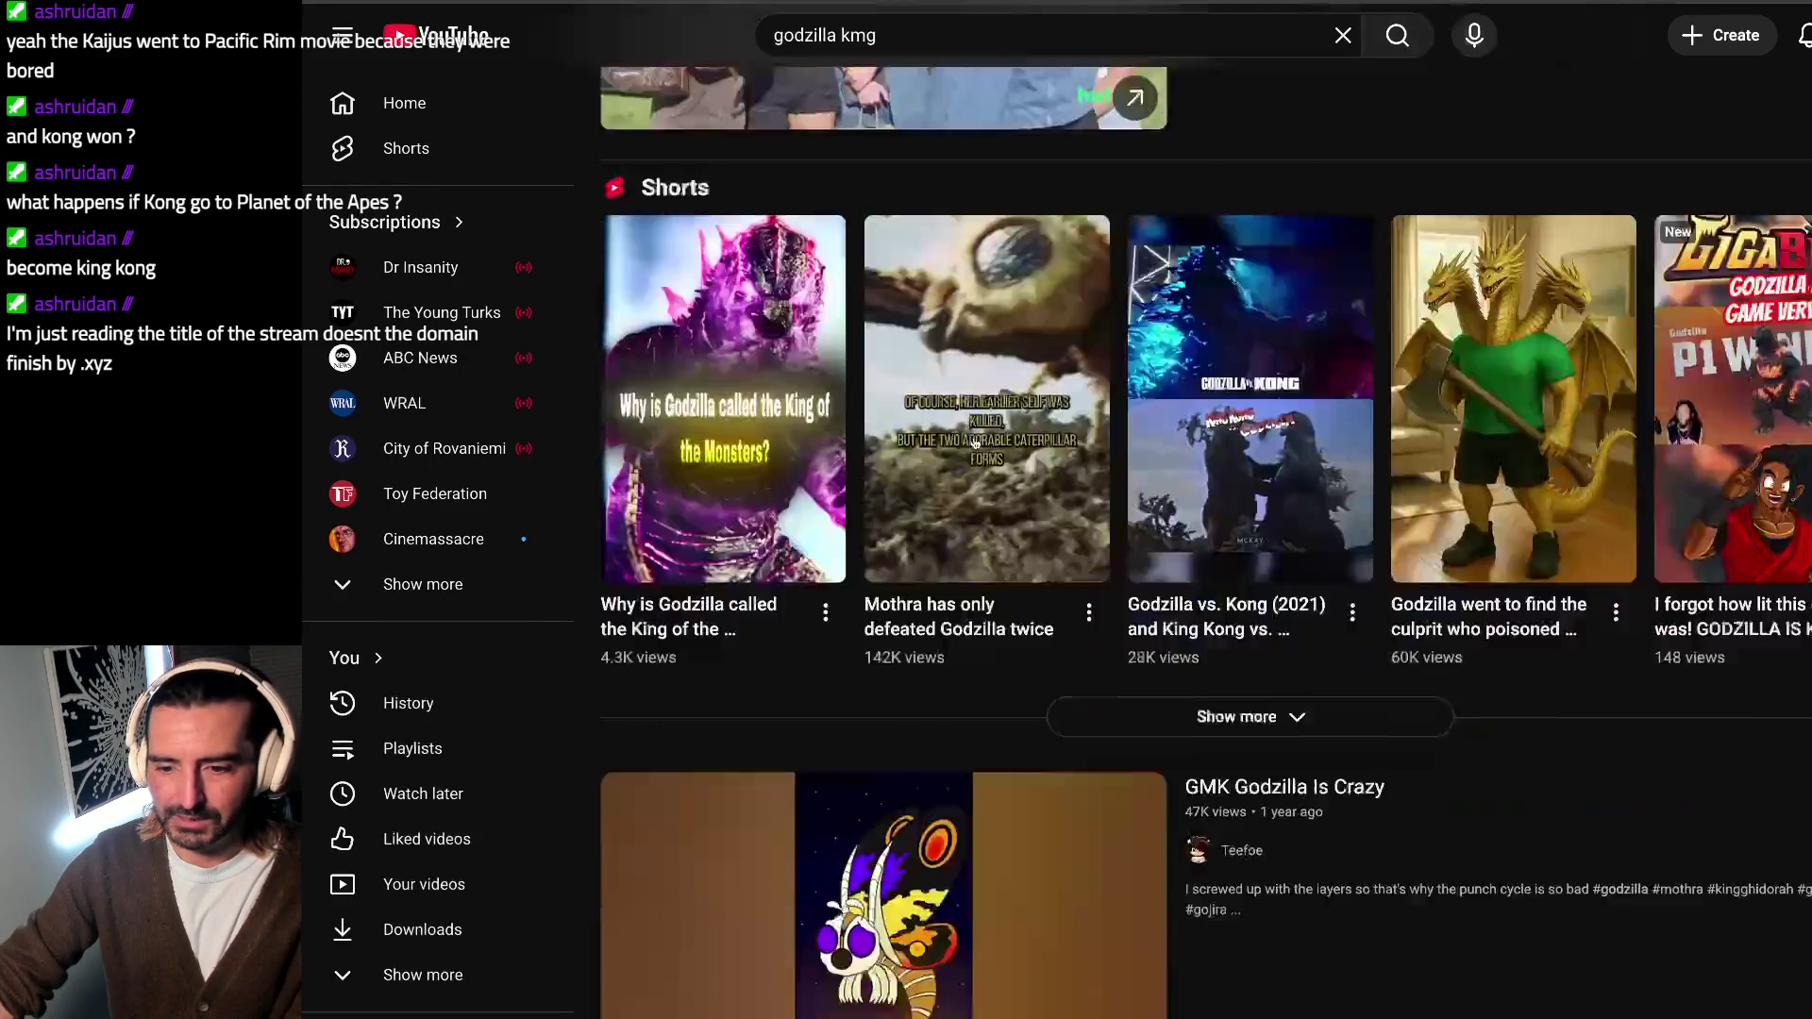
{"action": "scroll", "coordinate": [974, 441], "scroll_direction": "down", "scroll_amount": 3}
{"action": "scroll", "coordinate": [975, 443], "scroll_direction": "down", "scroll_amount": 5}
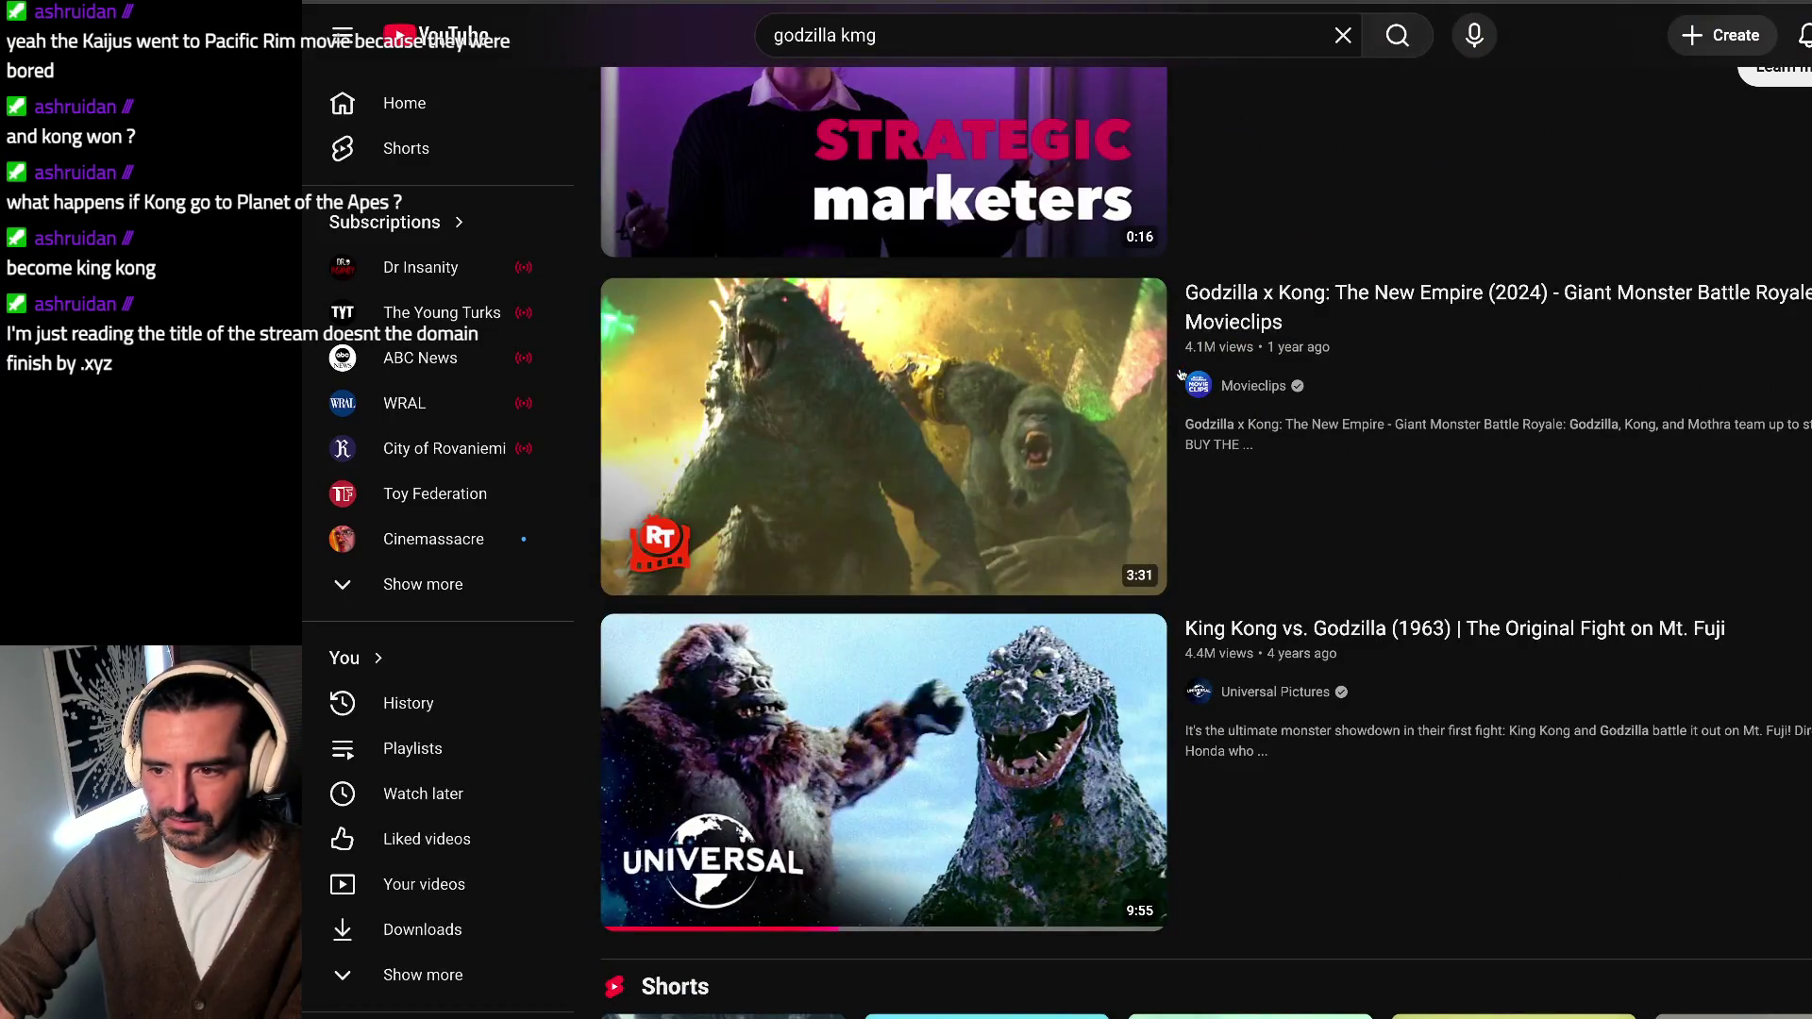
{"action": "scroll", "coordinate": [1133, 448], "scroll_direction": "down", "scroll_amount": 2}
{"action": "scroll", "coordinate": [1132, 447], "scroll_direction": "down", "scroll_amount": 3}
{"action": "scroll", "coordinate": [1133, 447], "scroll_direction": "down", "scroll_amount": 3}
{"action": "scroll", "coordinate": [1134, 453], "scroll_direction": "up", "scroll_amount": 15}
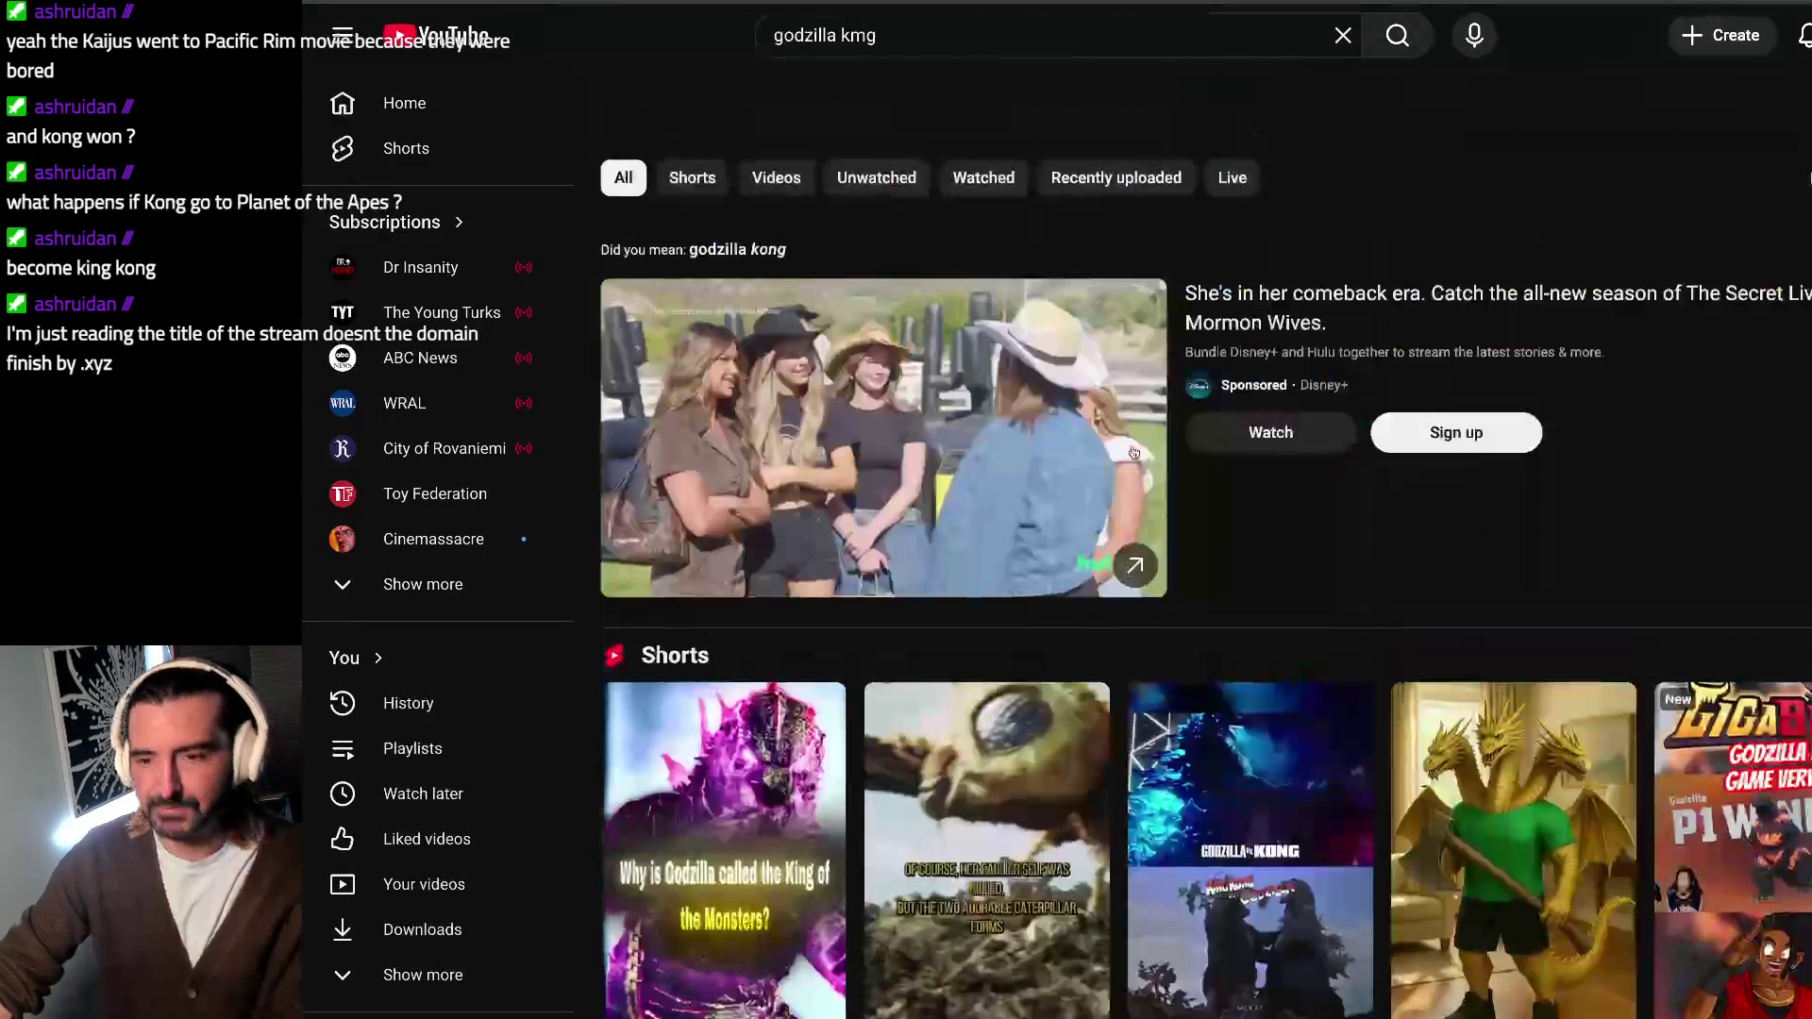
{"action": "scroll", "coordinate": [1133, 453], "scroll_direction": "down", "scroll_amount": 1}
Step: Fix the misspelled monster name and search for the Godzilla, Mothra and King Ghidorah all-out attack theme
{"action": "left_click", "coordinate": [1003, 43]}
{"action": "key", "text": "BackSpace"}
{"action": "key", "text": "BackSpace"}
{"action": "key", "text": "BackSpace"}
{"action": "type", "text": "gadora"}
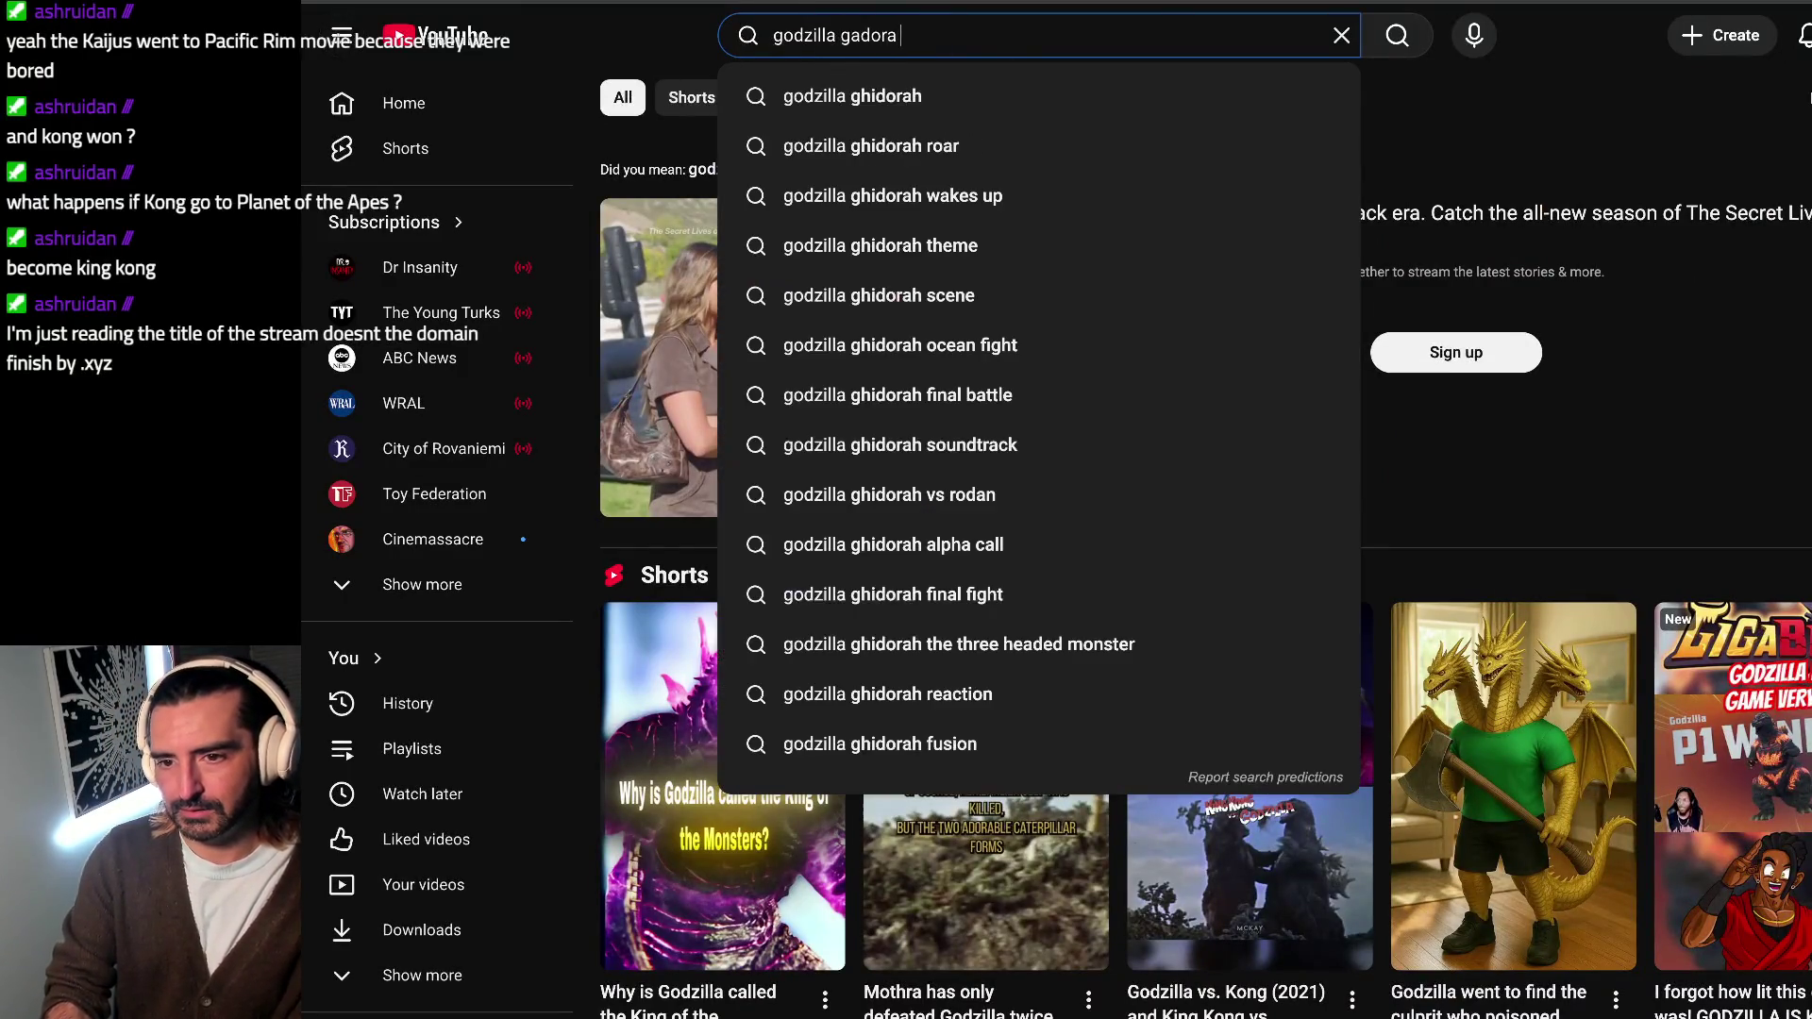
{"action": "key", "text": "BackSpace"}
{"action": "key", "text": "BackSpace"}
{"action": "key", "text": "BackSpace"}
{"action": "key", "text": "BackSpace"}
{"action": "key", "text": "BackSpace"}
{"action": "type", "text": "hidora mo"}
{"action": "key", "text": "BackSpace"}
{"action": "key", "text": "BackSpace"}
{"action": "type", "text": "all ou"}
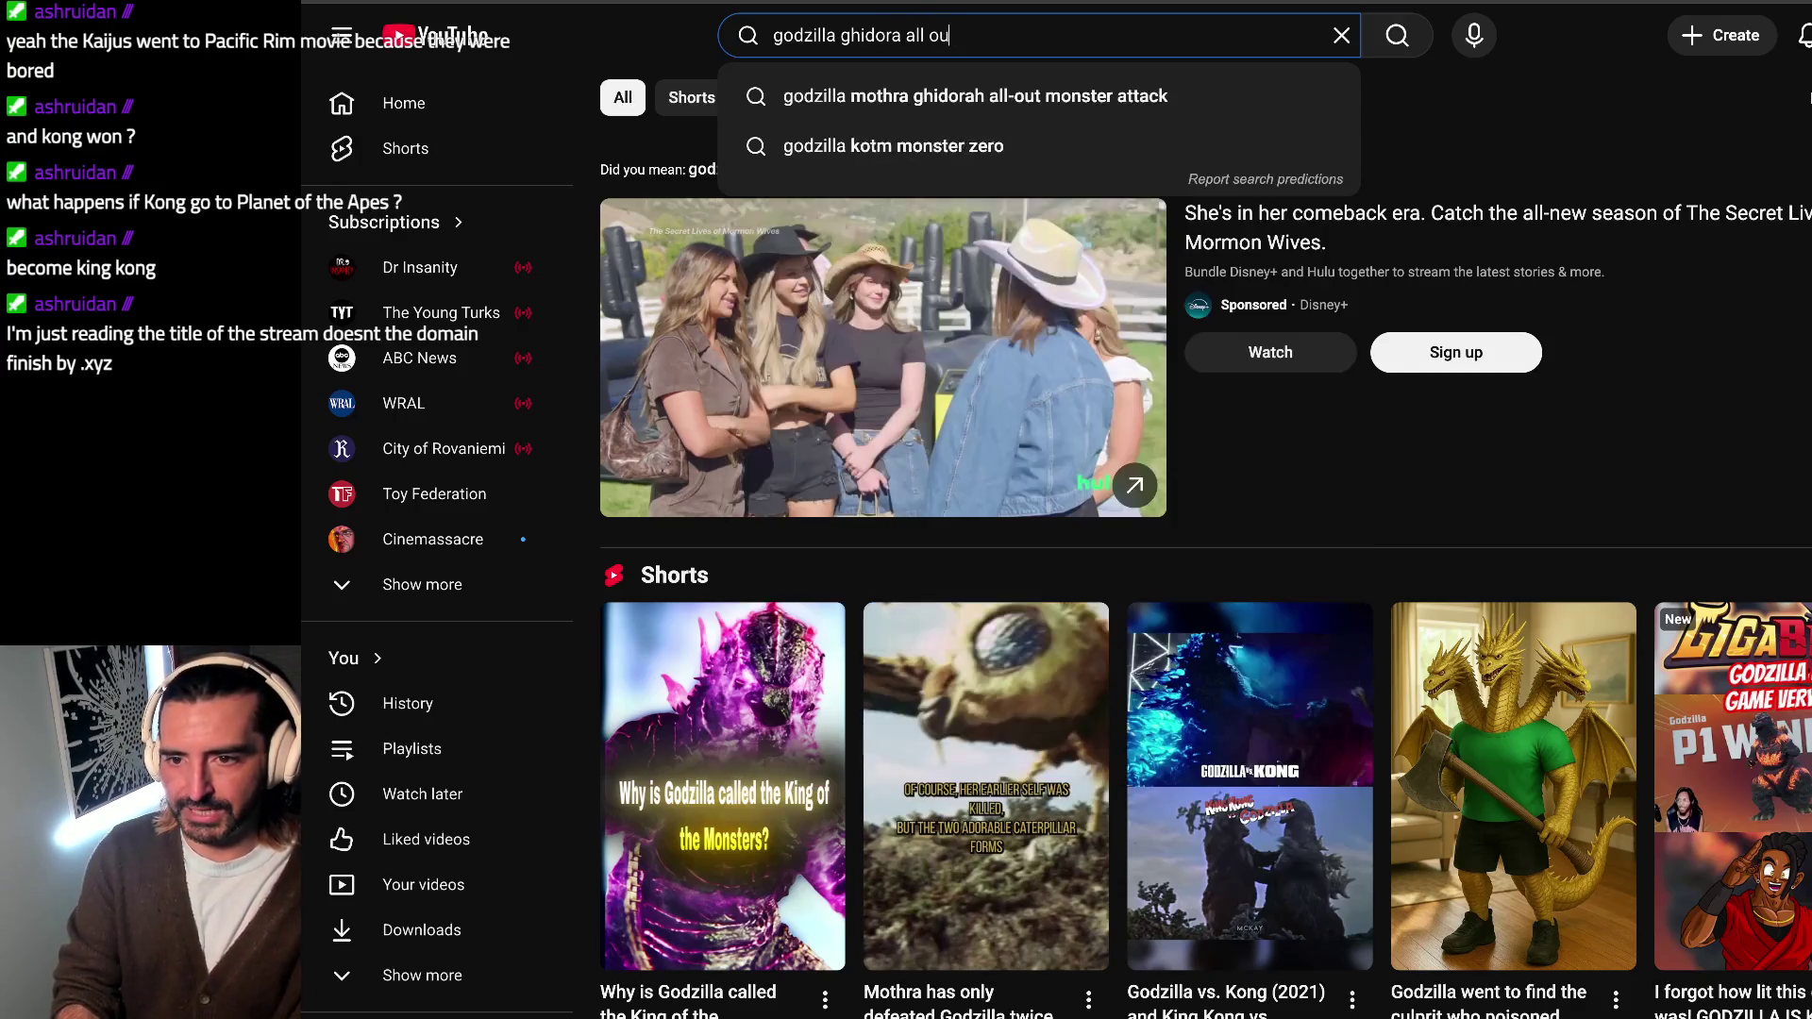
{"action": "type", "text": "t mons"}
{"action": "left_click", "coordinate": [1261, 95]}
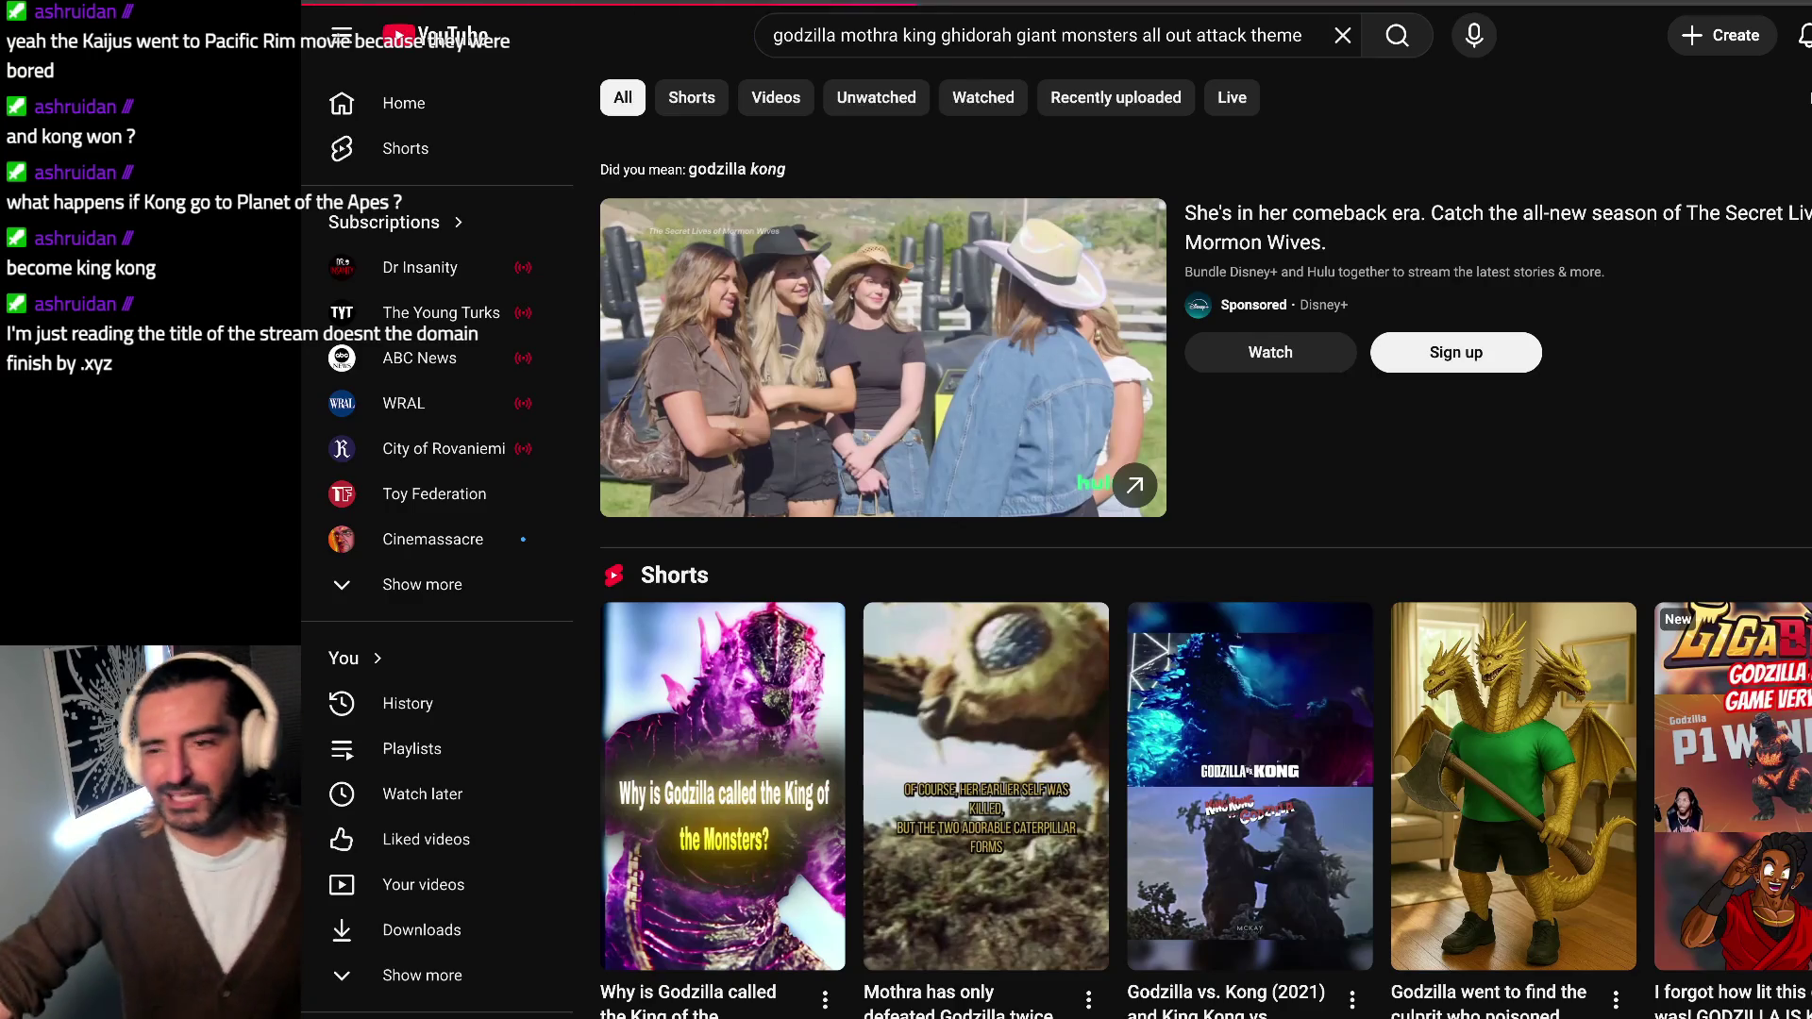
{"action": "mouse_move", "coordinate": [1415, 171]}
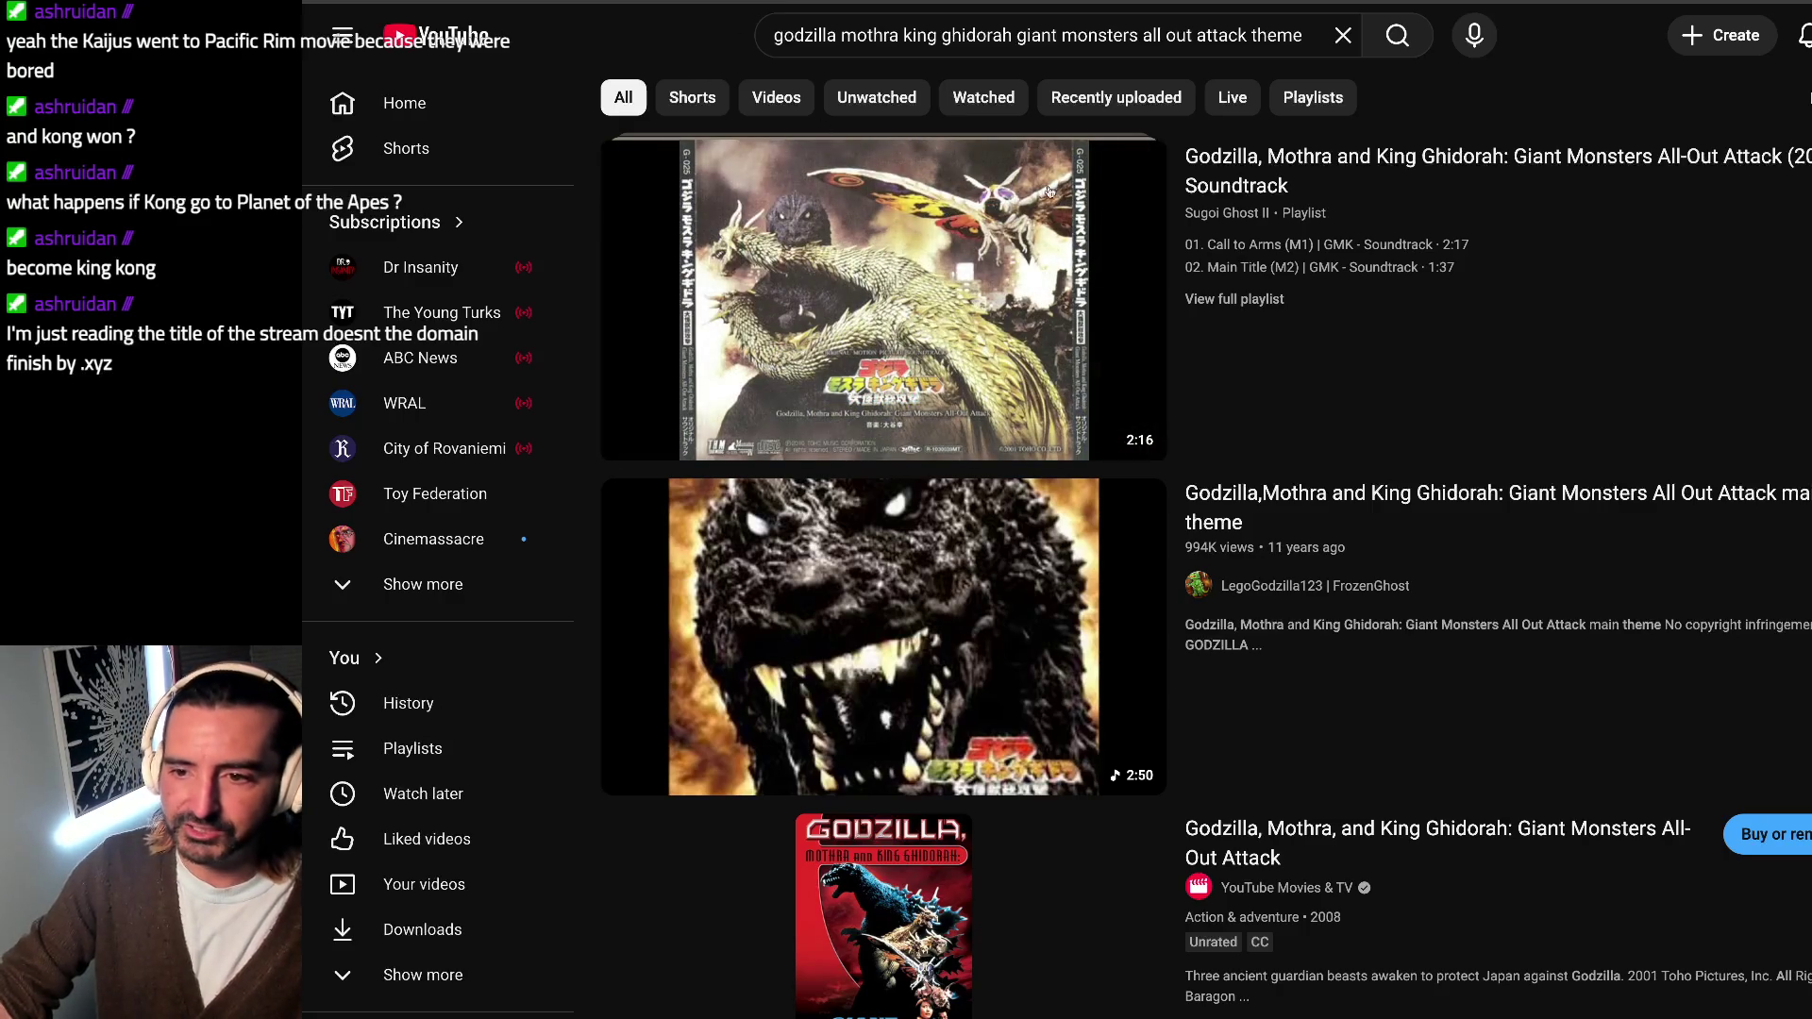
Step: From the account menu, go to your own channel, The Manual for The Western Male
{"action": "left_click", "coordinate": [1808, 34]}
{"action": "left_click", "coordinate": [1679, 150]}
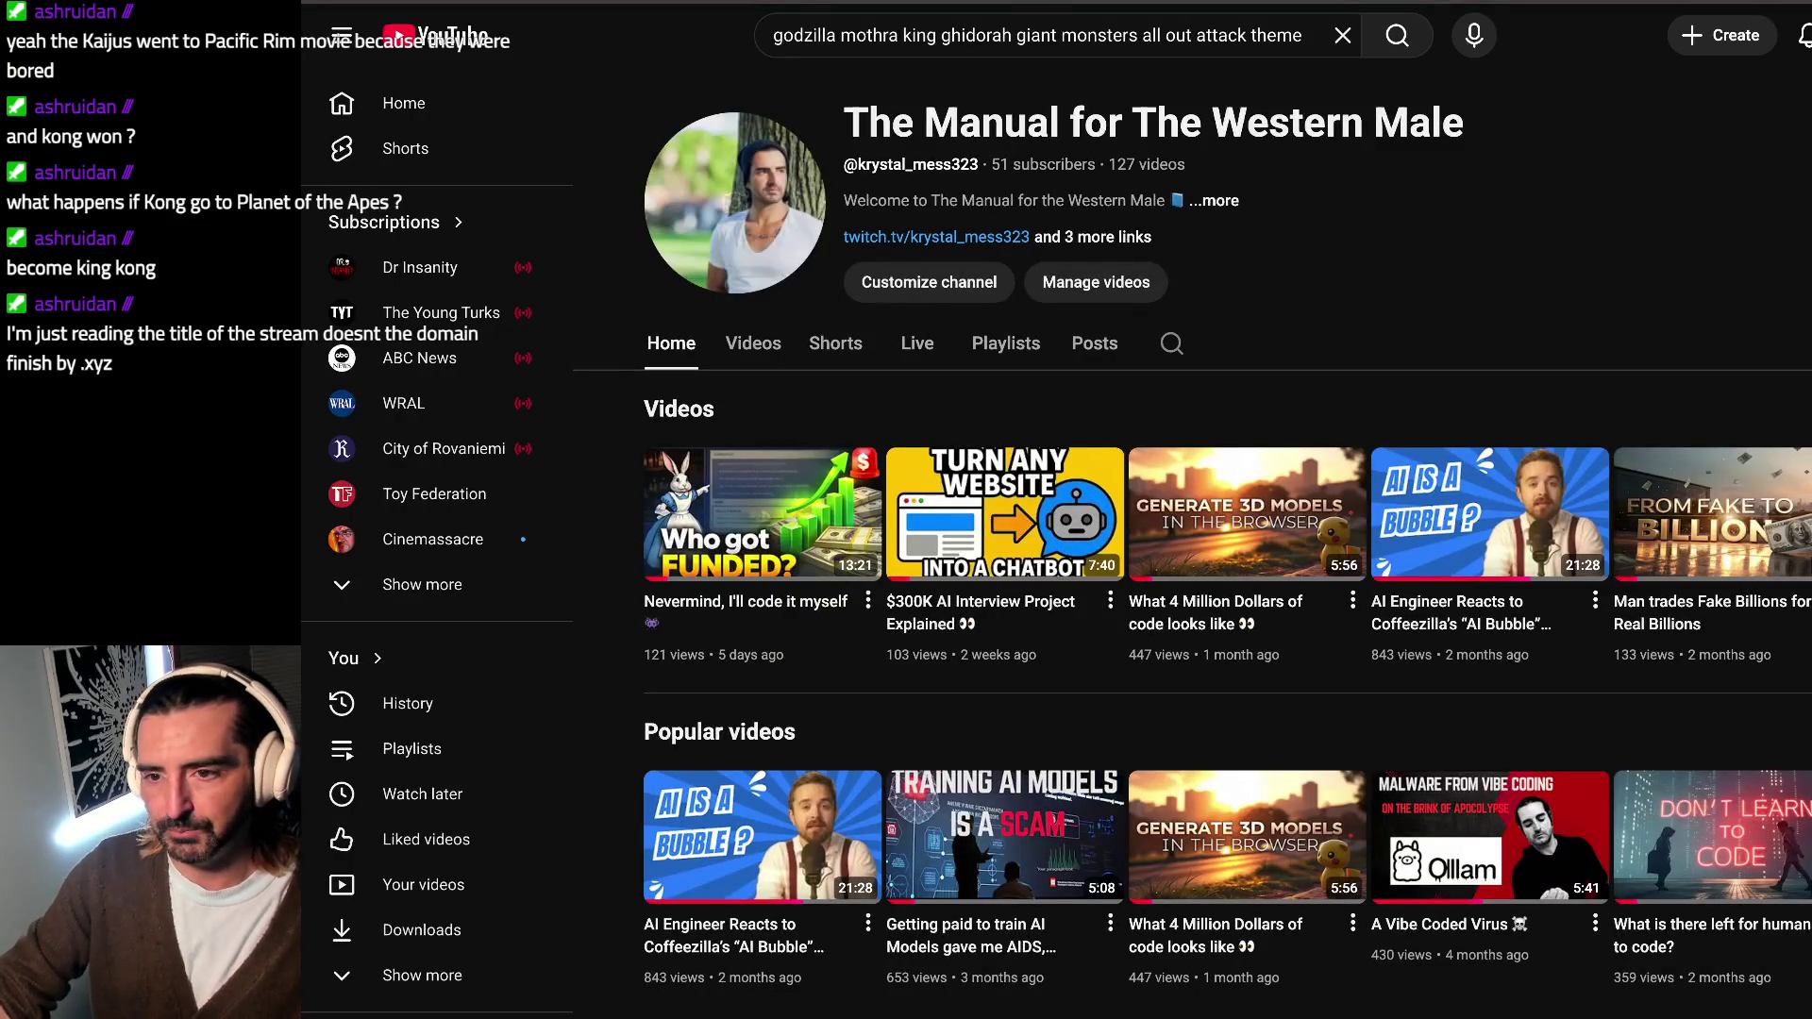
Step: Clear the old query and search YouTube for 'minnie the moocher'
{"action": "left_click", "coordinate": [969, 31]}
{"action": "key", "text": "ctrl+l"}
{"action": "type", "text": "di"}
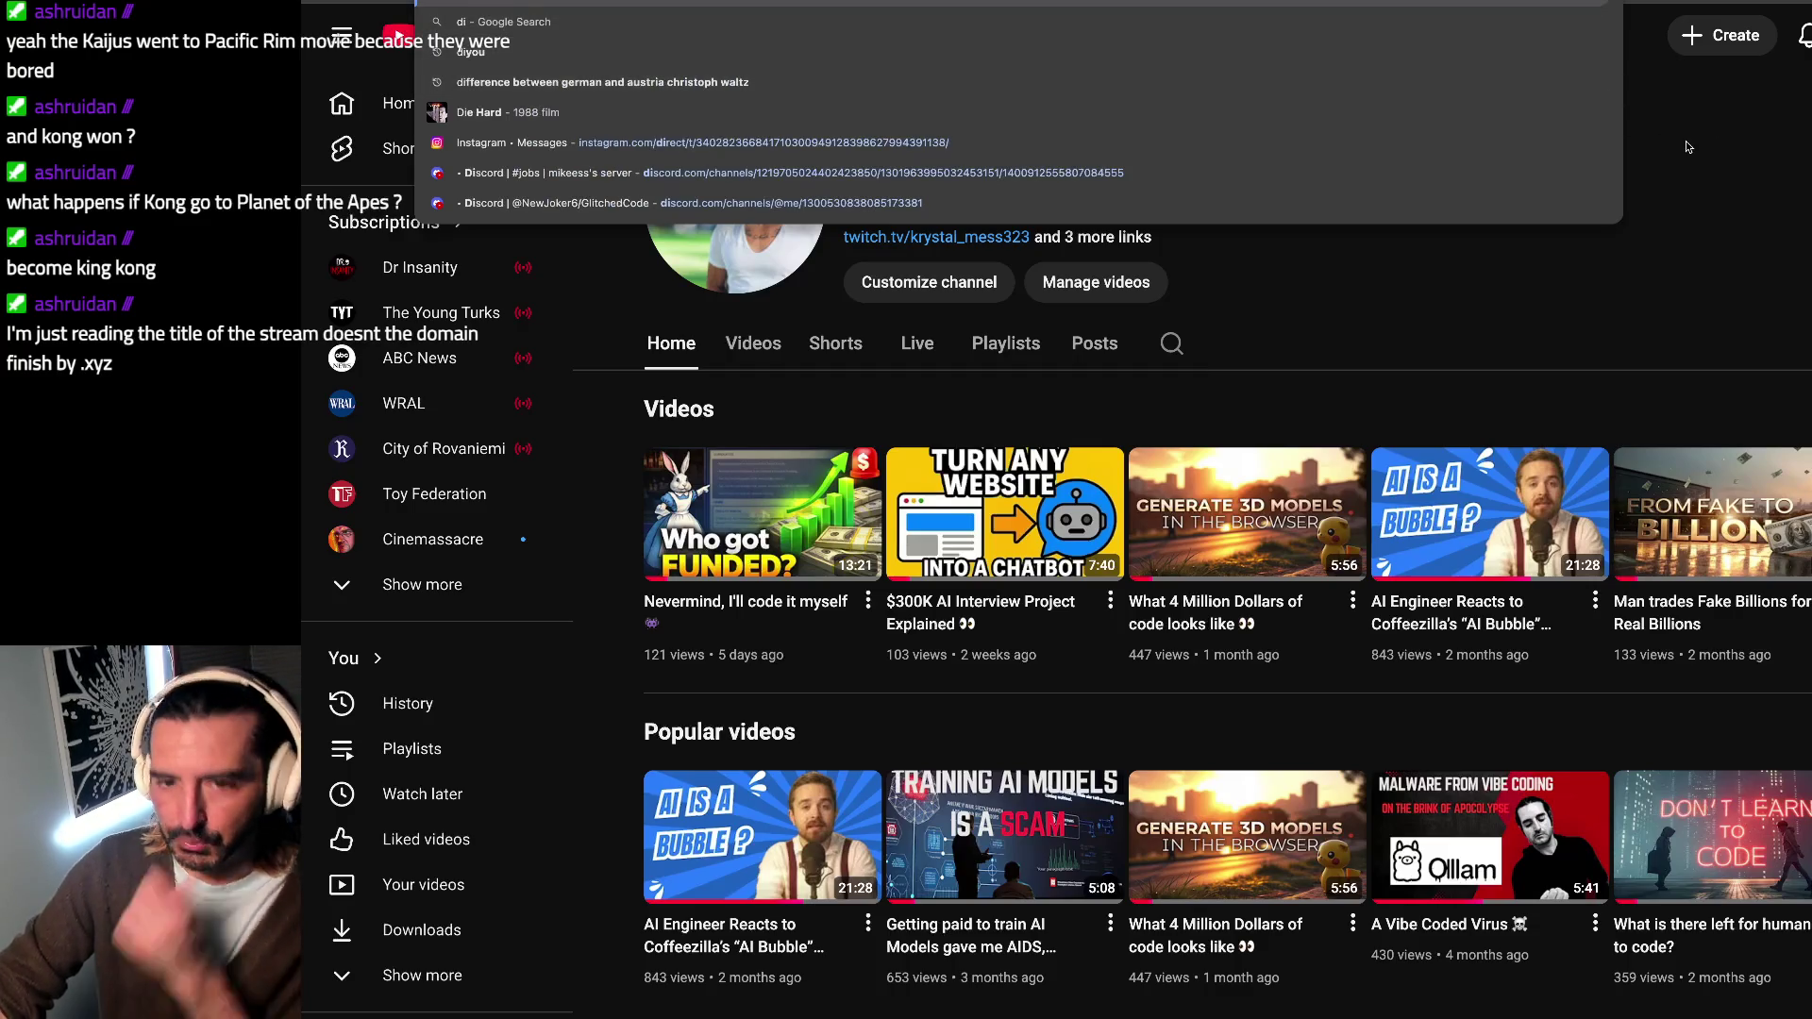
{"action": "key", "text": "Escape"}
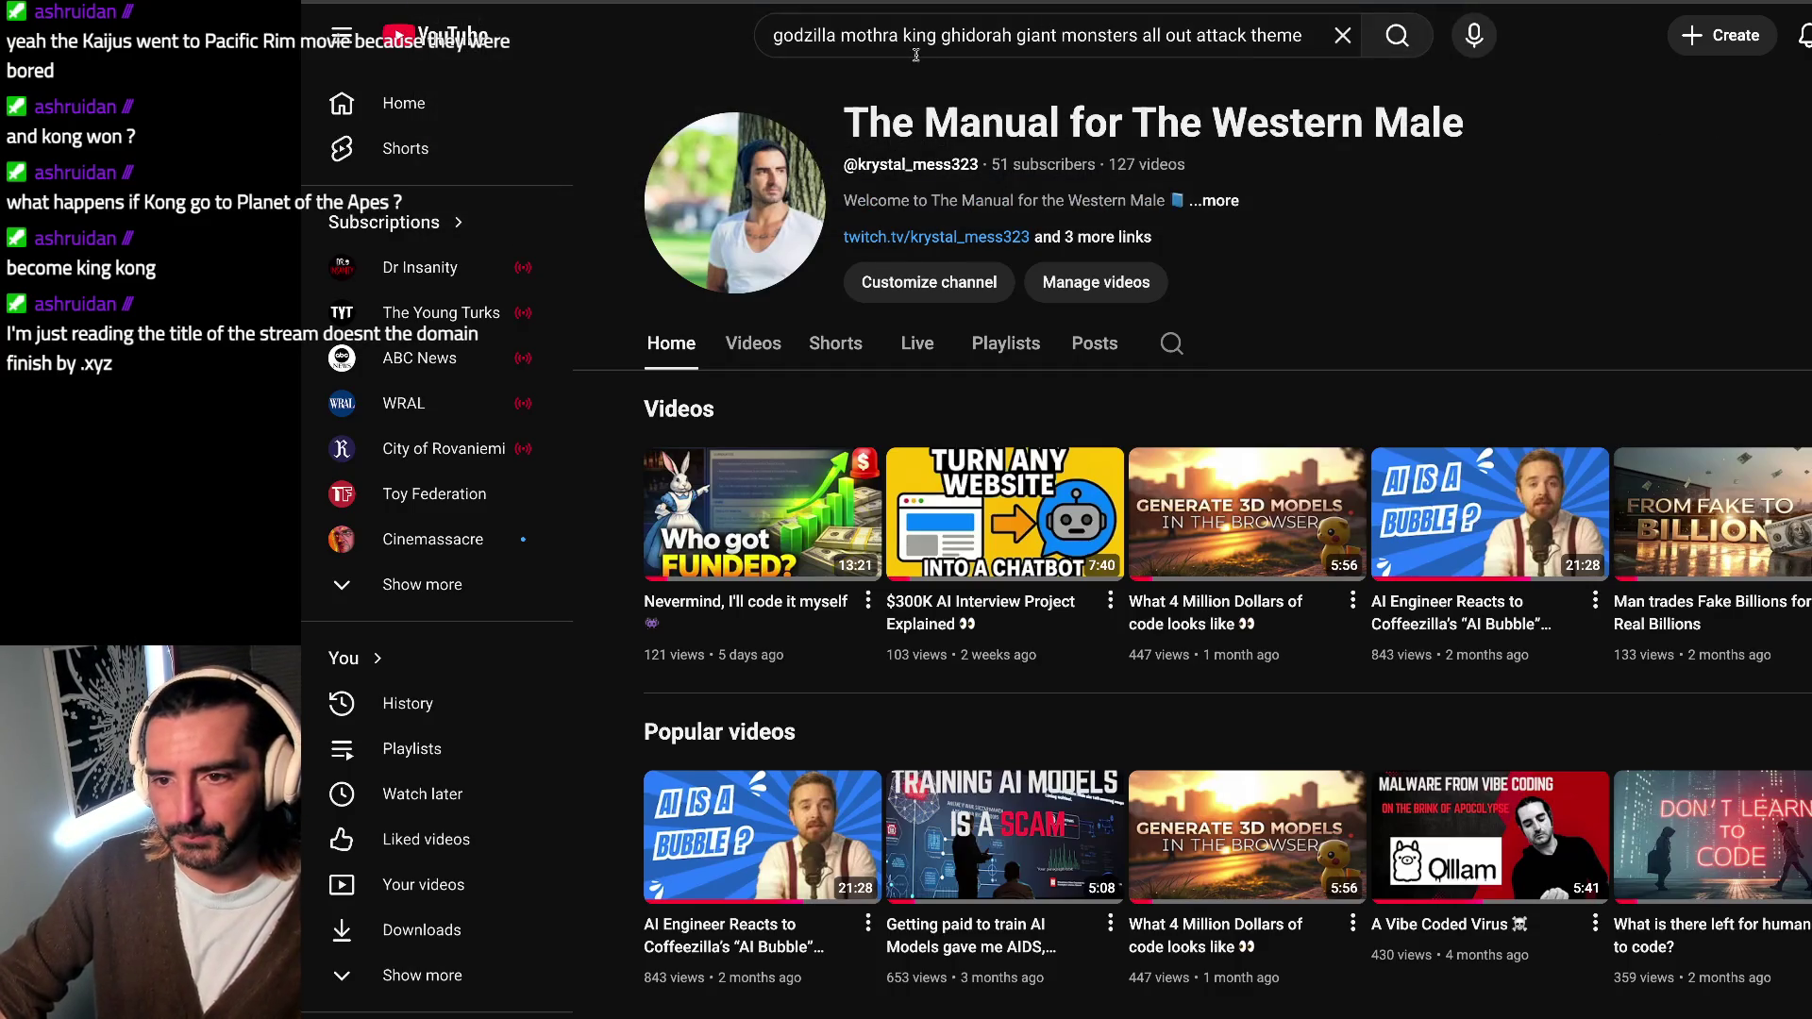
{"action": "left_click", "coordinate": [965, 51]}
{"action": "left_click", "coordinate": [1339, 34]}
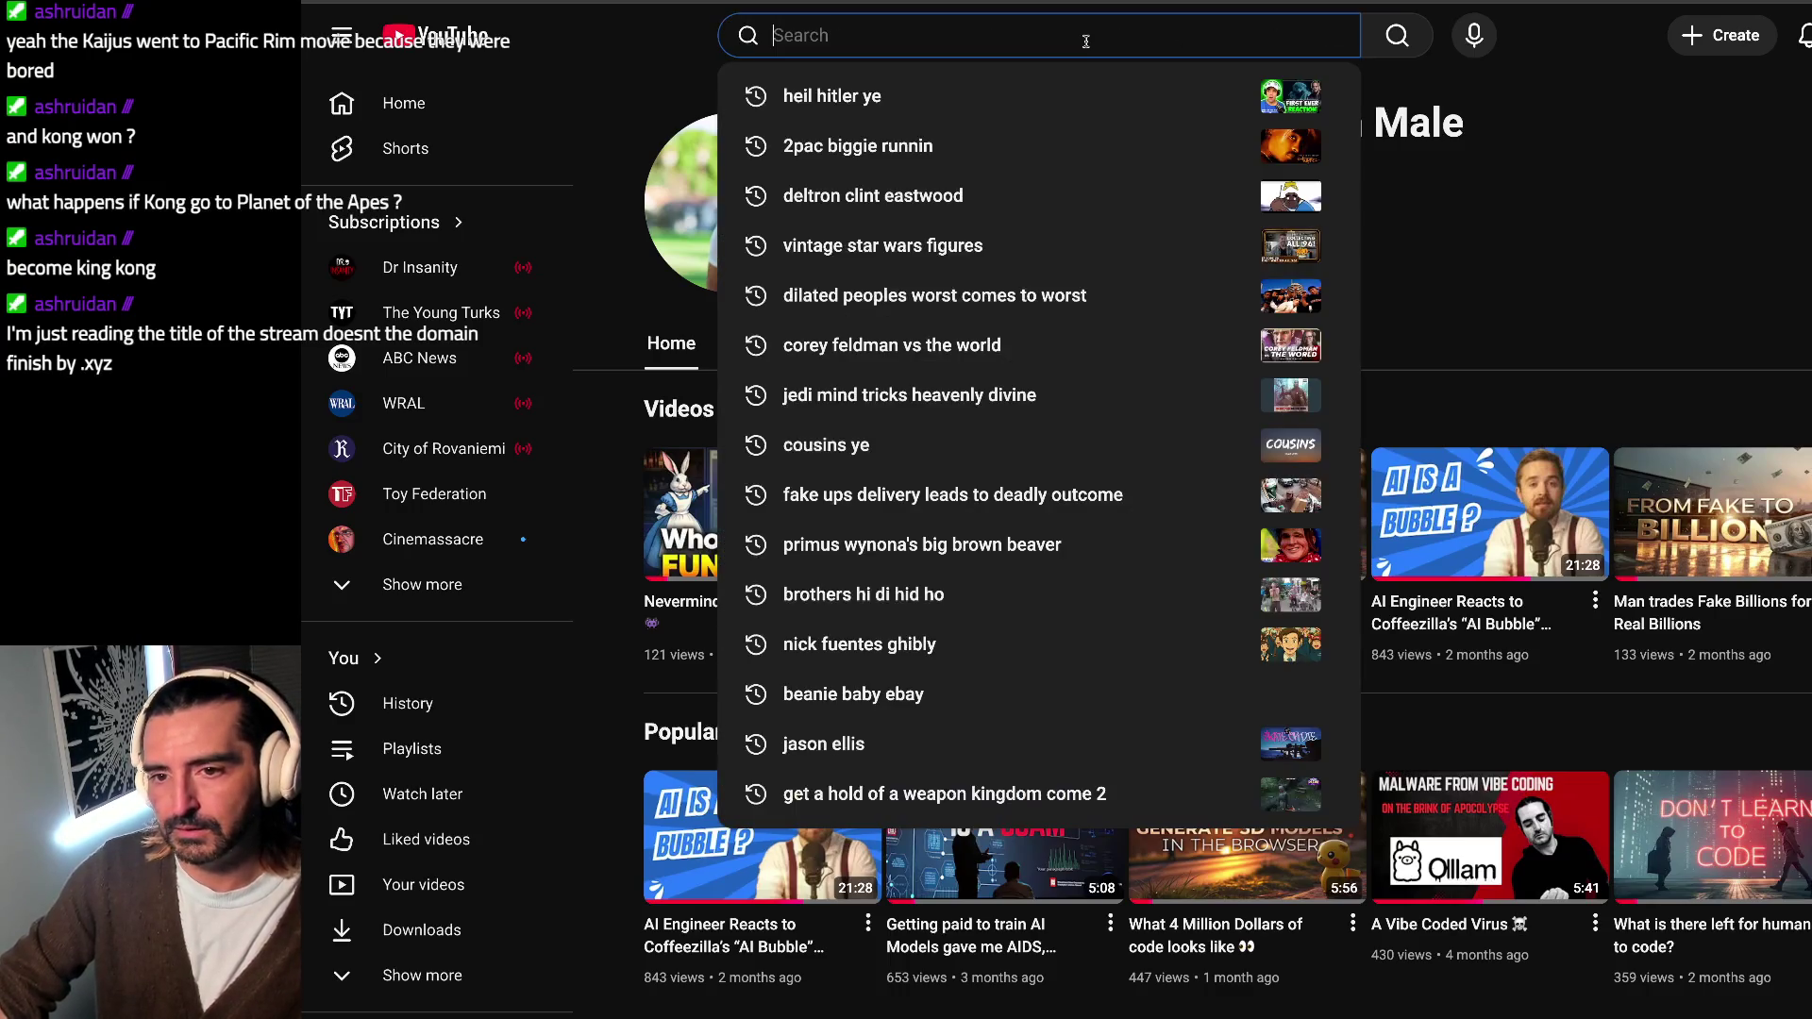
{"action": "type", "text": "minn"}
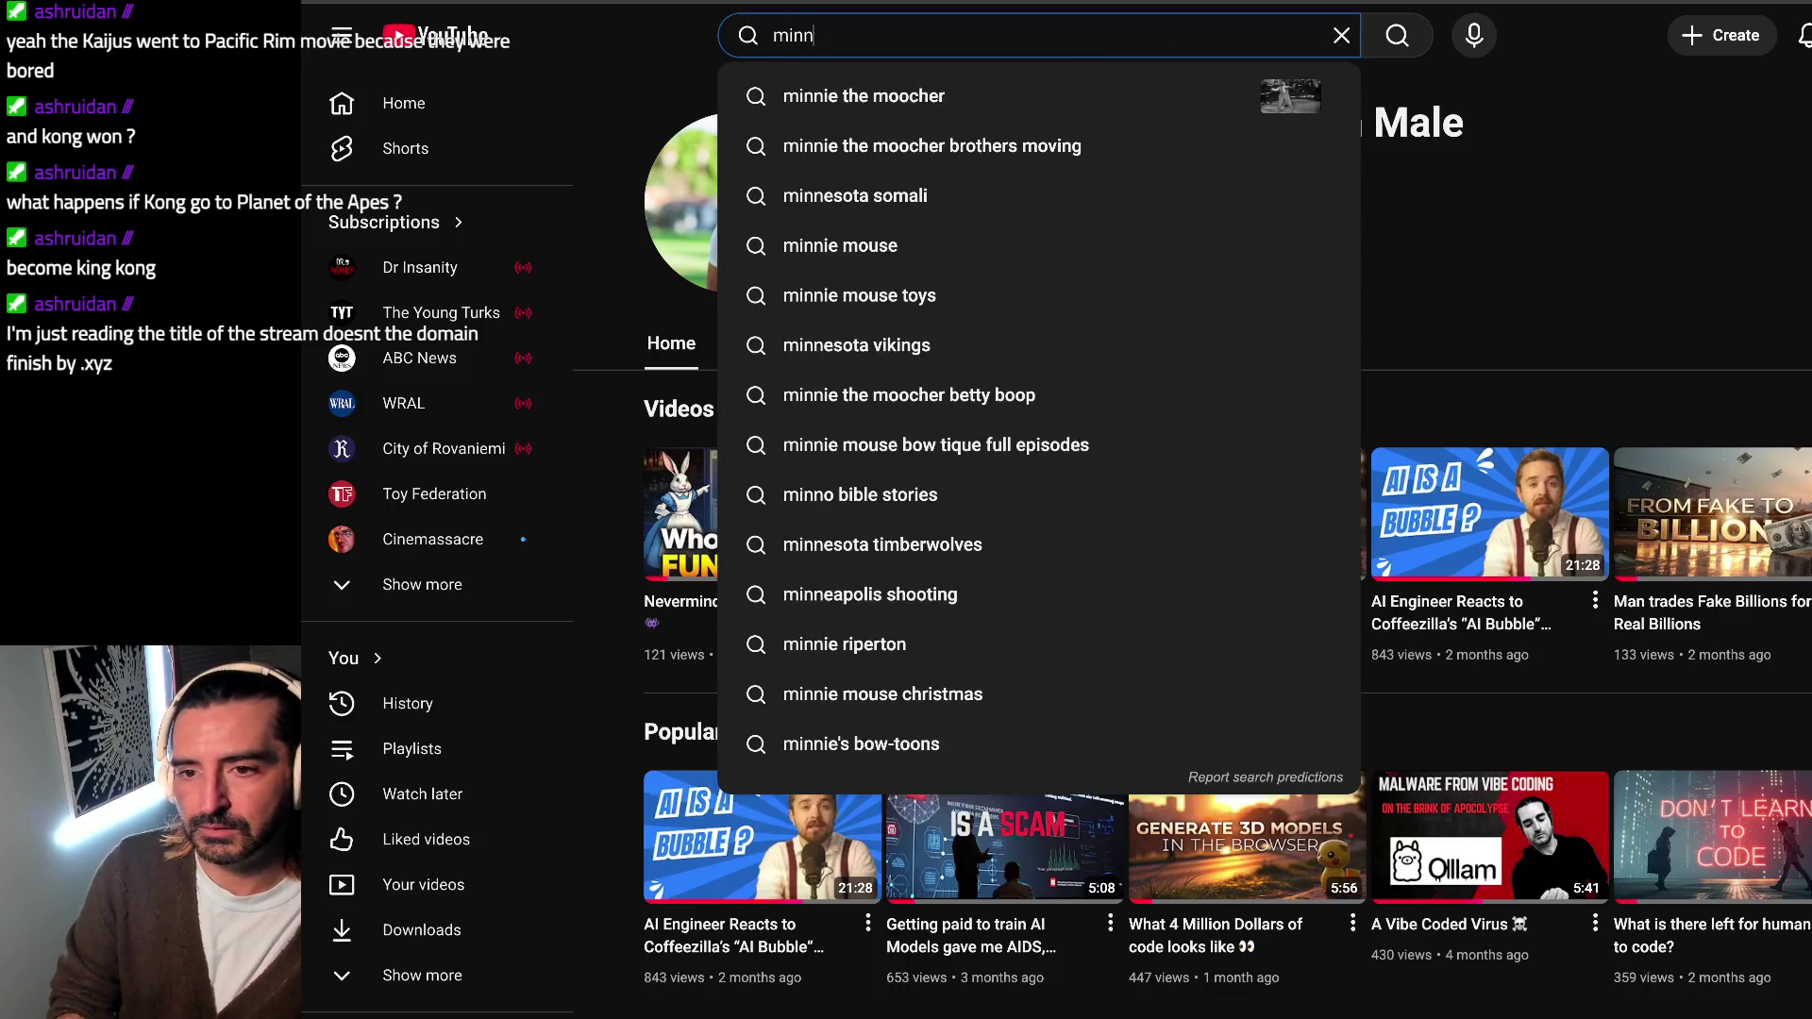
{"action": "key", "text": "Down"}
{"action": "key", "text": "Return"}
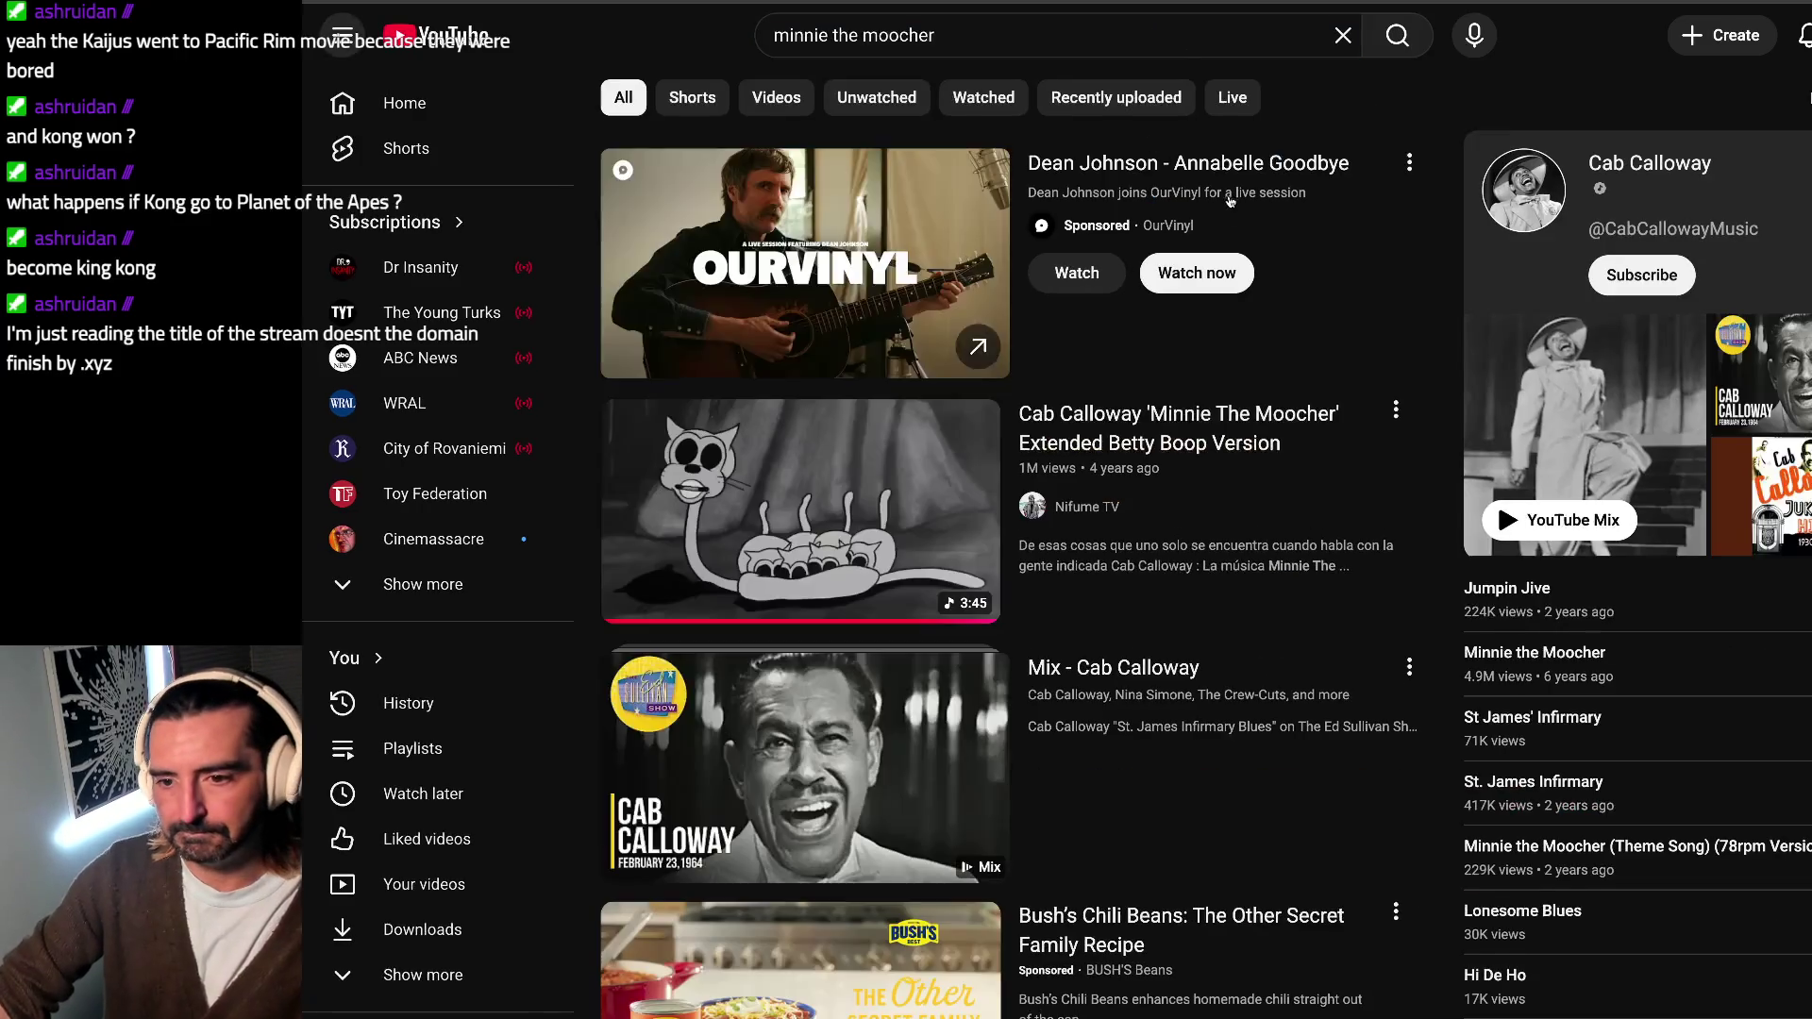
Step: Start the Cab Calloway Betty Boop video, mute its ad, and switch to the Excalidraw board
{"action": "left_click", "coordinate": [800, 509]}
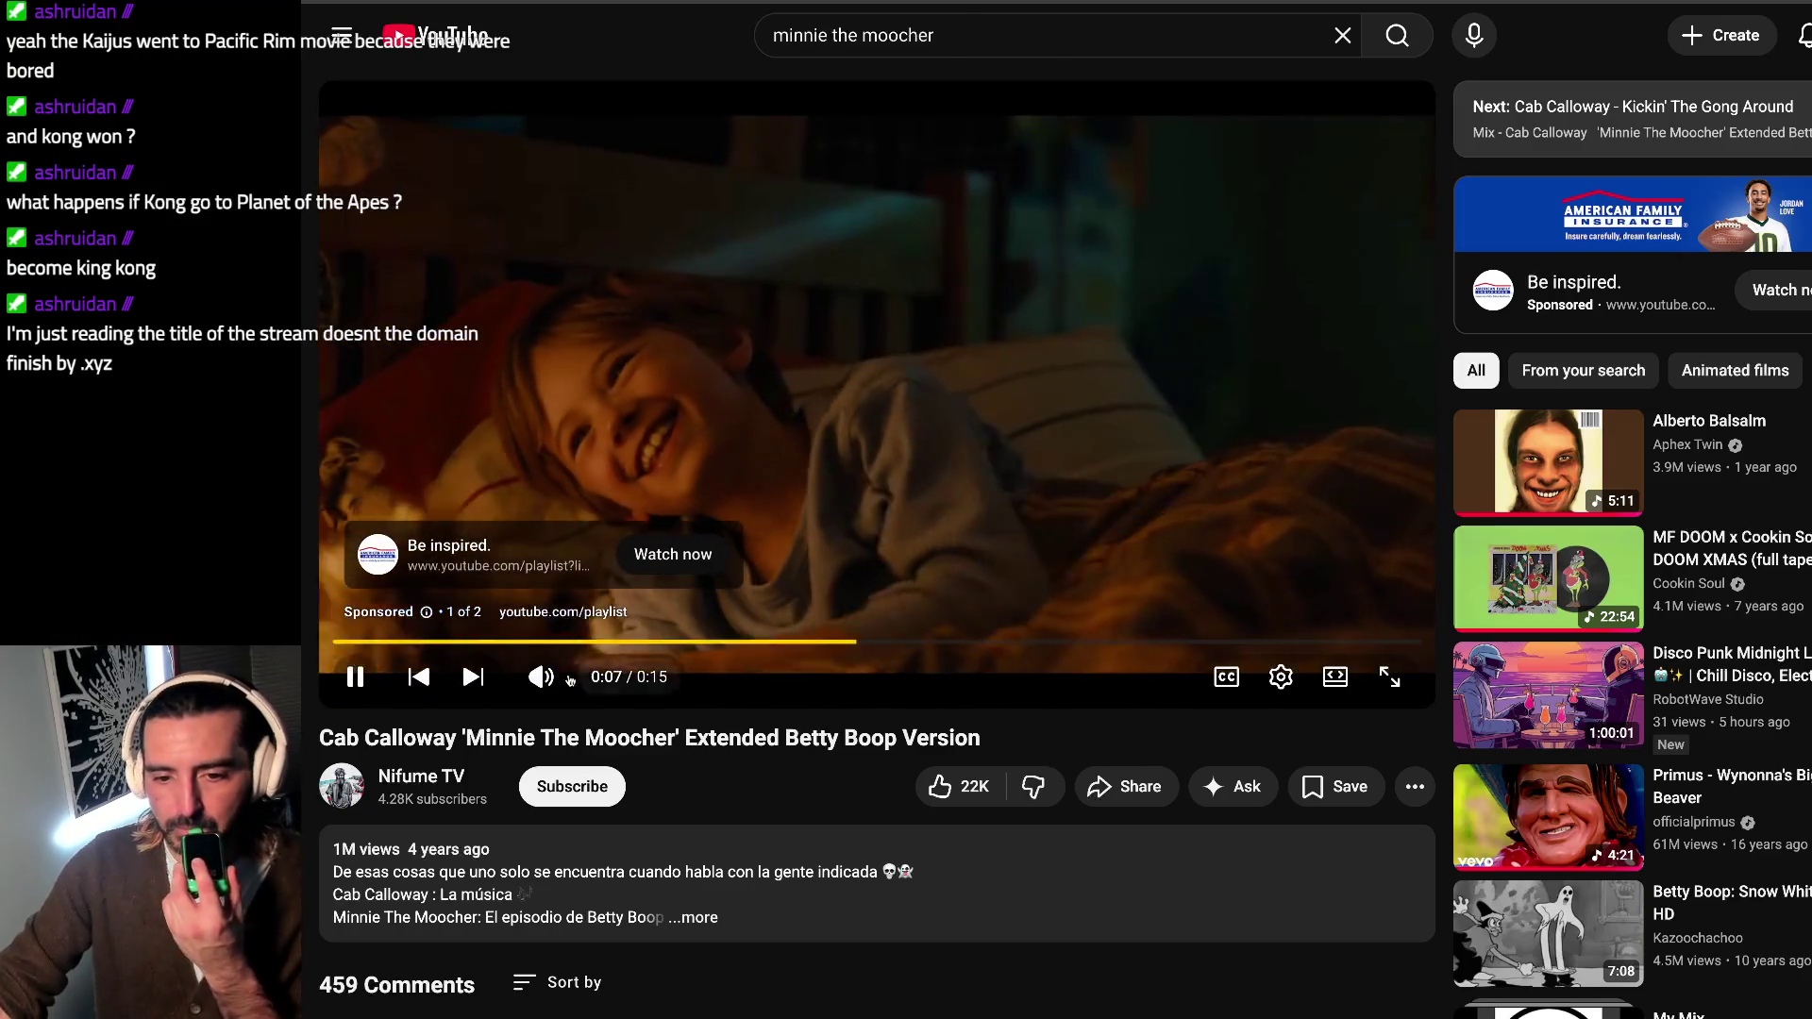
{"action": "key", "text": "m"}
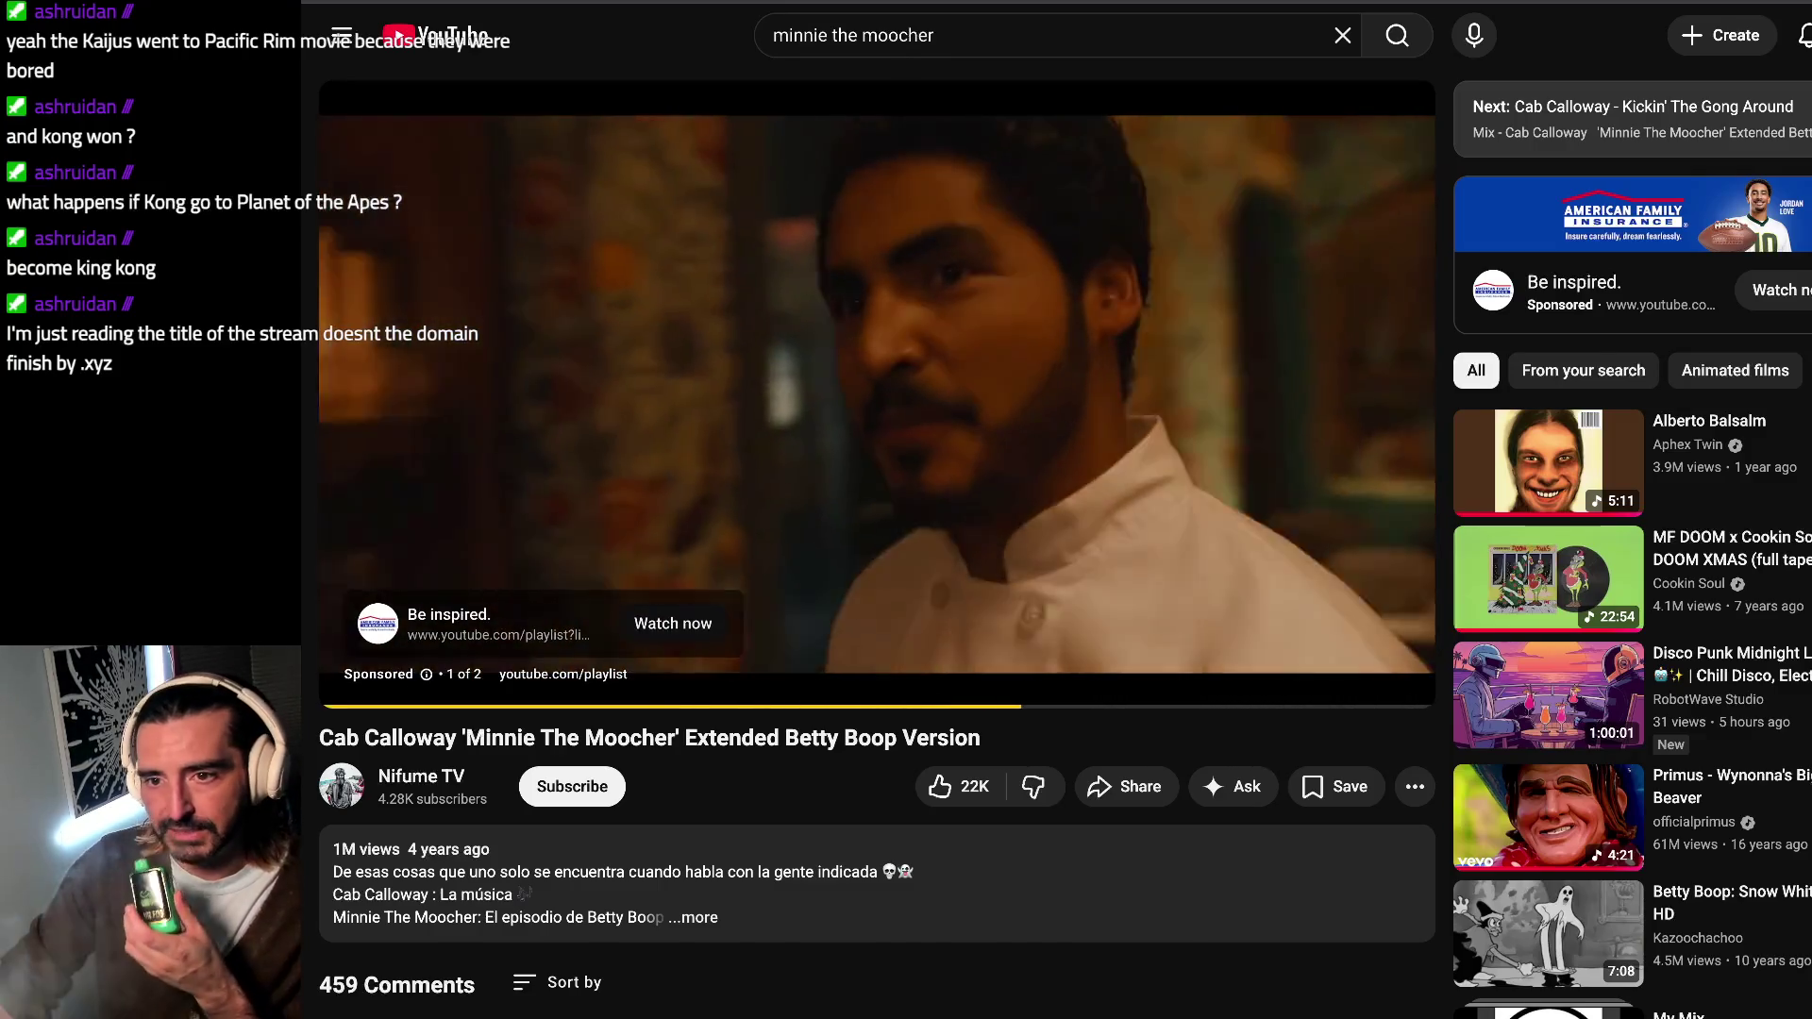
{"action": "key", "text": "alt+Tab"}
{"action": "scroll", "coordinate": [1047, 383], "scroll_direction": "up", "scroll_amount": 3}
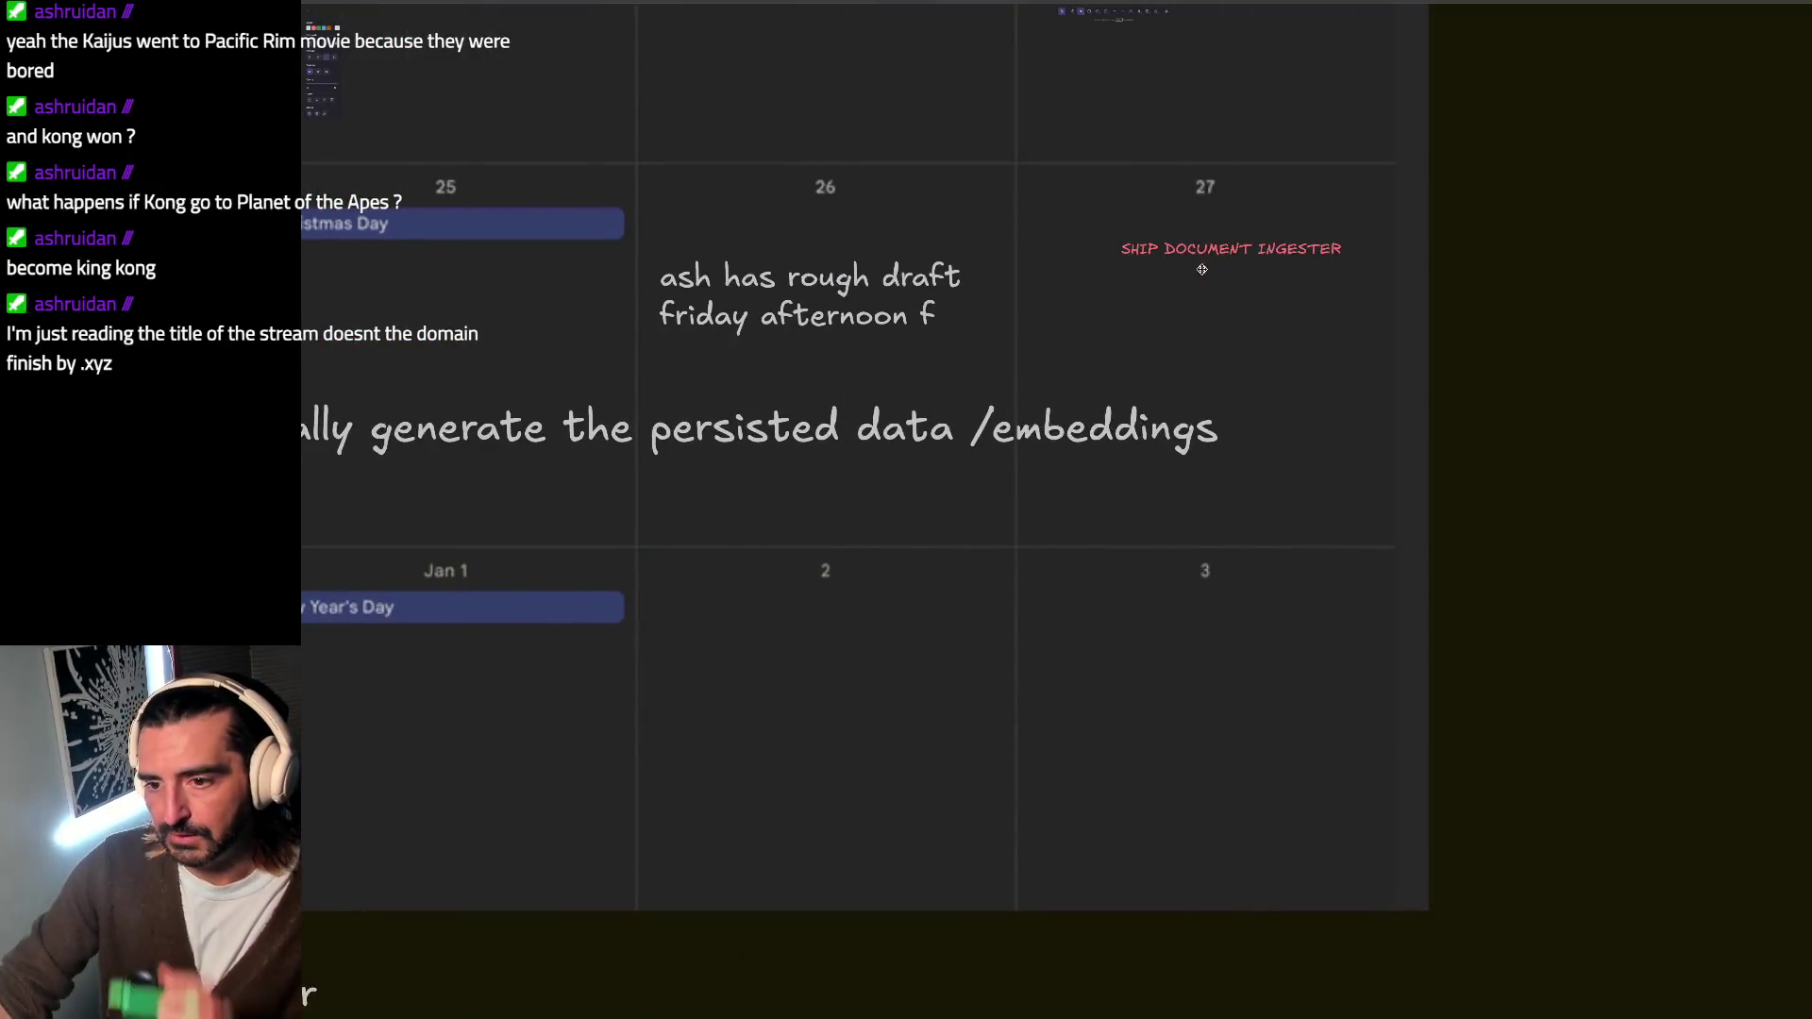
{"action": "left_click", "coordinate": [1121, 248]}
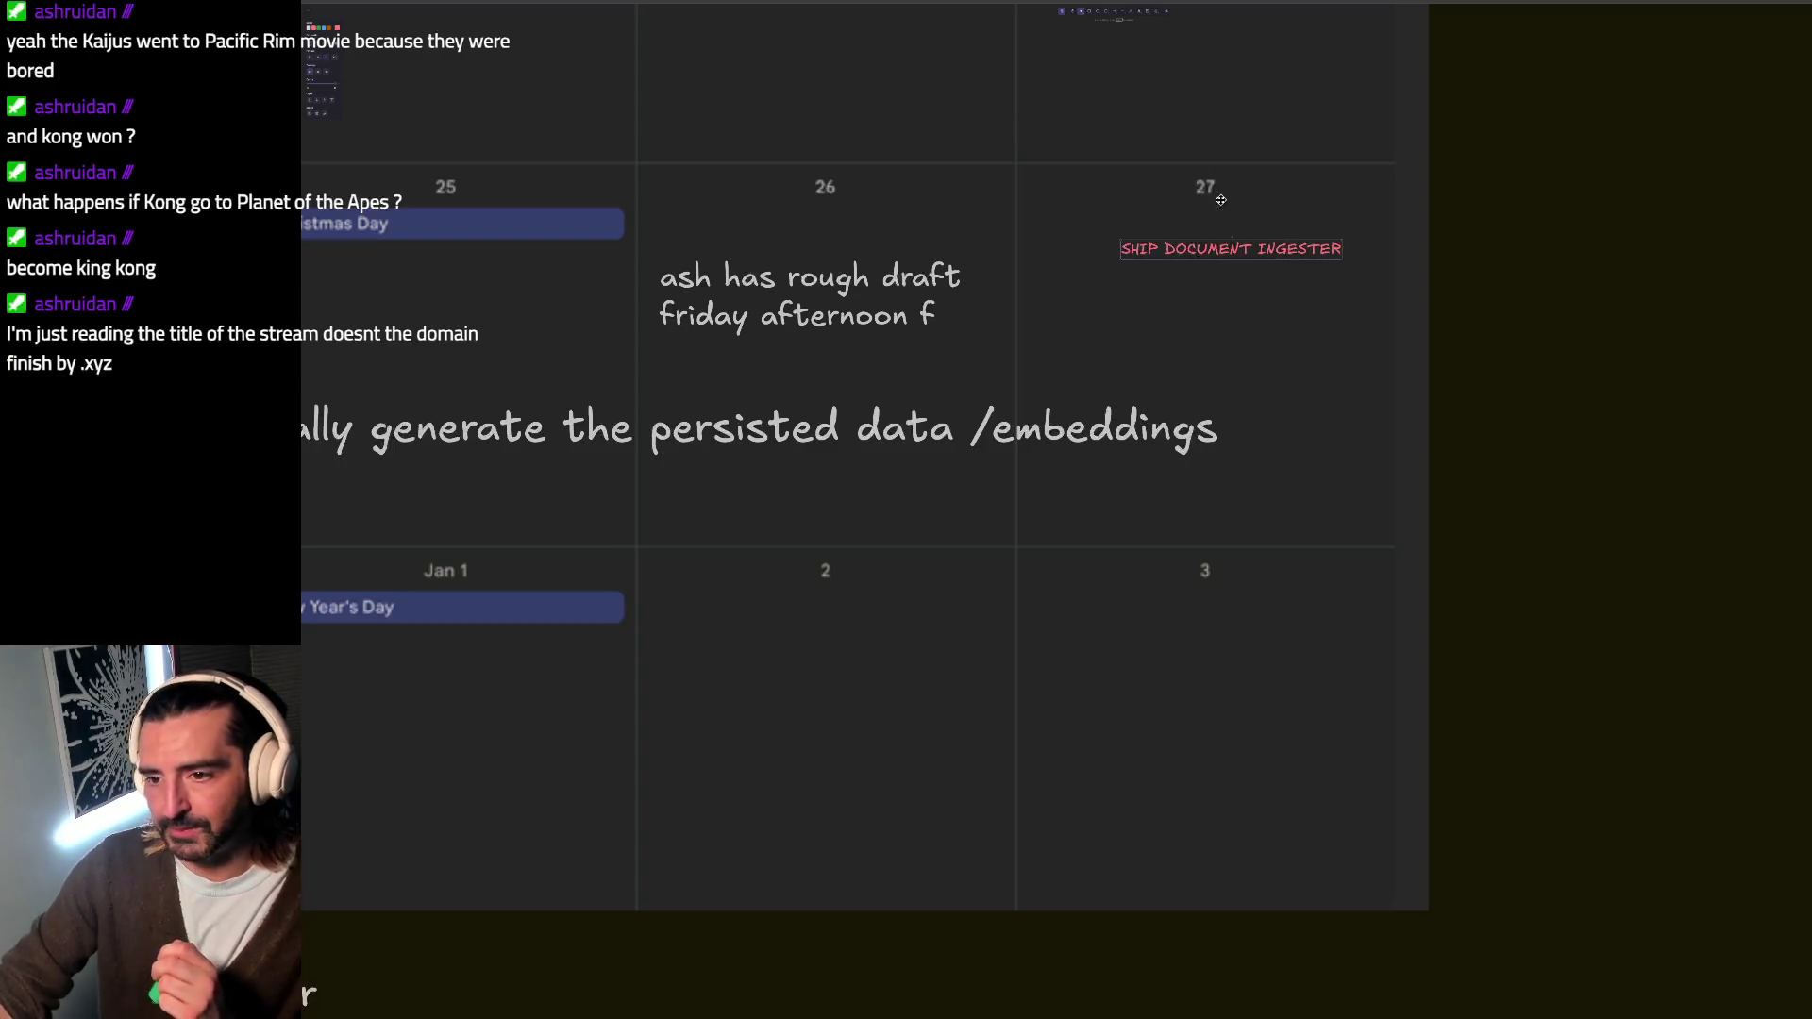
{"action": "scroll", "coordinate": [1126, 248], "scroll_direction": "left", "scroll_amount": 3}
{"action": "scroll", "coordinate": [1129, 249], "scroll_direction": "up", "scroll_amount": 5}
{"action": "scroll", "coordinate": [1130, 248], "scroll_direction": "right", "scroll_amount": 5}
{"action": "scroll", "coordinate": [1137, 247], "scroll_direction": "left", "scroll_amount": 5}
{"action": "scroll", "coordinate": [1137, 247], "scroll_direction": "left", "scroll_amount": 2}
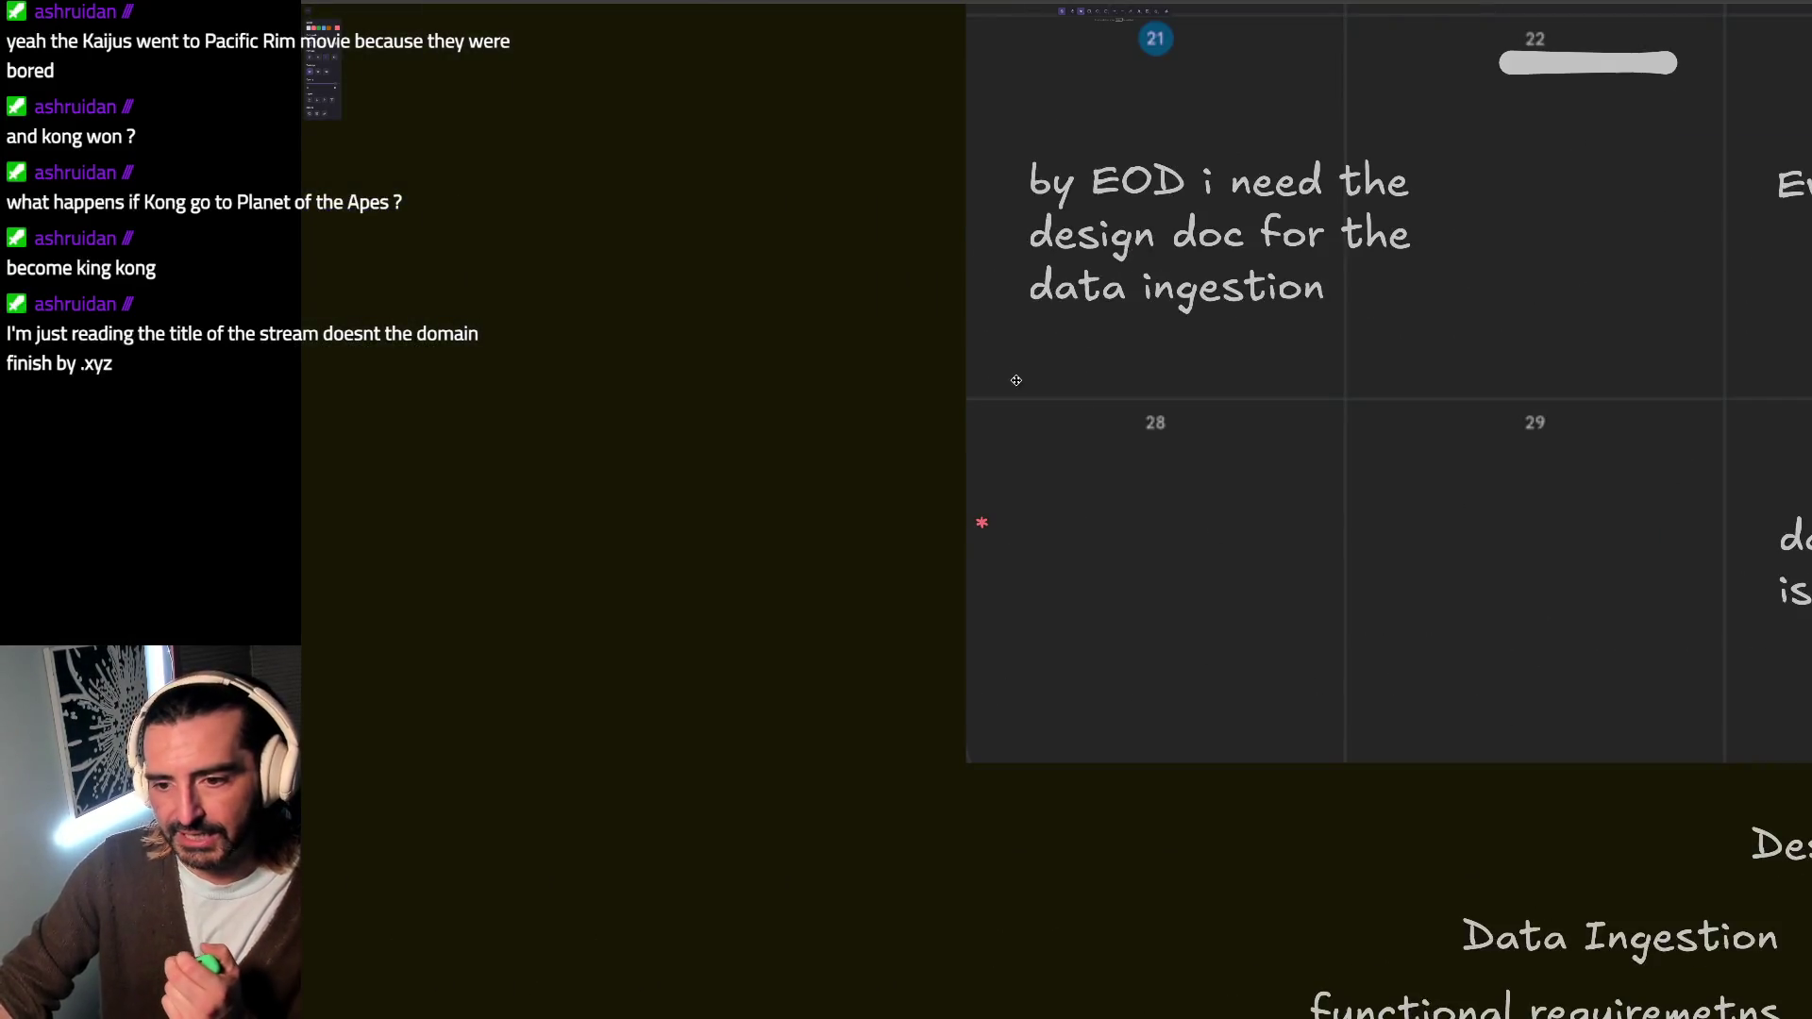
{"action": "scroll", "coordinate": [1099, 540], "scroll_direction": "up", "scroll_amount": 1}
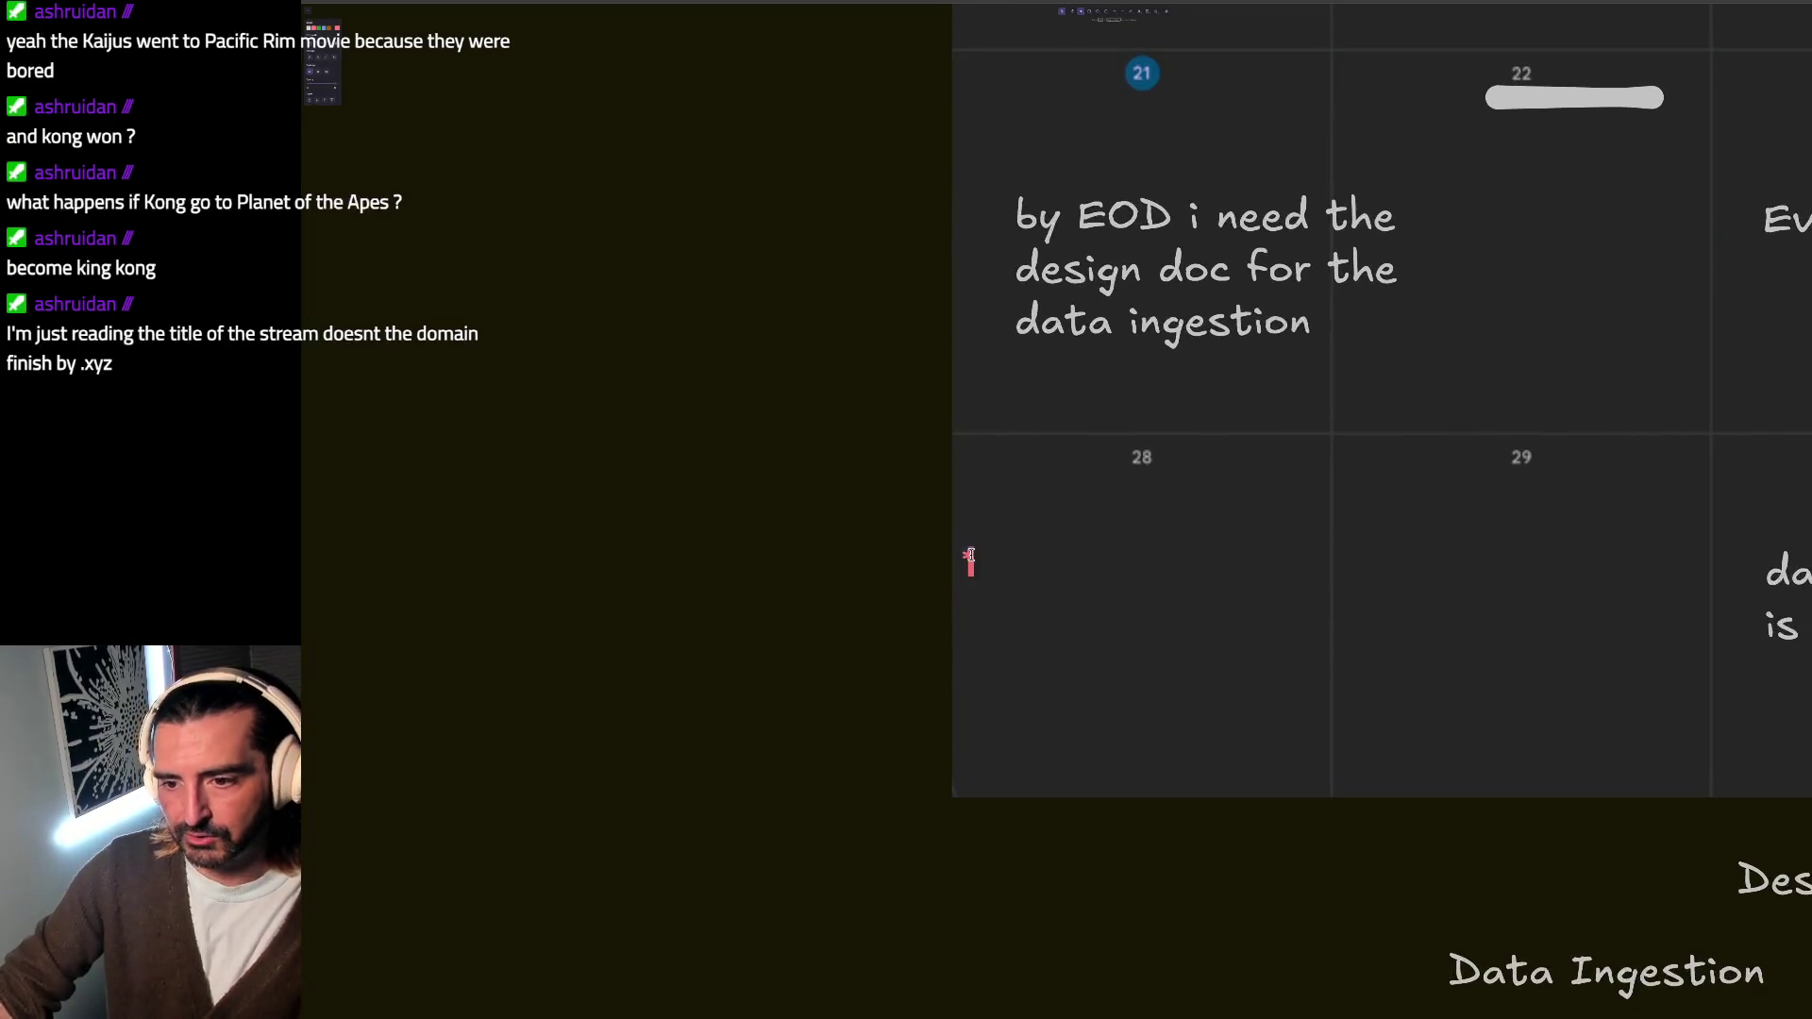
{"action": "type", "text": "ash and I will s"}
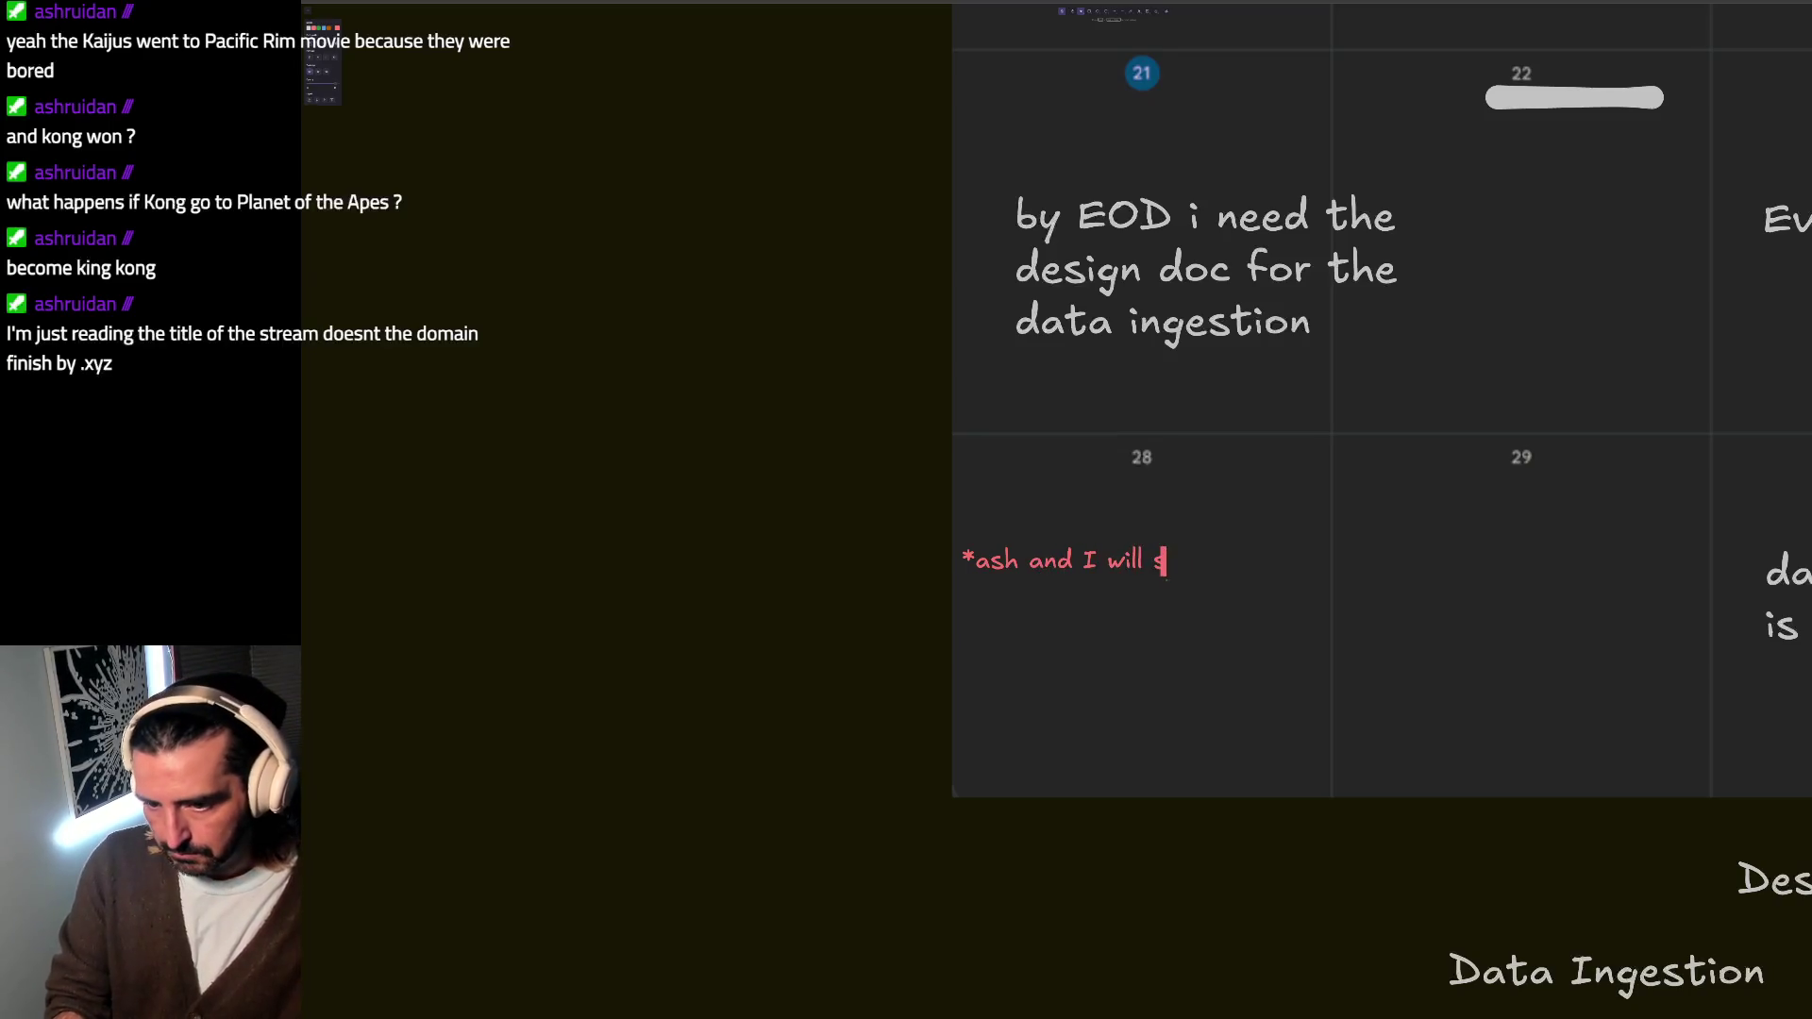
{"action": "type", "text": "ort out web app"}
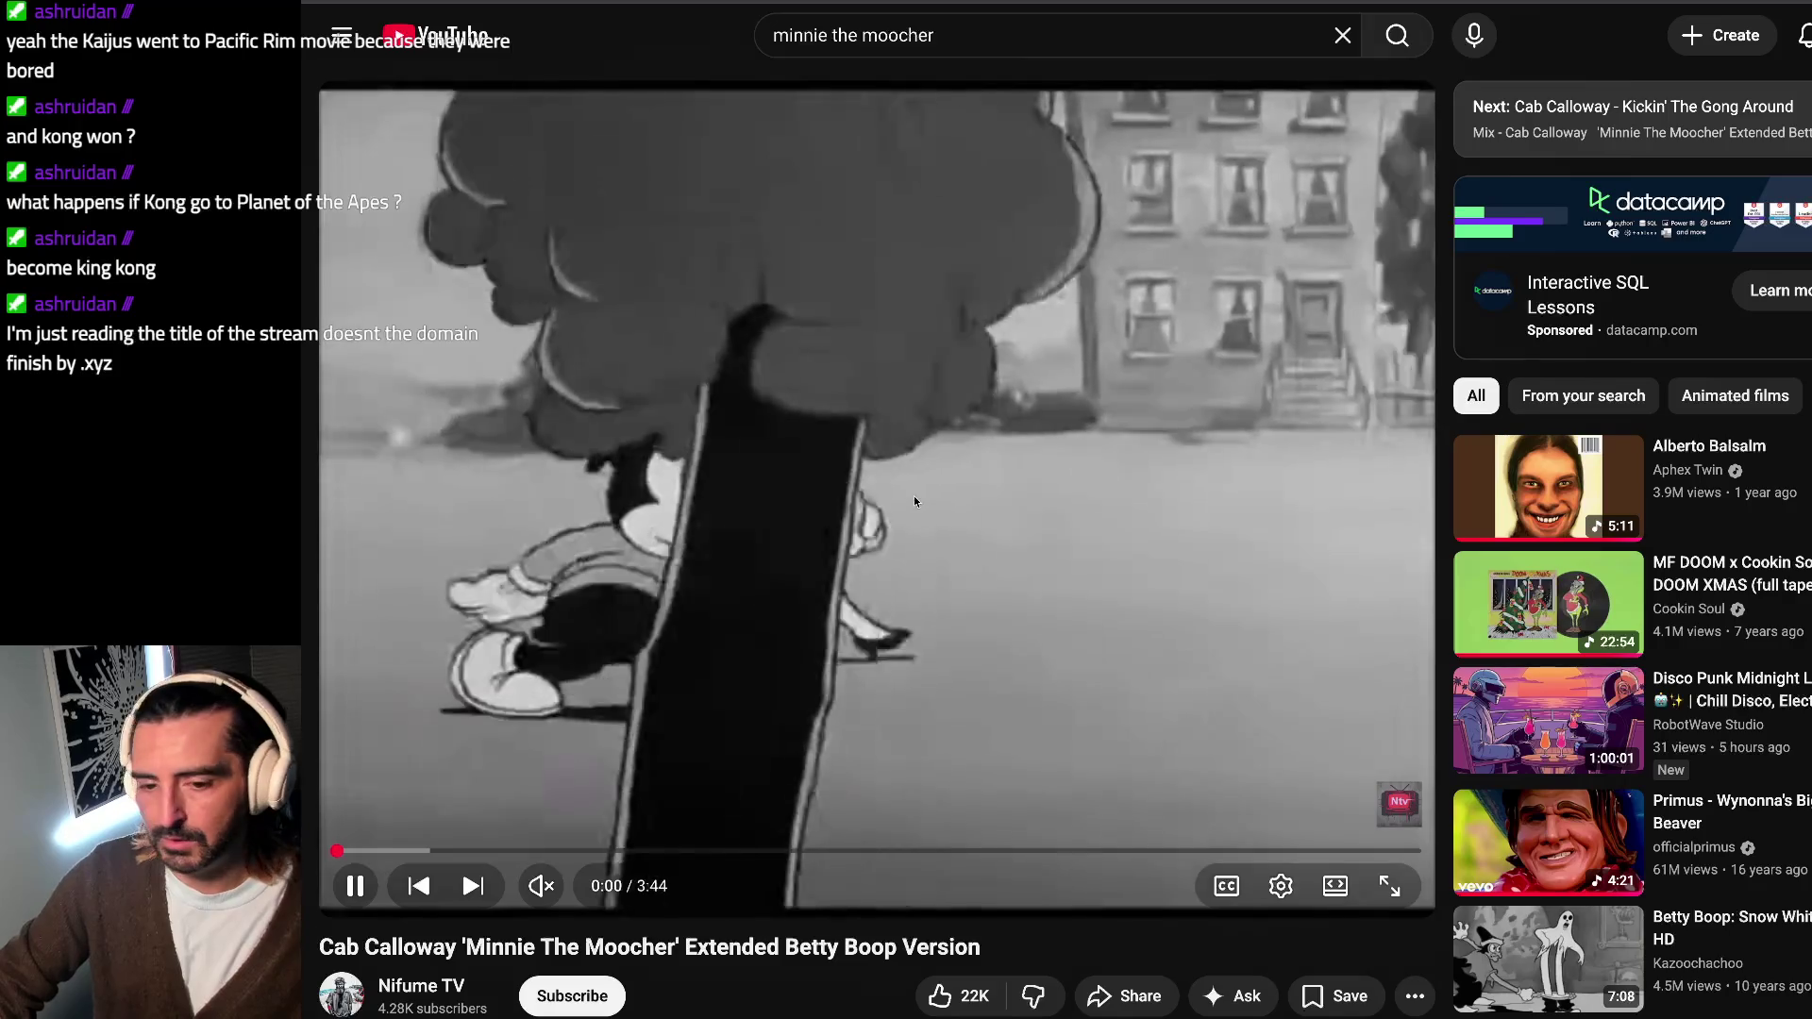
{"action": "left_click", "coordinate": [543, 887]}
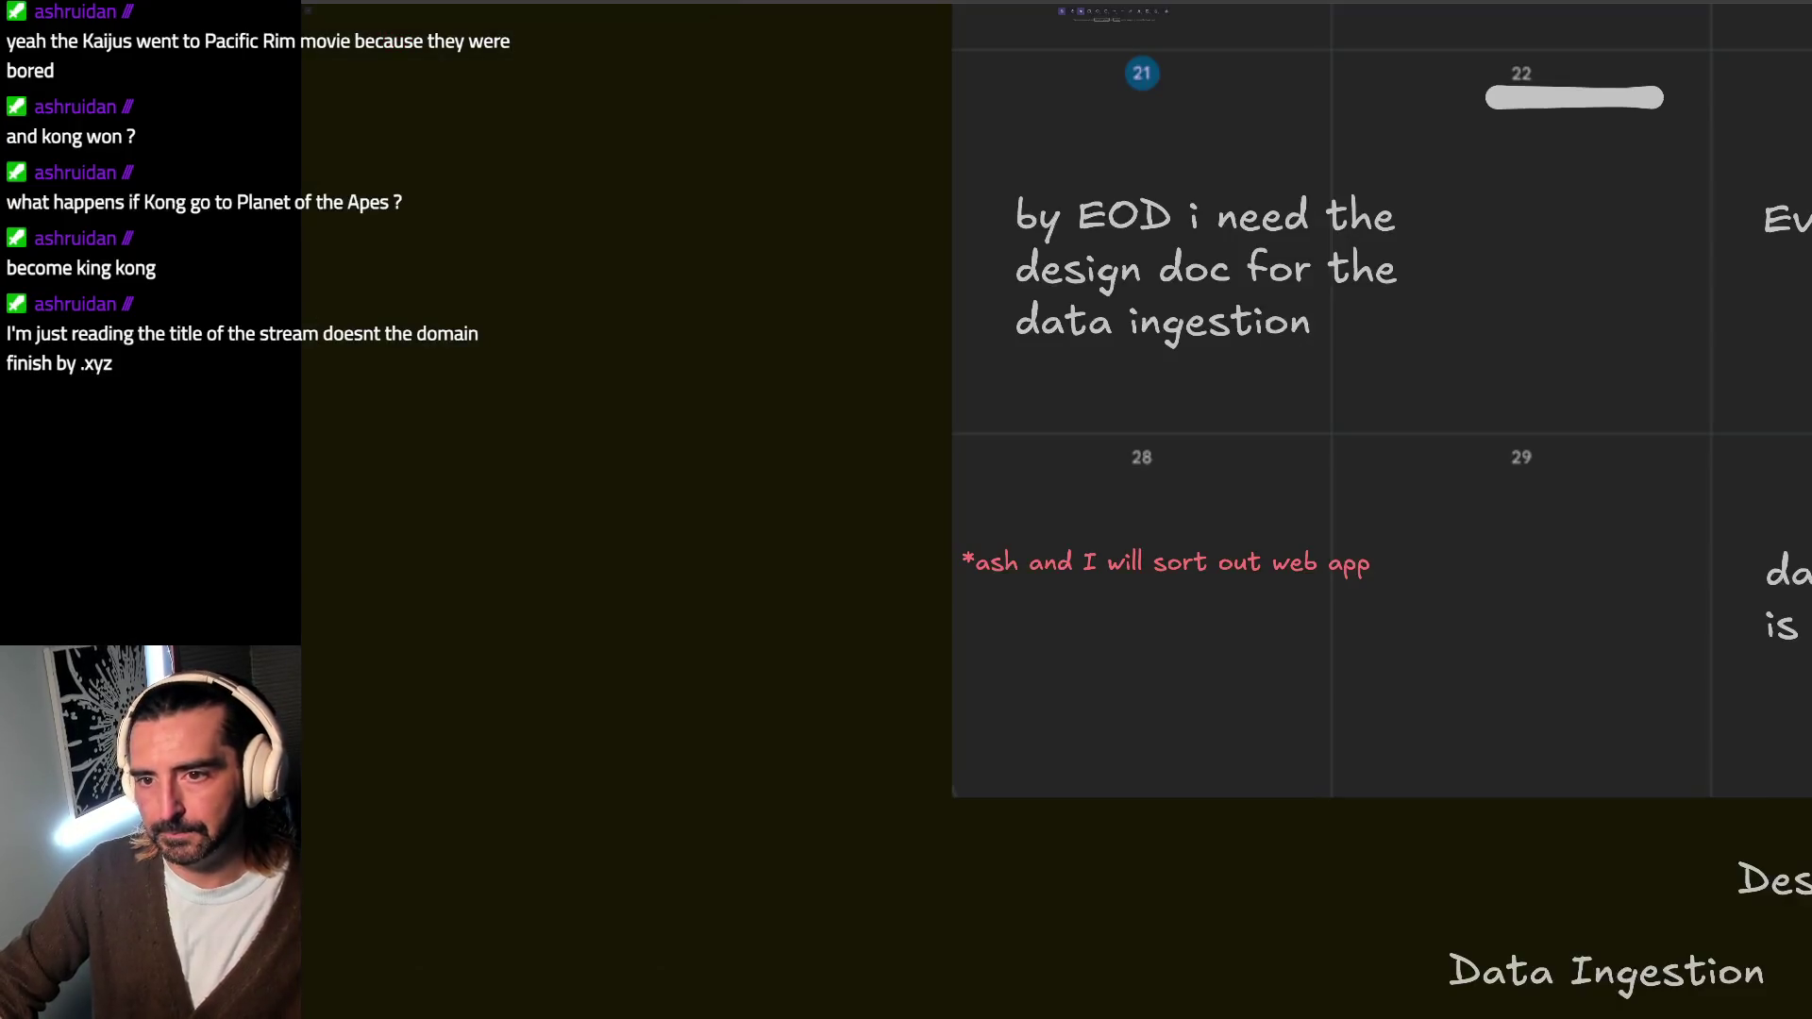
{"action": "double_click", "coordinate": [1213, 559]}
{"action": "left_click", "coordinate": [1220, 561]}
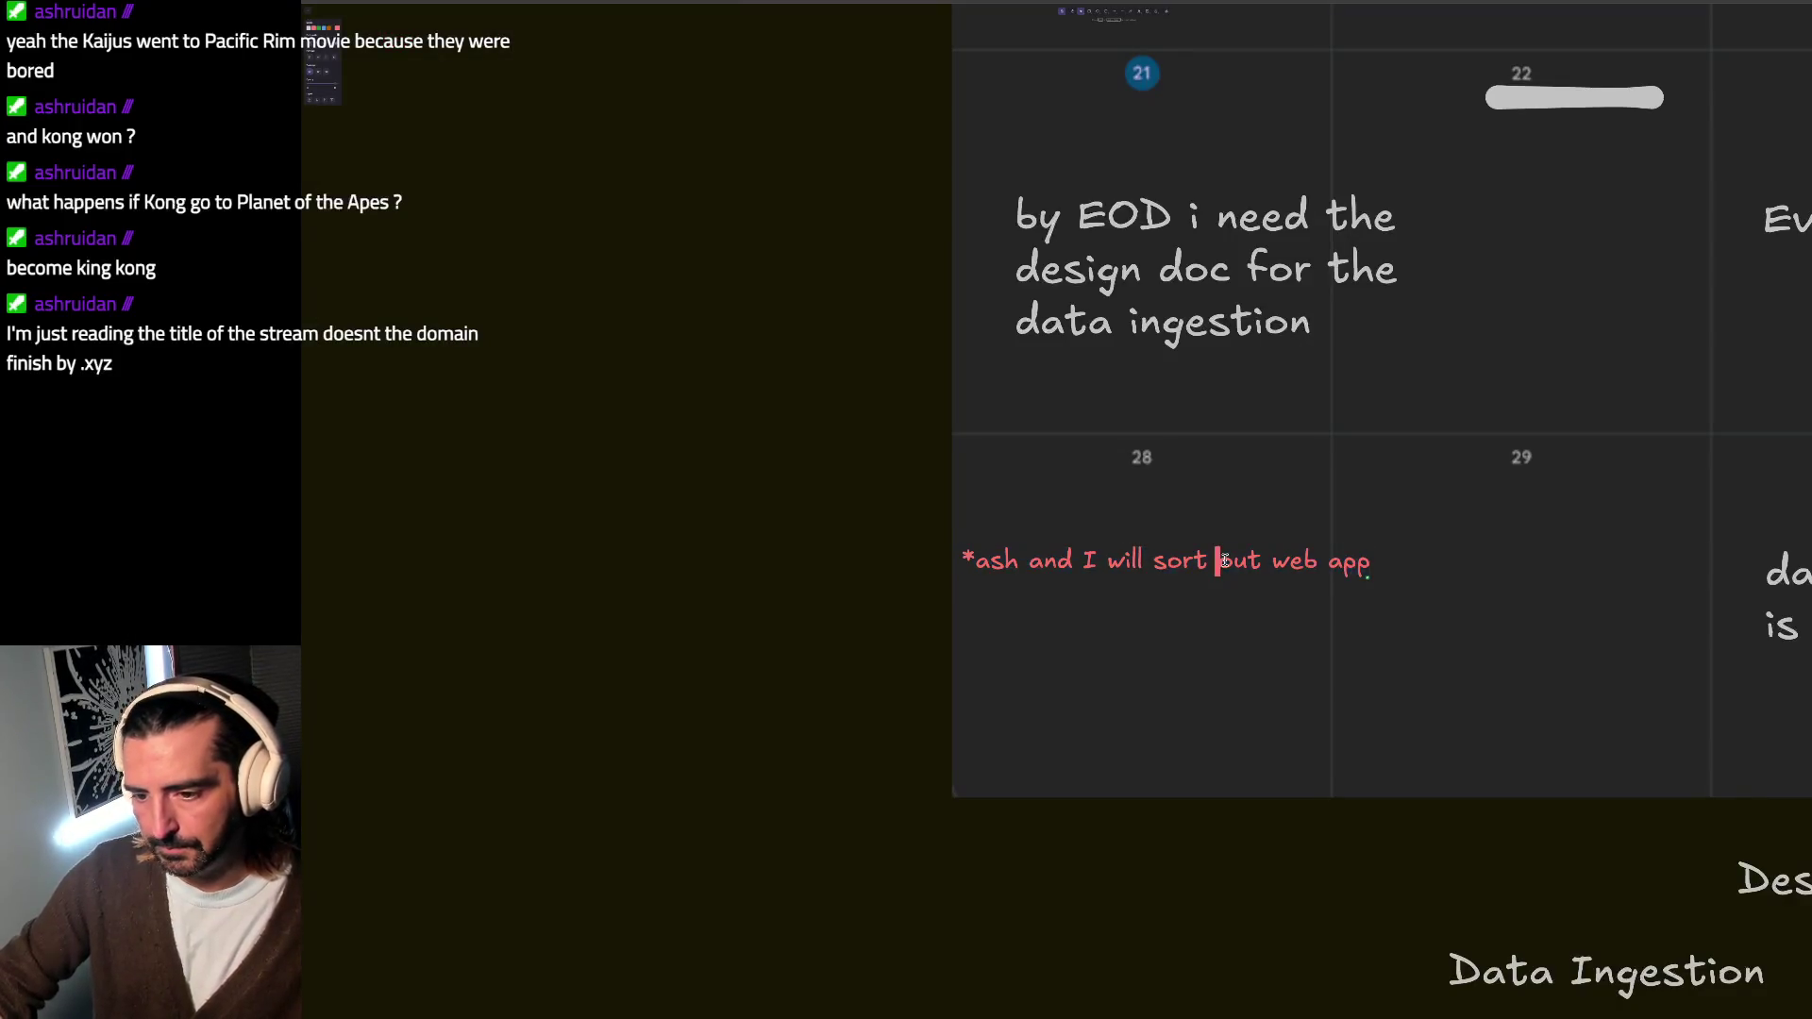
{"action": "key", "text": "Return"}
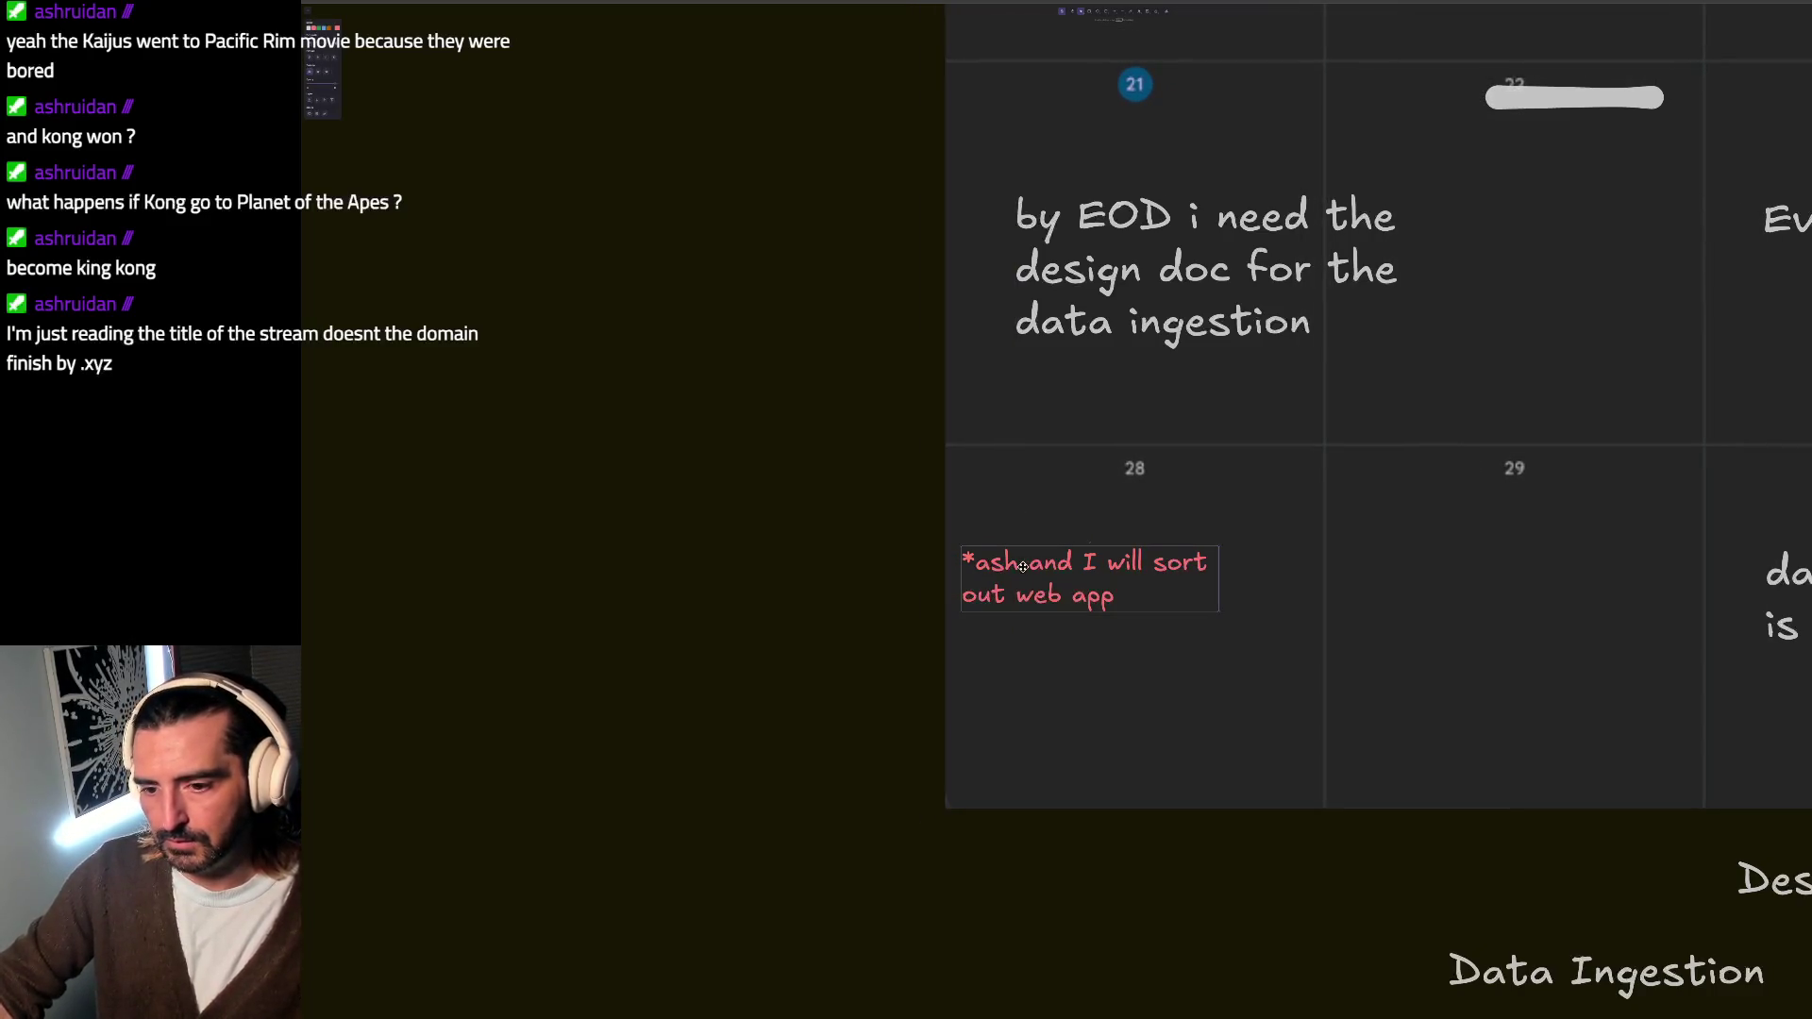
{"action": "left_click_drag", "start_coordinate": [1018, 581], "coordinate": [1050, 576]}
{"action": "double_click", "coordinate": [1256, 583]}
{"action": "left_click", "coordinate": [1372, 660]}
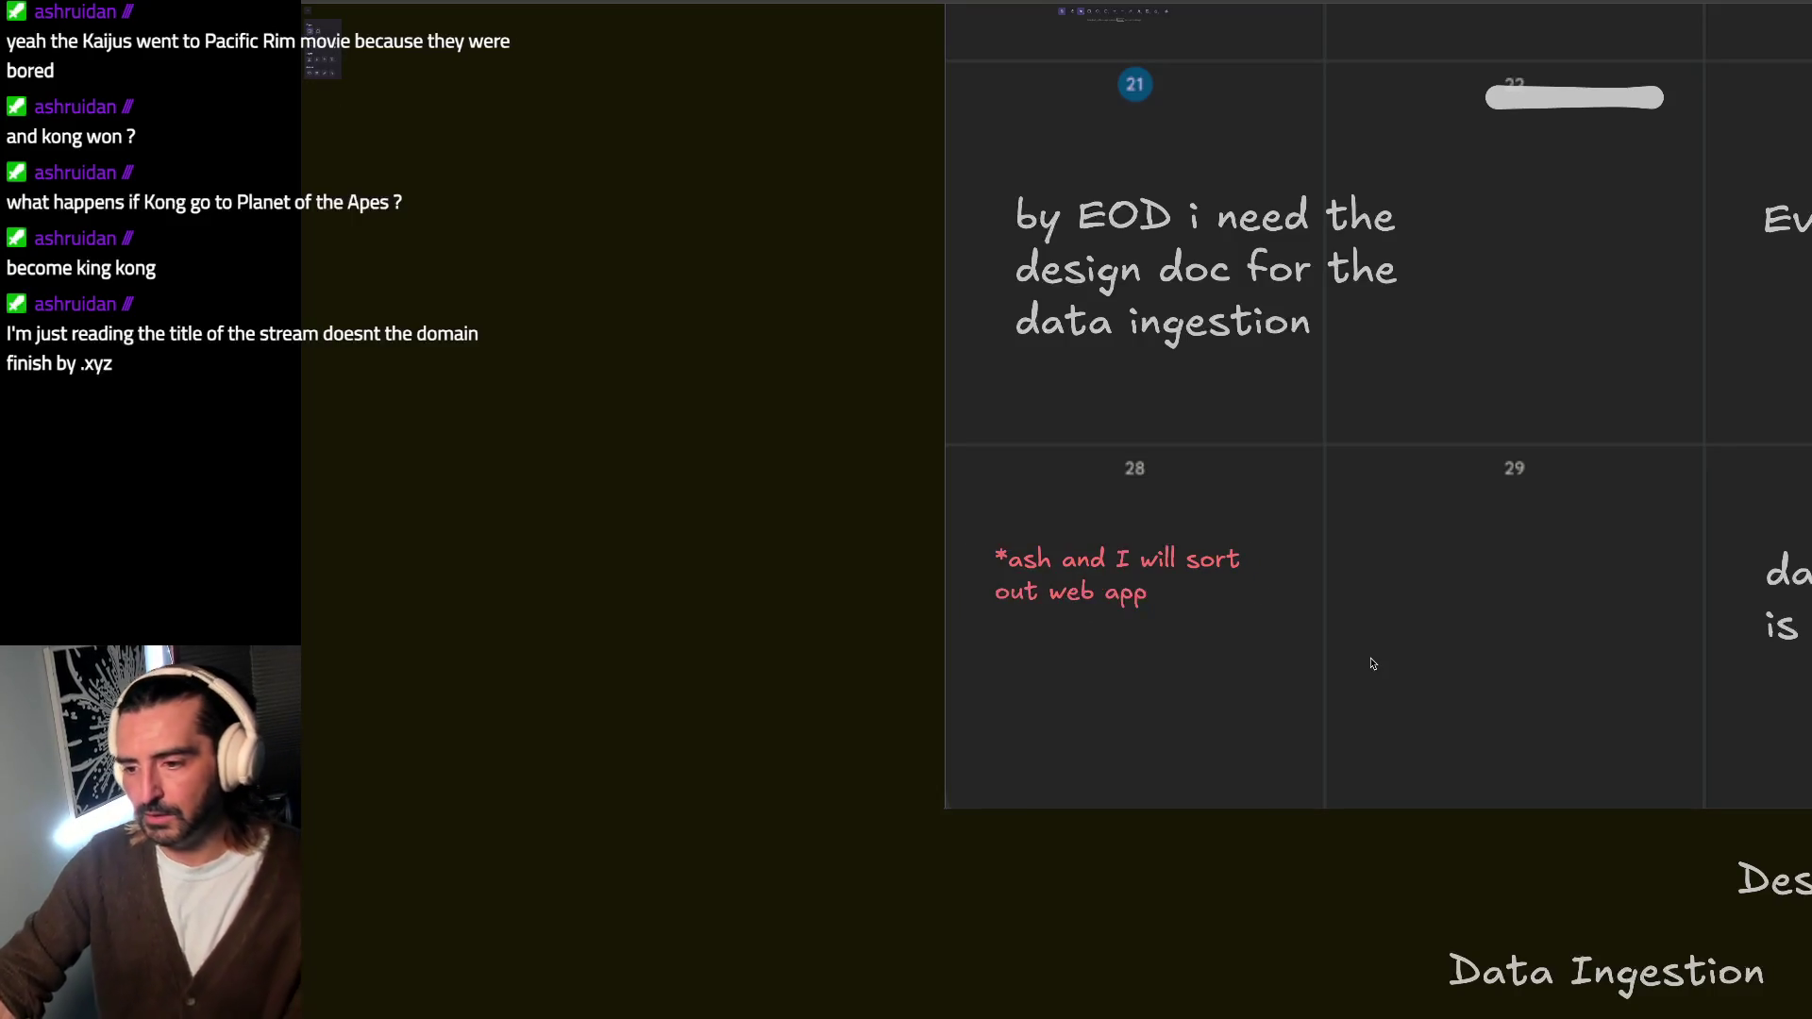
{"action": "scroll", "coordinate": [1121, 561], "scroll_direction": "right", "scroll_amount": 3}
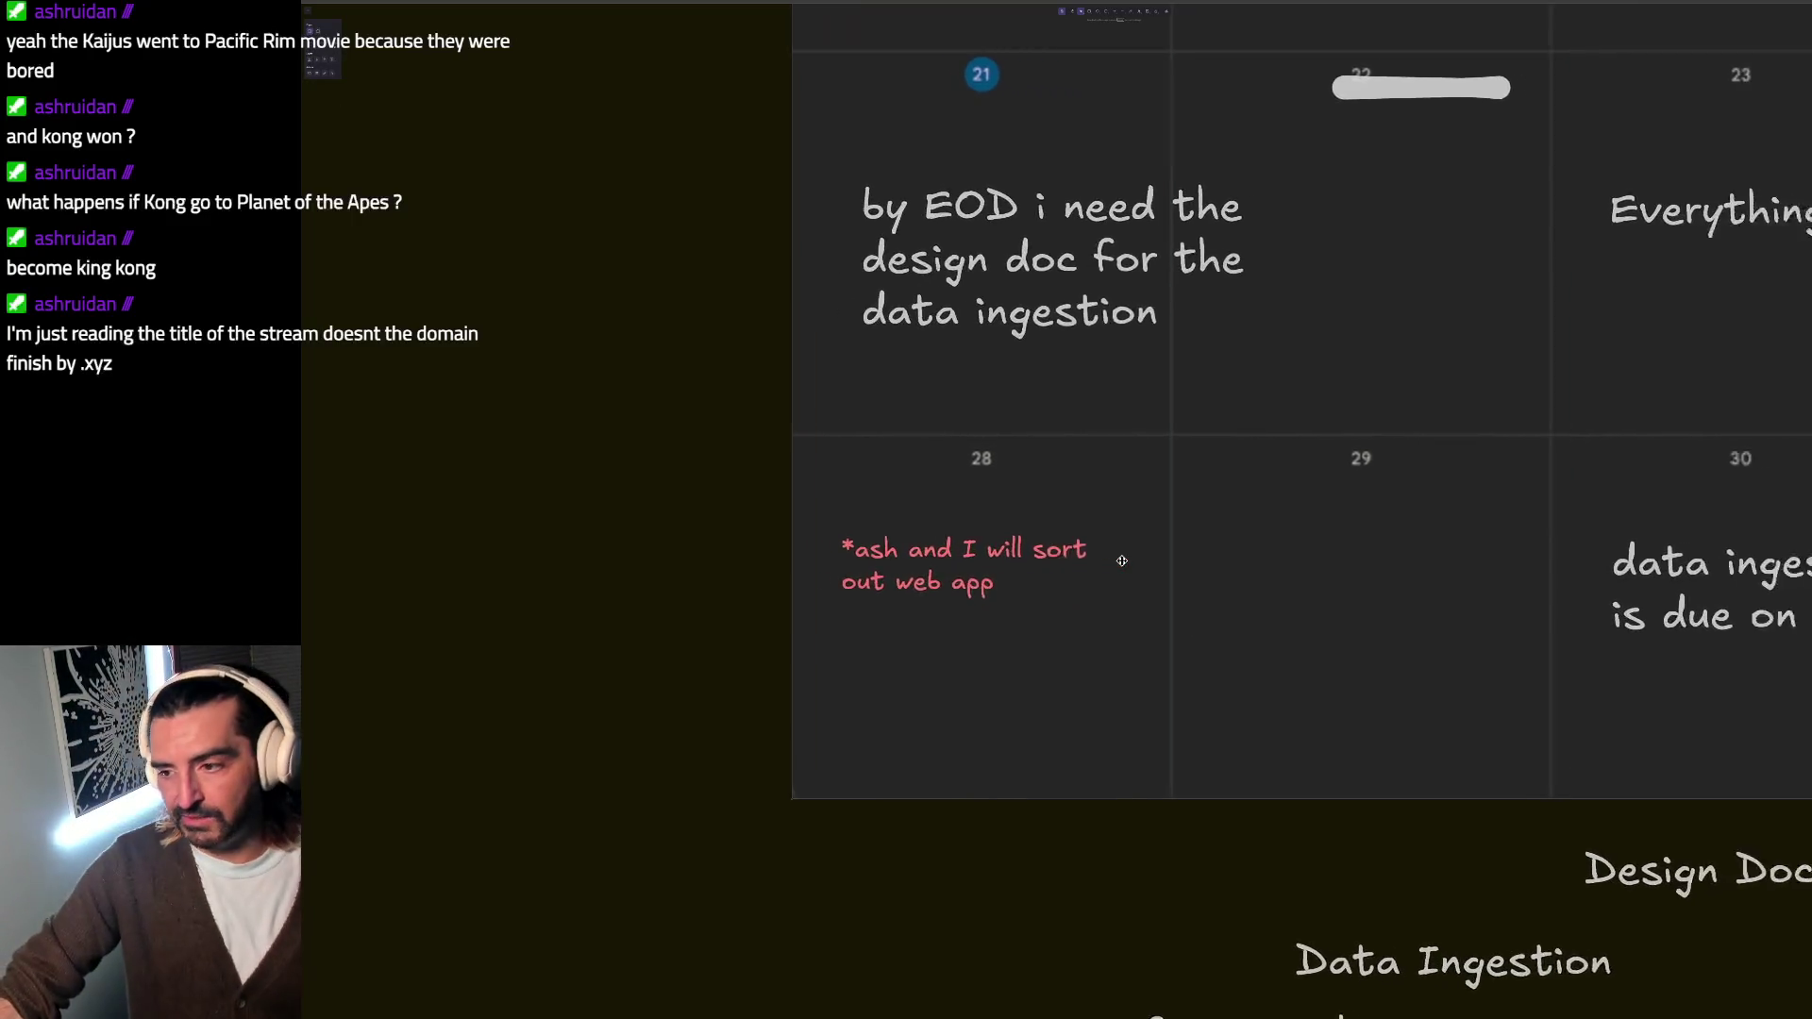
{"action": "scroll", "coordinate": [1121, 561], "scroll_direction": "up", "scroll_amount": 2}
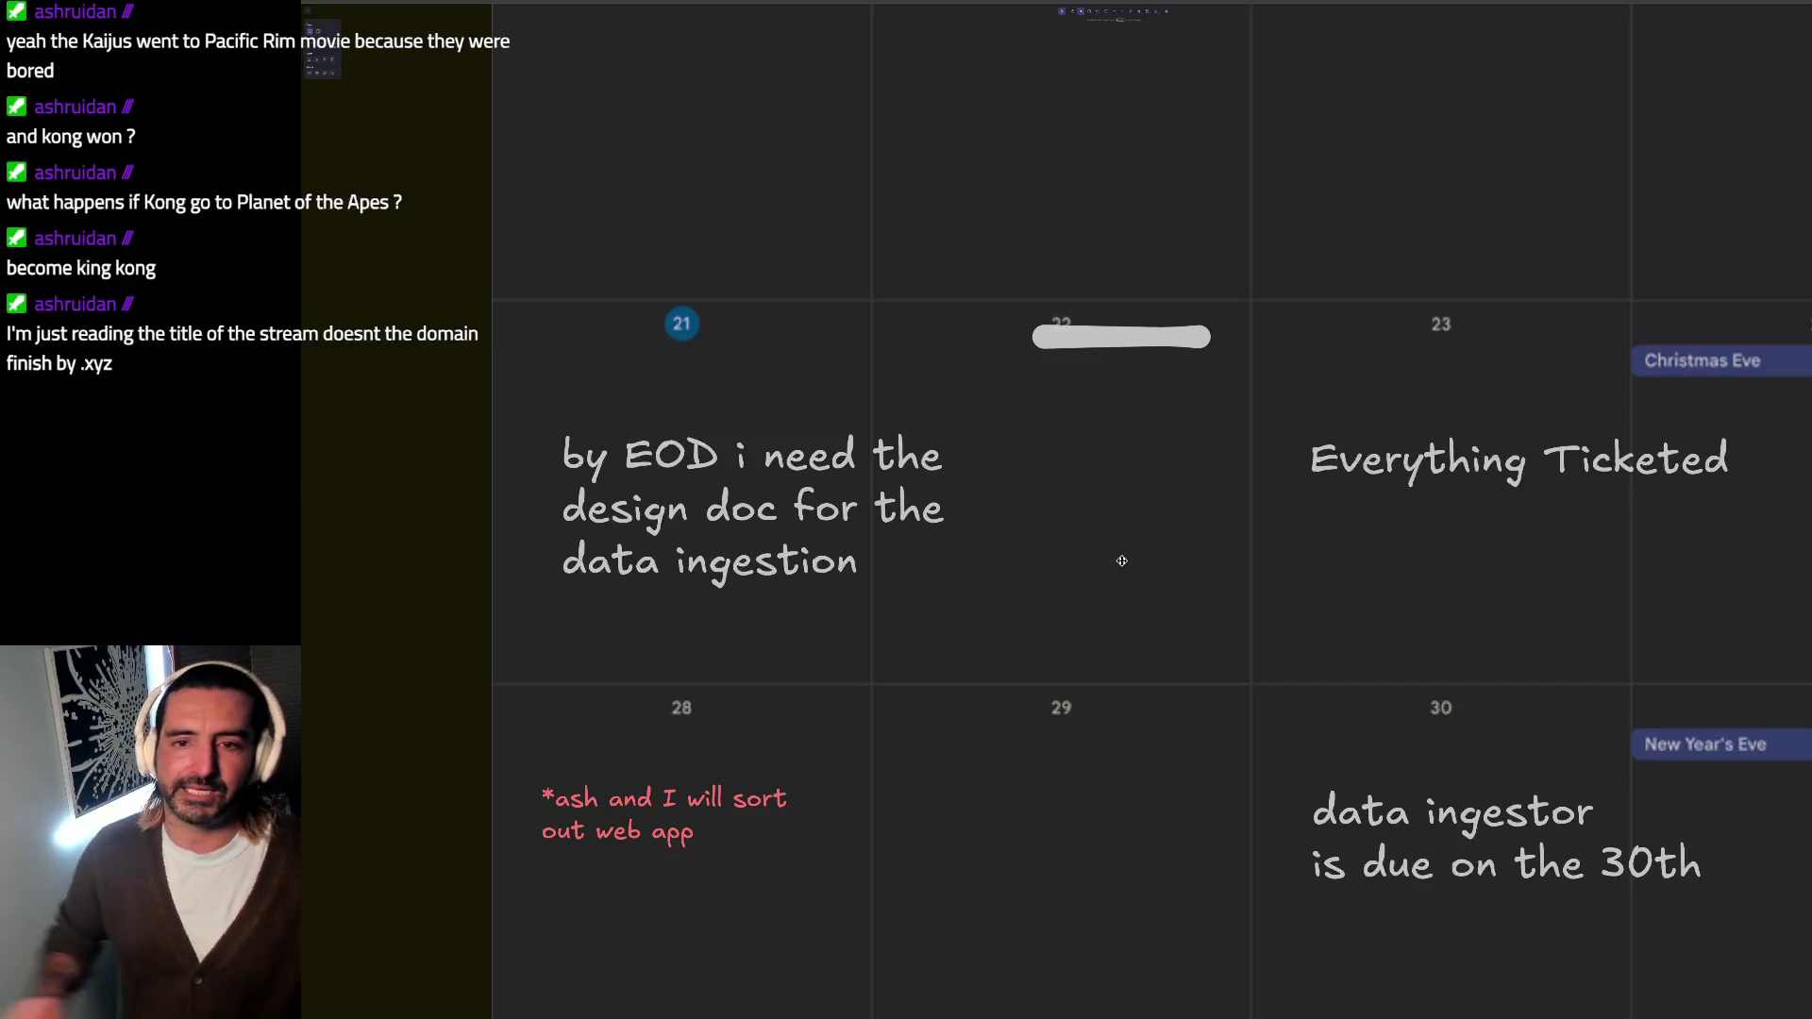
Step: Switch from the Excalidraw calendar to the Google Docs 'PostXMAS:Client Werk' todo list
{"action": "key", "text": "alt+Tab"}
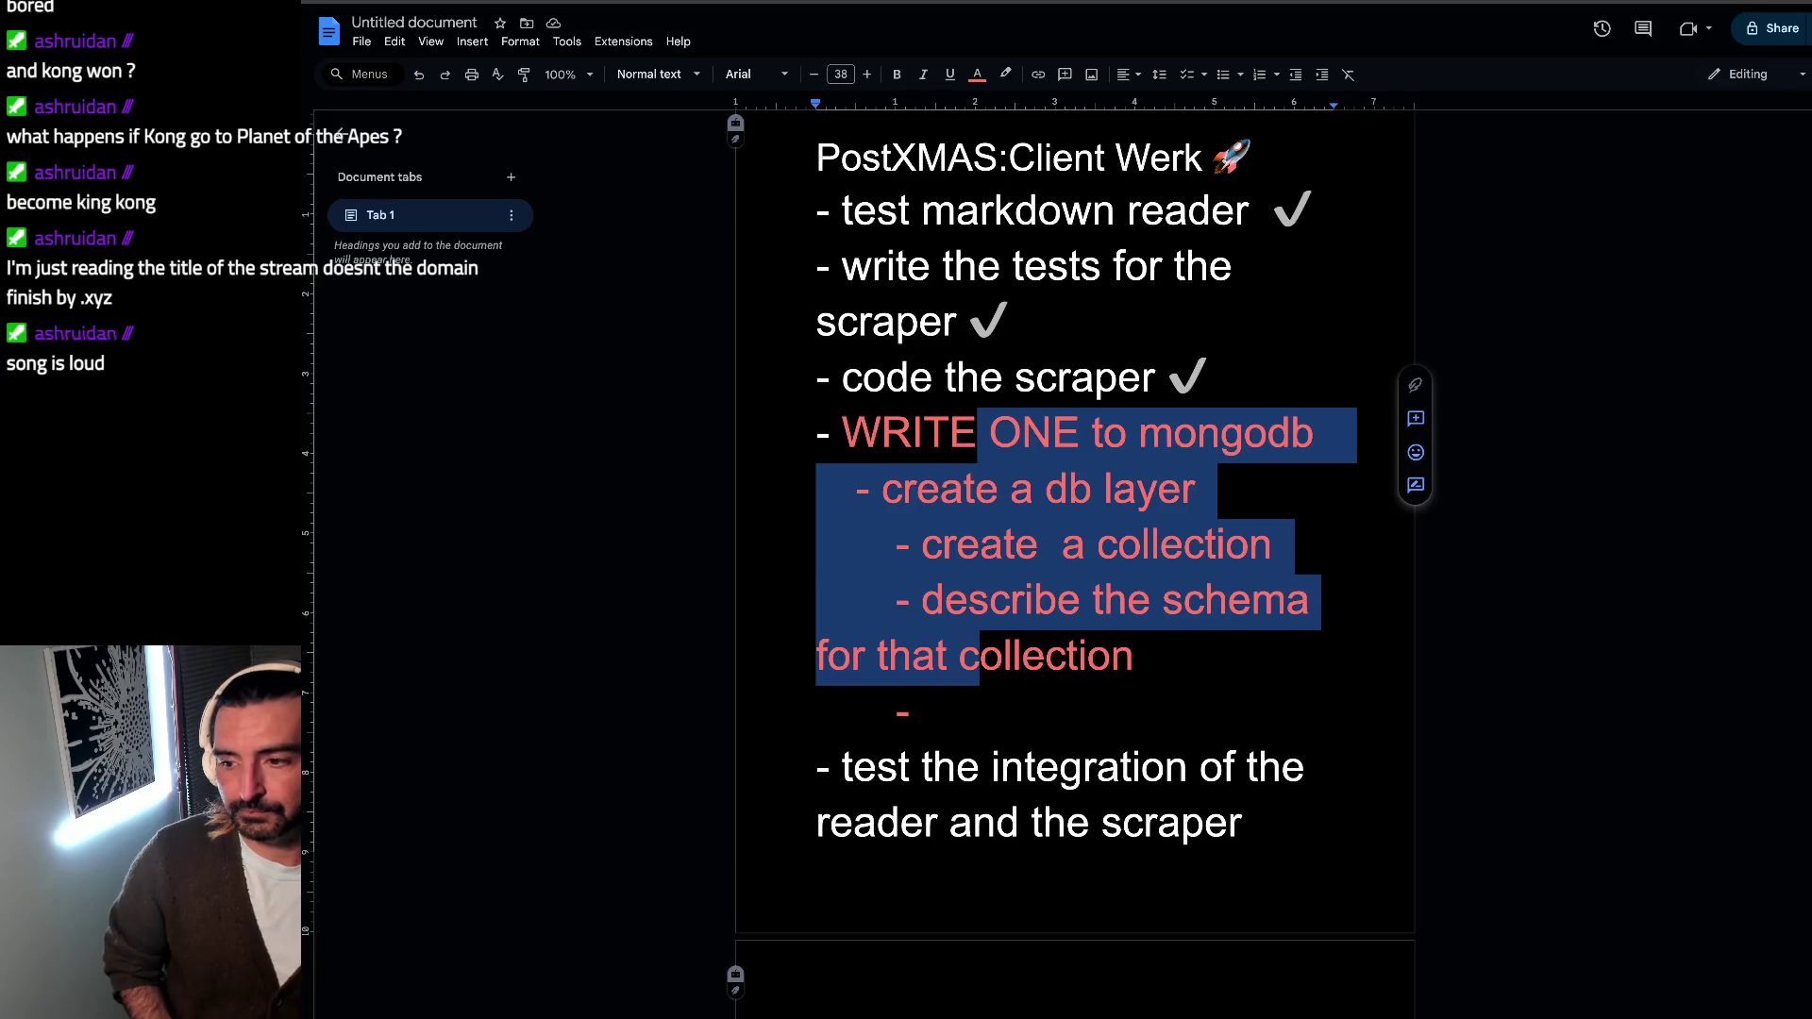
Step: Refocus the todo document briefly, then return to the Excalidraw calendar board
{"action": "key", "text": "alt+Tab"}
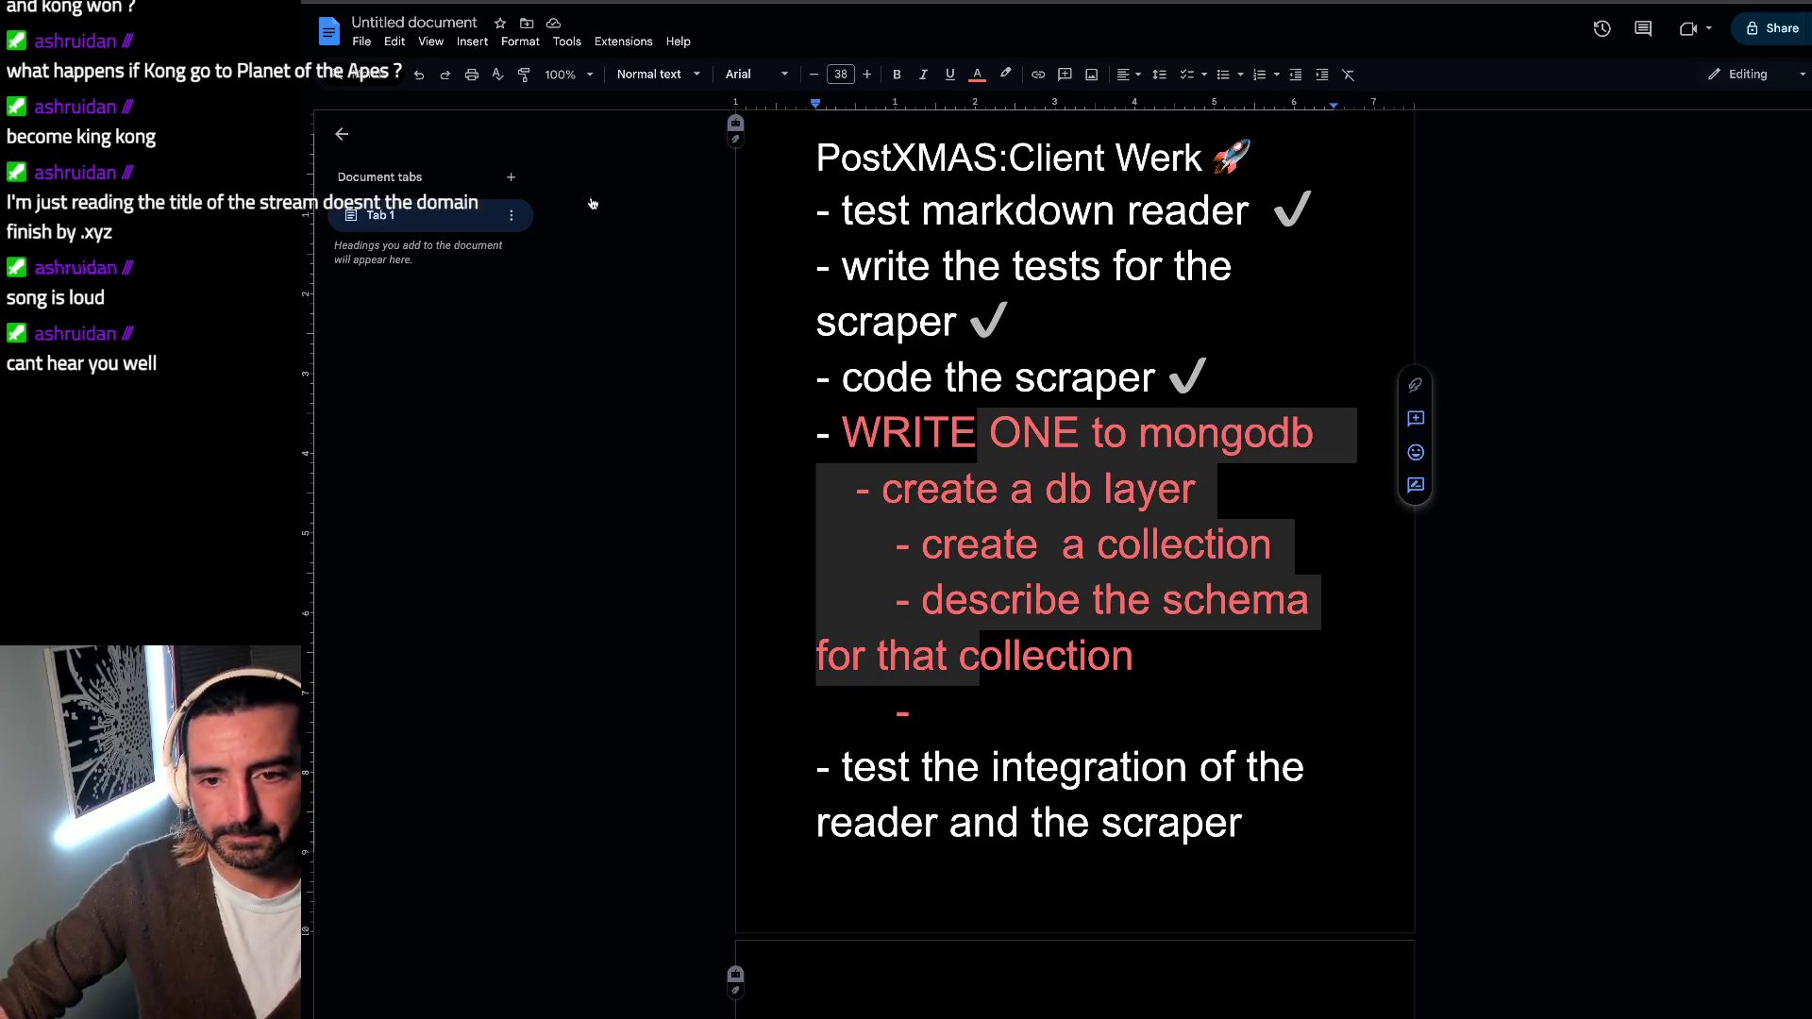
{"action": "left_click", "coordinate": [731, 41]}
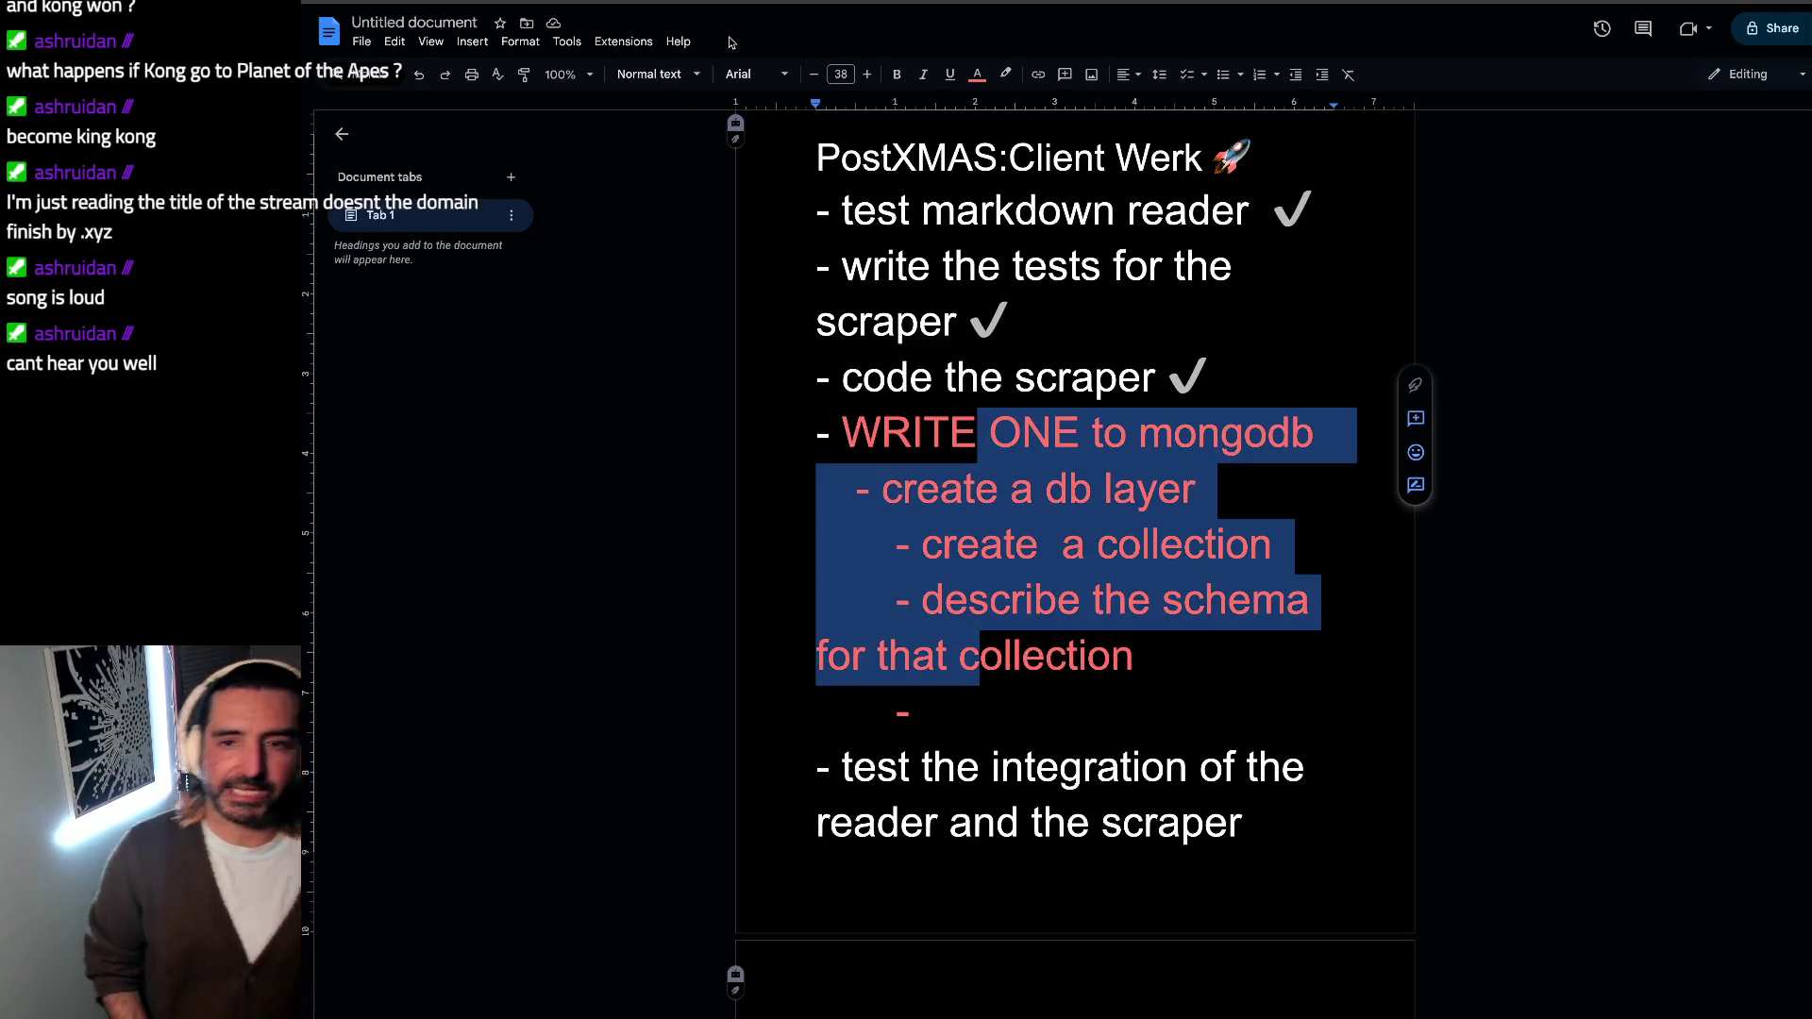
{"action": "key", "text": "alt+Tab"}
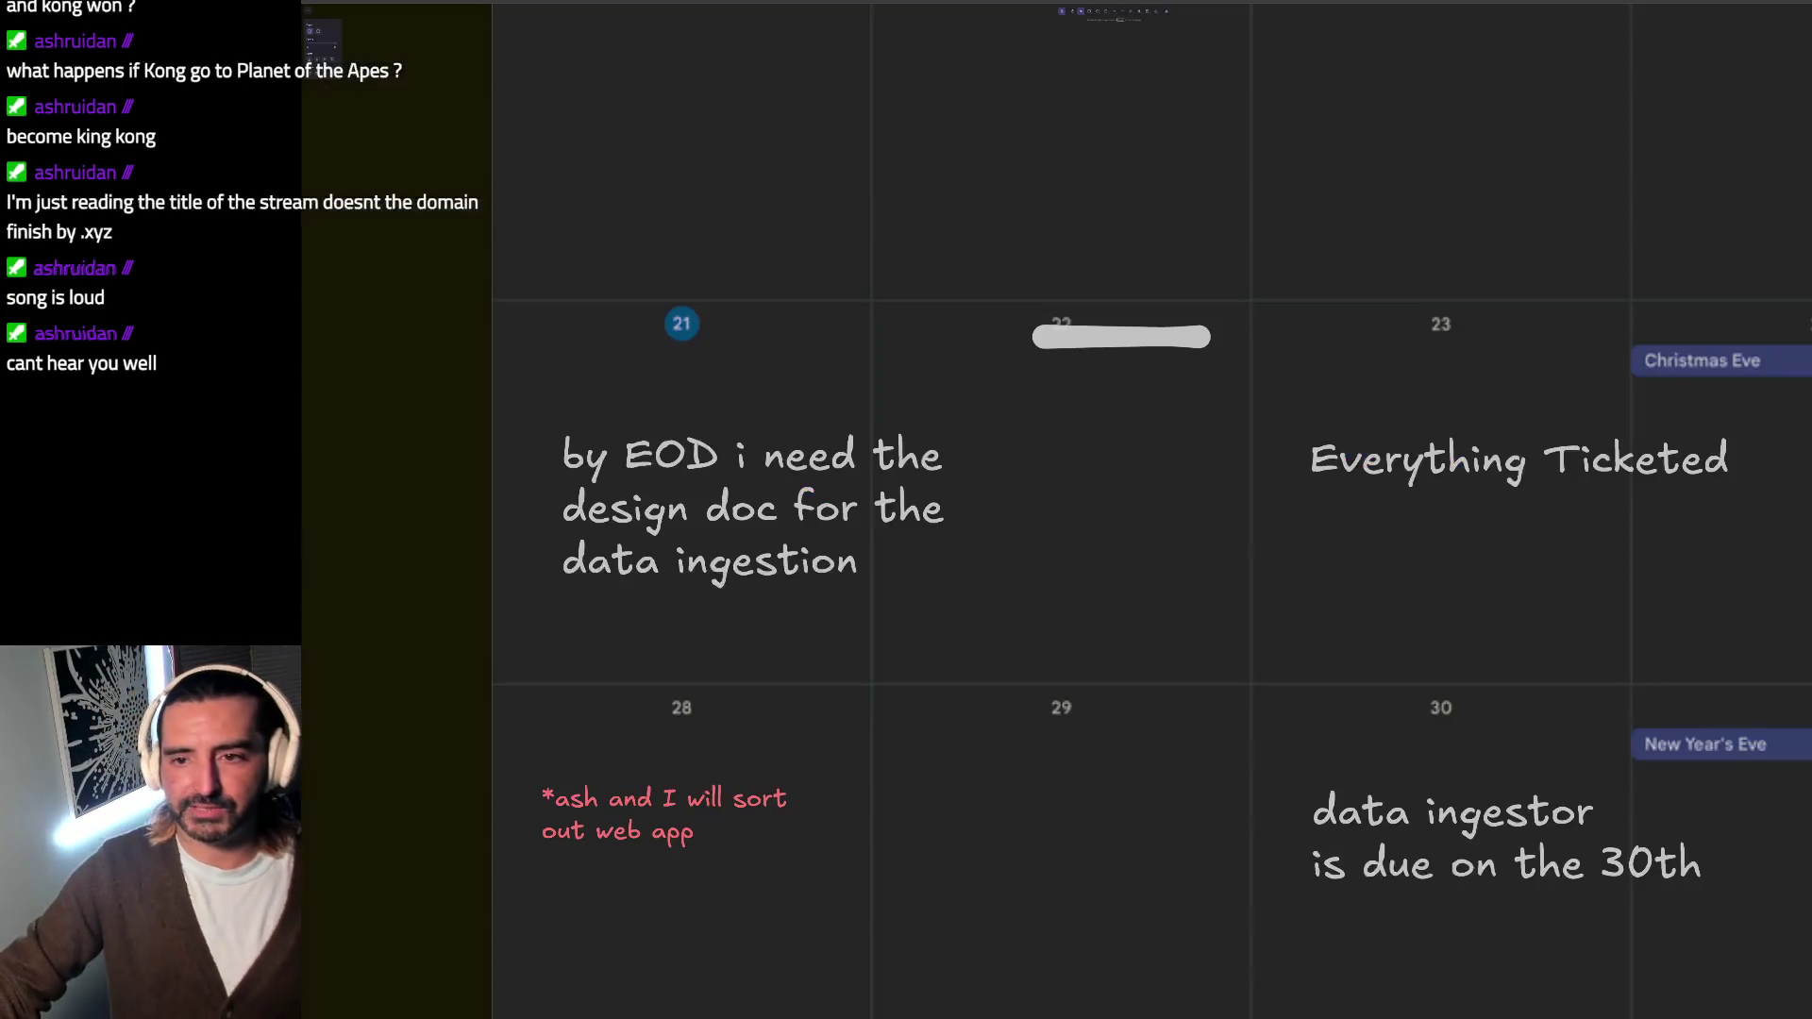
{"action": "scroll", "coordinate": [1002, 455], "scroll_direction": "right", "scroll_amount": 10}
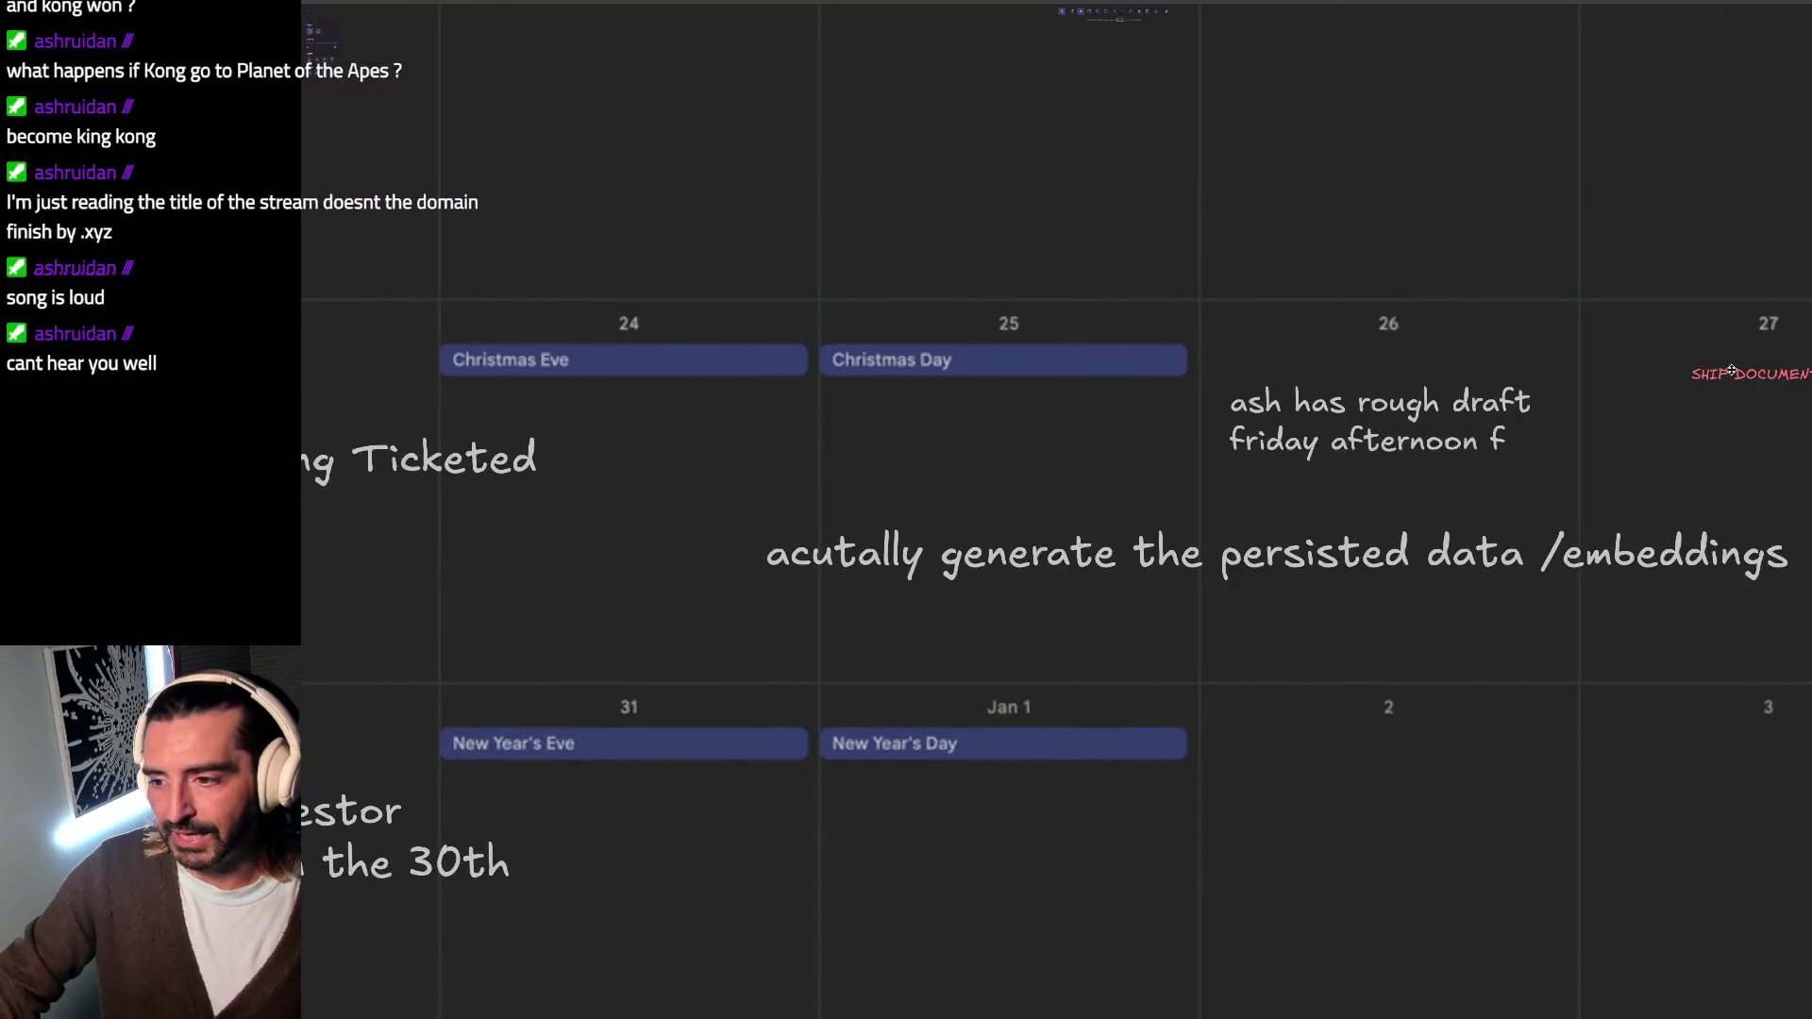
{"action": "scroll", "coordinate": [1230, 465], "scroll_direction": "left", "scroll_amount": 10}
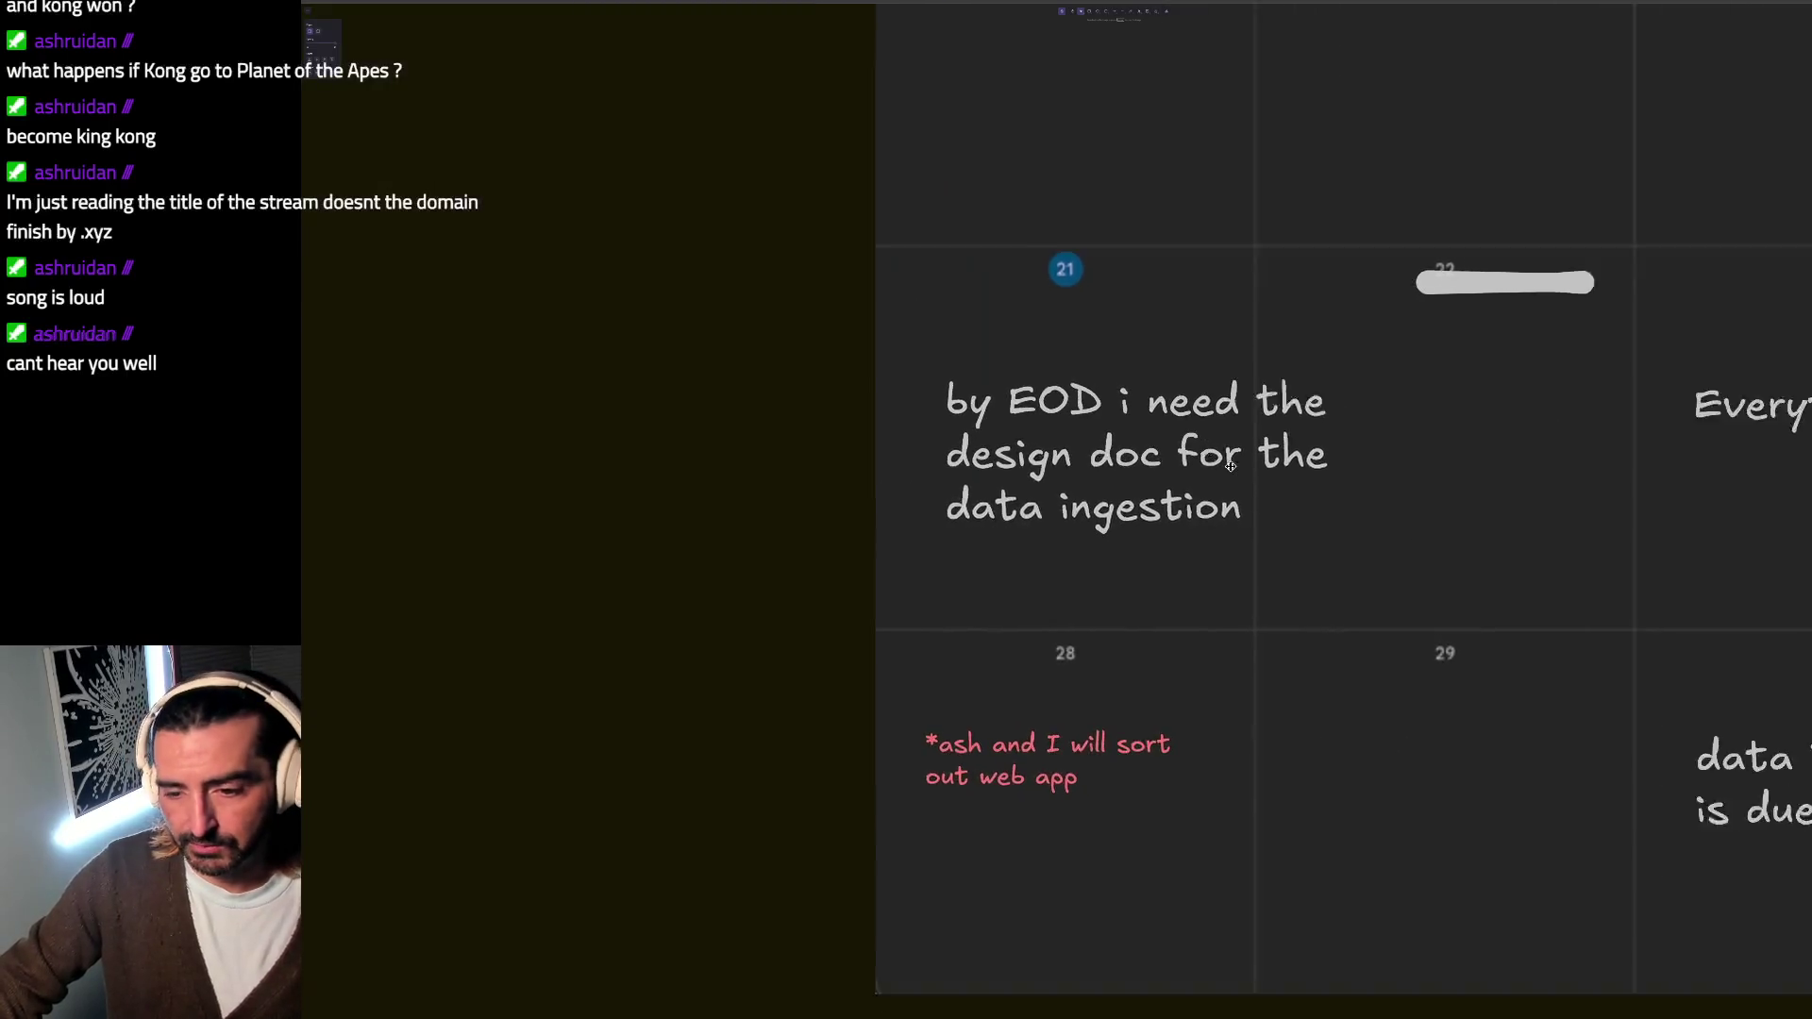
{"action": "scroll", "coordinate": [1229, 466], "scroll_direction": "down", "scroll_amount": 2}
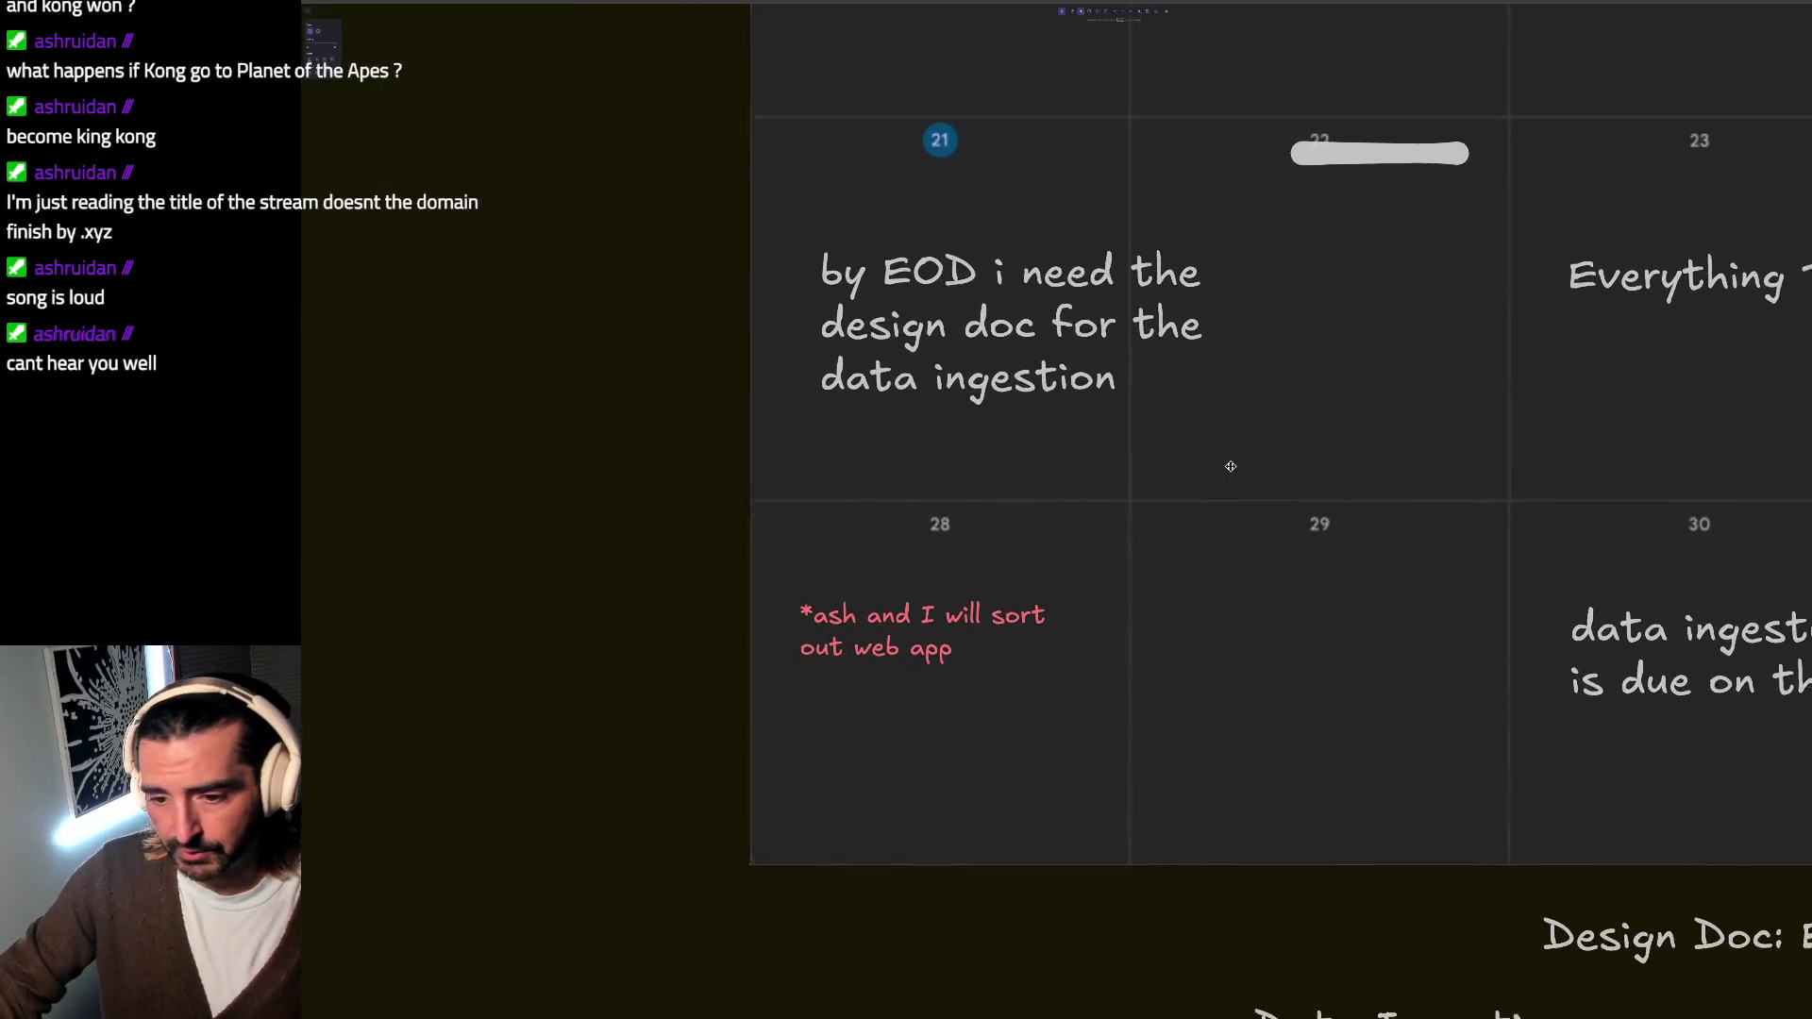
{"action": "left_click", "coordinate": [881, 600]}
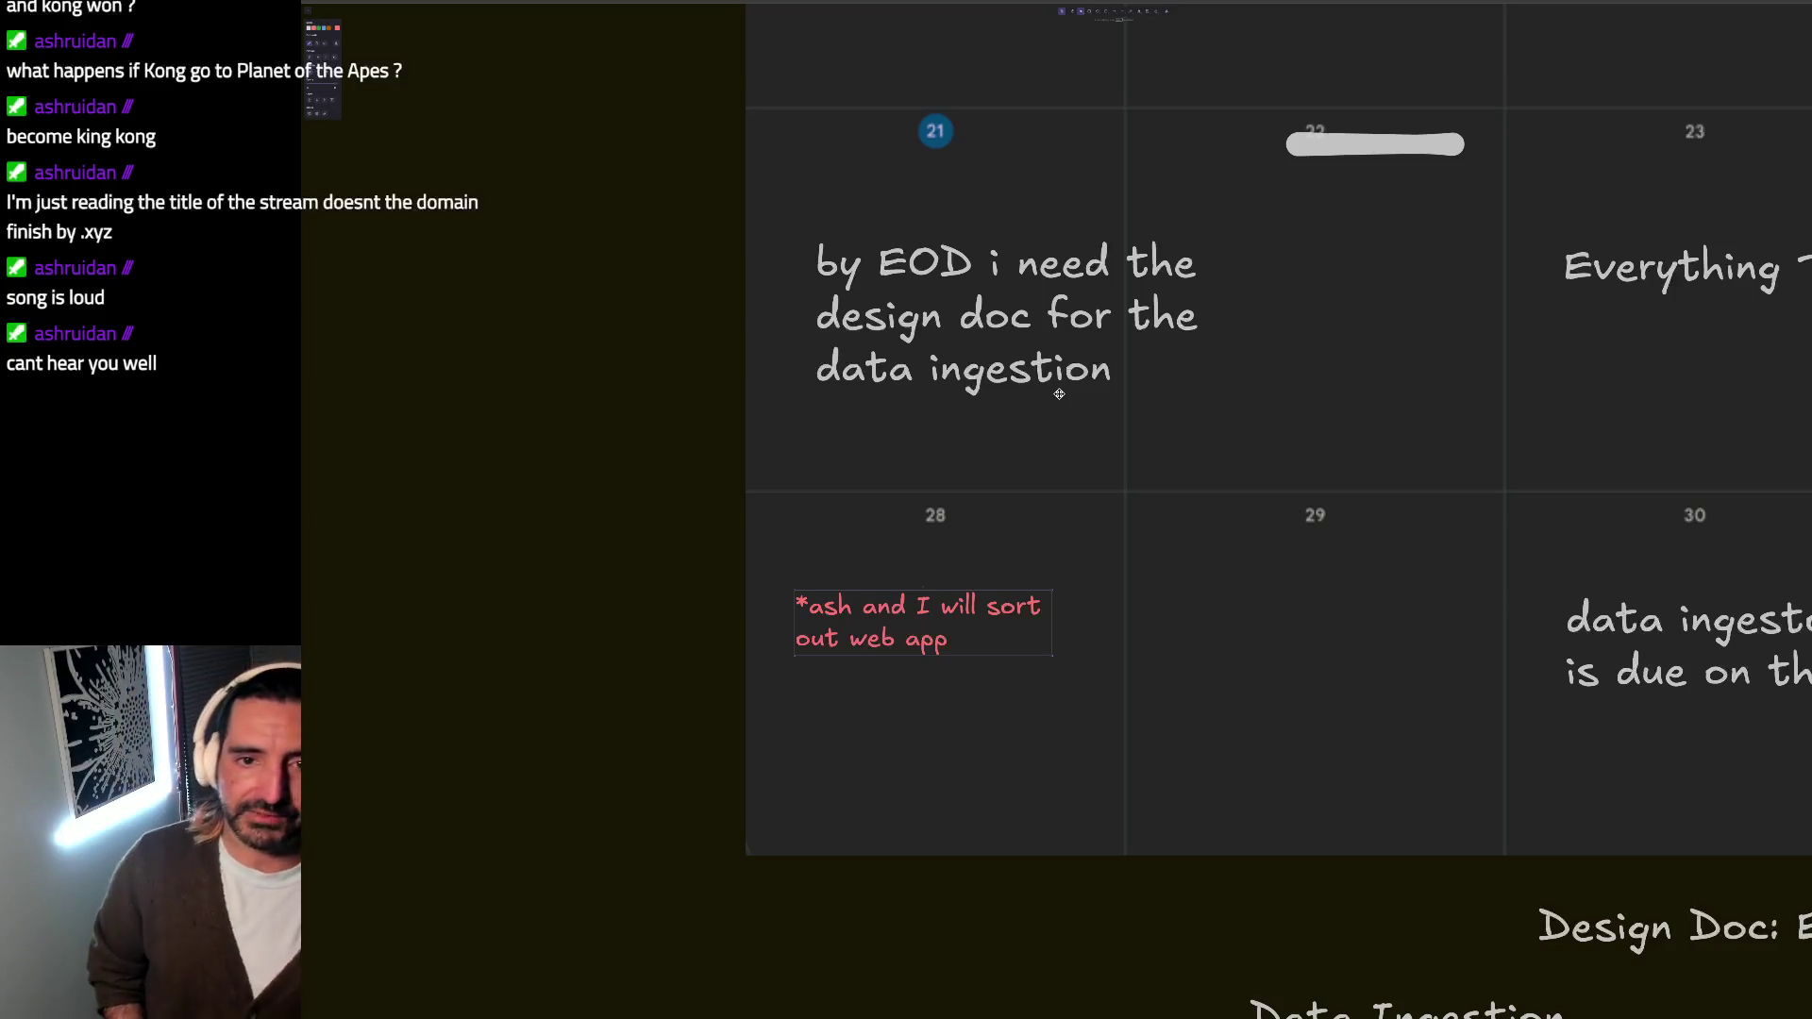
{"action": "scroll", "coordinate": [1059, 395], "scroll_direction": "right", "scroll_amount": 3}
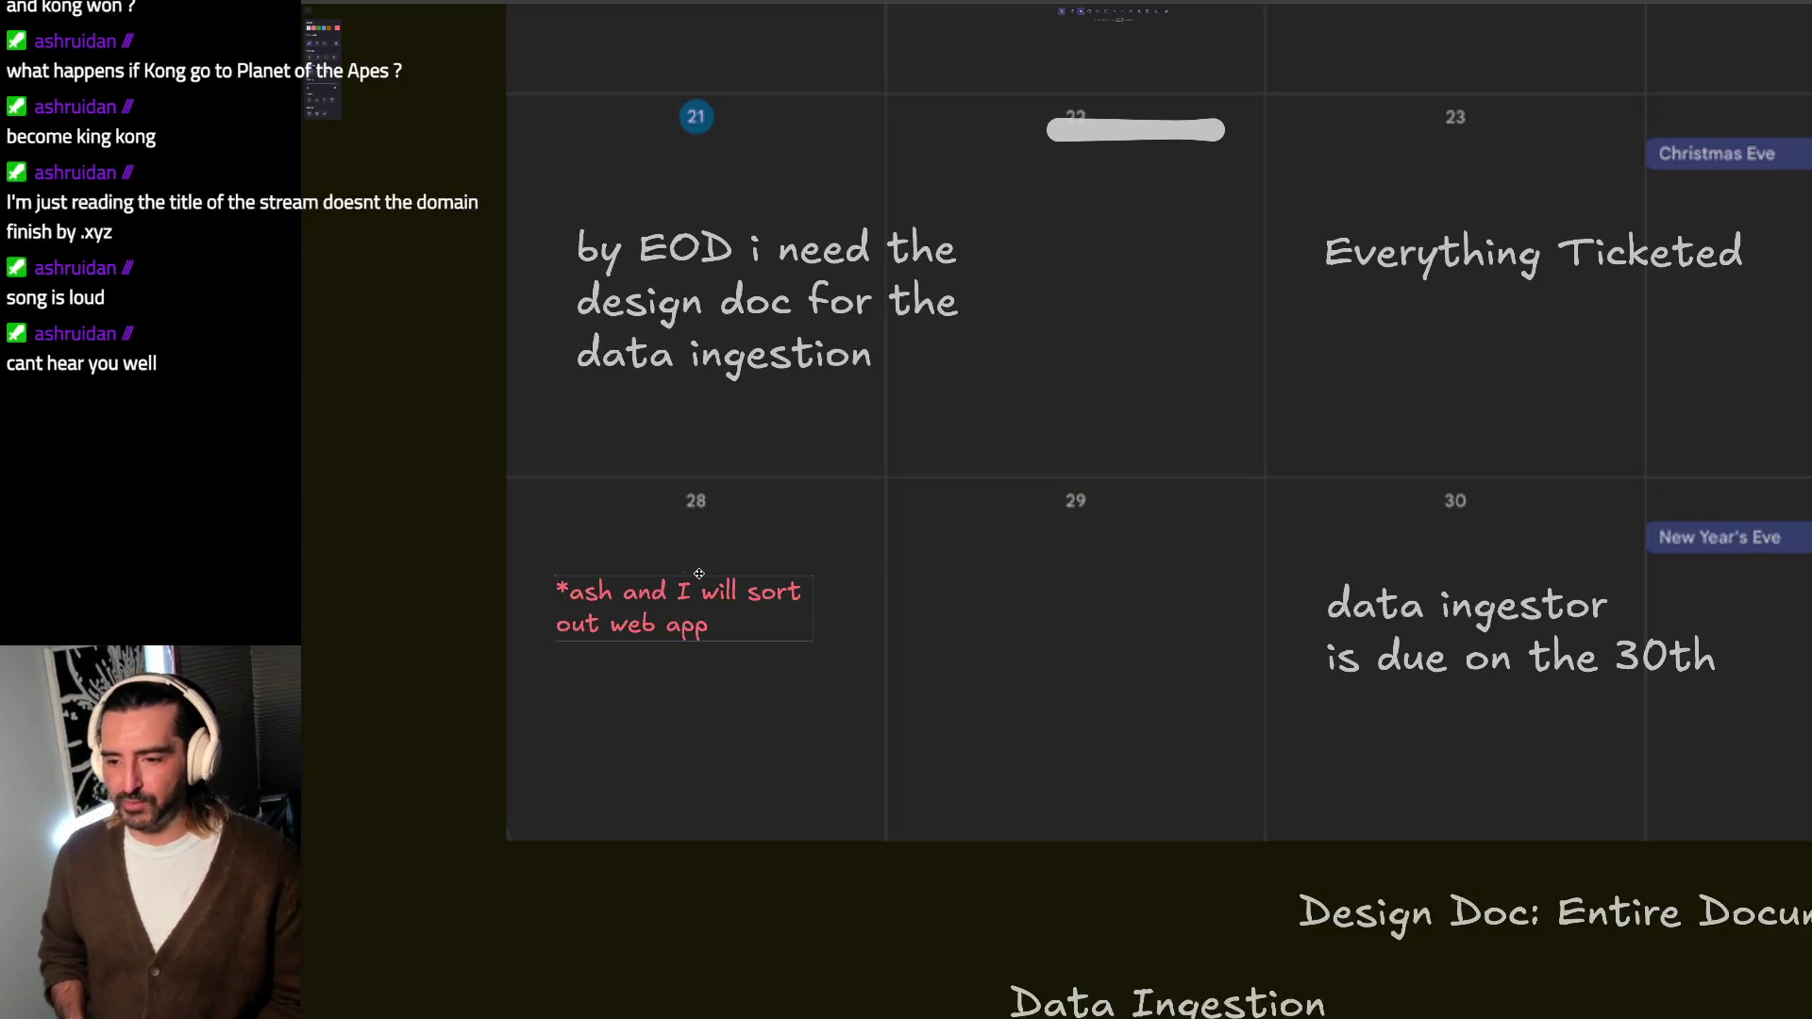
{"action": "scroll", "coordinate": [698, 572], "scroll_direction": "up", "scroll_amount": 1}
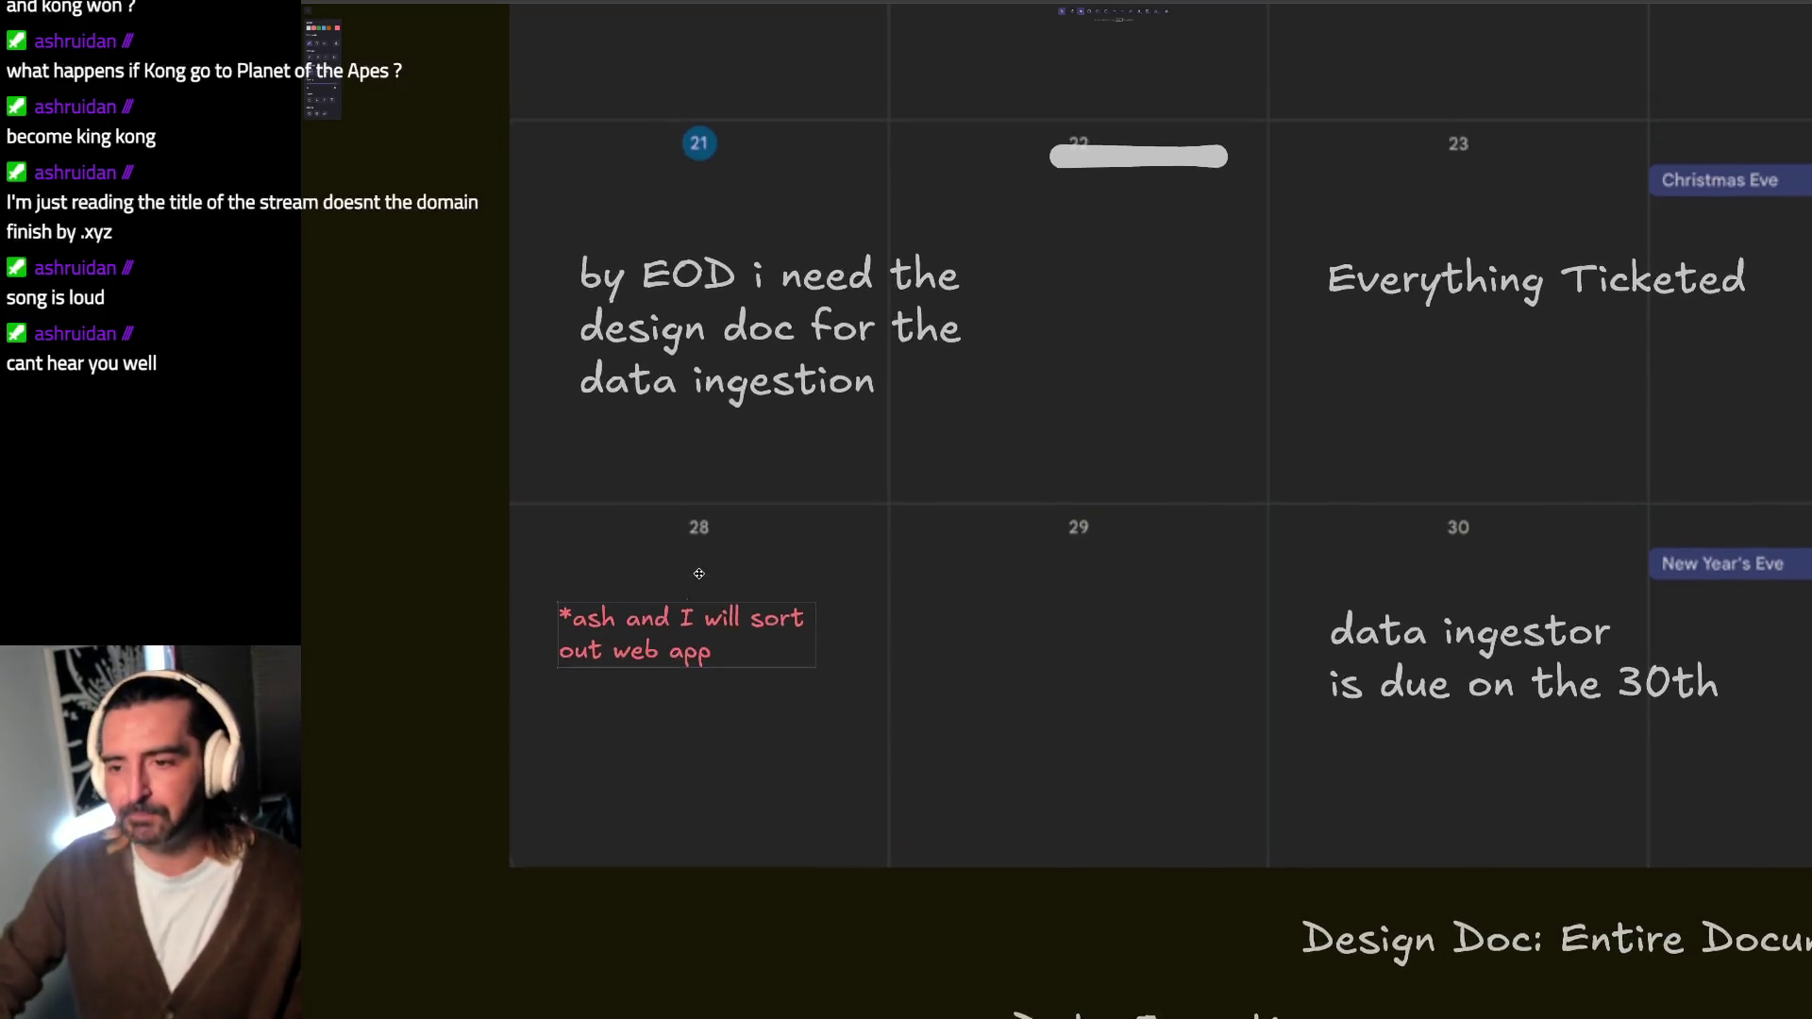
{"action": "scroll", "coordinate": [698, 574], "scroll_direction": "up", "scroll_amount": 2}
{"action": "scroll", "coordinate": [850, 623], "scroll_direction": "down", "scroll_amount": 1}
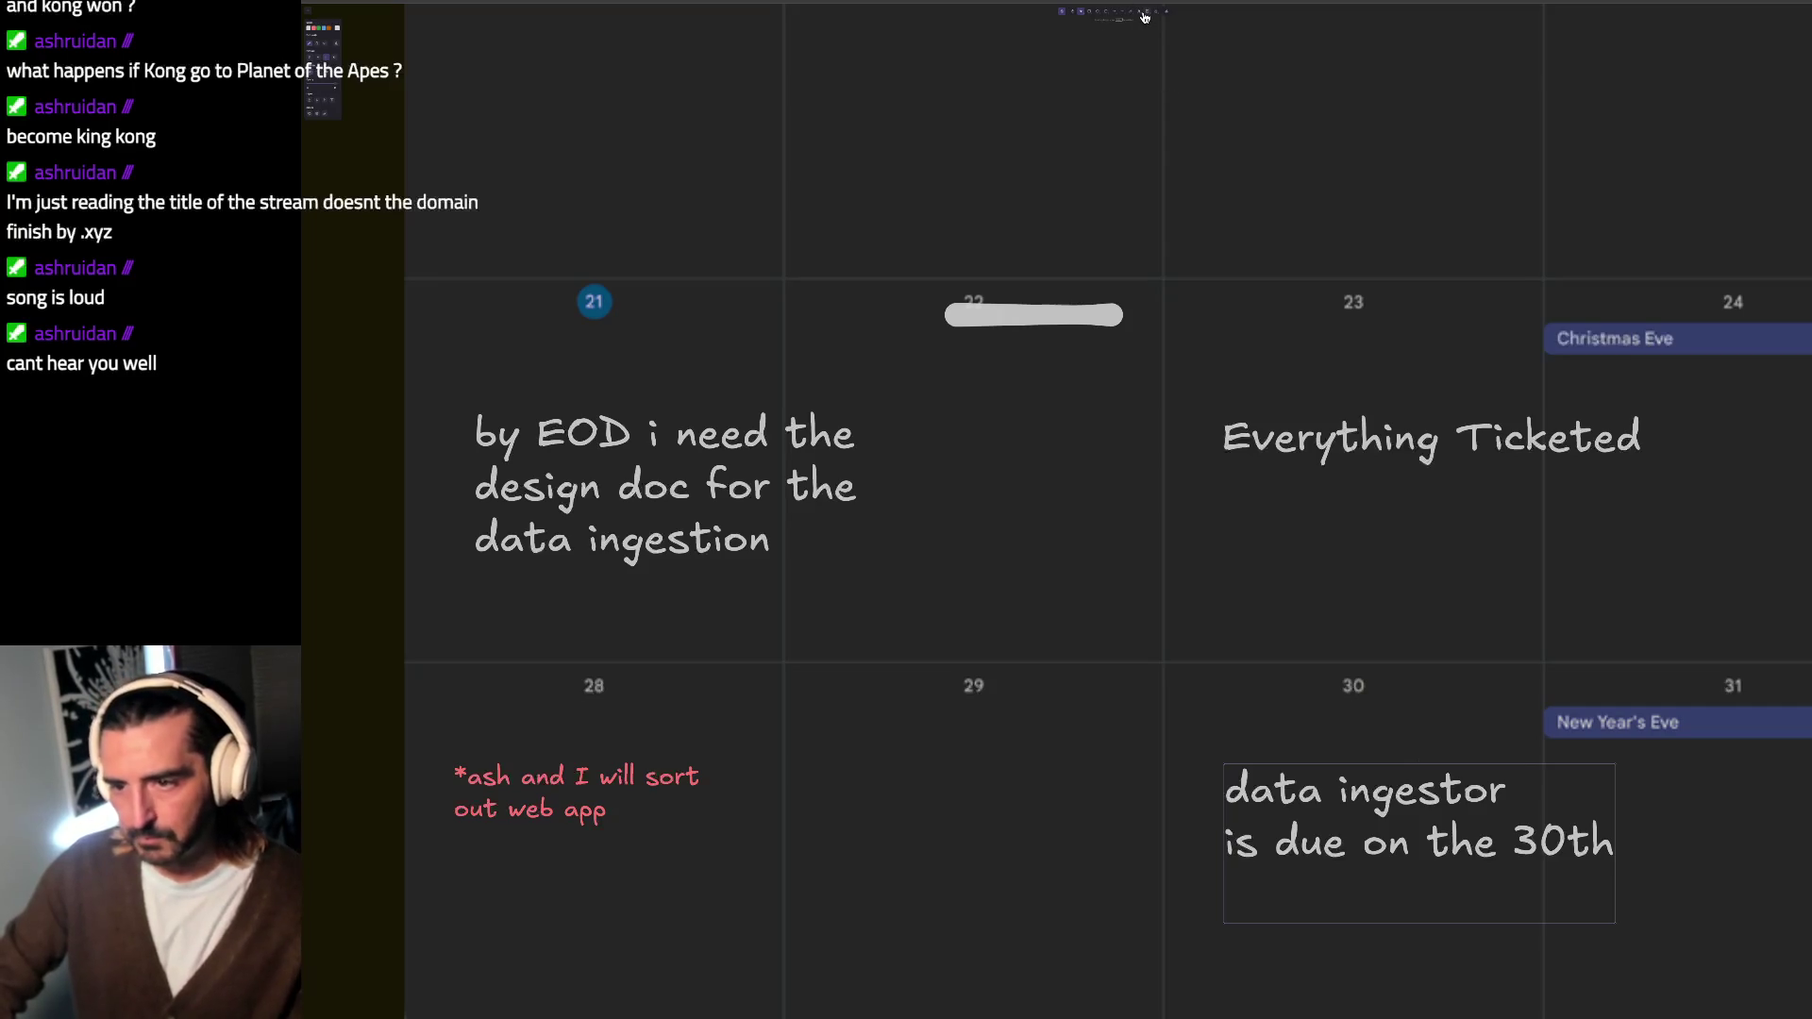
Step: Extend the day-30 data ingestor note with NYE eve stream plans, year in review and articulate future lines
{"action": "double_click", "coordinate": [1340, 849]}
{"action": "key", "text": "ctrl+v"}
{"action": "key", "text": "ctrl+z"}
{"action": "left_click", "coordinate": [1300, 921]}
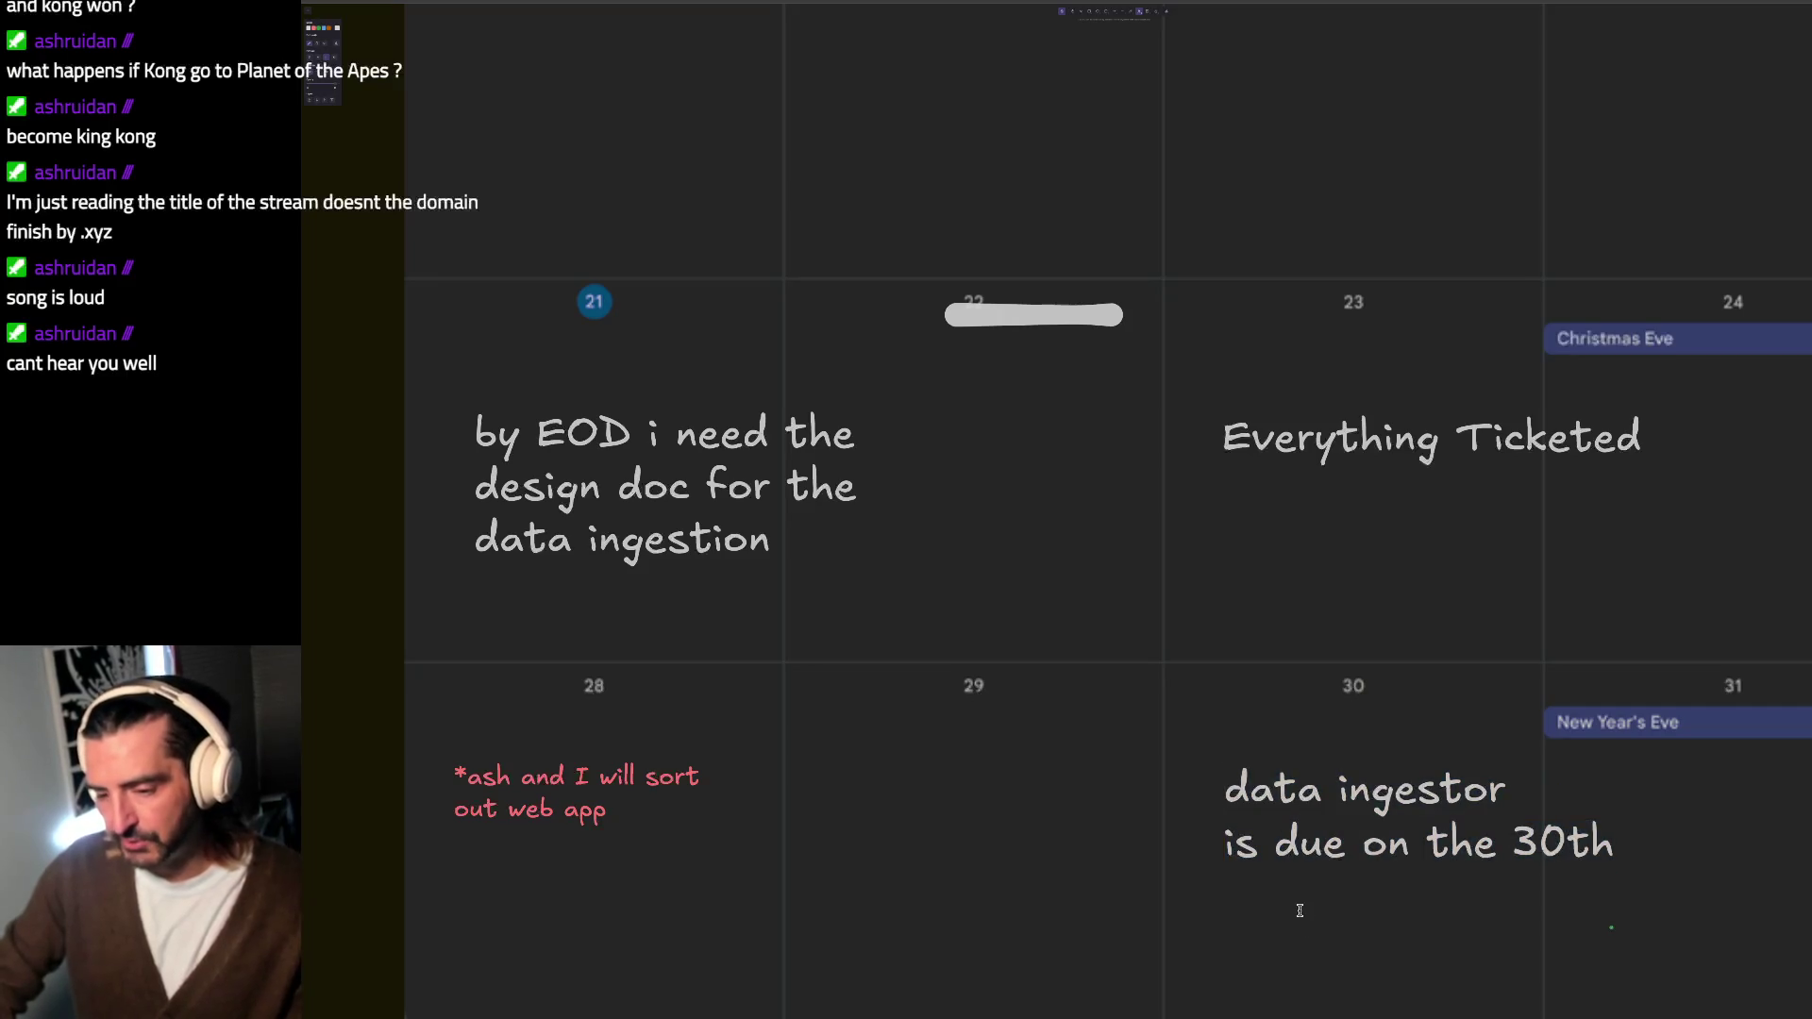
{"action": "type", "text": "W"}
{"action": "key", "text": "BackSpace"}
{"action": "type", "text": "MYE eve stream"}
{"action": "key", "text": "Return"}
{"action": "type", "text": "- year in review"}
{"action": "key", "text": "Return"}
{"action": "type", "text": "- articulate future"}
{"action": "scroll", "coordinate": [1105, 509], "scroll_direction": "down", "scroll_amount": 1}
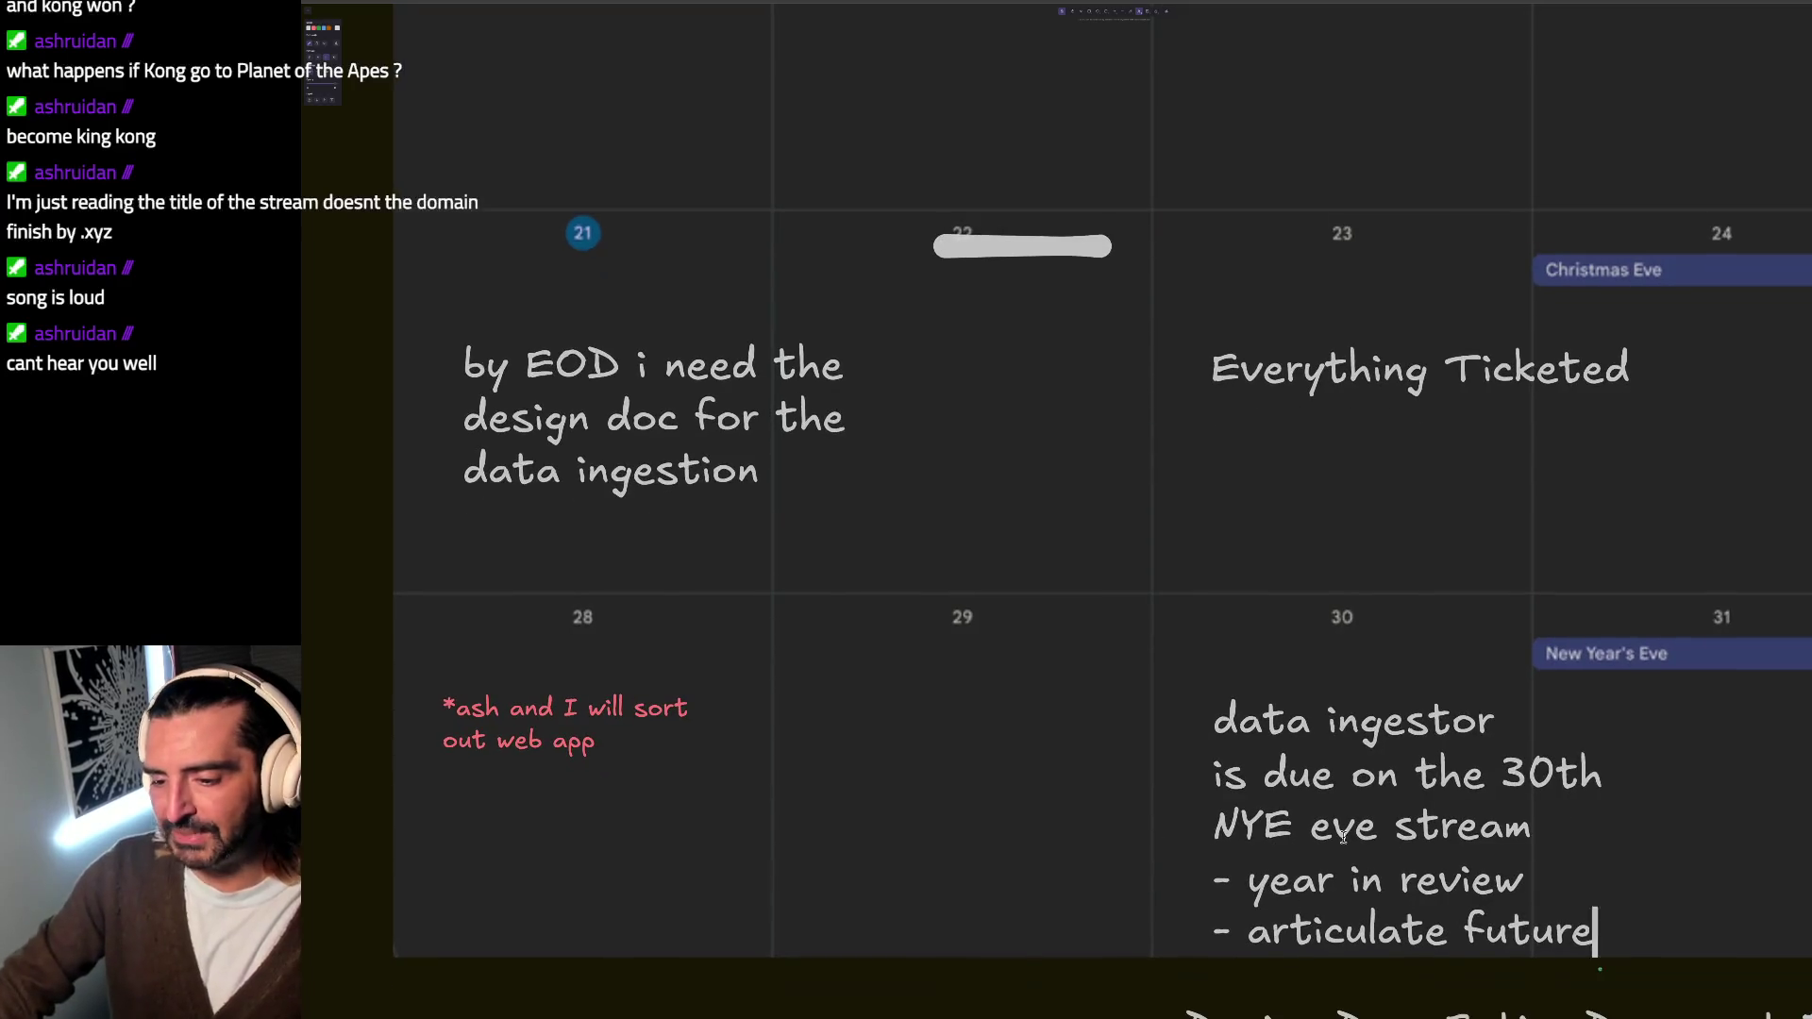
{"action": "left_click", "coordinate": [1082, 14]}
Step: Nudge the day-30 note up and left, review its lines, then leave for a new browser tab
{"action": "left_click_drag", "start_coordinate": [1353, 709], "coordinate": [1303, 648]}
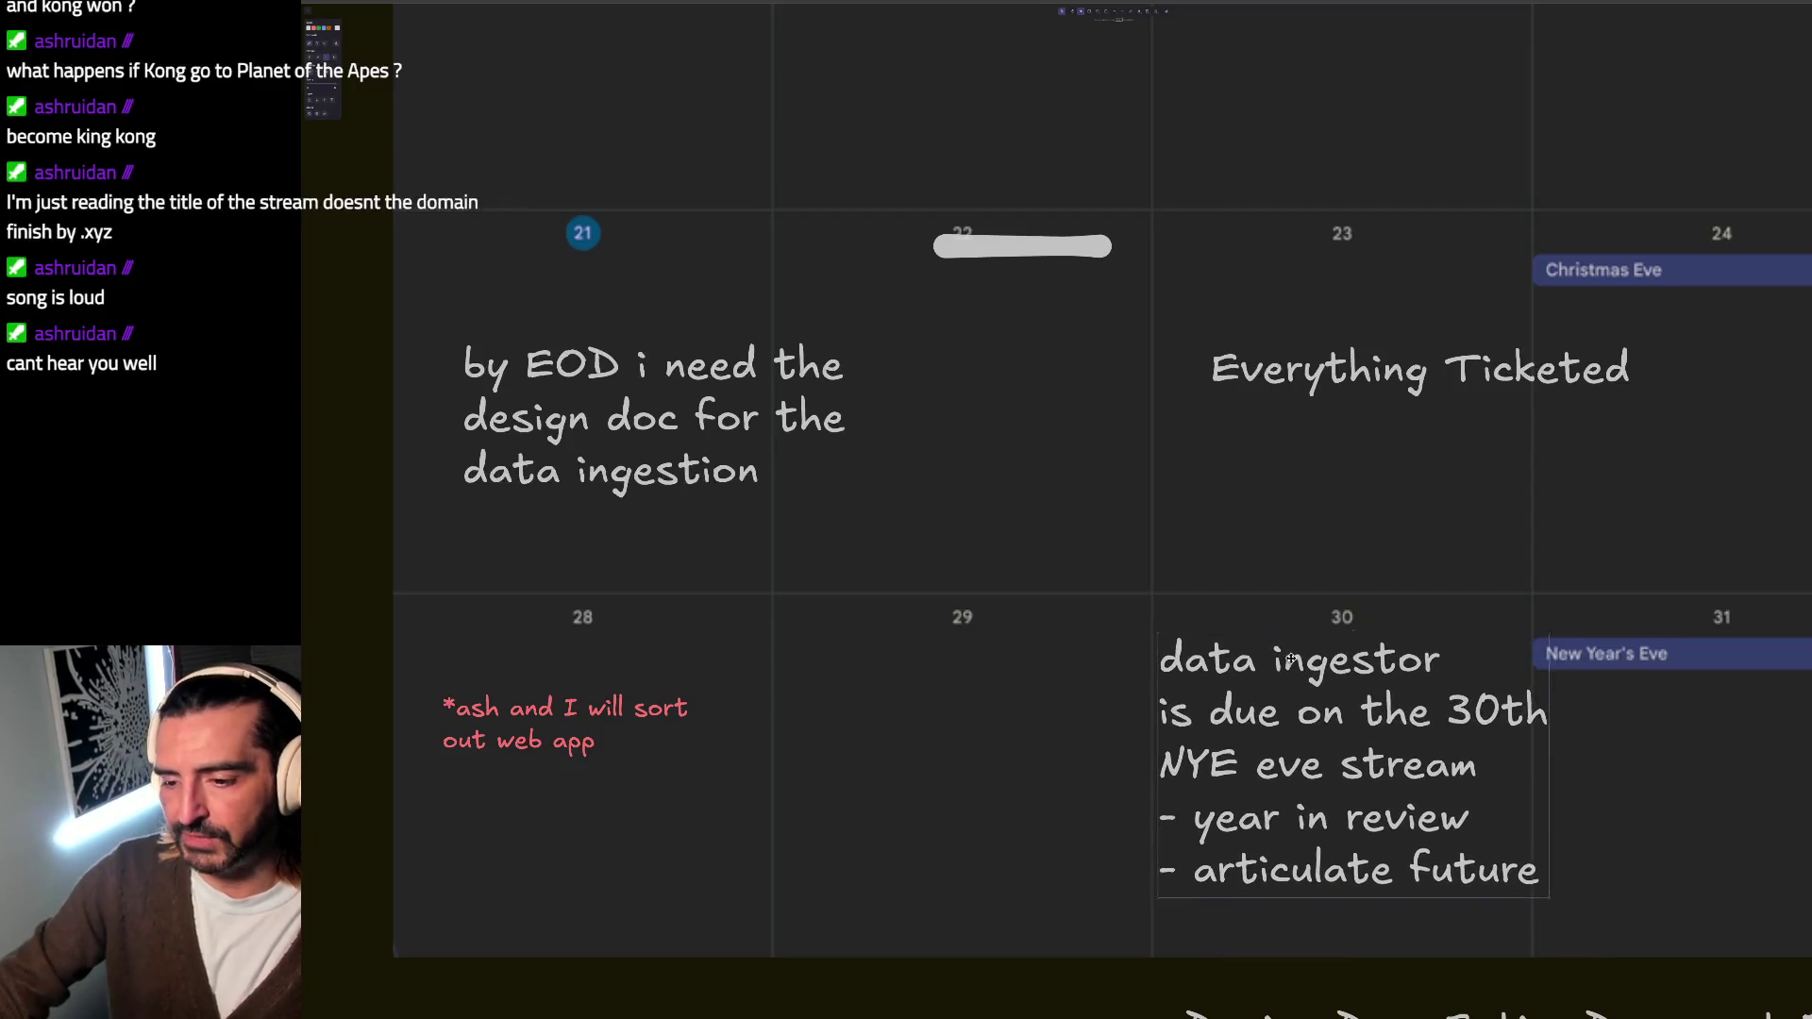
{"action": "double_click", "coordinate": [1478, 810]}
{"action": "triple_click", "coordinate": [1479, 810]}
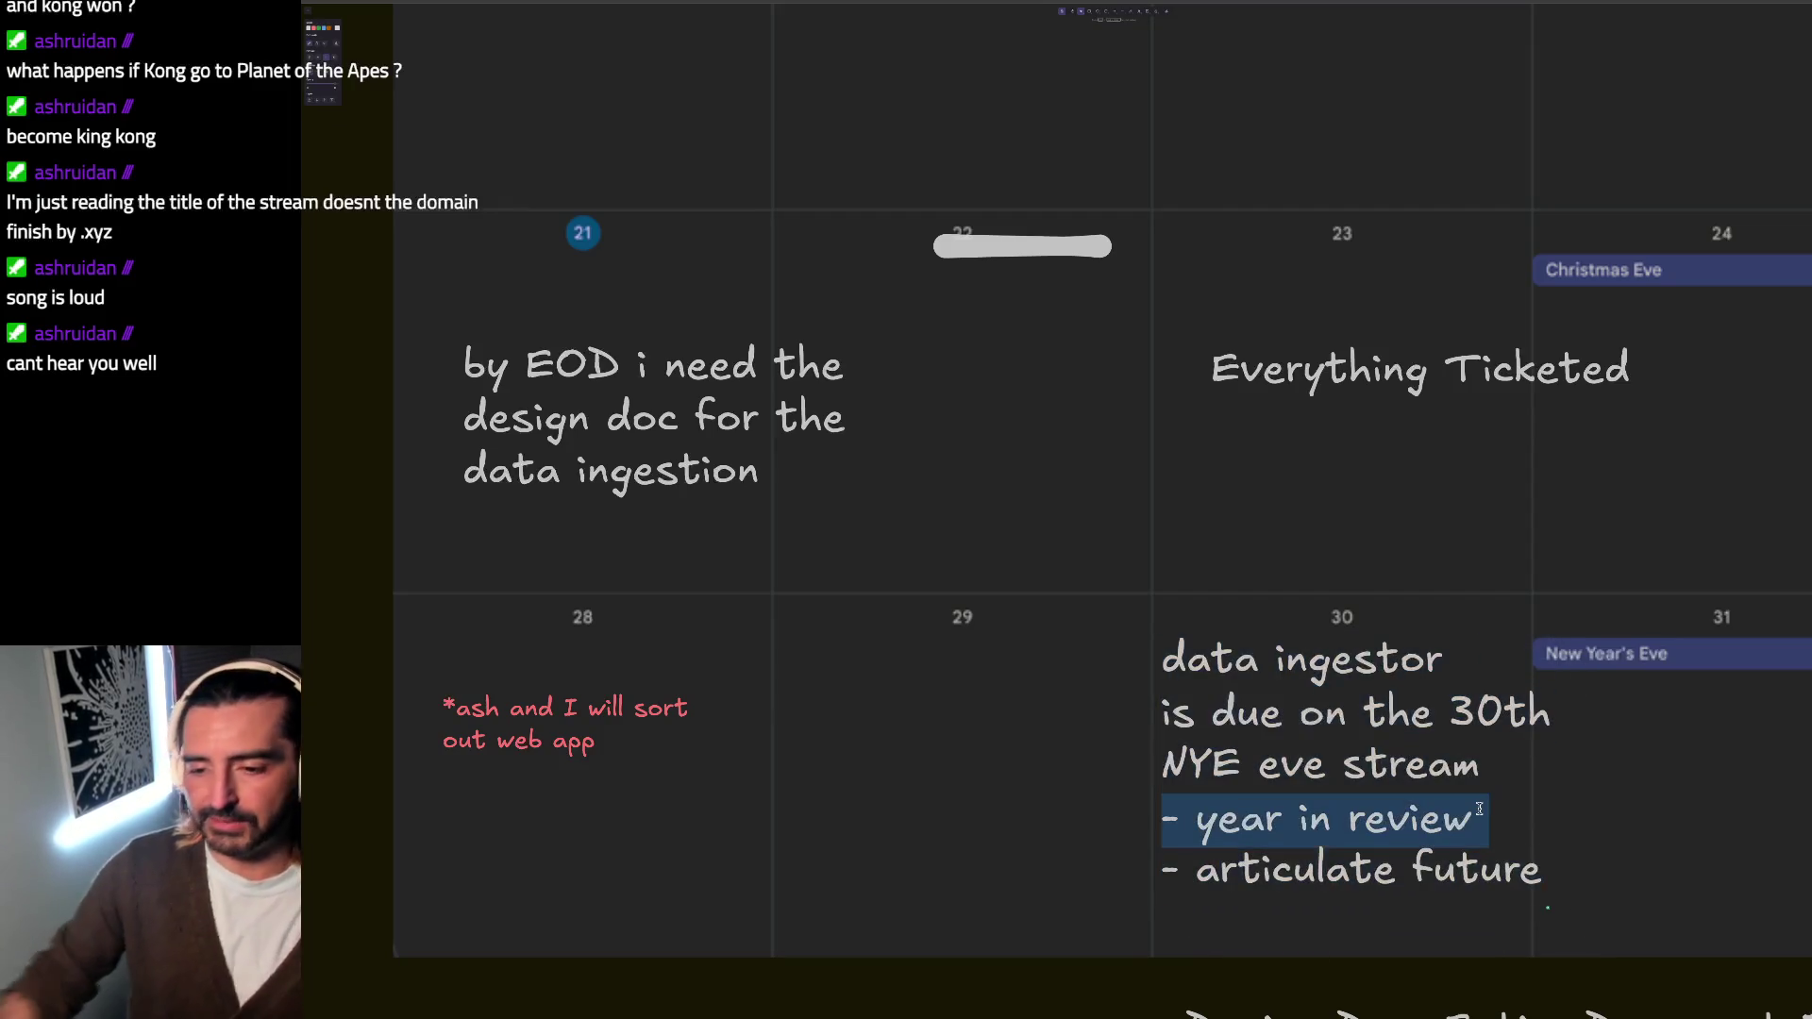
{"action": "left_click", "coordinate": [1480, 814]}
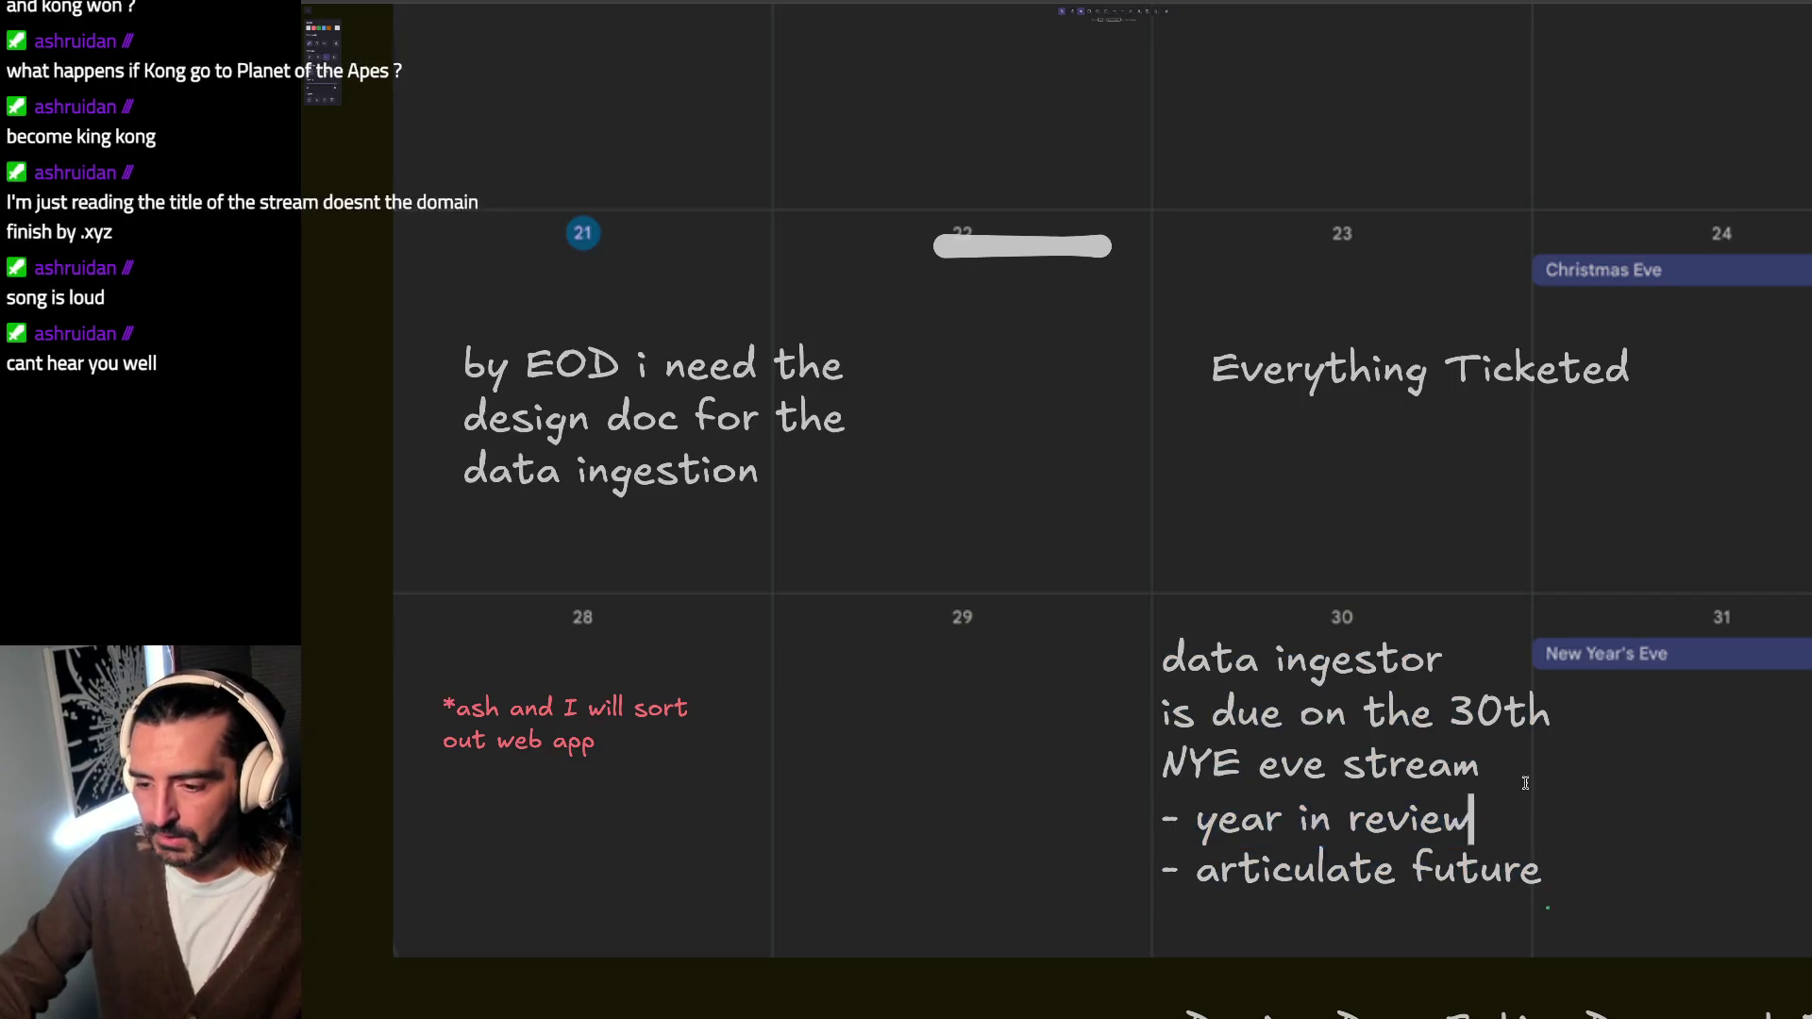
{"action": "left_click", "coordinate": [1266, 681]}
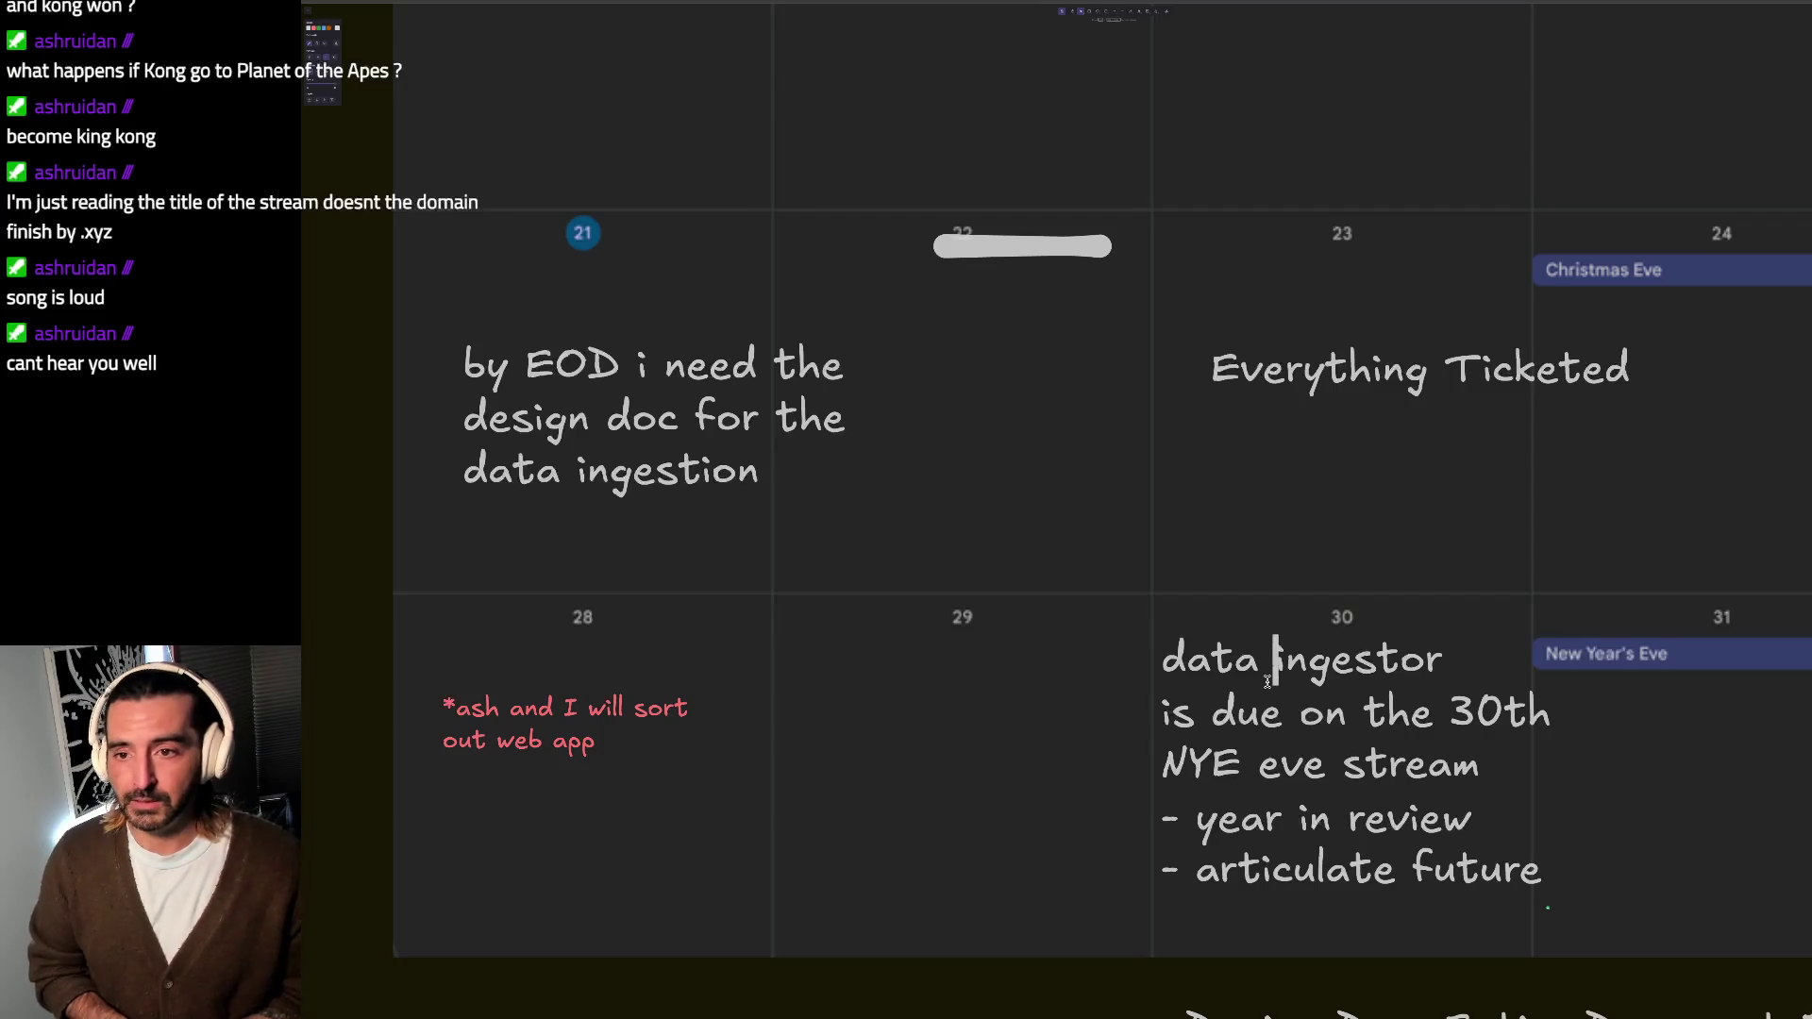
{"action": "key", "text": "ctrl+t"}
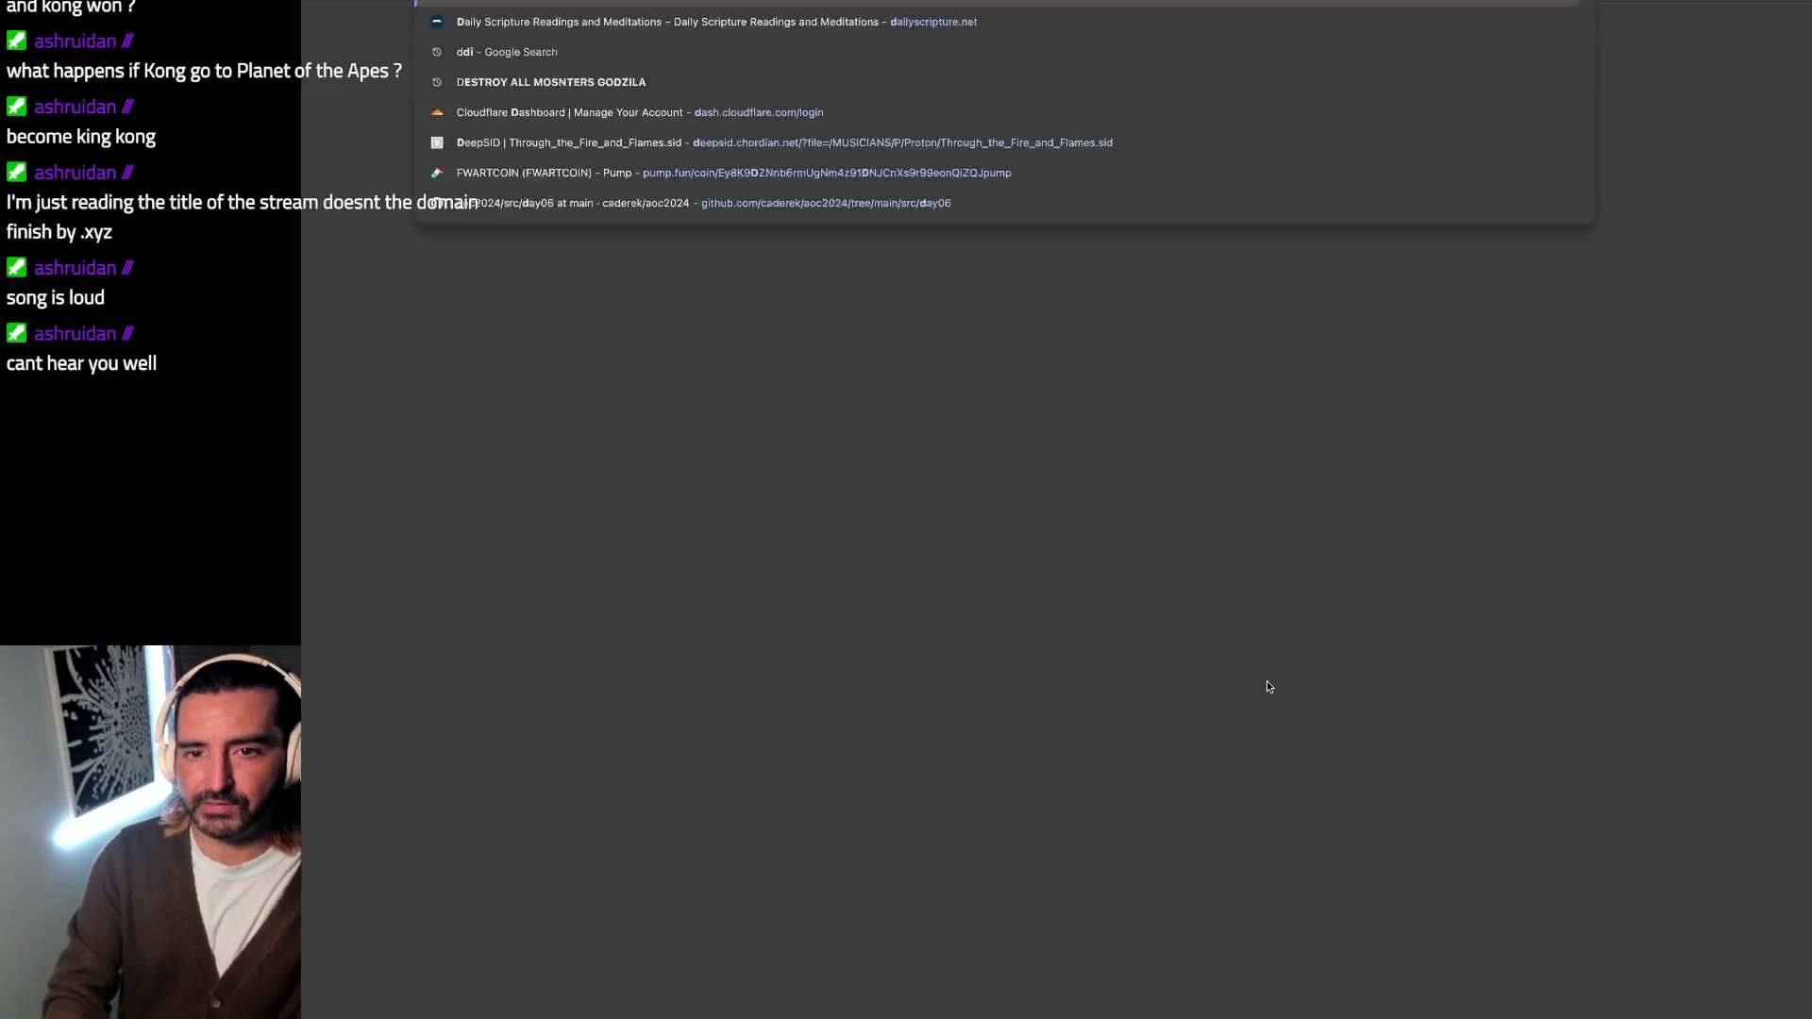
Step: Open Discord's swarmulator channel, view the shared screenshot full size, then leave it
{"action": "key", "text": "Return"}
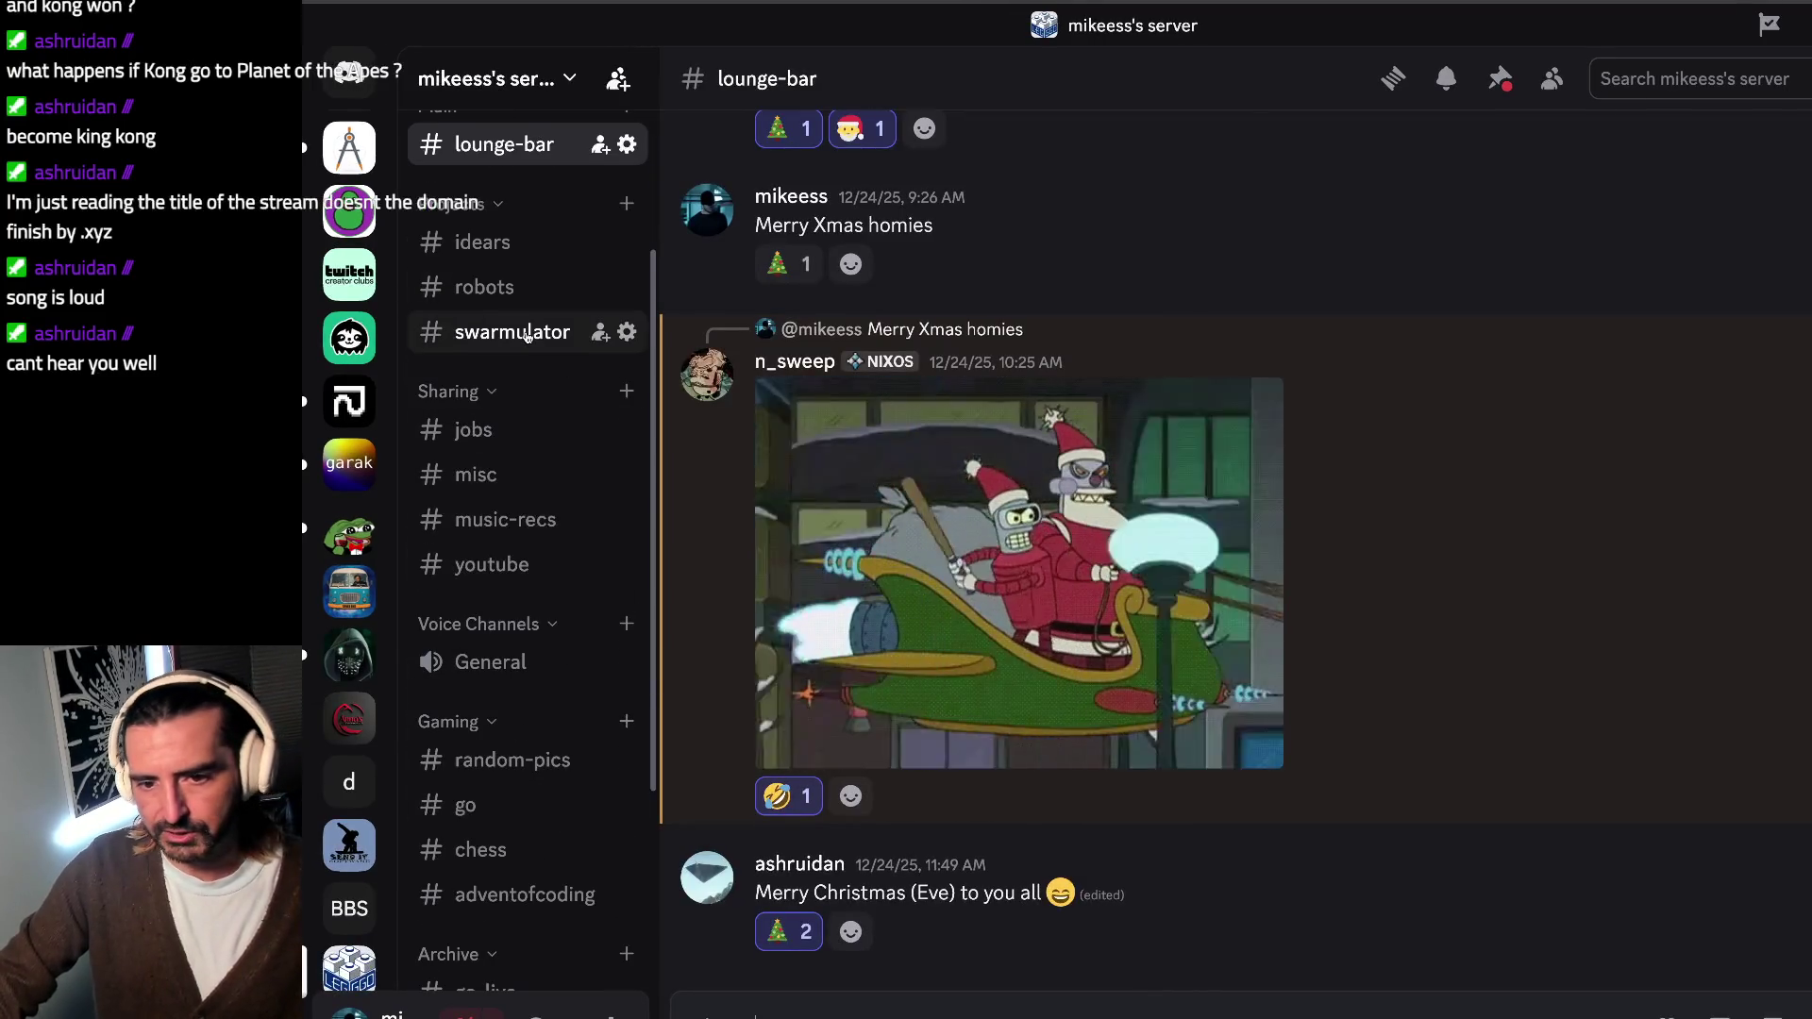
{"action": "left_click", "coordinate": [531, 335]}
{"action": "left_click", "coordinate": [1015, 684]}
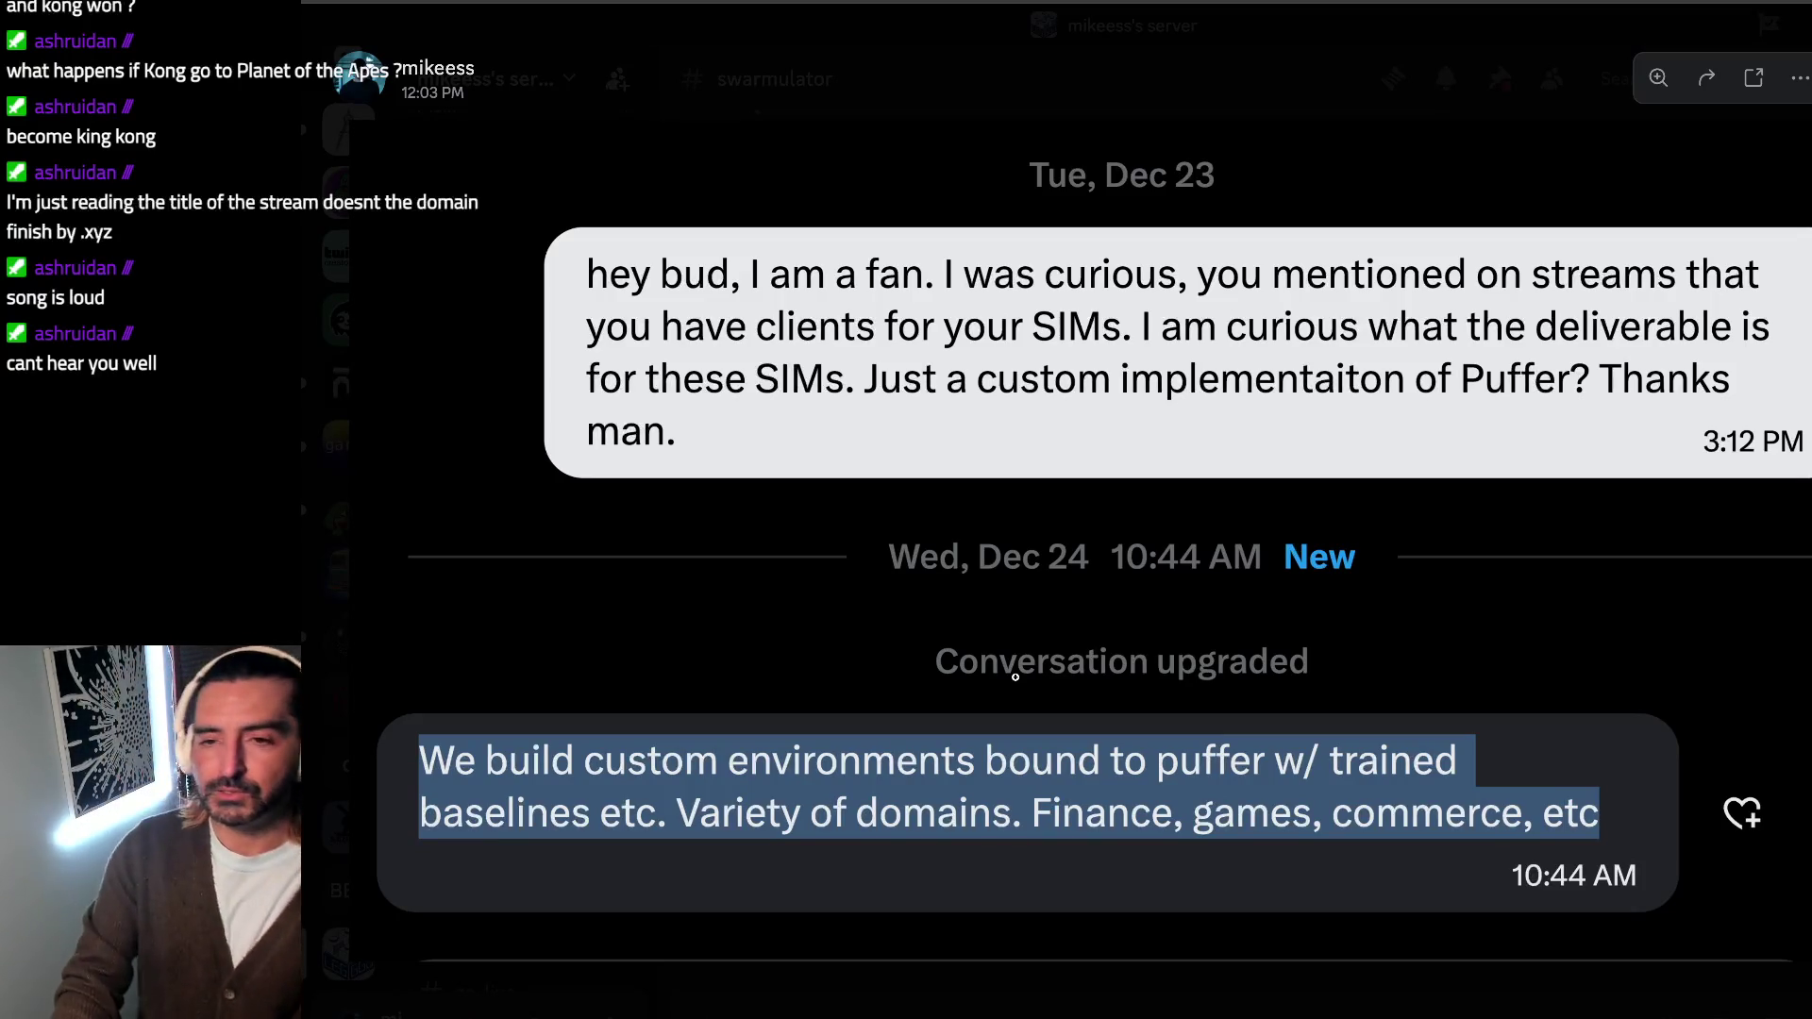
{"action": "key", "text": "alt+Tab"}
{"action": "key", "text": "alt+Tab"}
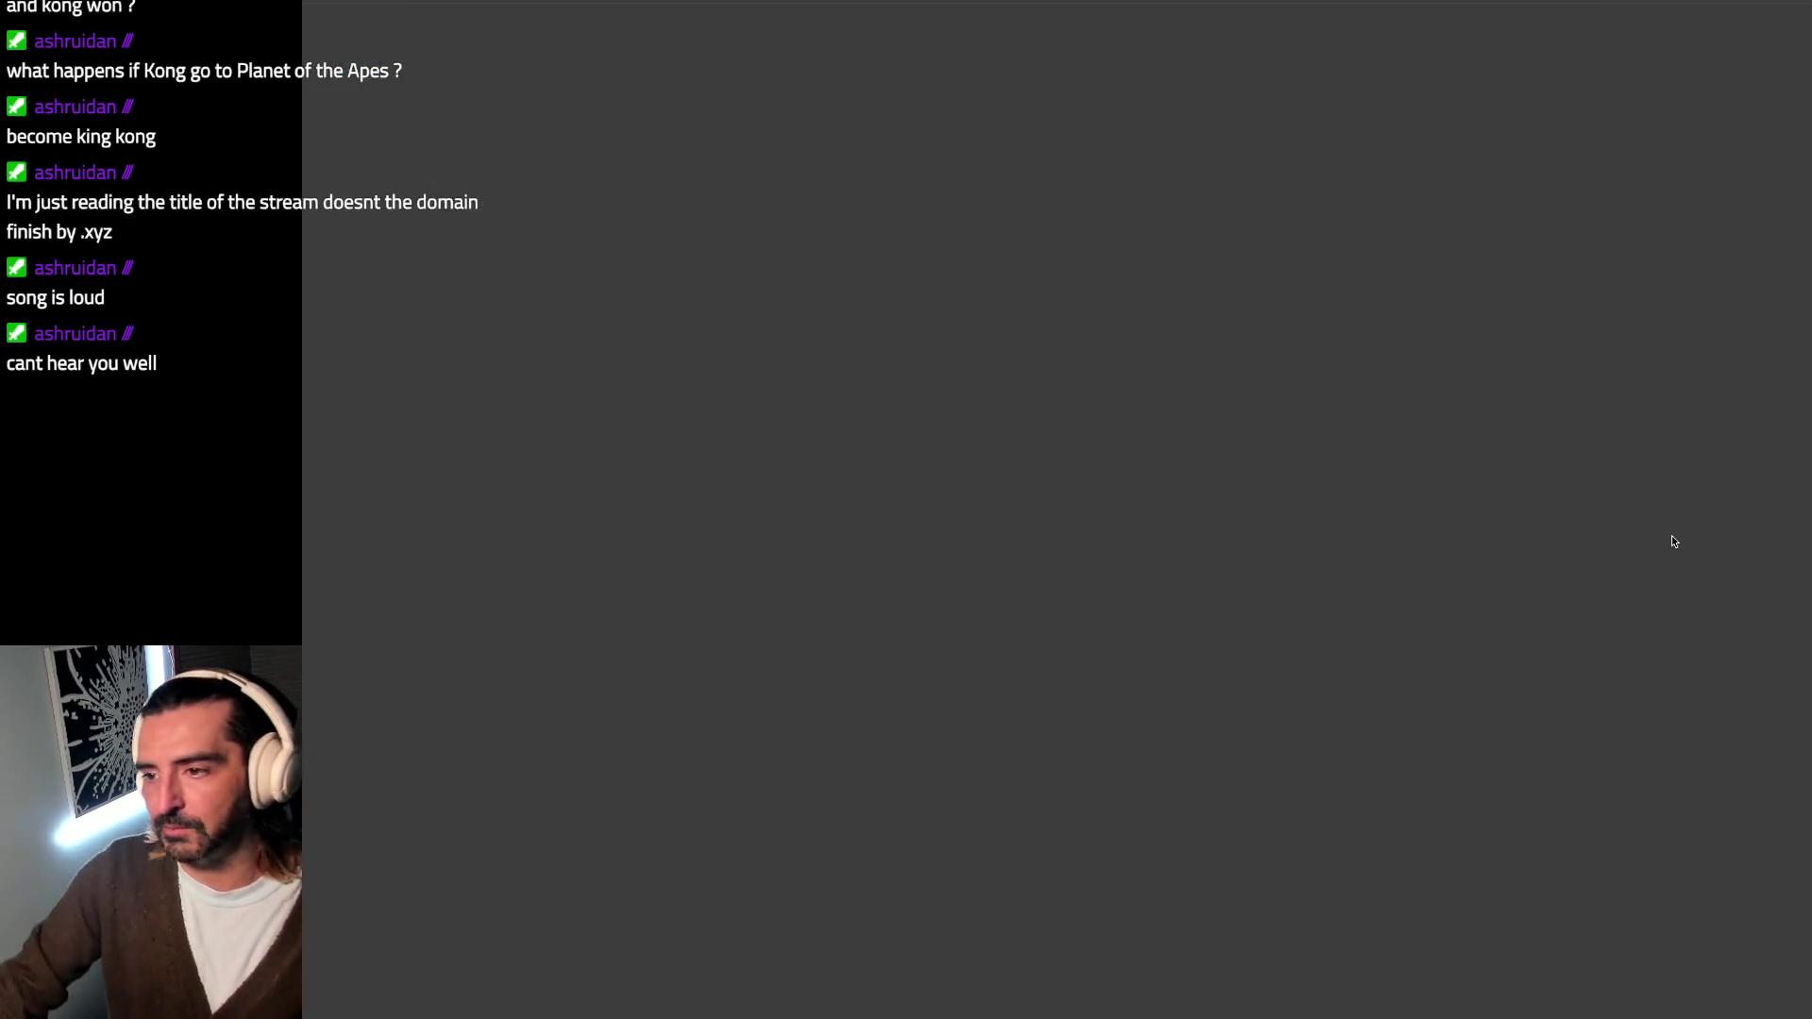
Step: From your GitHub repositories, open the PokemonRedExperiments baselines folder and its red_gym_env.py file
{"action": "left_click", "coordinate": [1809, 28]}
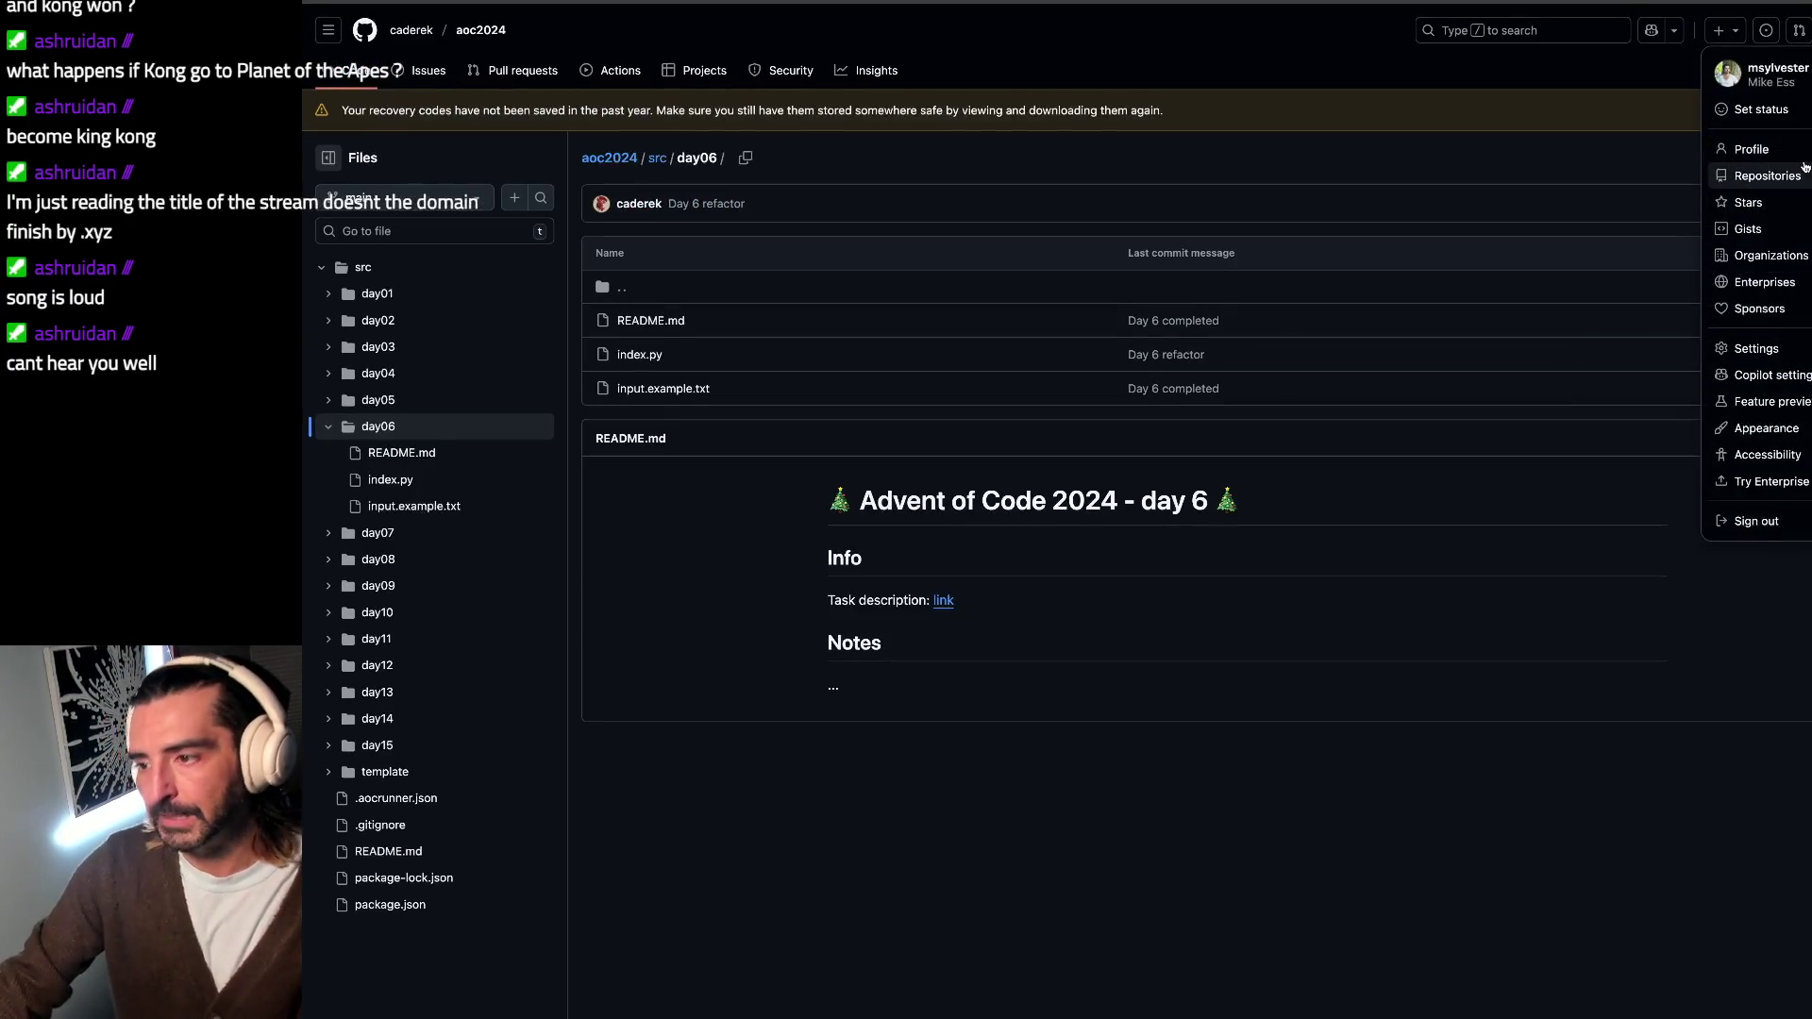
{"action": "left_click", "coordinate": [1007, 162]}
{"action": "type", "text": "p"}
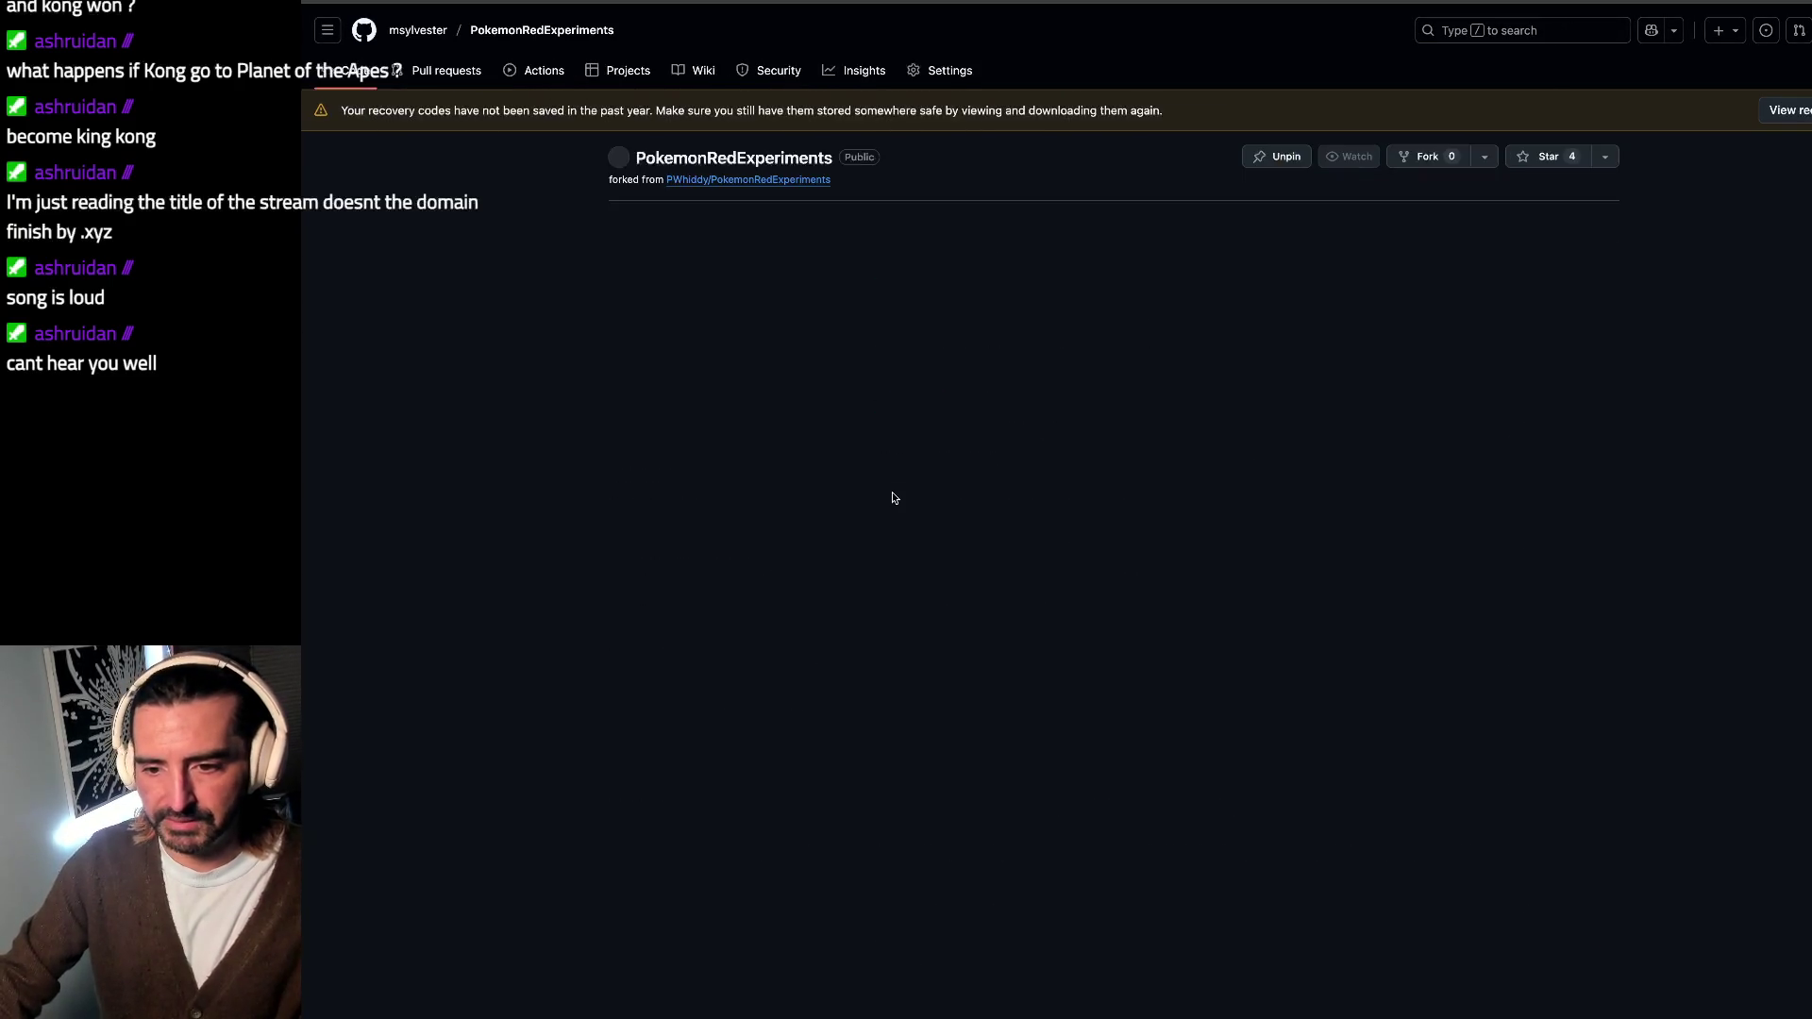
{"action": "left_click", "coordinate": [670, 436]}
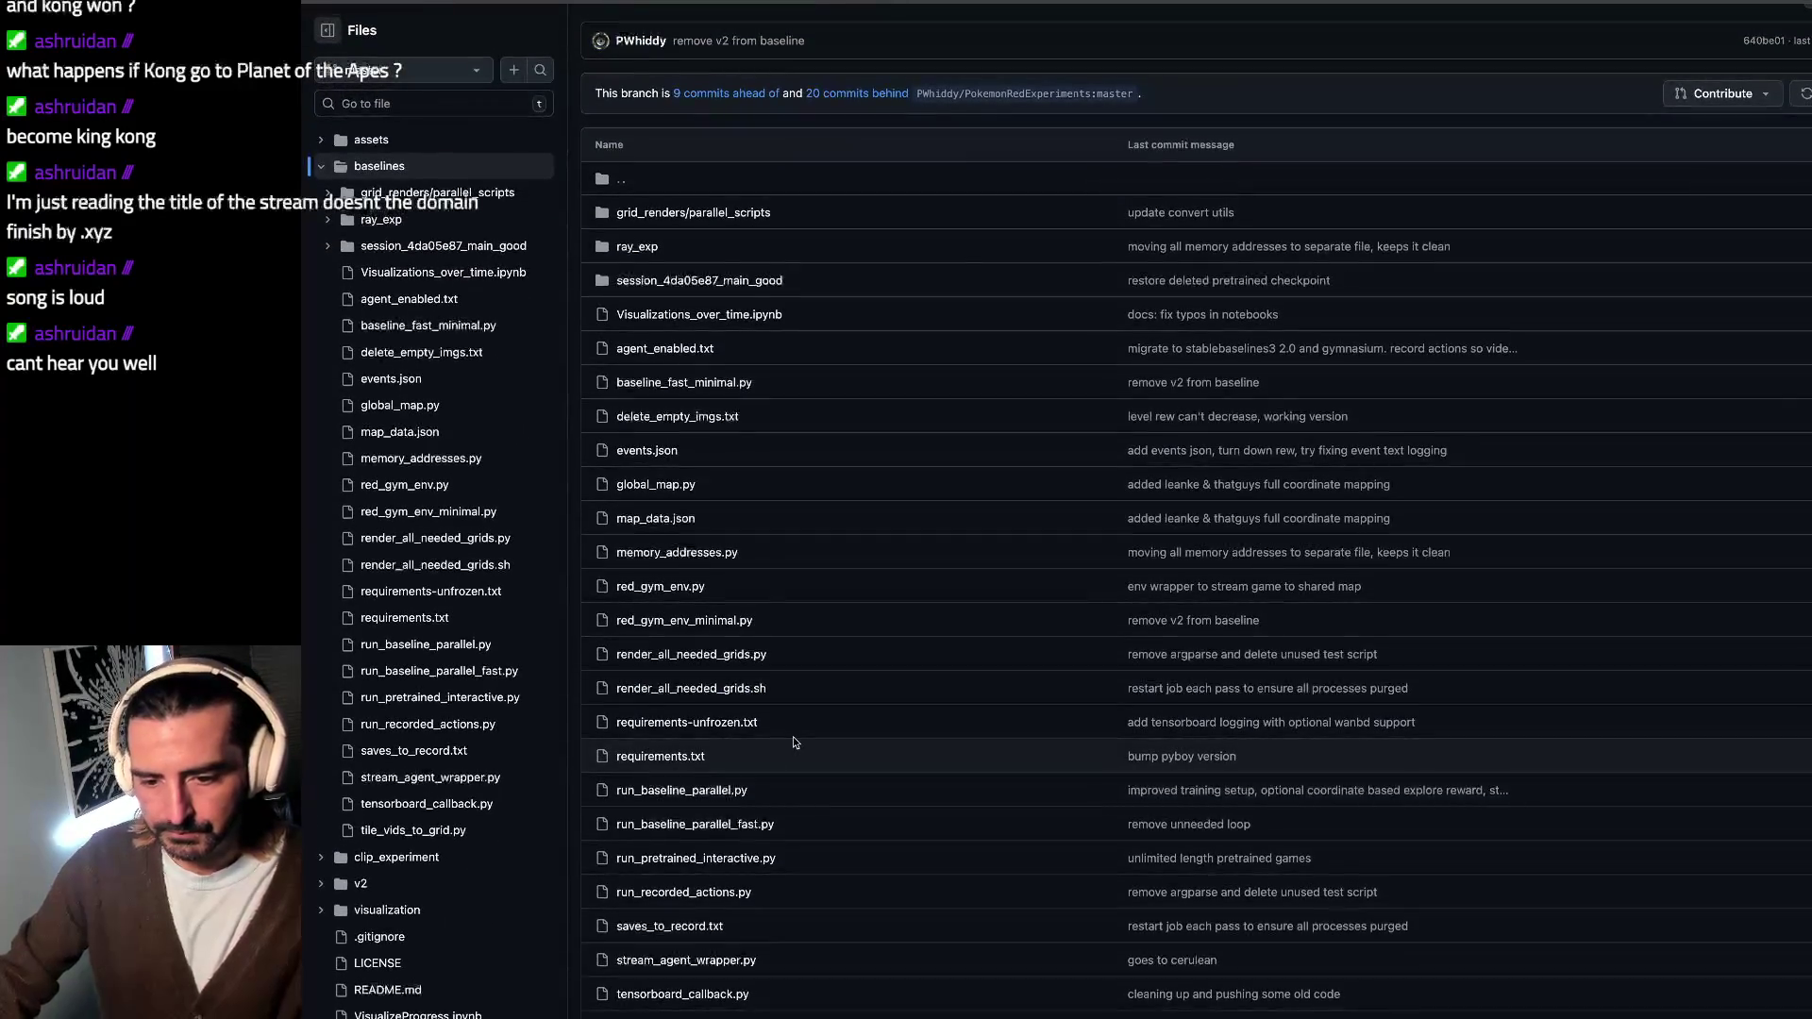
{"action": "key", "text": "ctrl+f"}
{"action": "type", "text": "red"}
{"action": "left_click", "coordinate": [668, 749]}
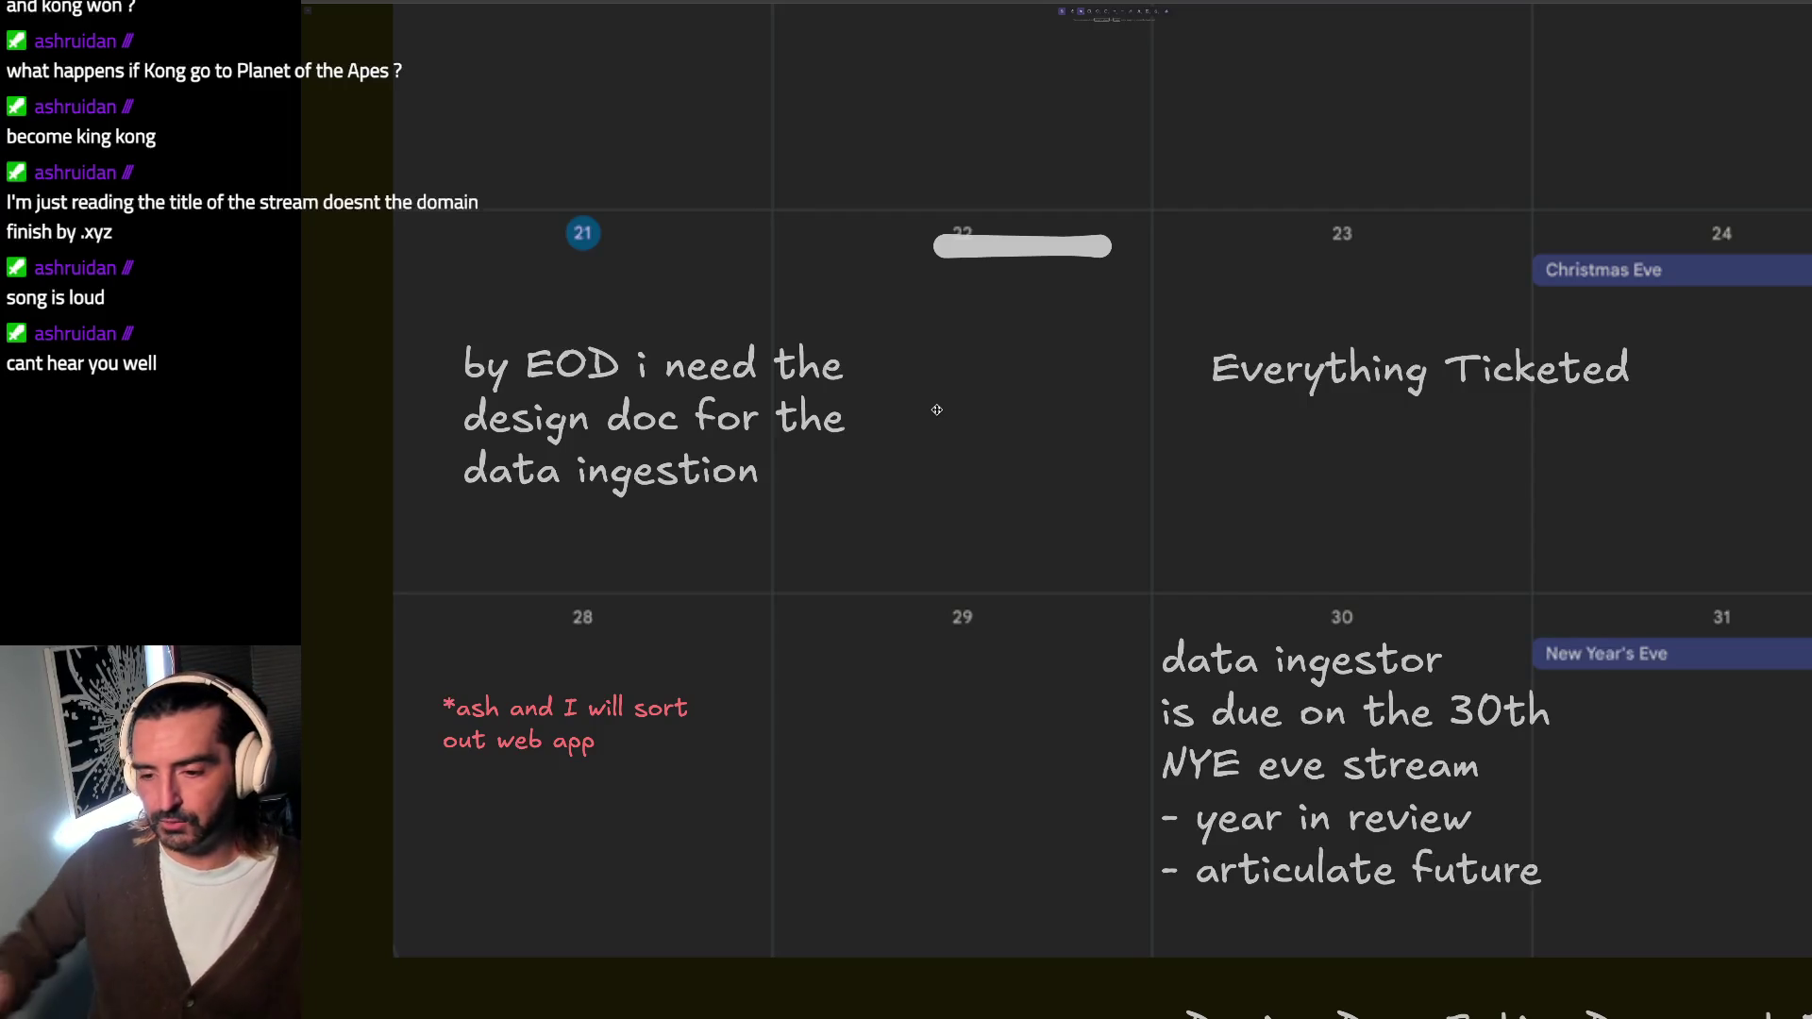
Step: Create the red text note 'Mike Starts Agent workflow for client' near the day-29 cell
{"action": "left_click", "coordinate": [1308, 791]}
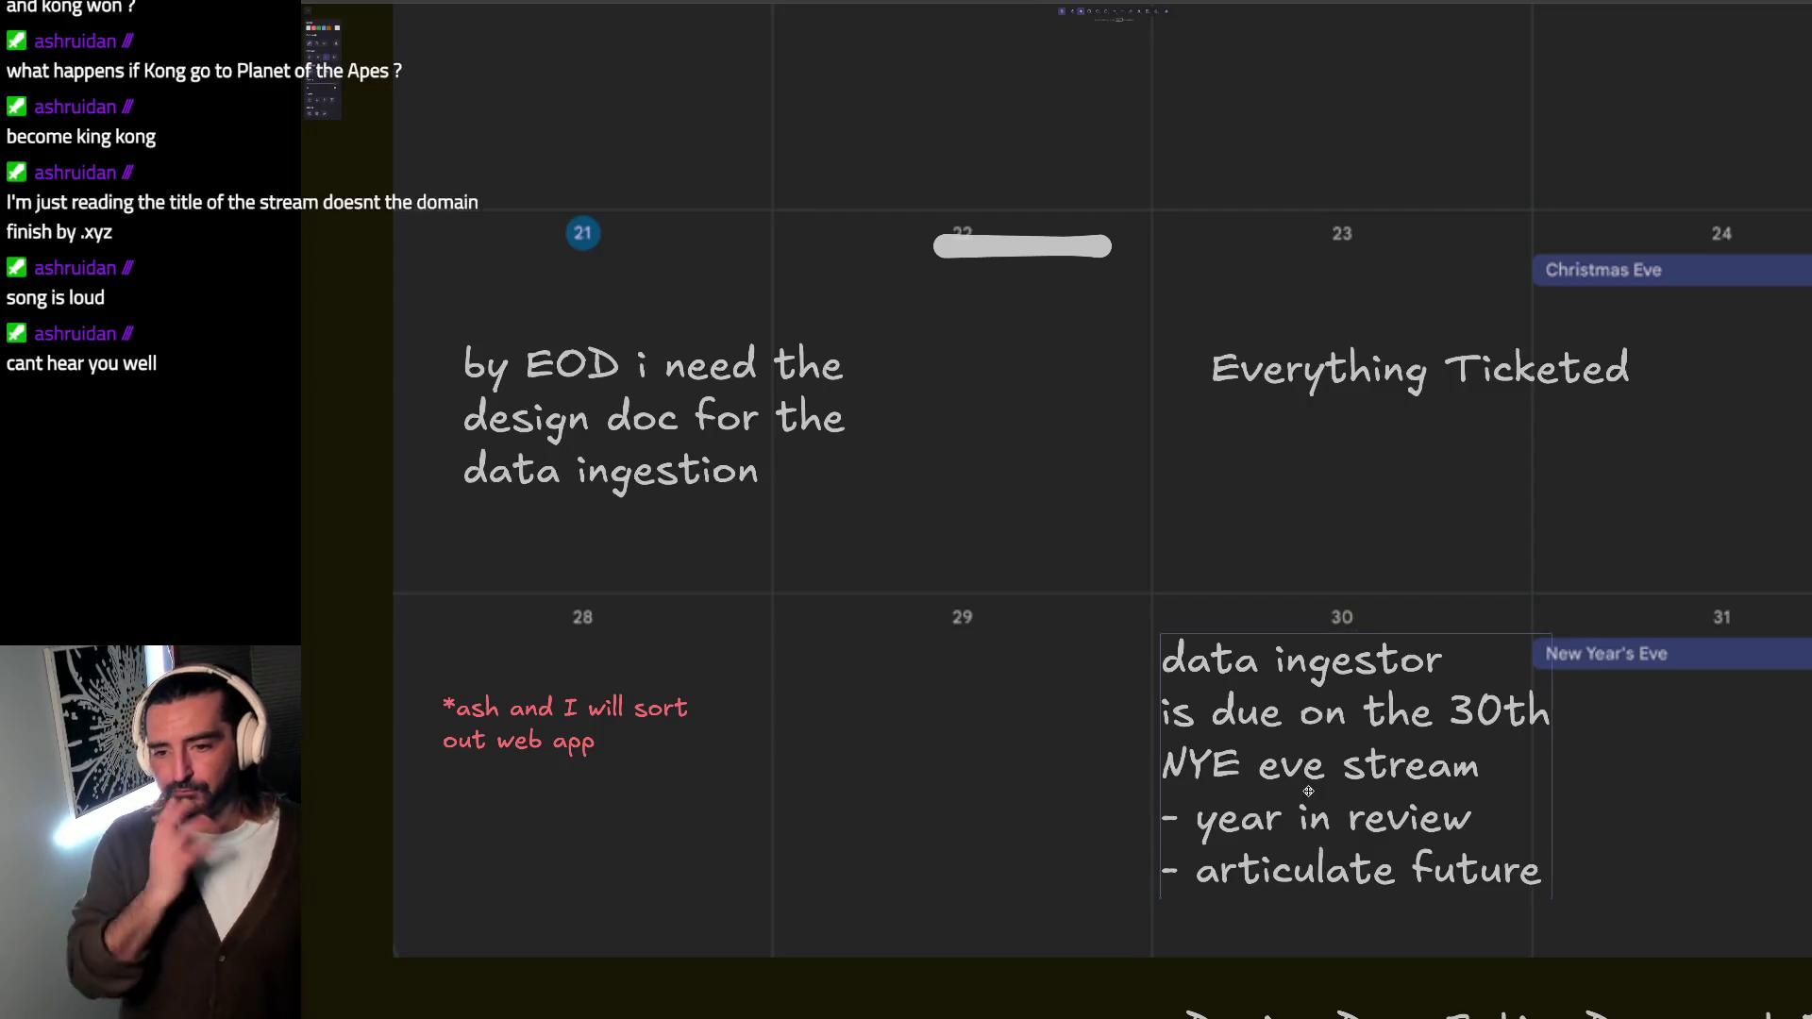
{"action": "scroll", "coordinate": [1307, 791], "scroll_direction": "down", "scroll_amount": 1}
{"action": "scroll", "coordinate": [1312, 766], "scroll_direction": "down", "scroll_amount": 1}
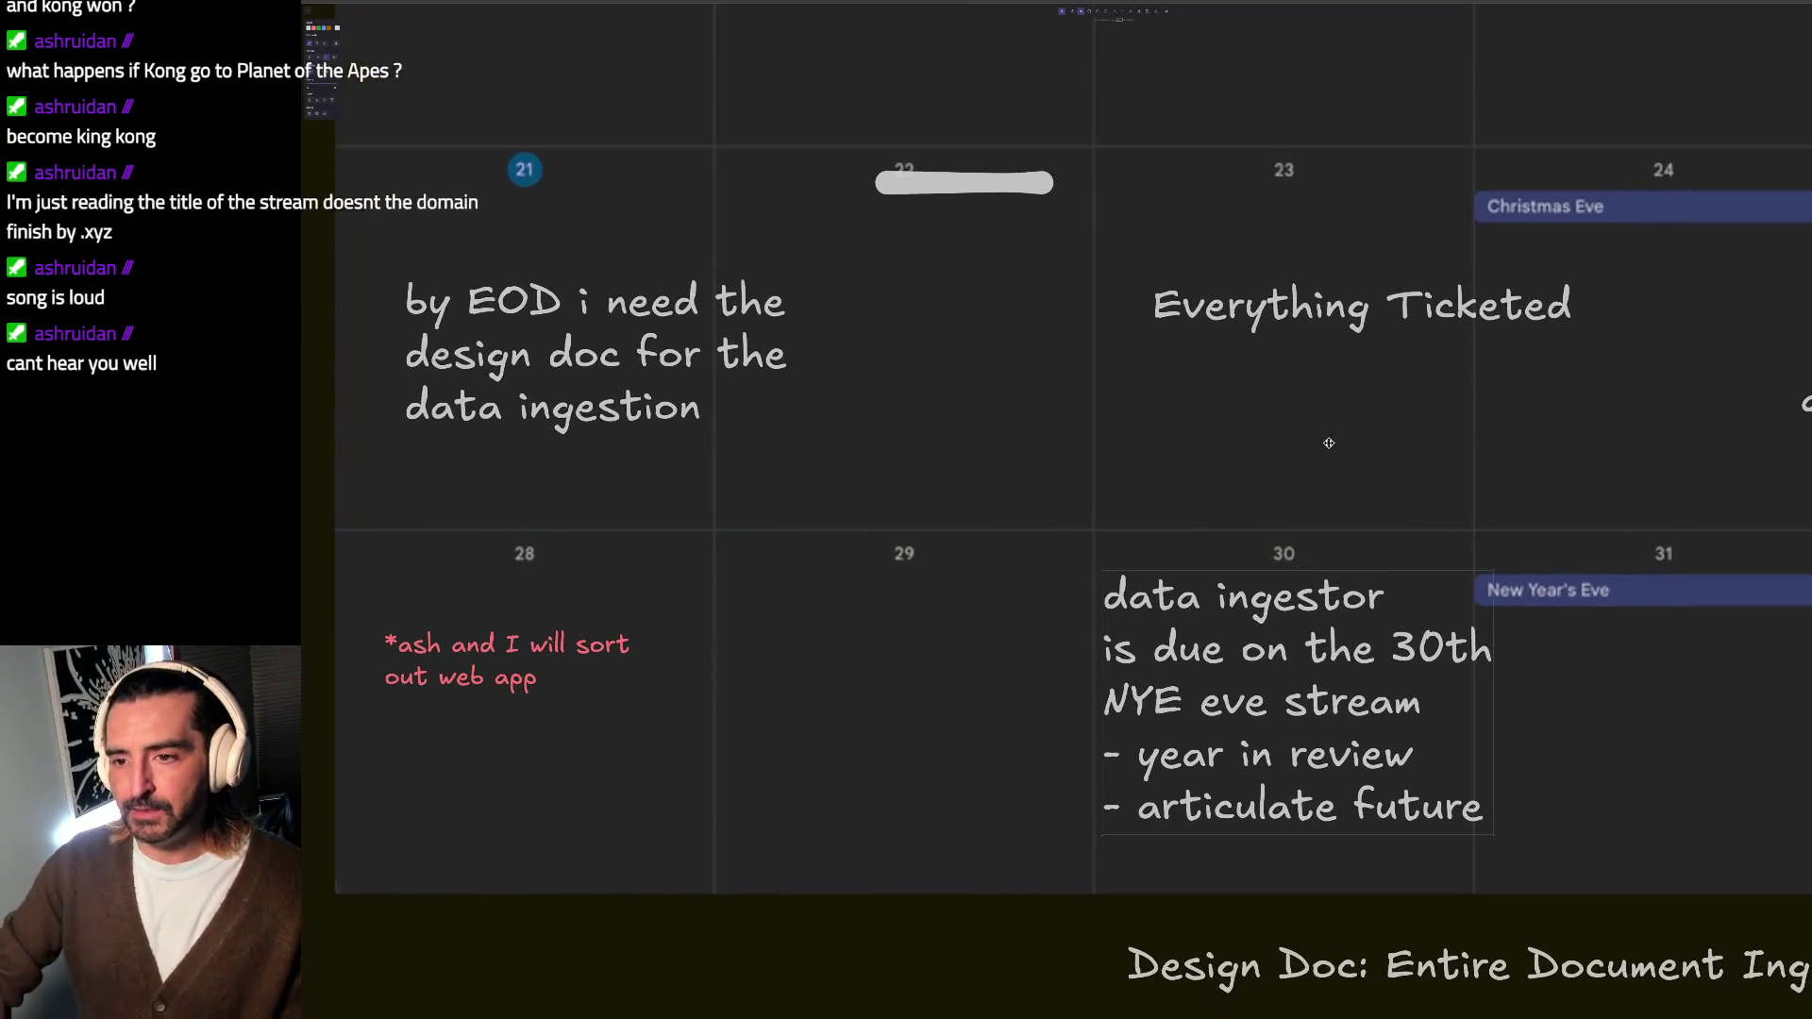
{"action": "left_click", "coordinate": [909, 614]}
{"action": "double_click", "coordinate": [855, 676]}
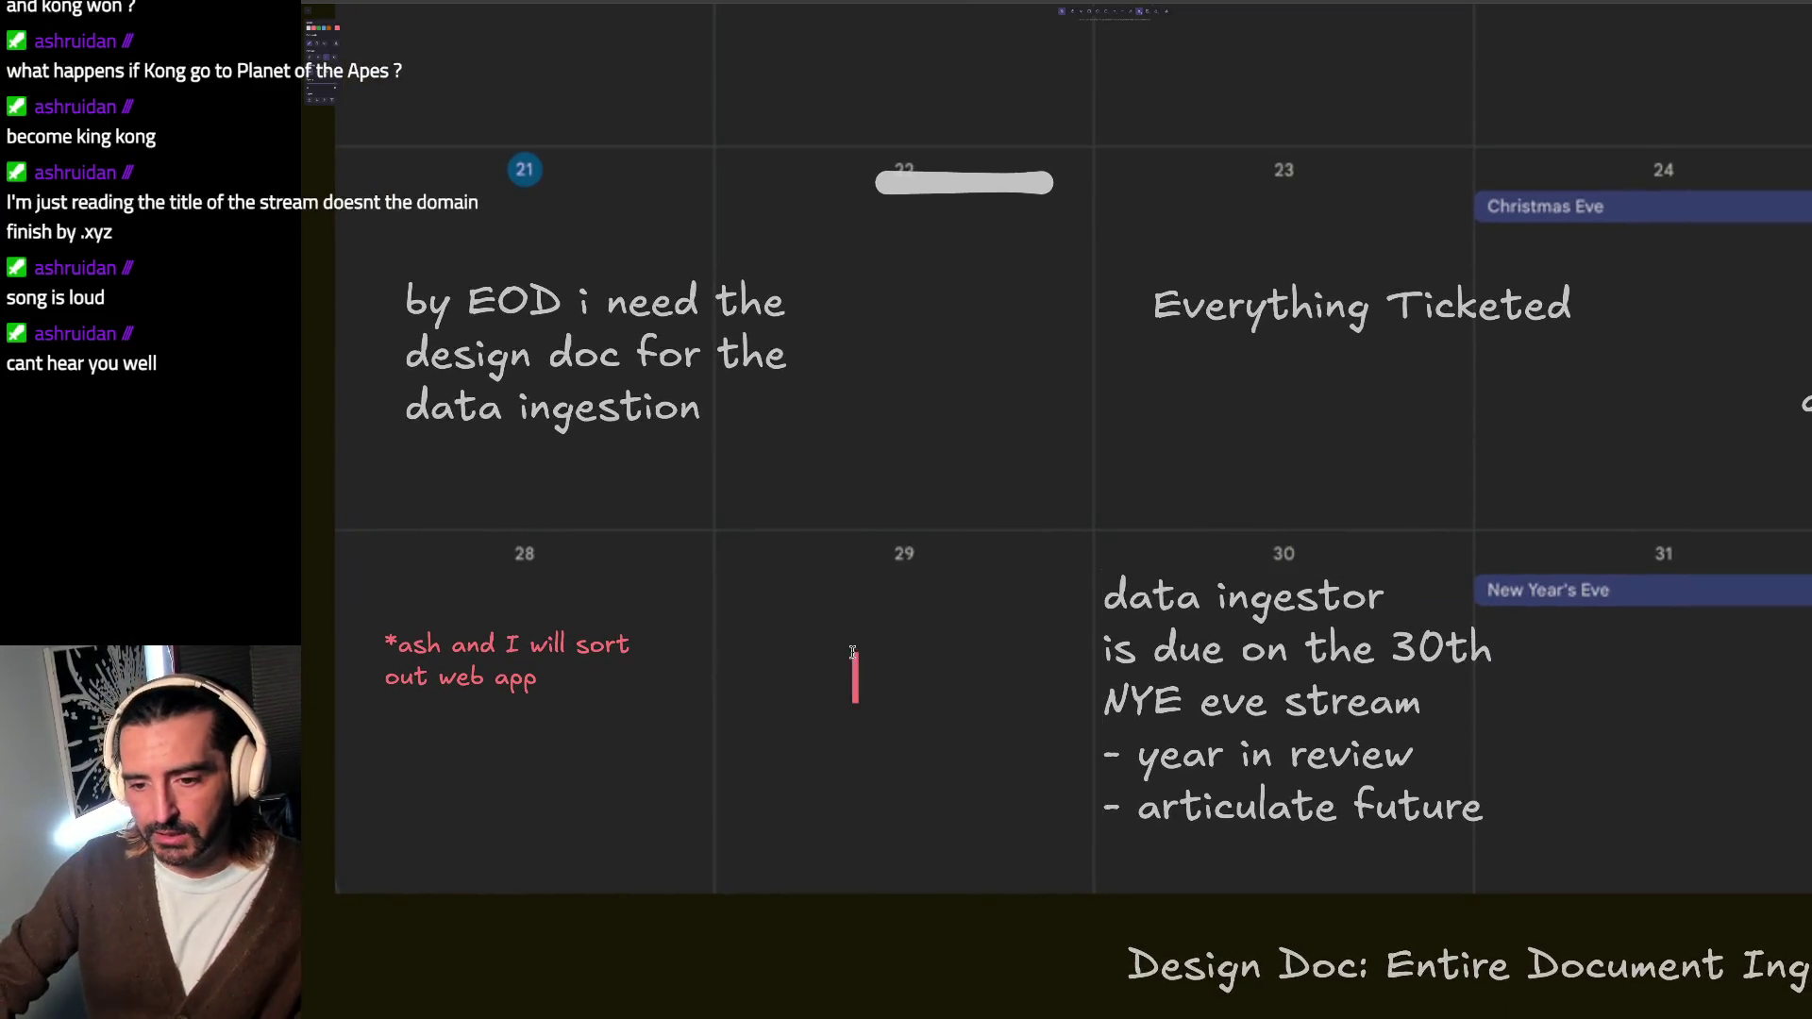
{"action": "type", "text": "Mike Starts AGent"}
{"action": "key", "text": "BackSpace"}
{"action": "key", "text": "BackSpace"}
{"action": "key", "text": "BackSpace"}
{"action": "key", "text": "BackSpace"}
{"action": "type", "text": "Agent"}
{"action": "key", "text": "BackSpace"}
{"action": "key", "text": "BackSpace"}
{"action": "key", "text": "BackSpace"}
{"action": "type", "text": "nt"}
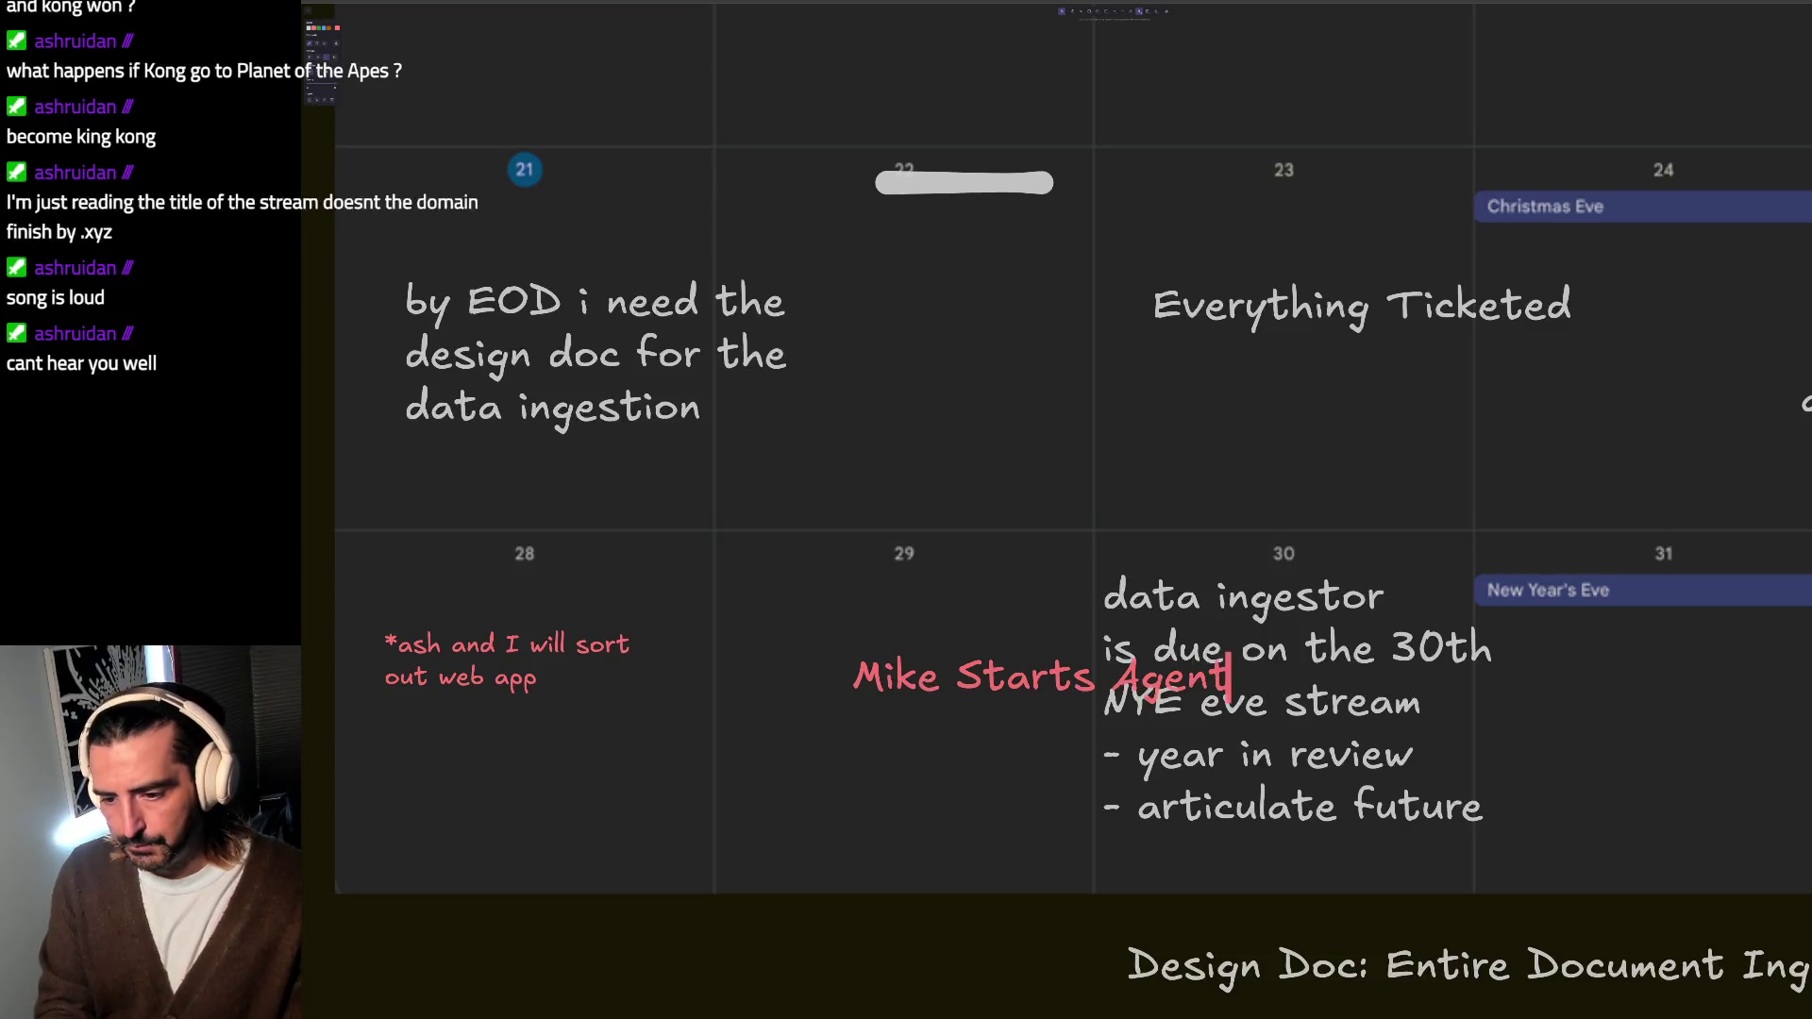
{"action": "type", "text": " workflow for"}
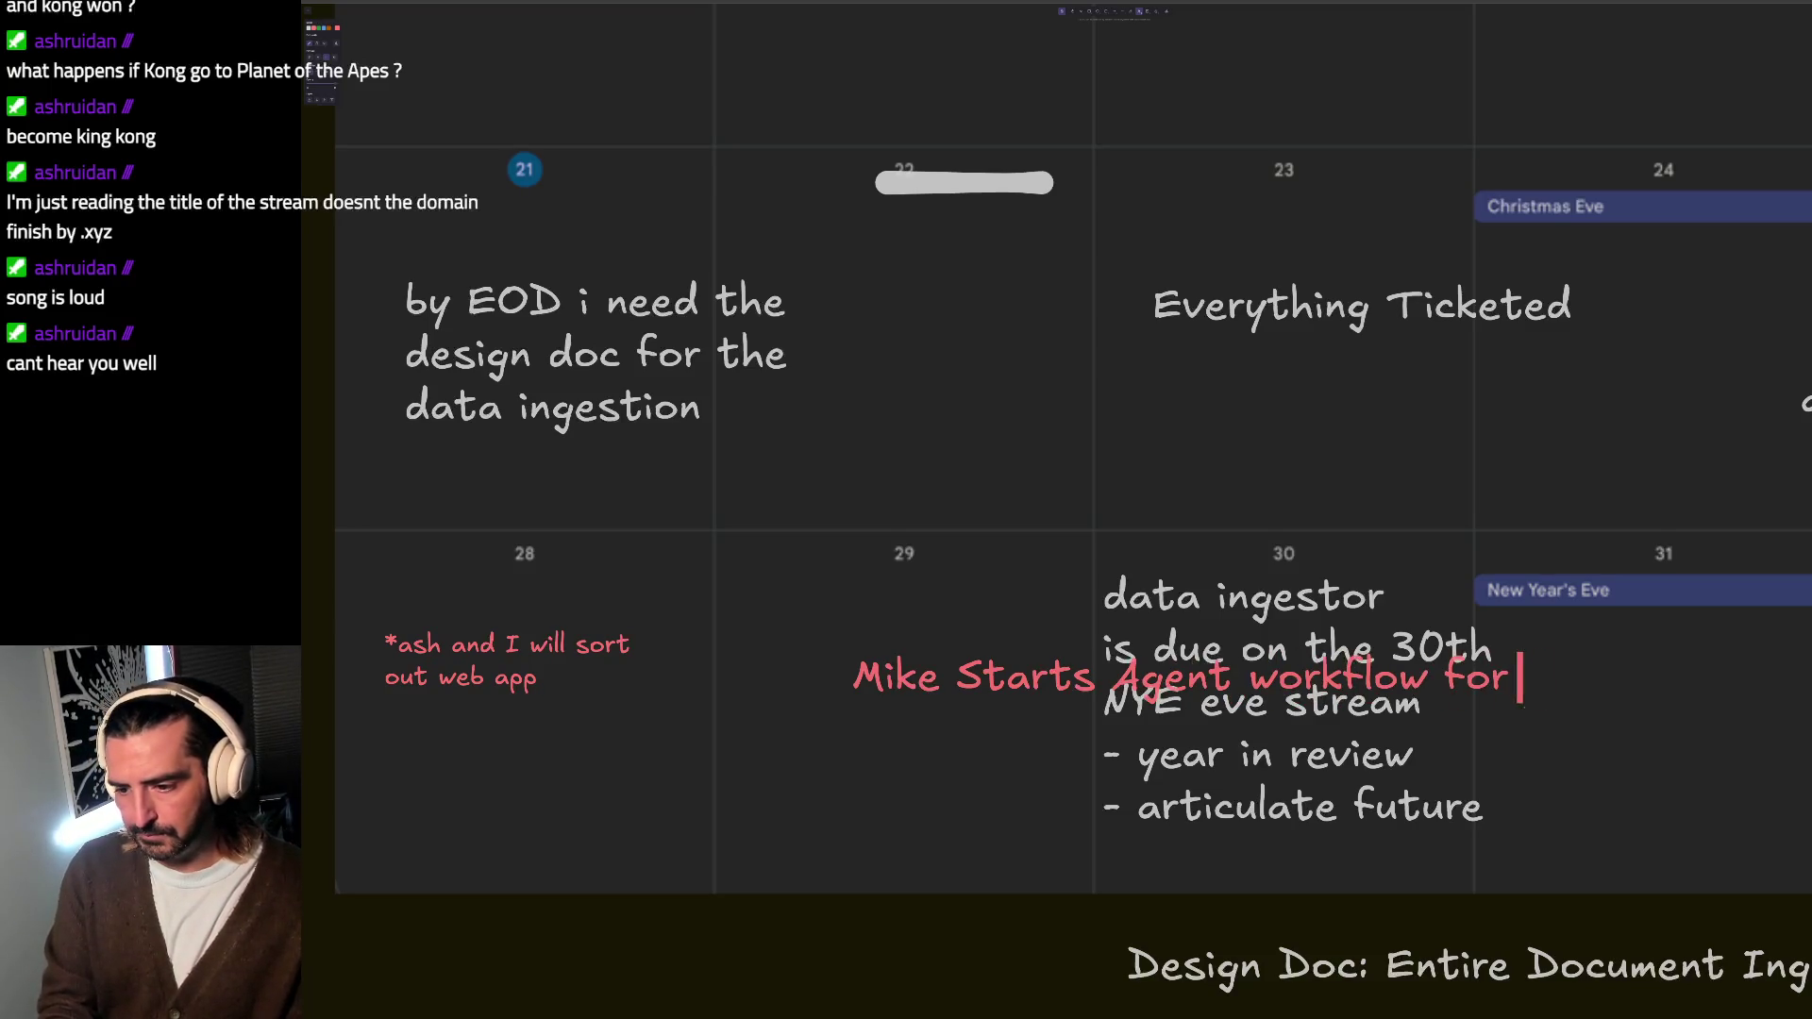
{"action": "type", "text": " client"}
{"action": "key", "text": "Return"}
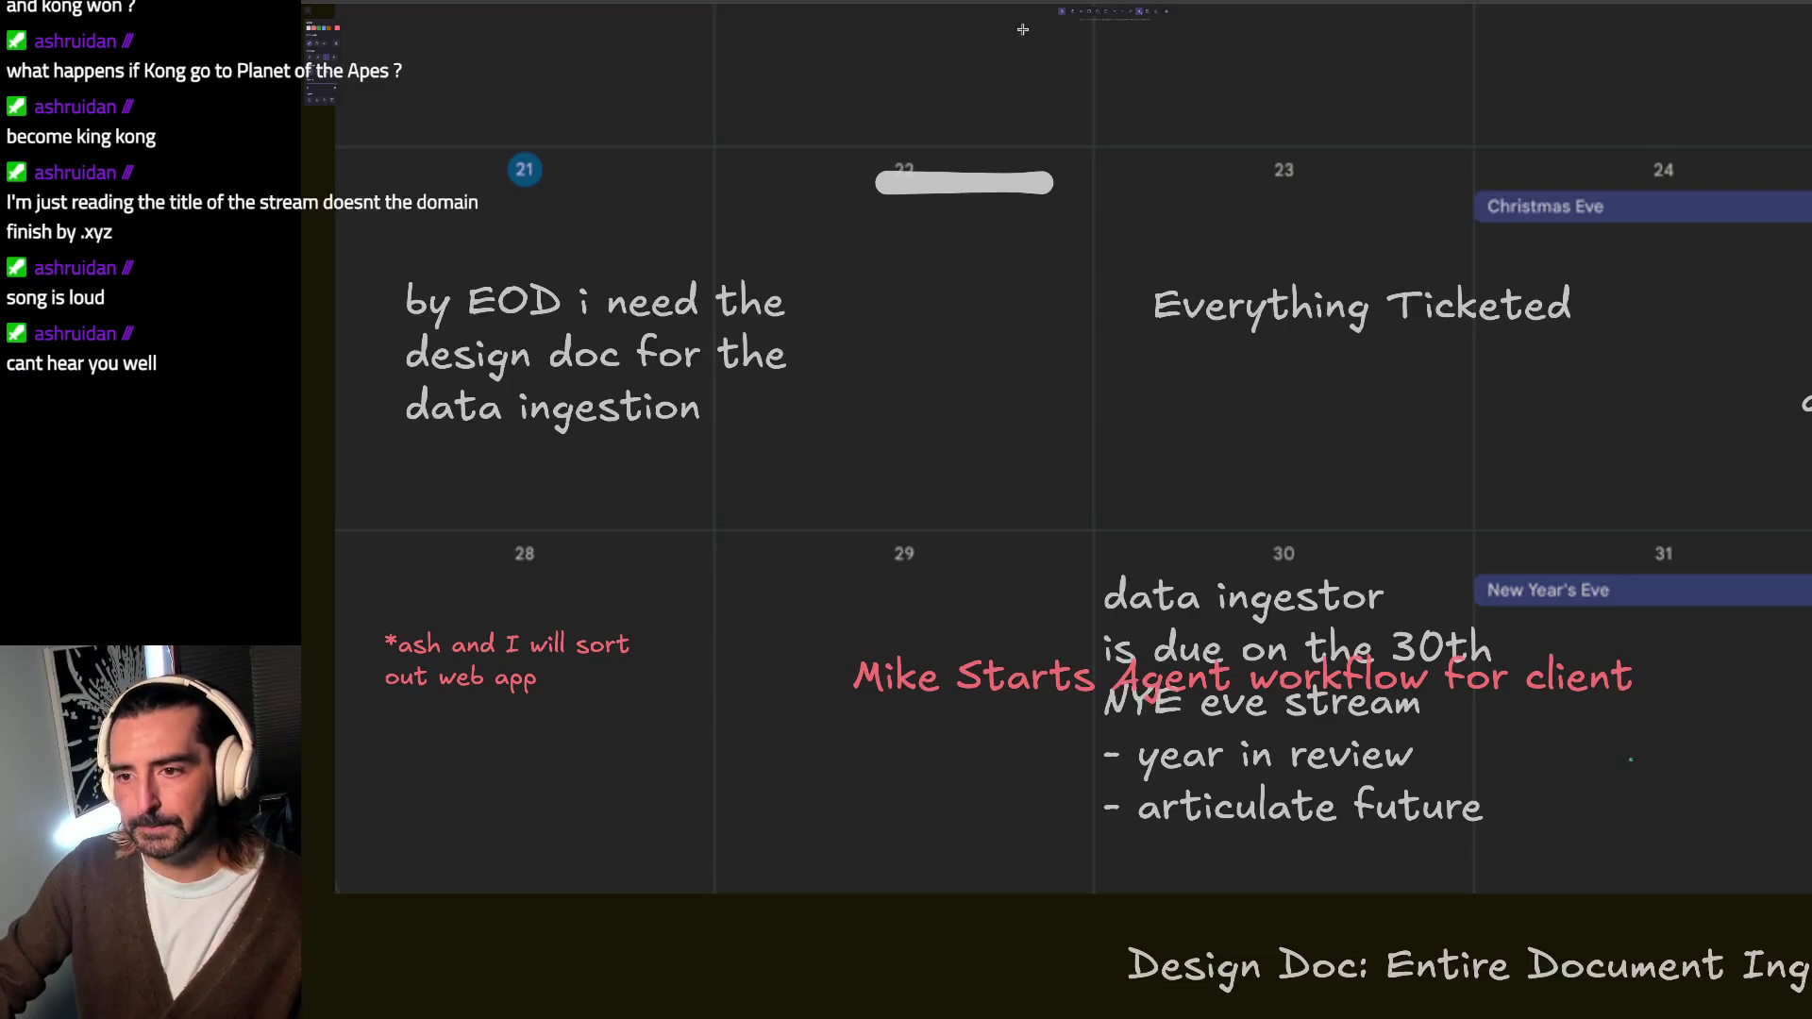
Step: Move the red note up, shrink its text, and place it inside the day-29 cell
{"action": "left_click", "coordinate": [1082, 16]}
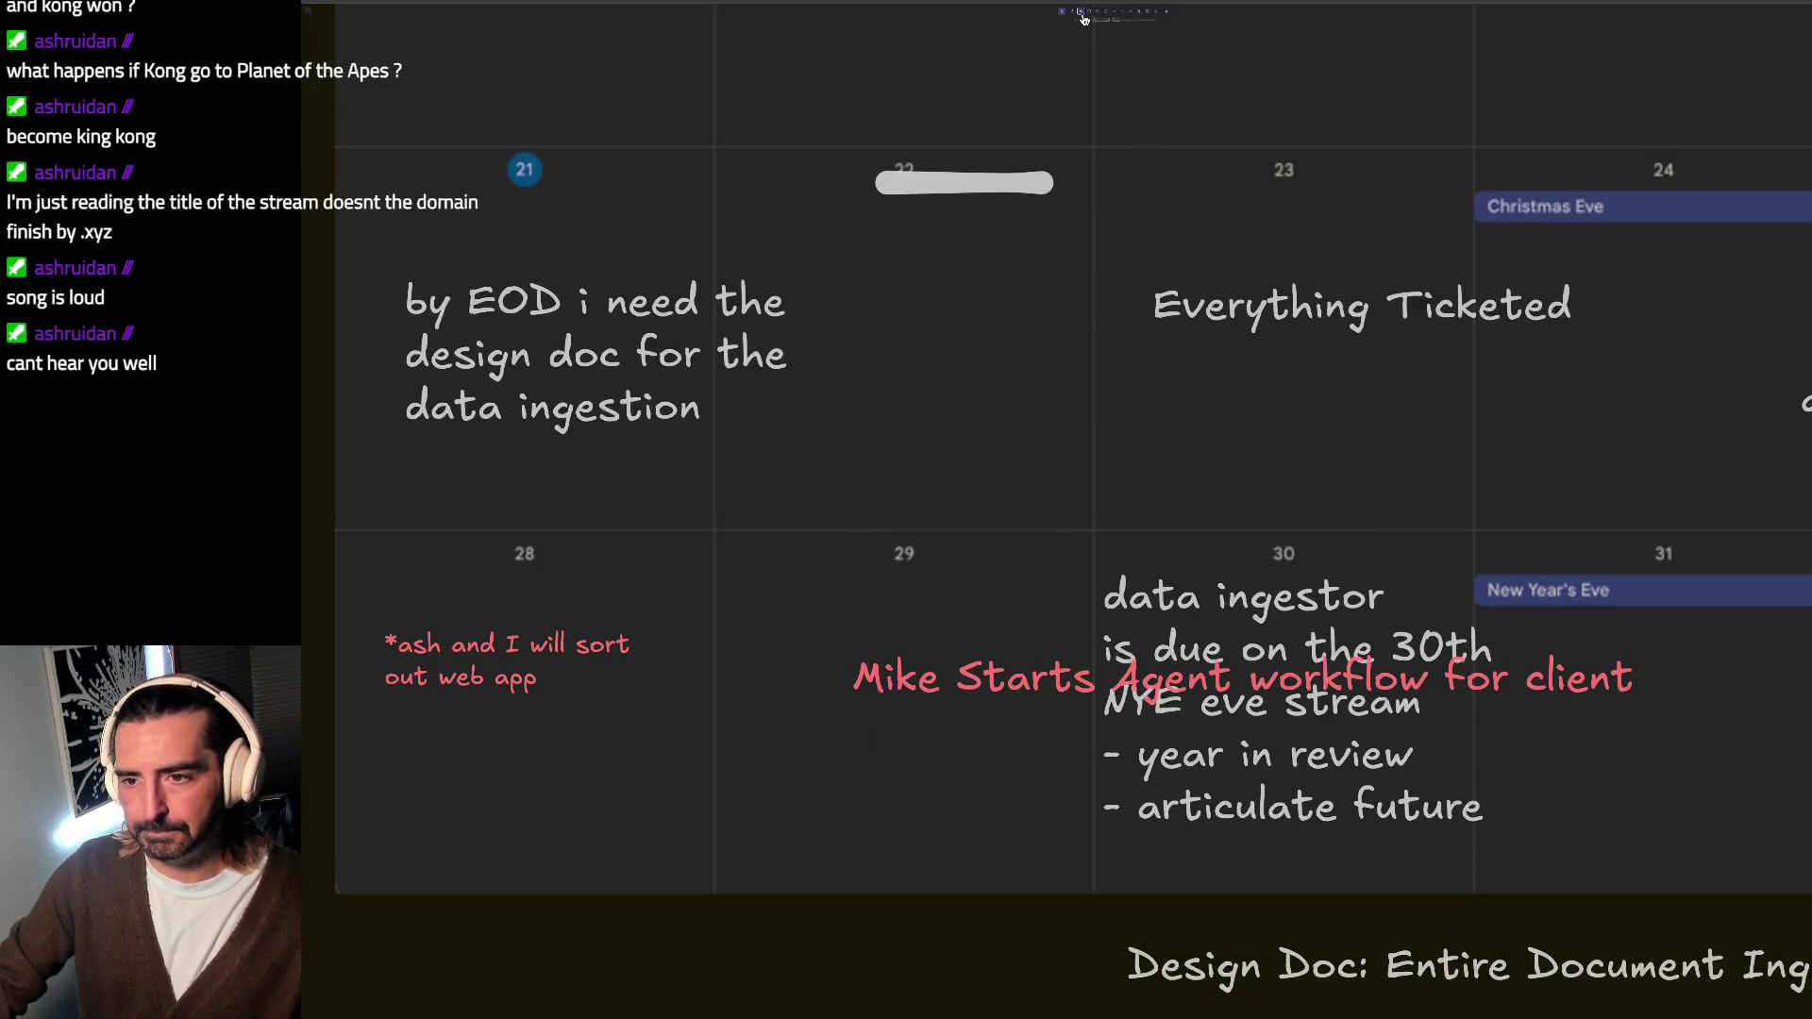
{"action": "left_click_drag", "start_coordinate": [955, 667], "coordinate": [767, 558]}
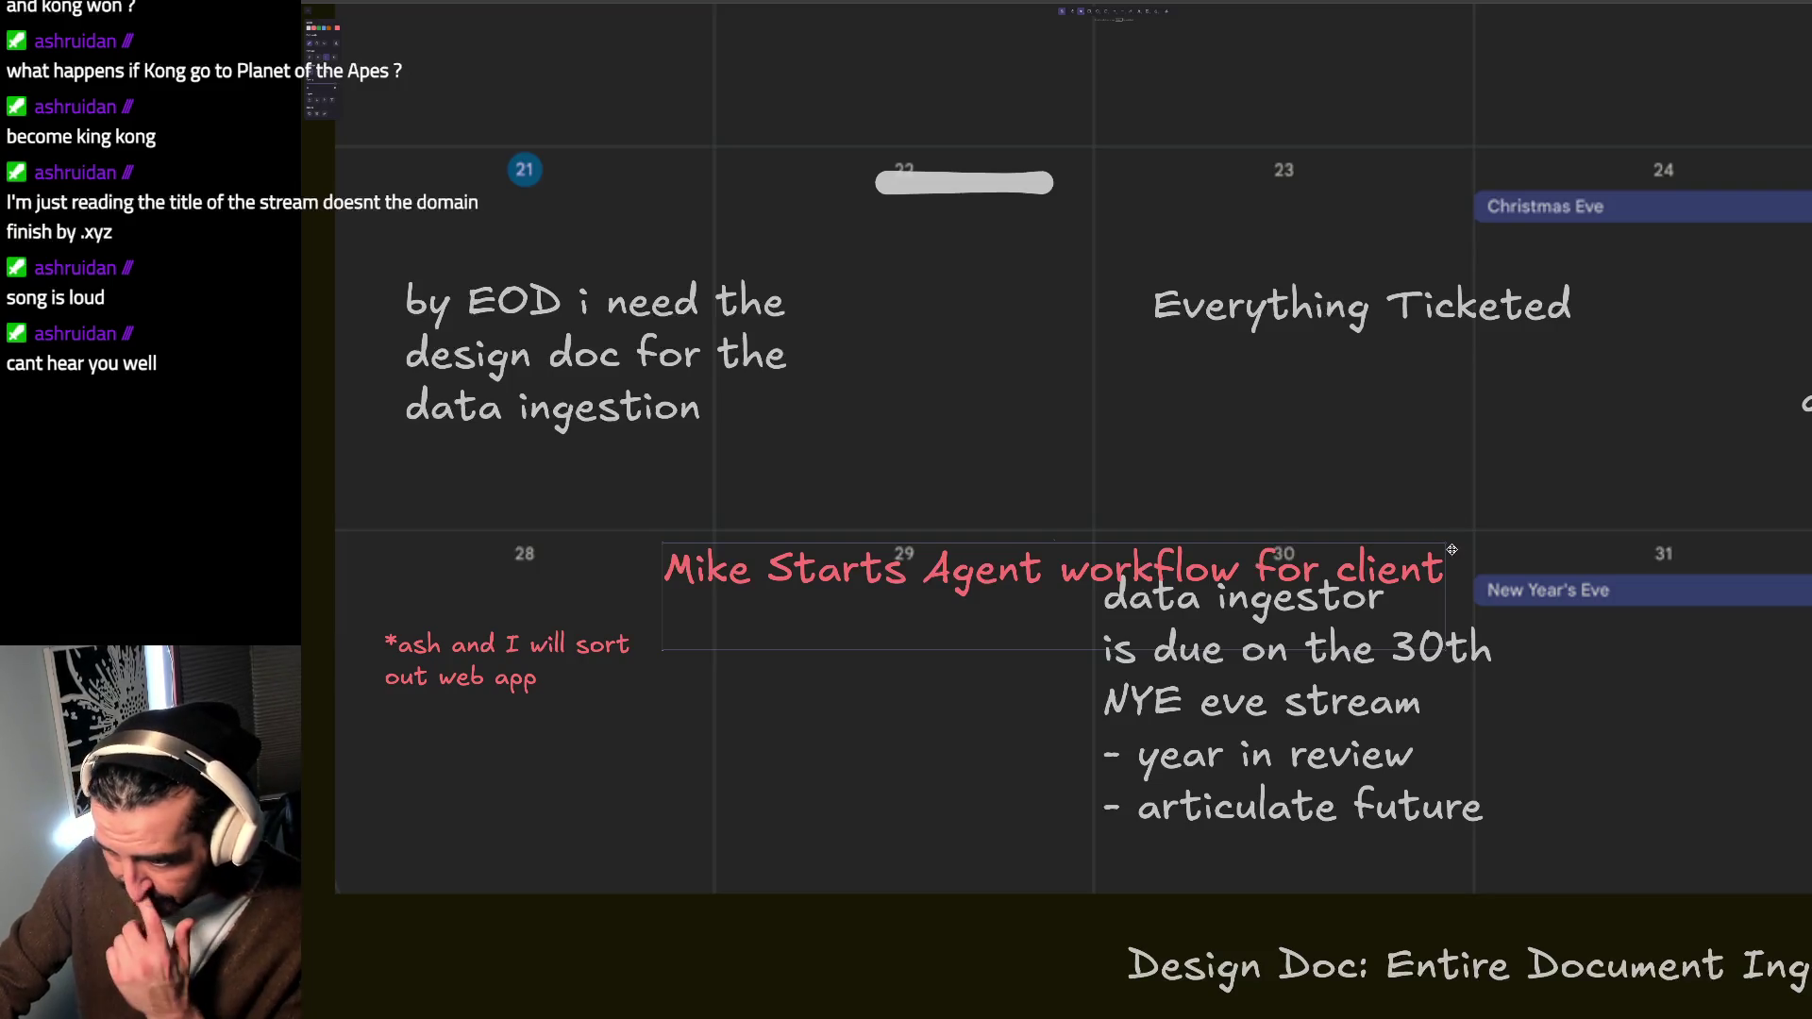
{"action": "left_click_drag", "start_coordinate": [1445, 543], "coordinate": [1418, 544]}
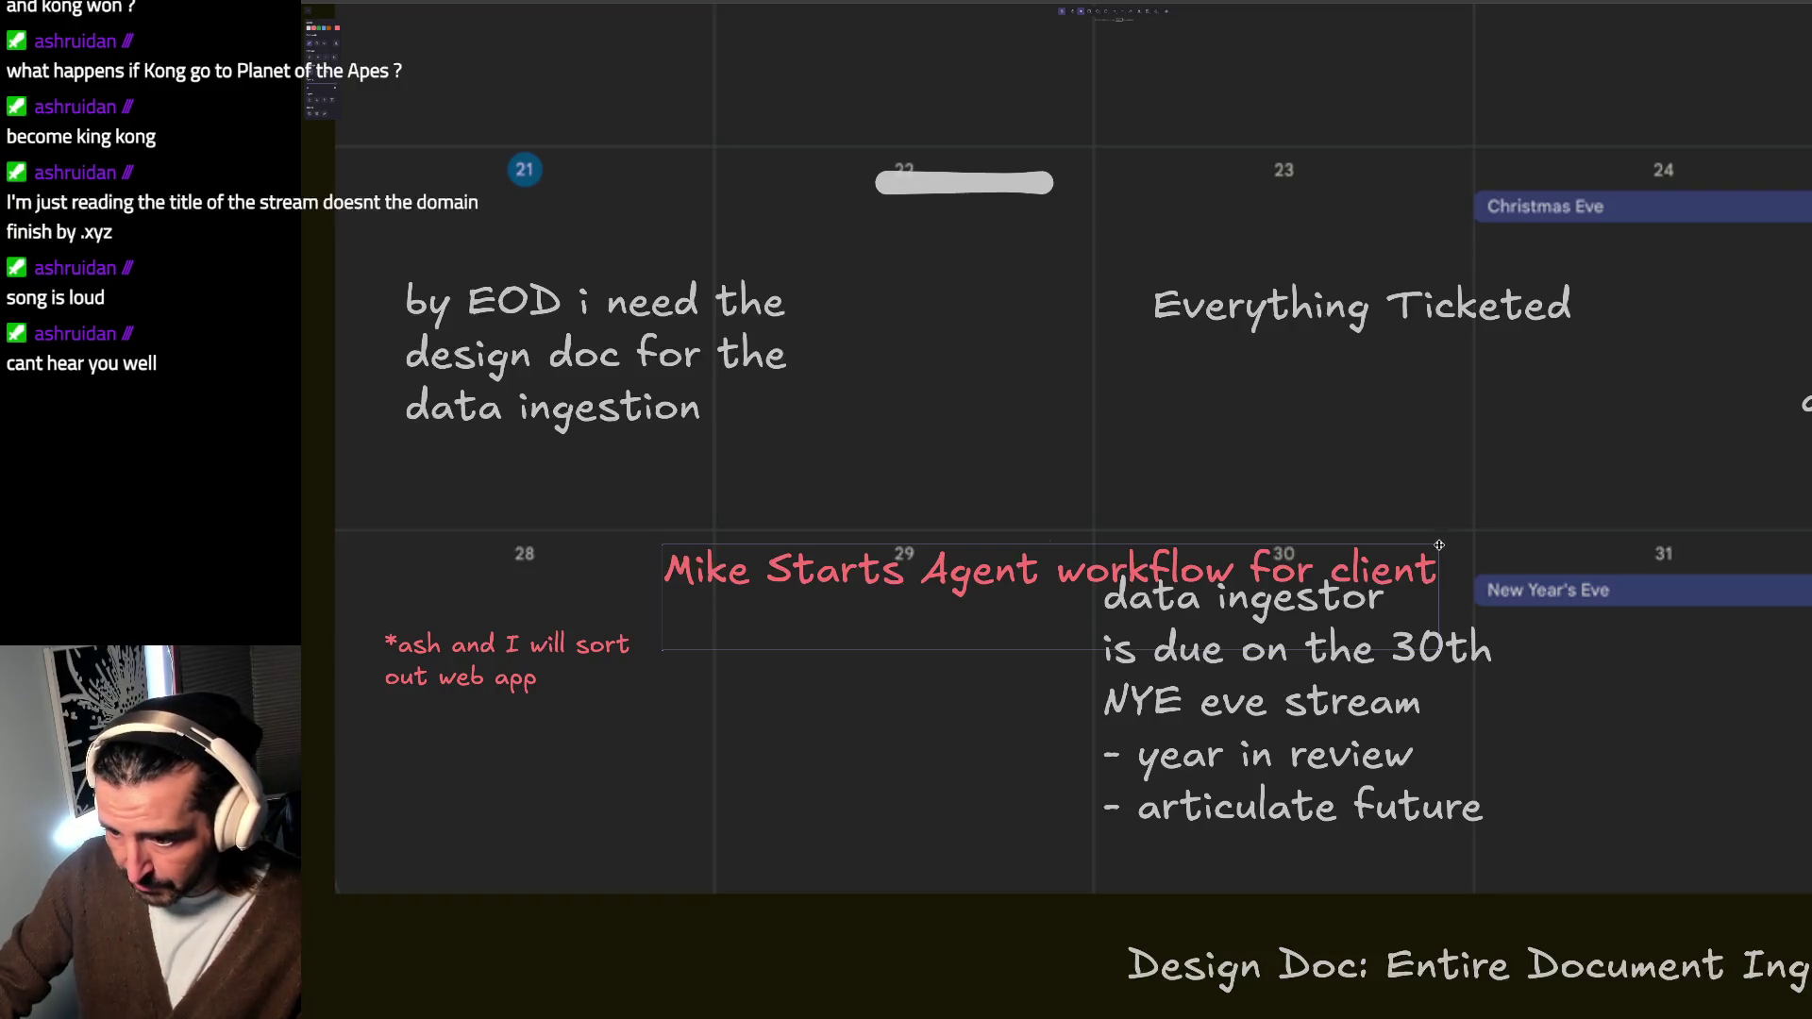
{"action": "mouse_move", "coordinate": [1438, 545]}
{"action": "left_mouse_down"}
{"action": "mouse_move", "coordinate": [920, 619]}
{"action": "mouse_move", "coordinate": [1031, 618]}
{"action": "left_mouse_up"}
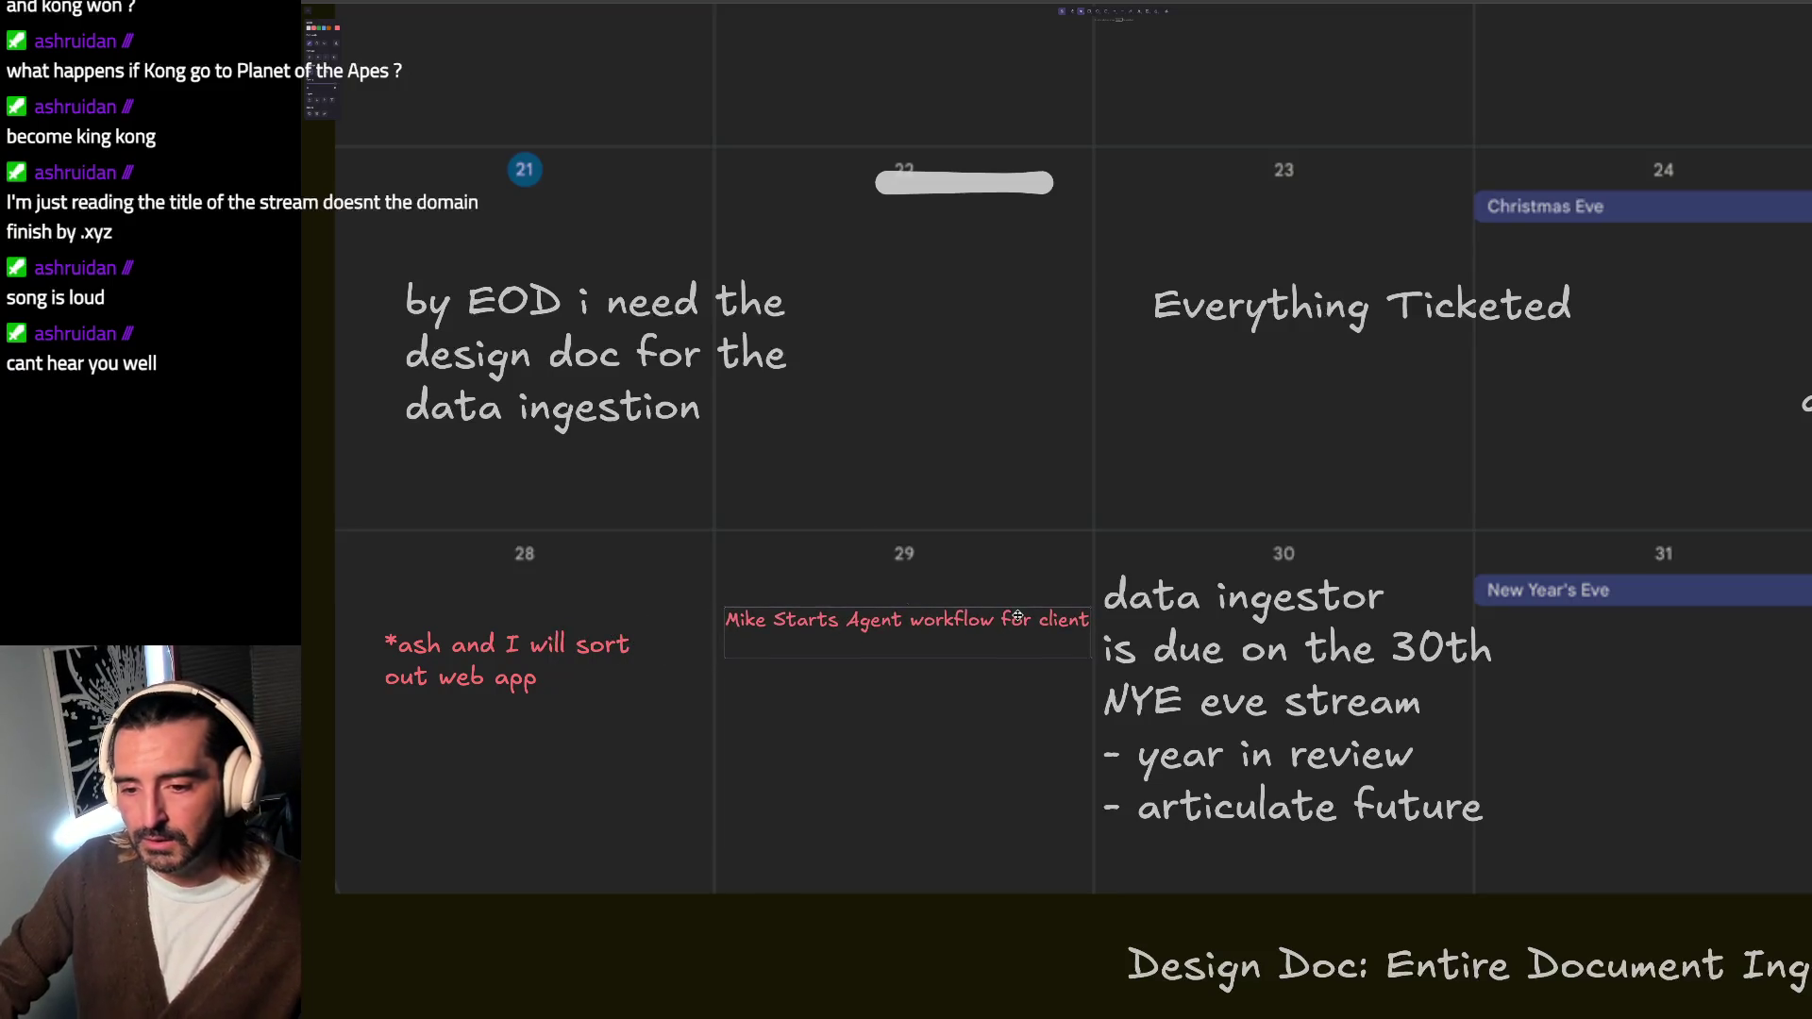
Step: Add bullets to the day-29 note: explore the langgraph code assistant and other langgraph examples on GitHub
{"action": "double_click", "coordinate": [948, 622]}
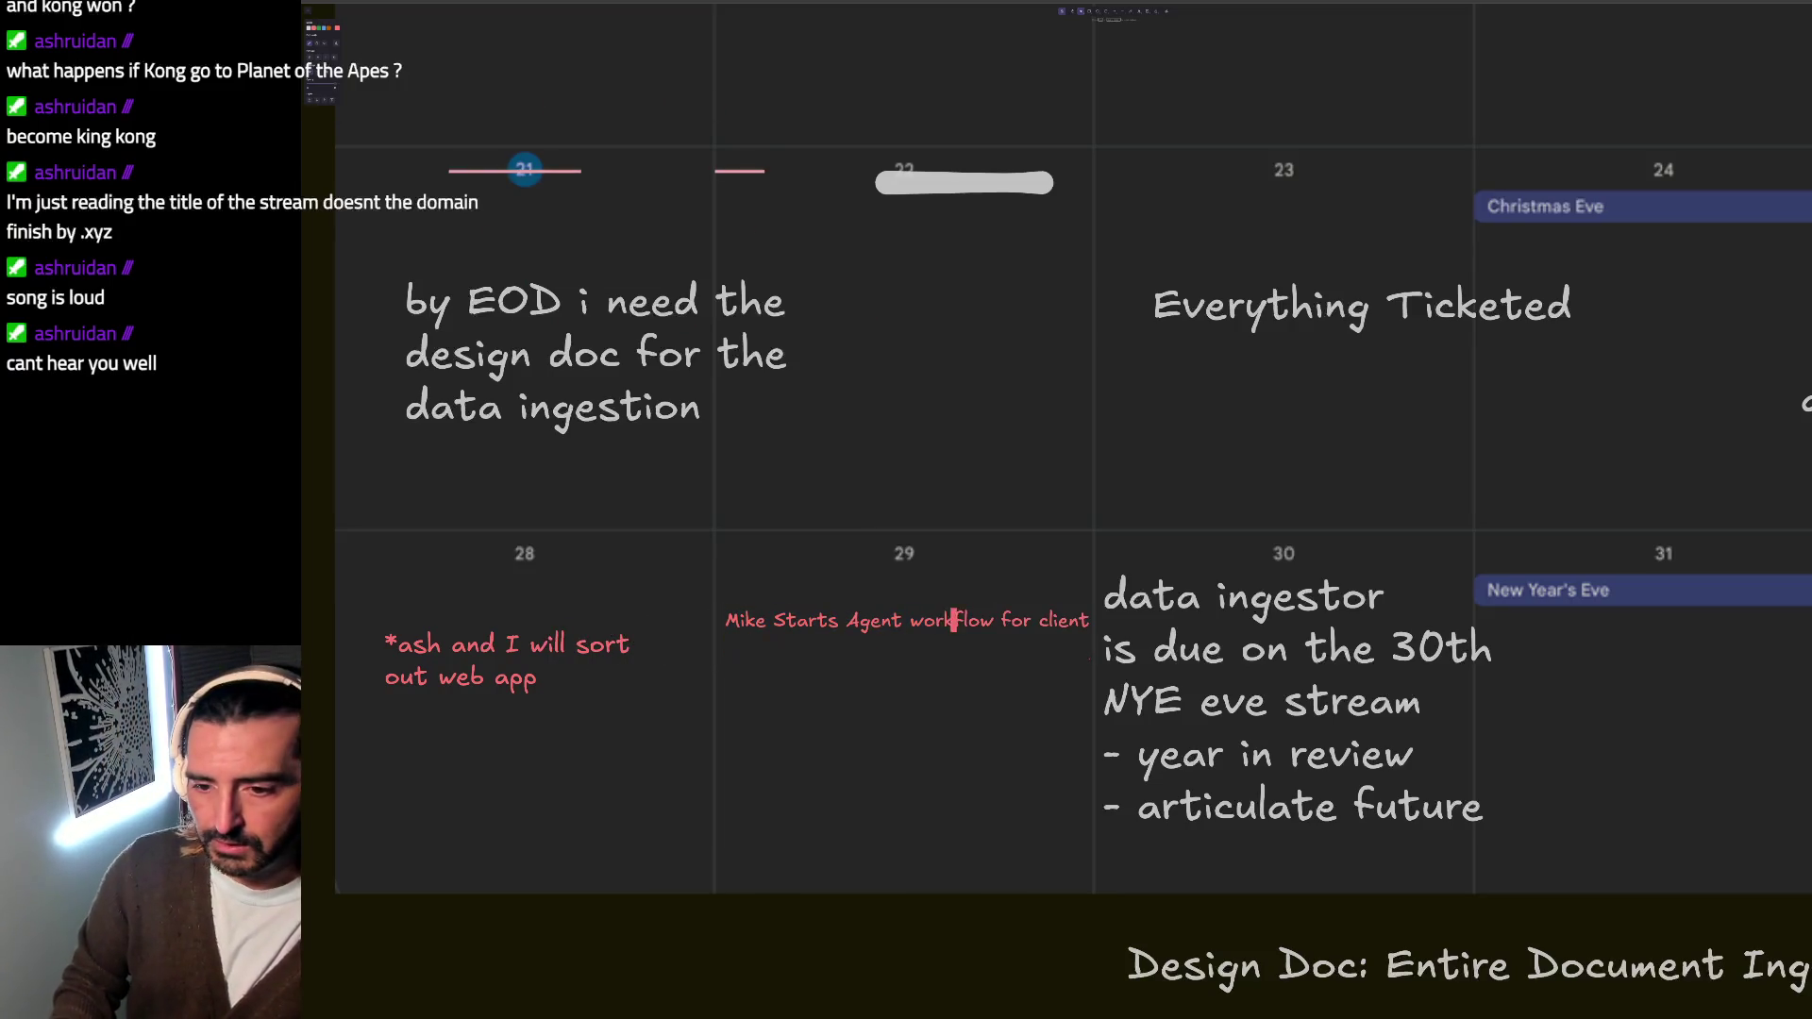
{"action": "key", "text": "End"}
{"action": "key", "text": "Return"}
{"action": "type", "text": "- explore the code assisitant in langgraph"}
{"action": "key", "text": "Return"}
{"action": "type", "text": "- explore cther examples on github"}
{"action": "key", "text": "Return"}
{"action": "type", "text": "for langgraph"}
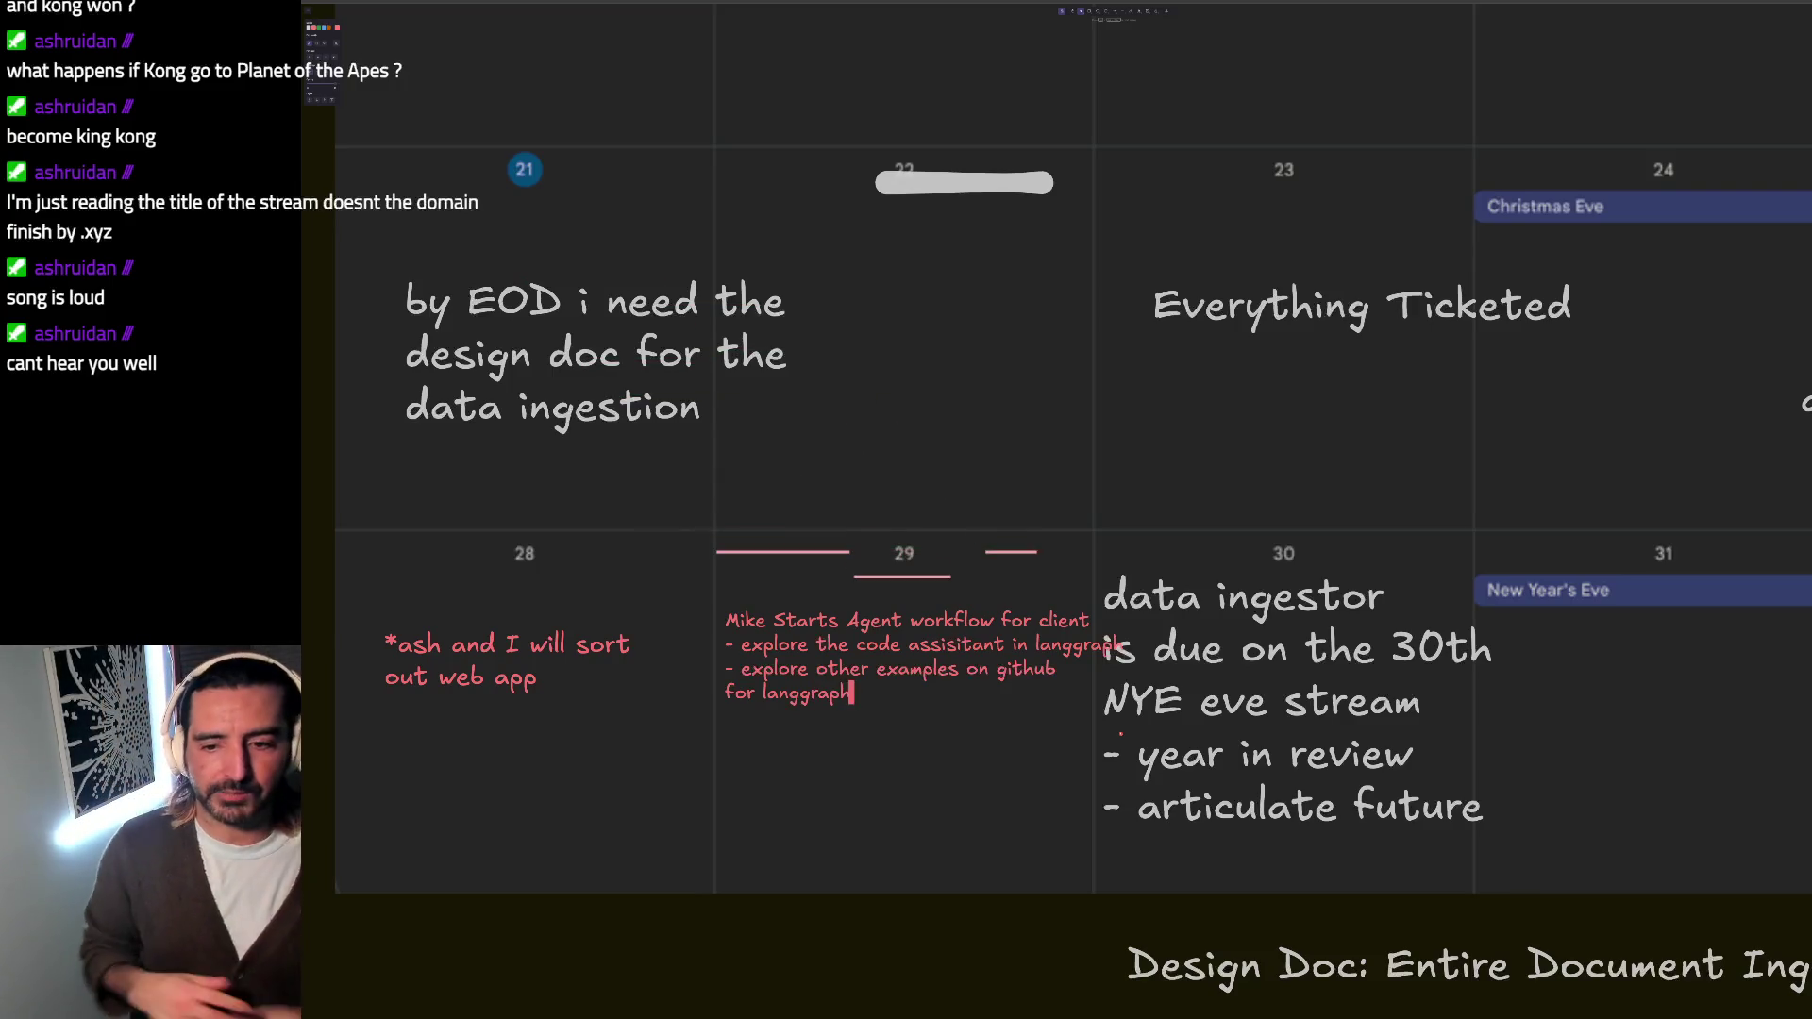
{"action": "key", "text": "ctrl+t"}
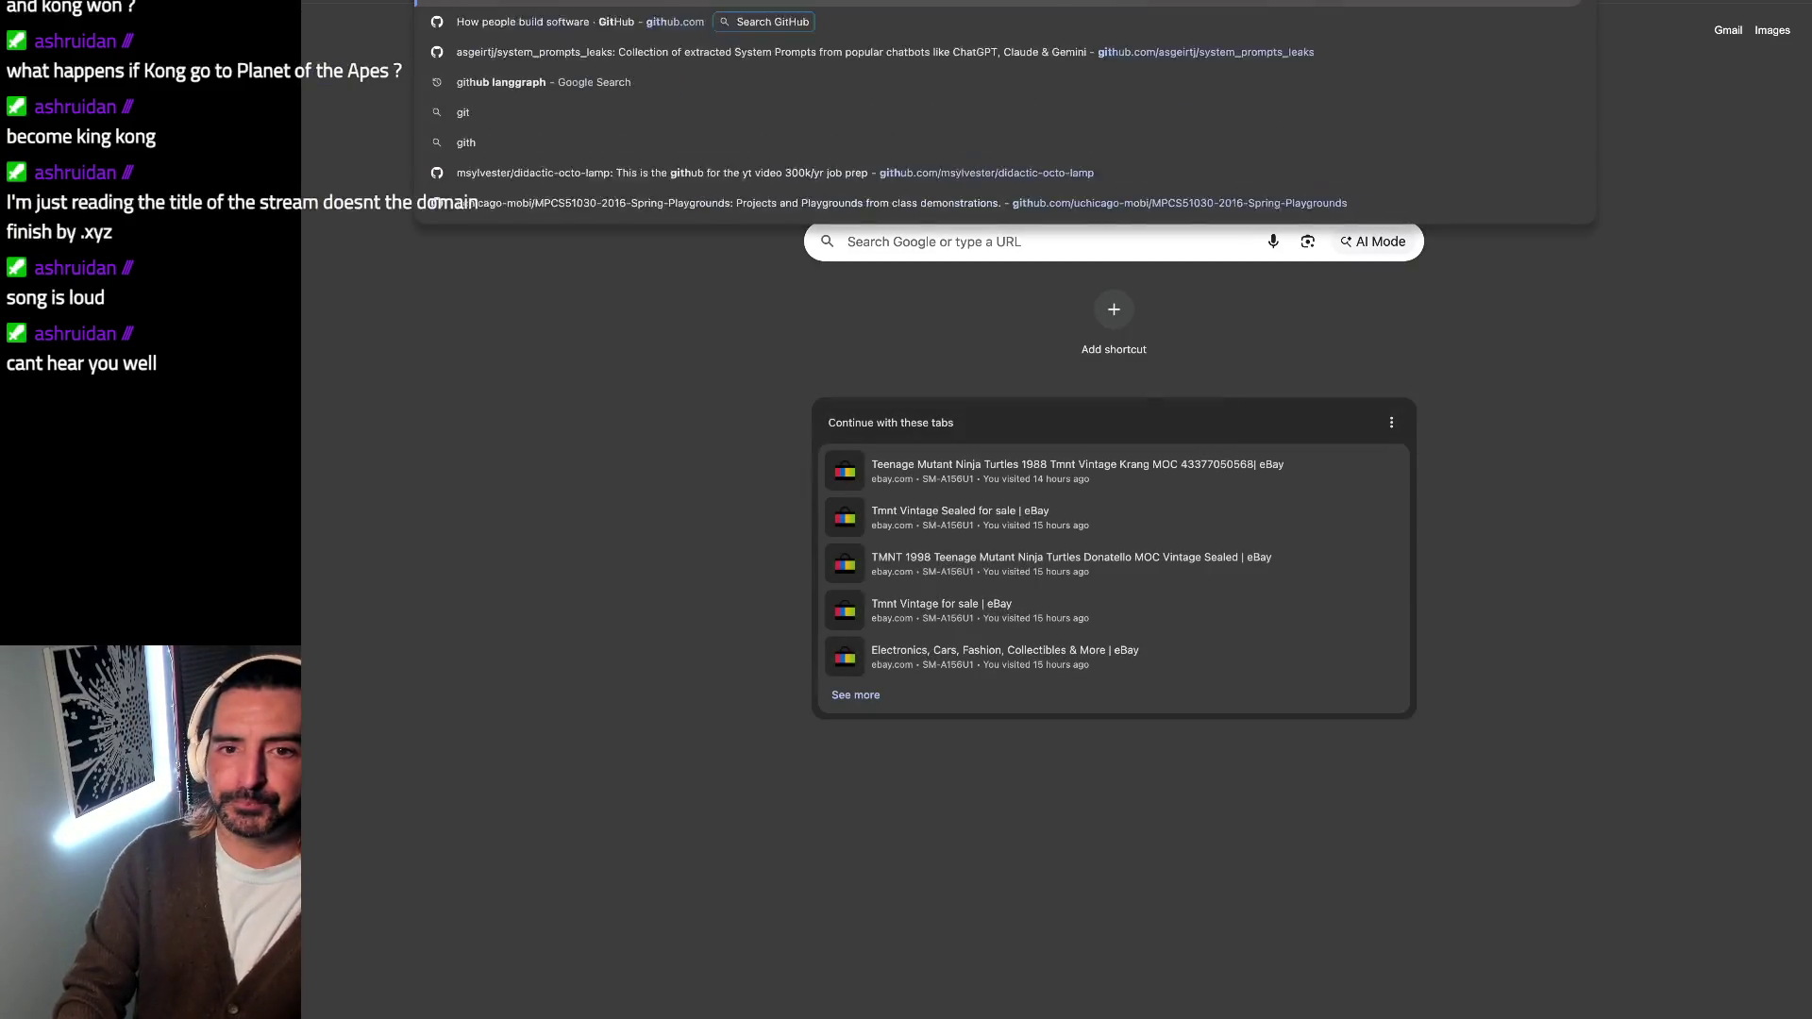
Step: Search Google for 'github langgraph' and open the langchain-ai/langgraph repository result
{"action": "key", "text": "ctrl+l"}
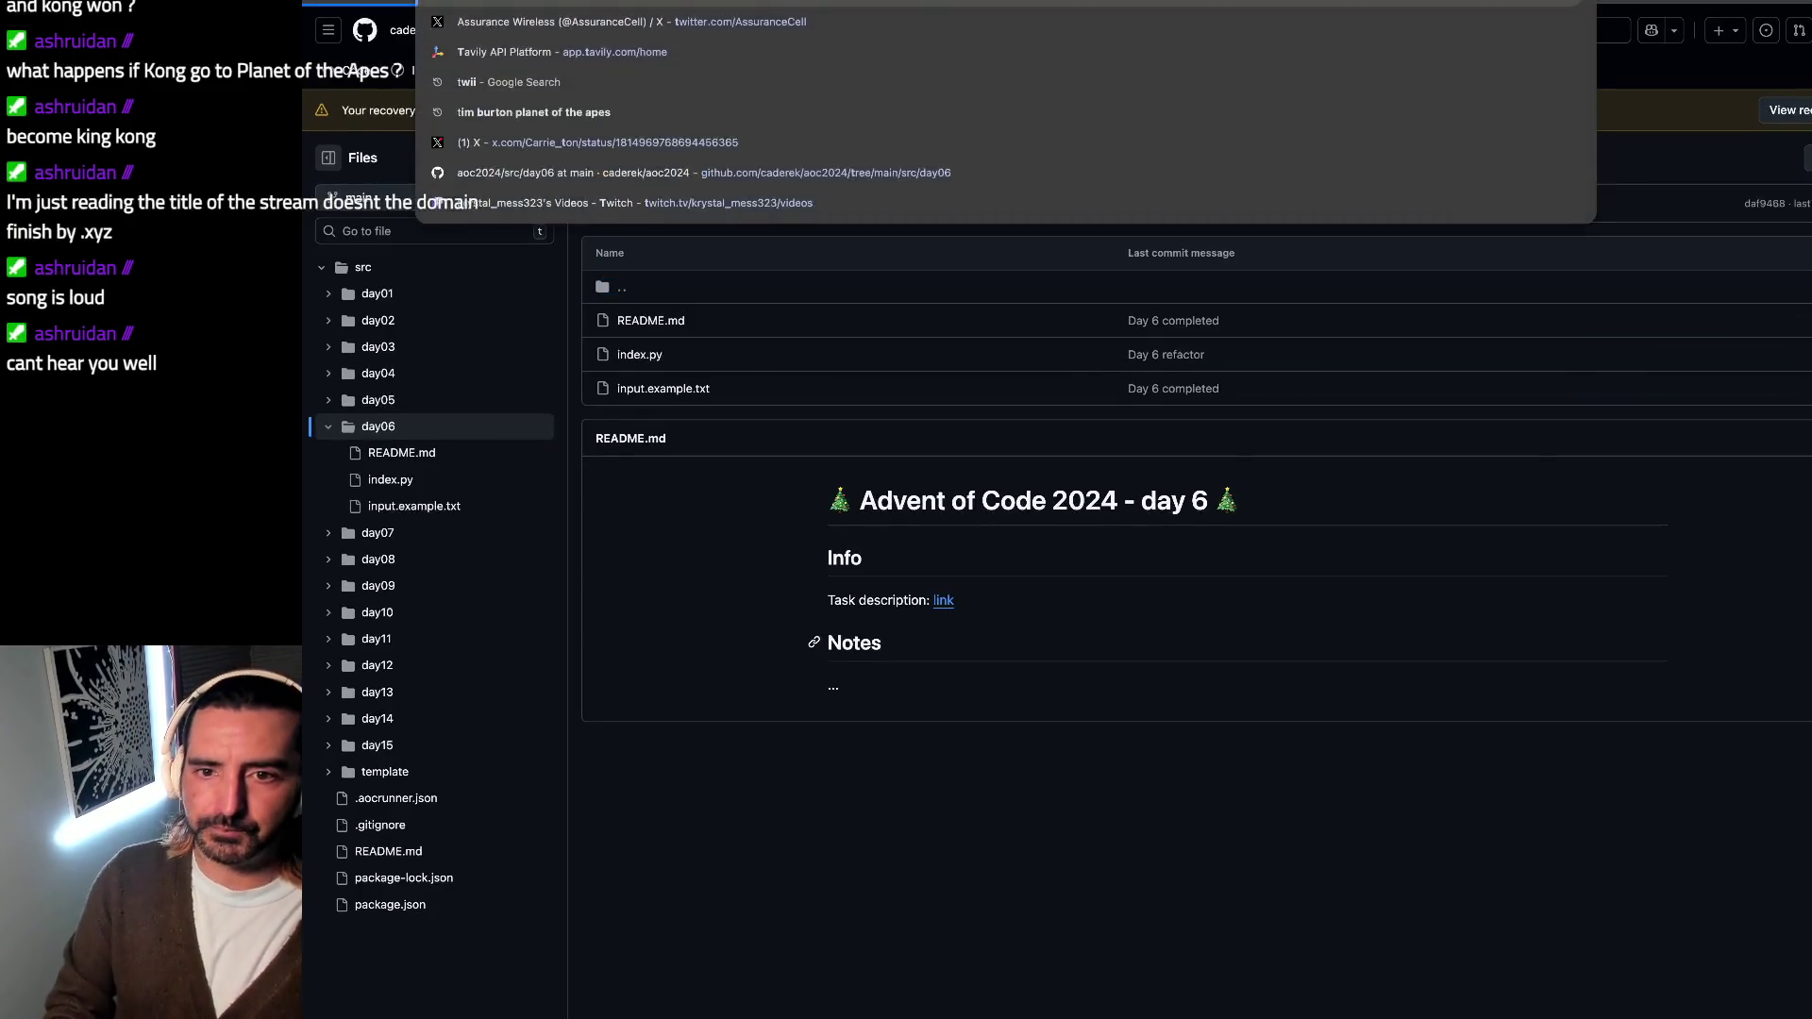
{"action": "key", "text": "Return"}
{"action": "key", "text": "ctrl+l"}
{"action": "type", "text": "github langgraph"}
{"action": "key", "text": "Return"}
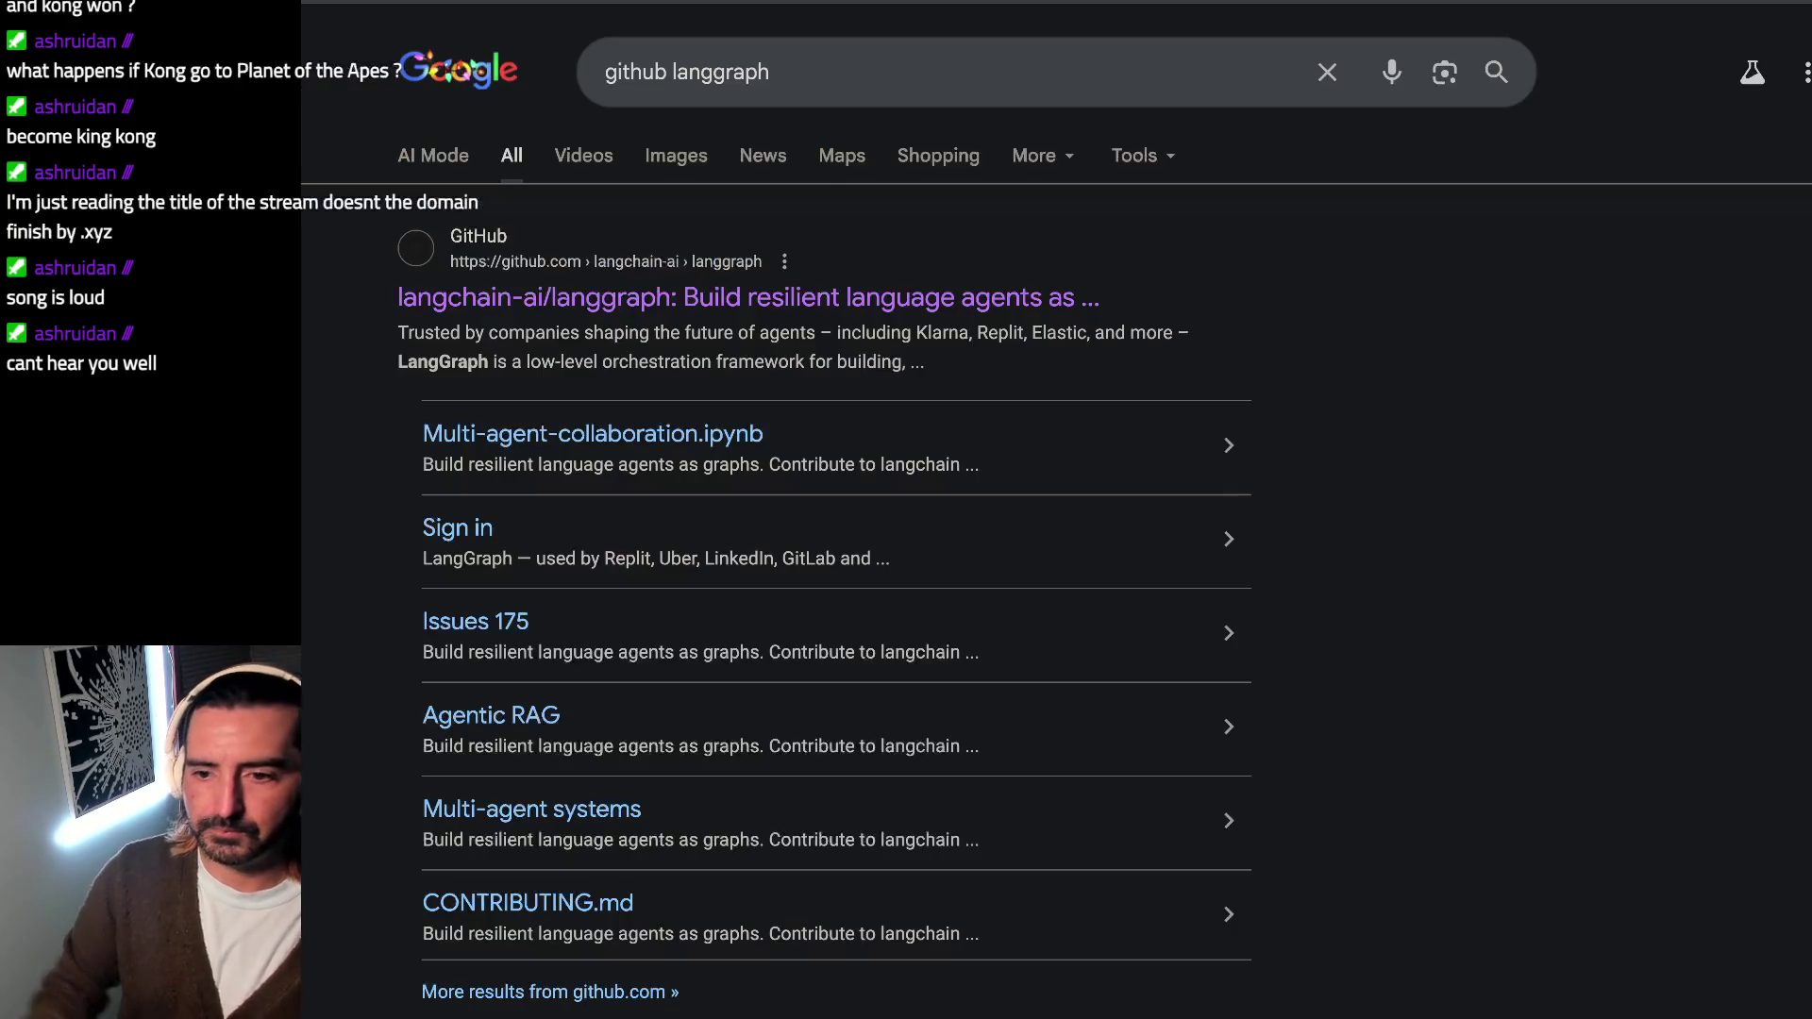
{"action": "left_click", "coordinate": [659, 290]}
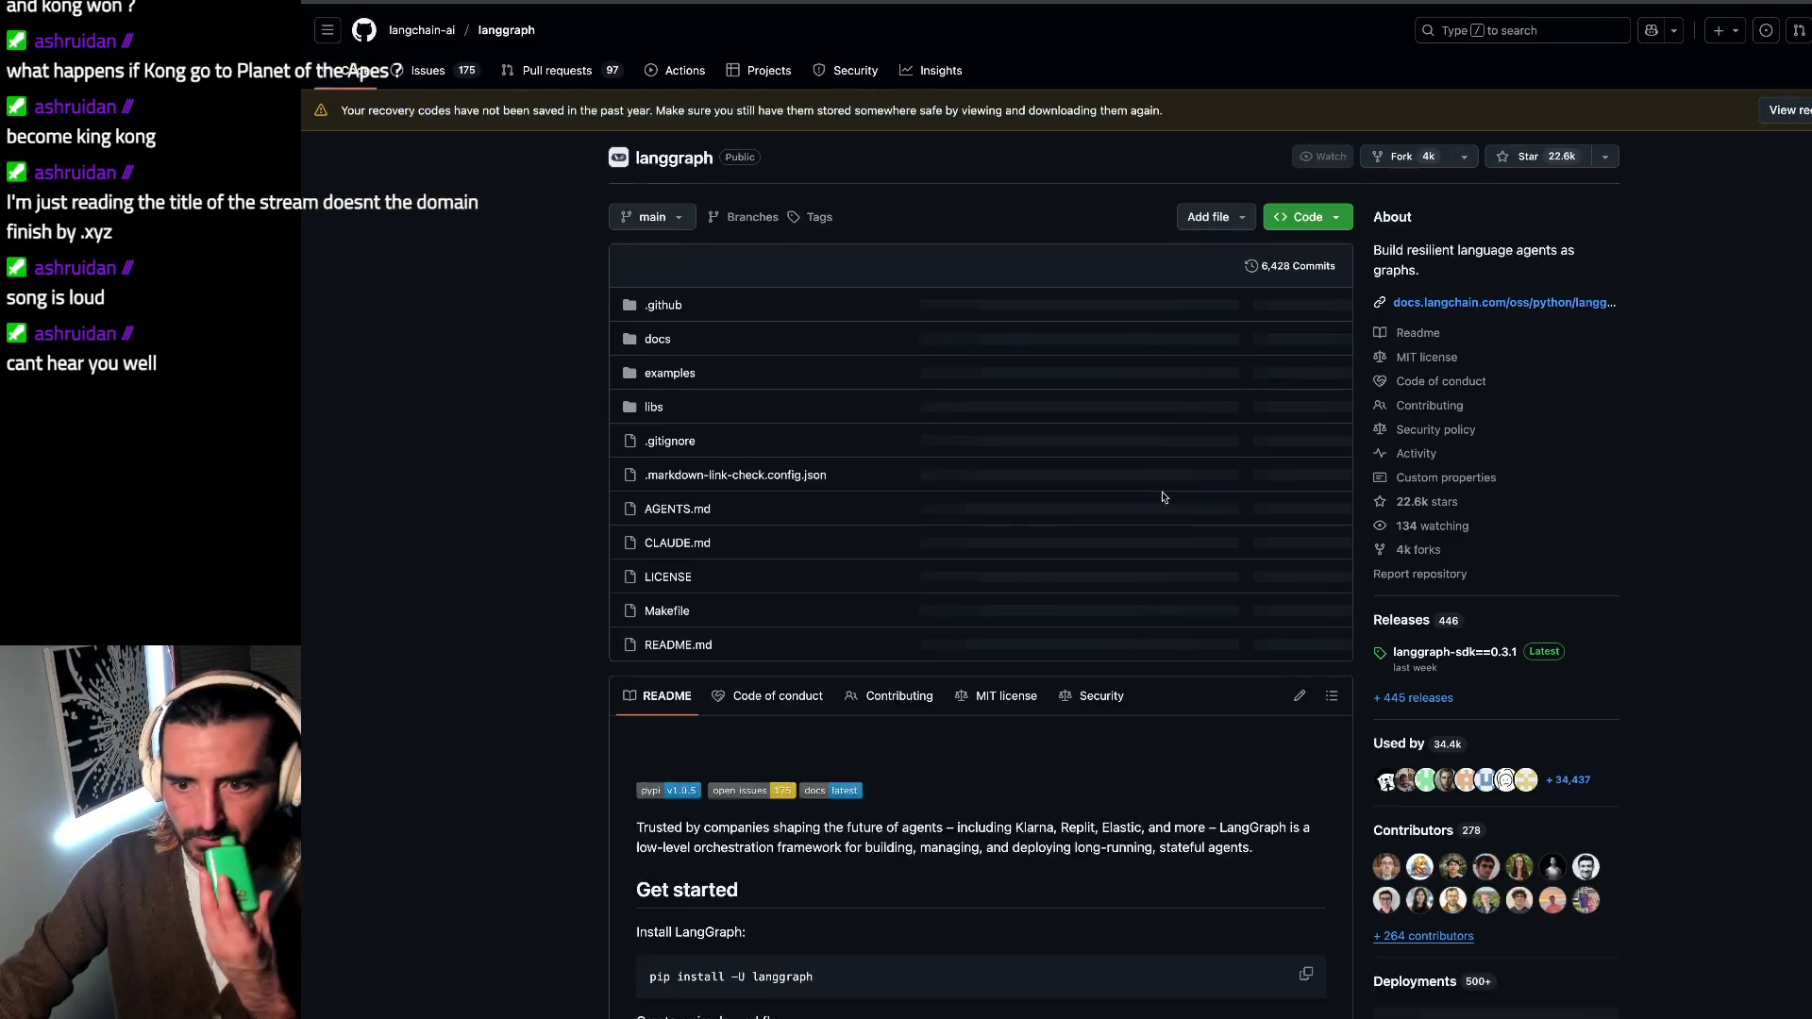
Step: Open the examples folder, look into rag, then go back and open customer-support
{"action": "left_click", "coordinate": [679, 374]}
{"action": "scroll", "coordinate": [869, 660], "scroll_direction": "down", "scroll_amount": 1}
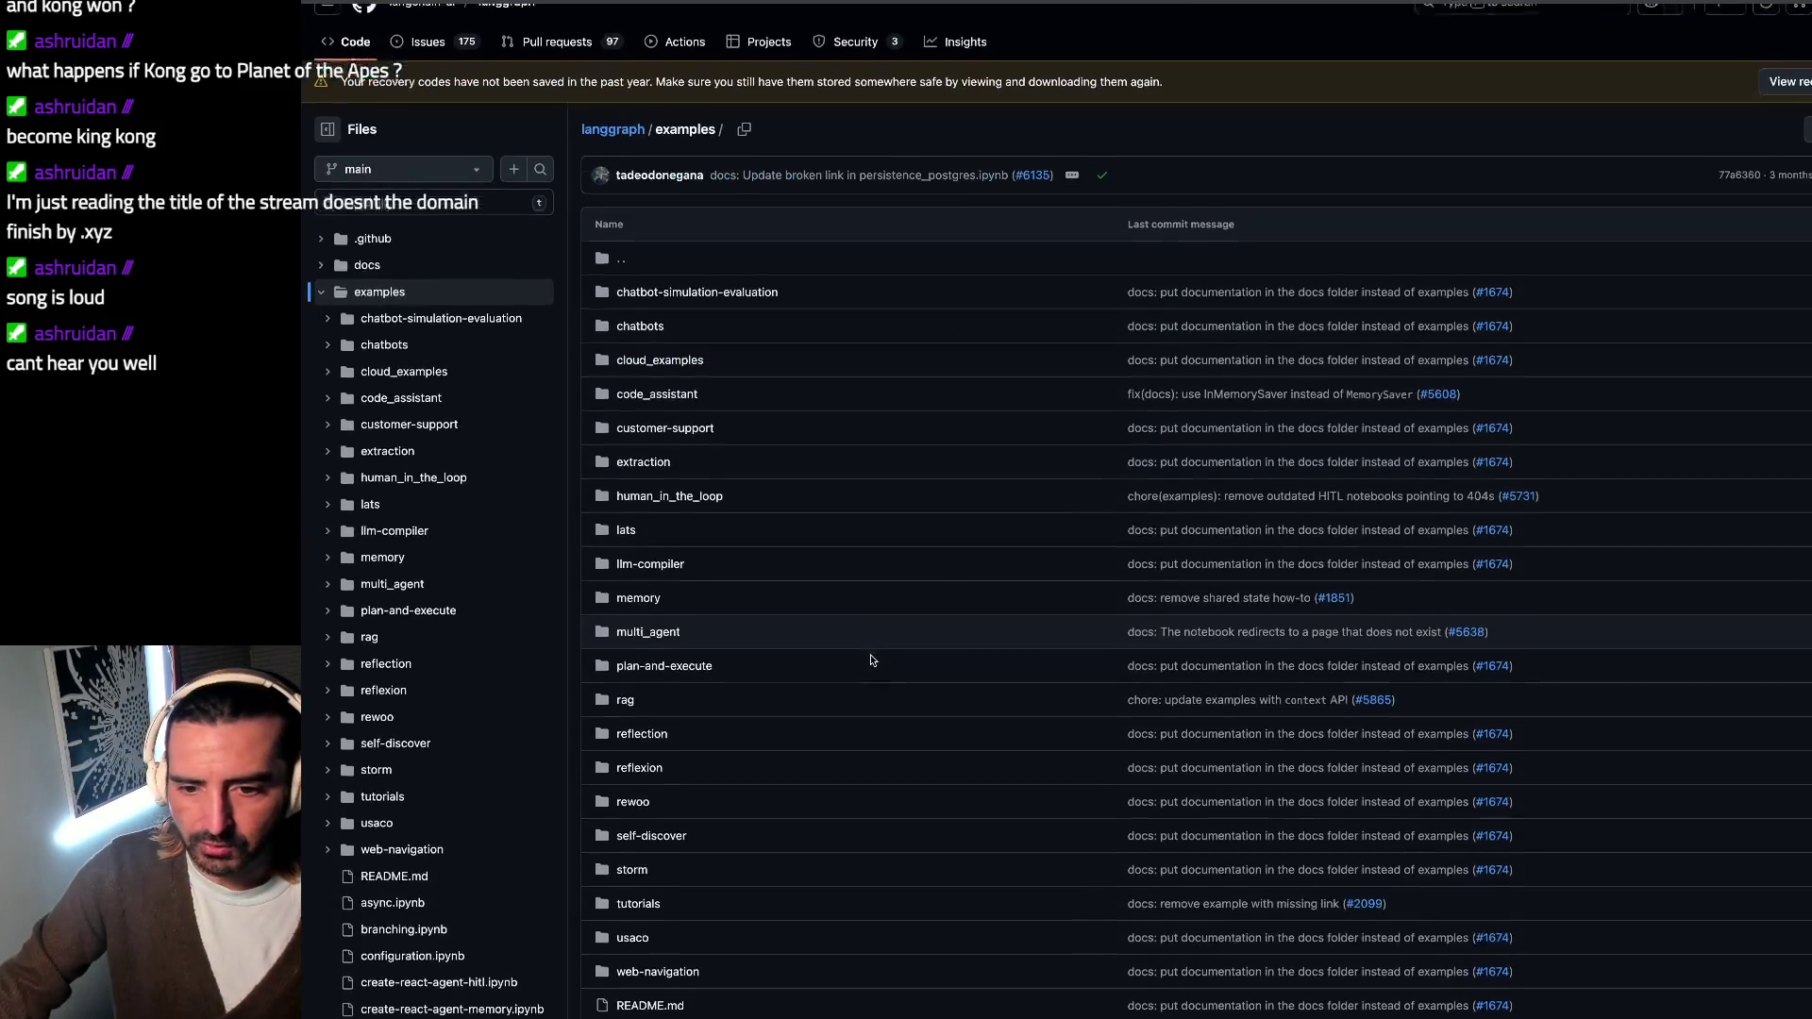
{"action": "scroll", "coordinate": [870, 660], "scroll_direction": "down", "scroll_amount": 2}
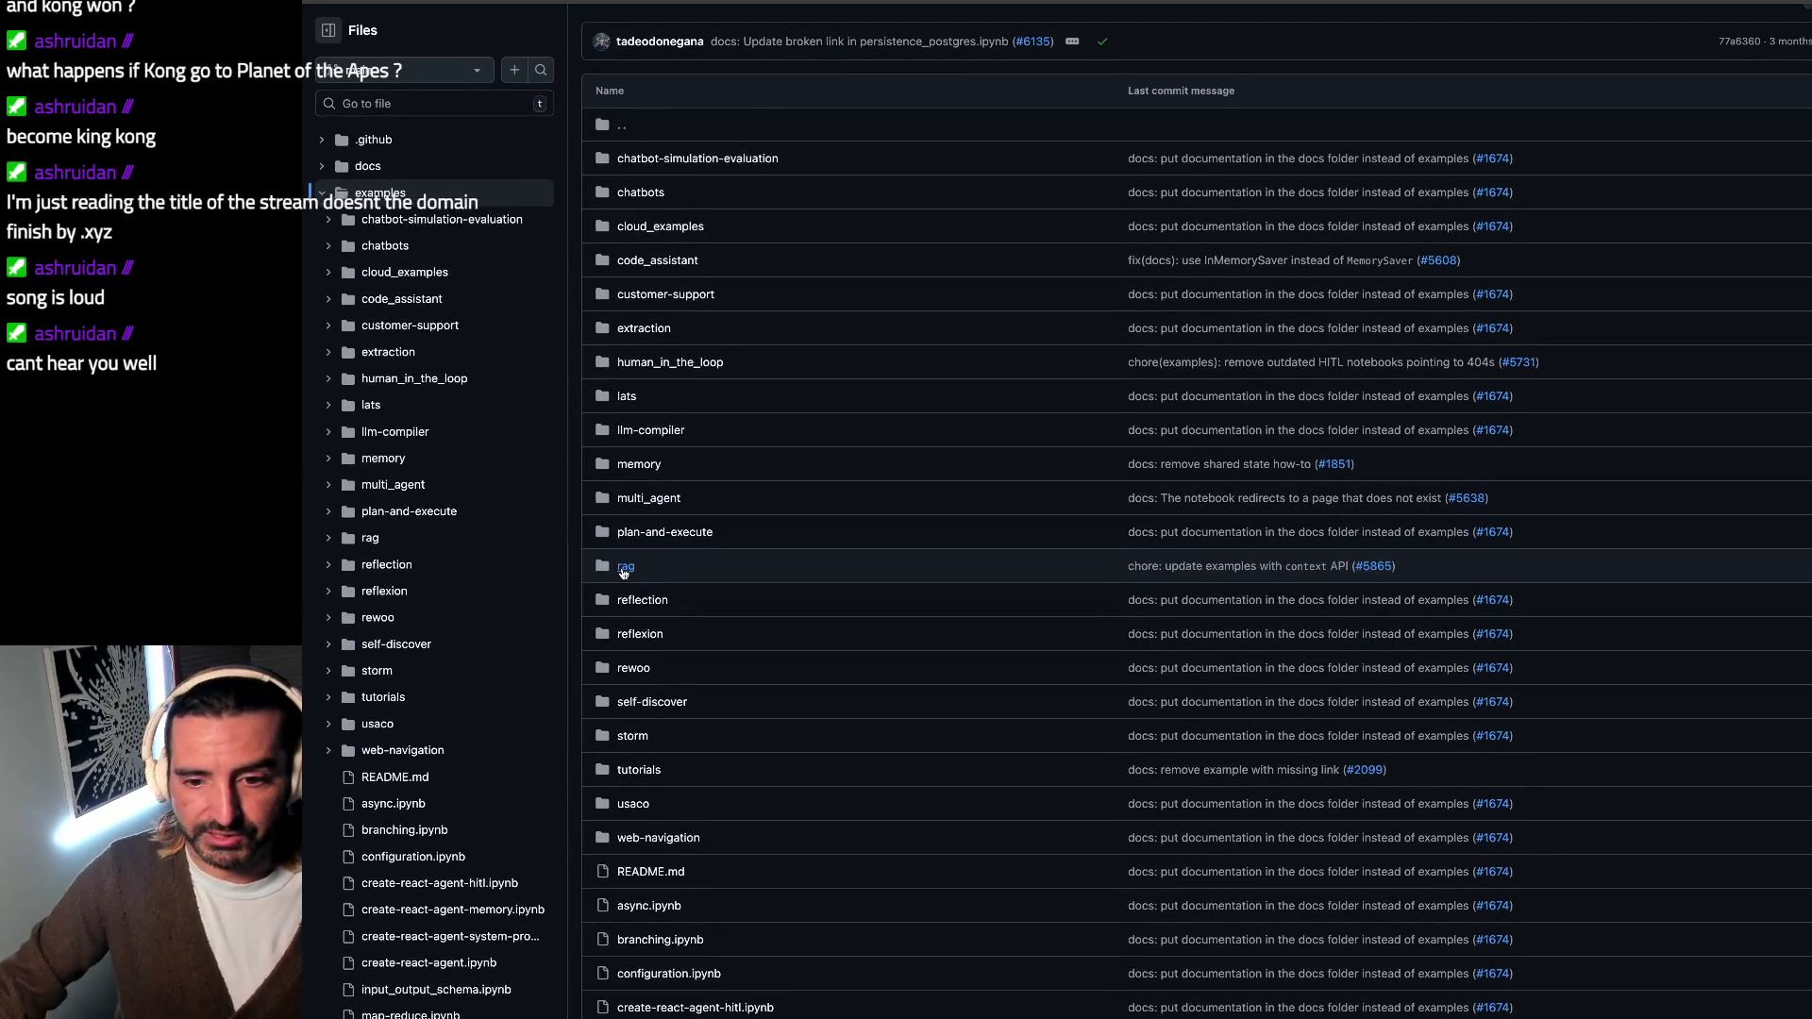
{"action": "left_click", "coordinate": [625, 567]}
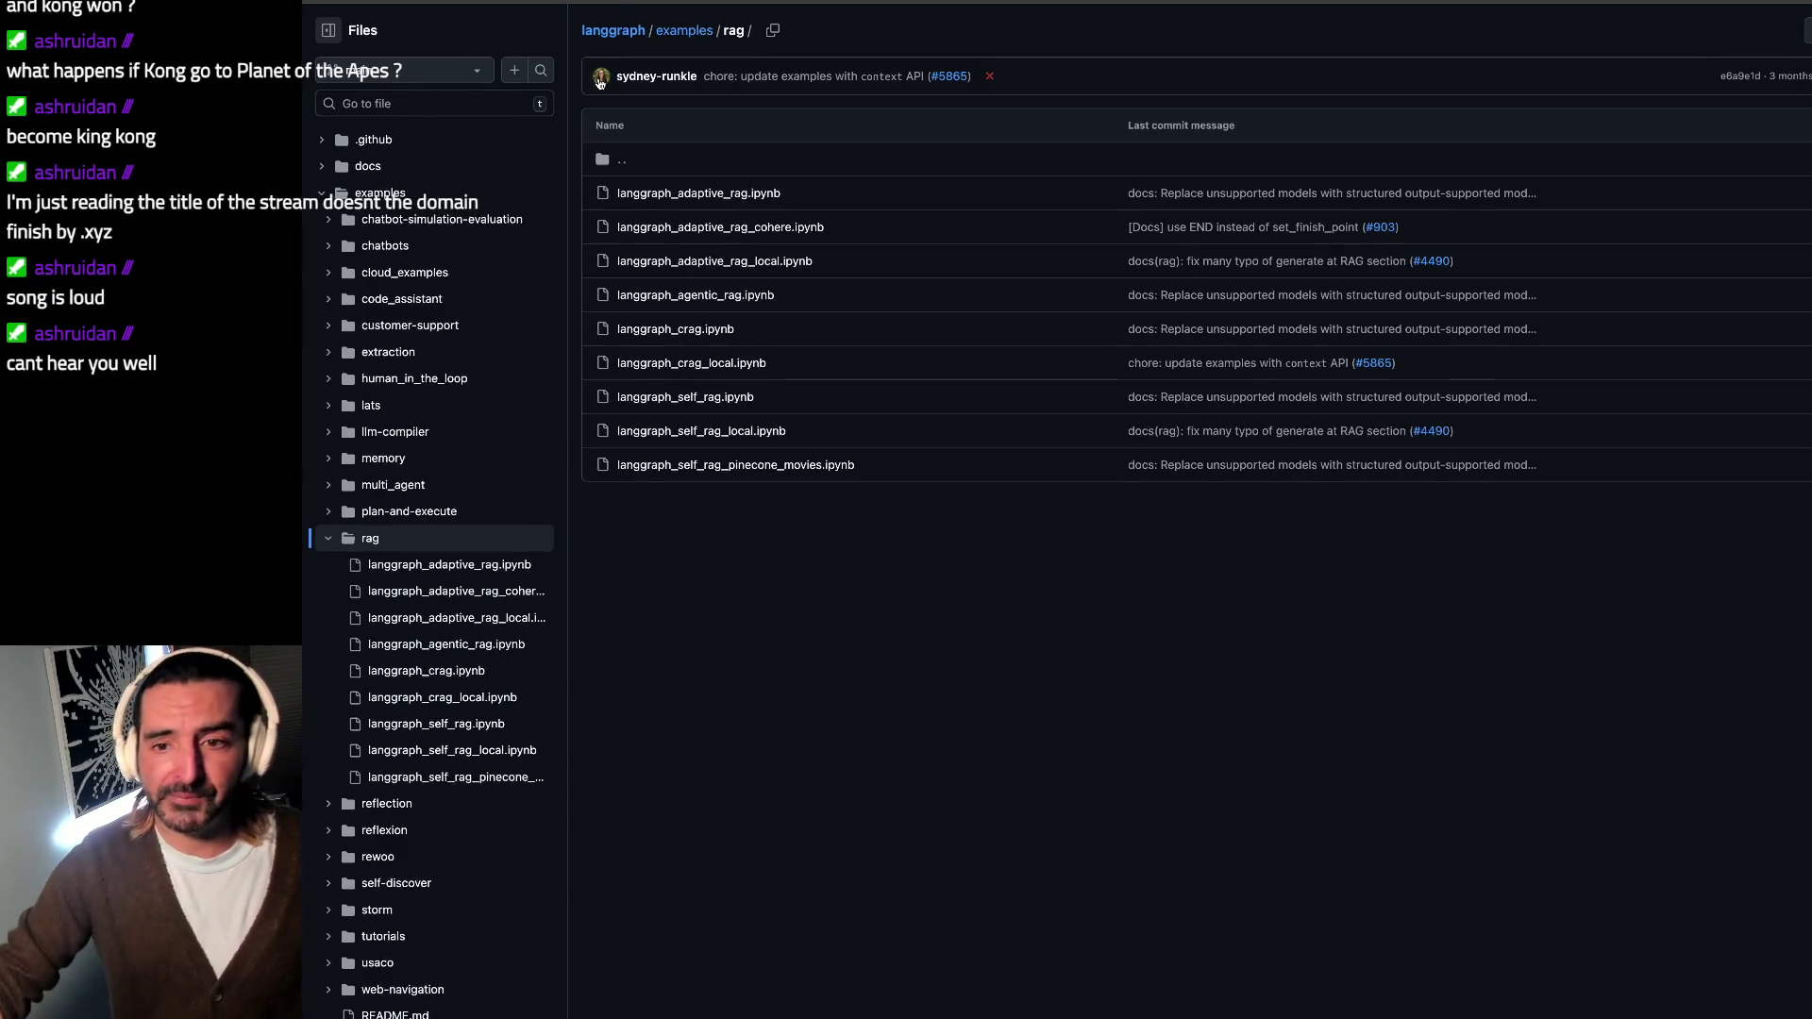
{"action": "left_click", "coordinate": [688, 28]}
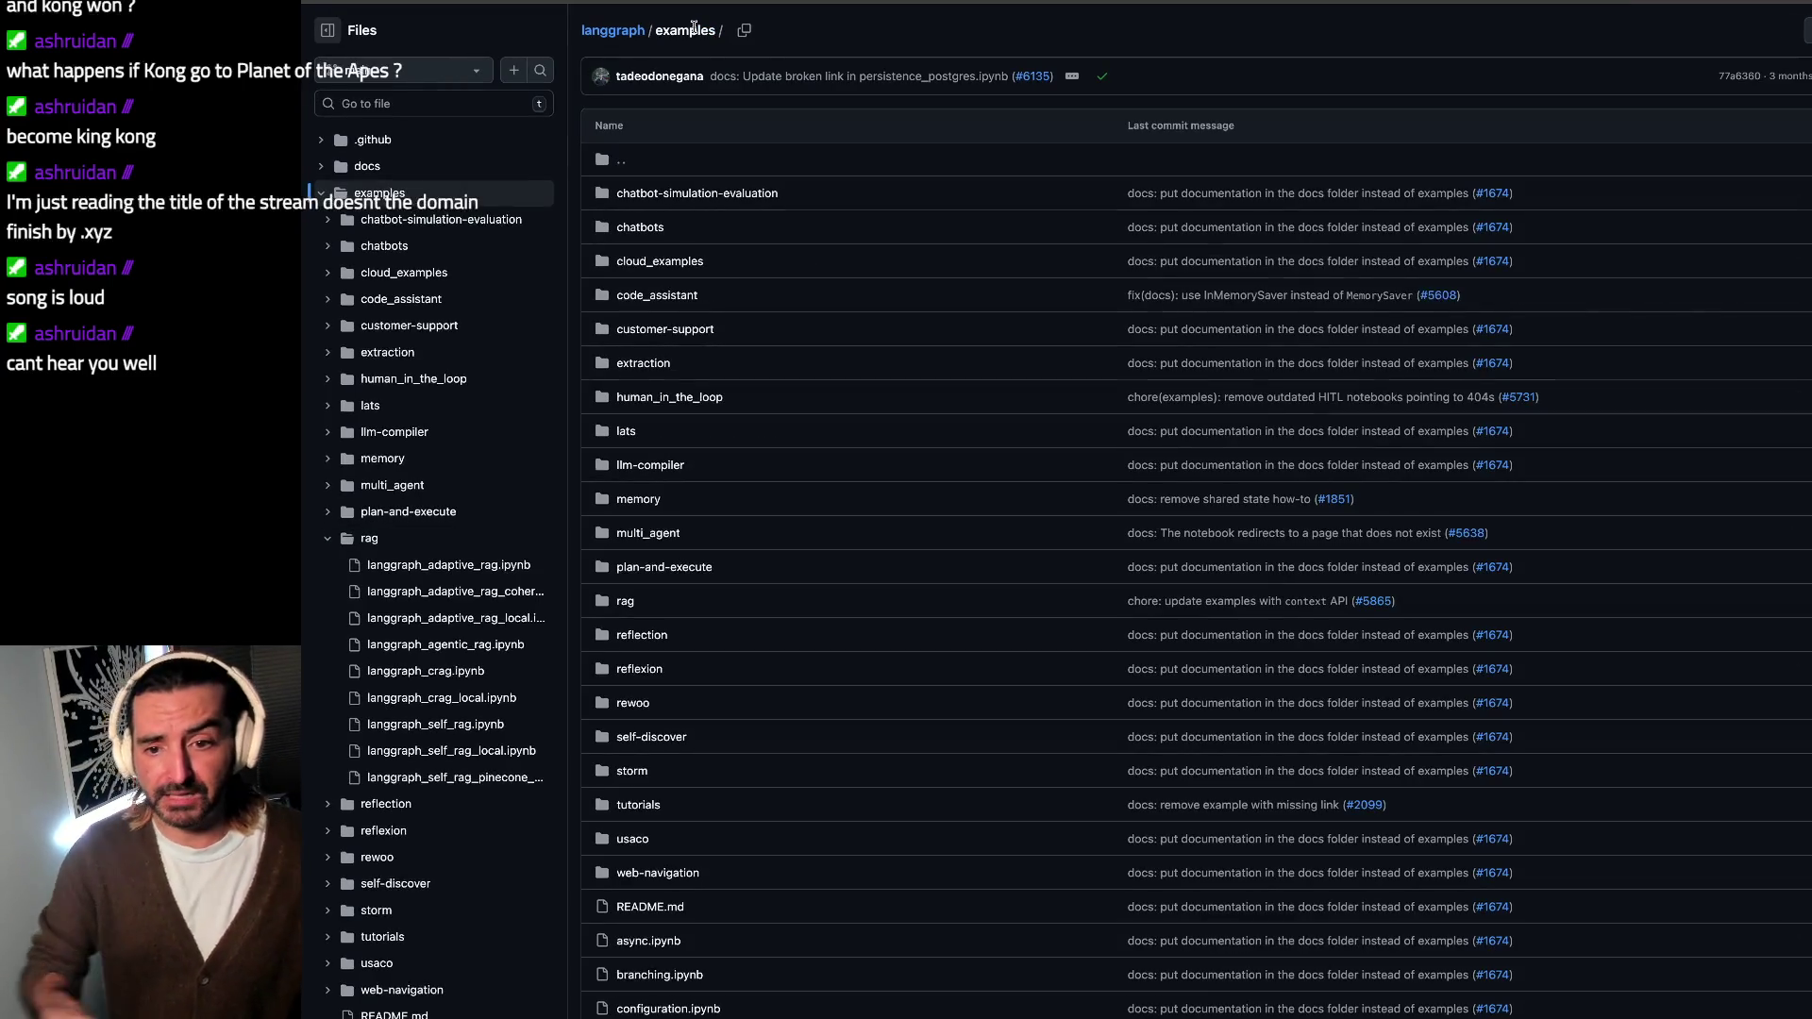
{"action": "left_click", "coordinate": [632, 335]}
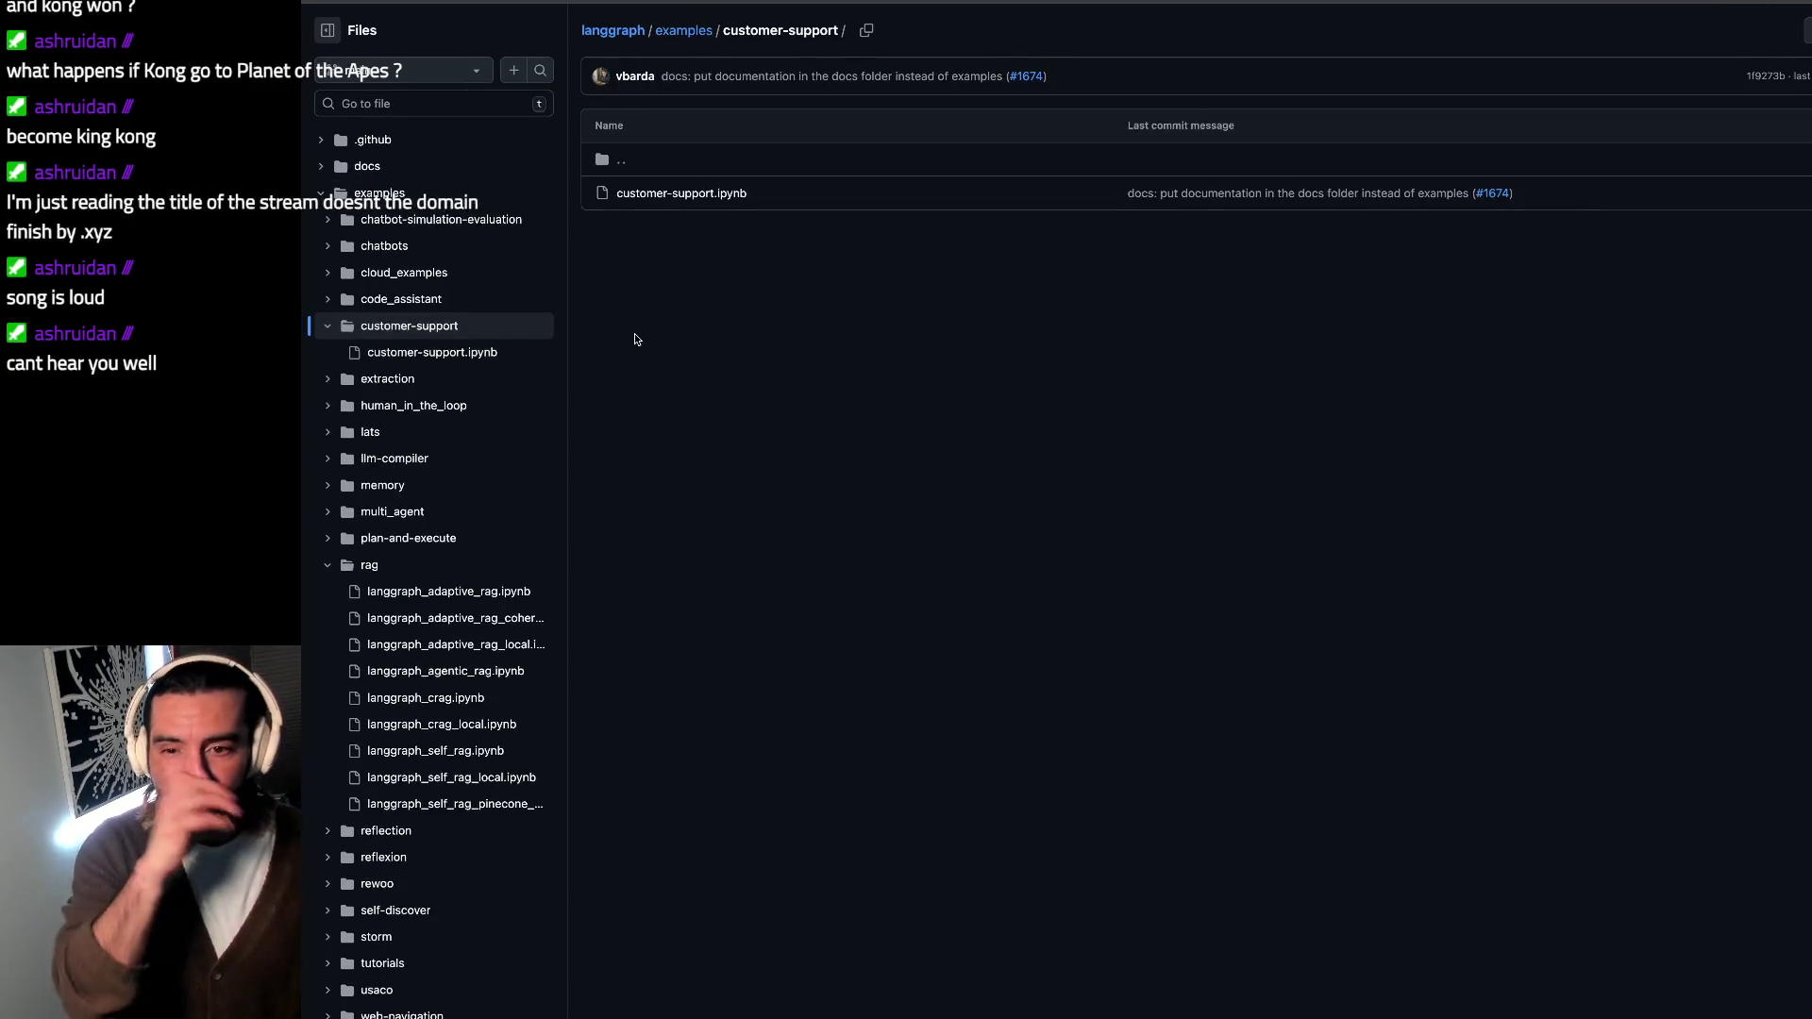
Step: Select the customer-support notebook name, return to the examples listing and glance at the calendar board
{"action": "left_click_drag", "start_coordinate": [756, 194], "coordinate": [689, 190]}
{"action": "left_click", "coordinate": [684, 30]}
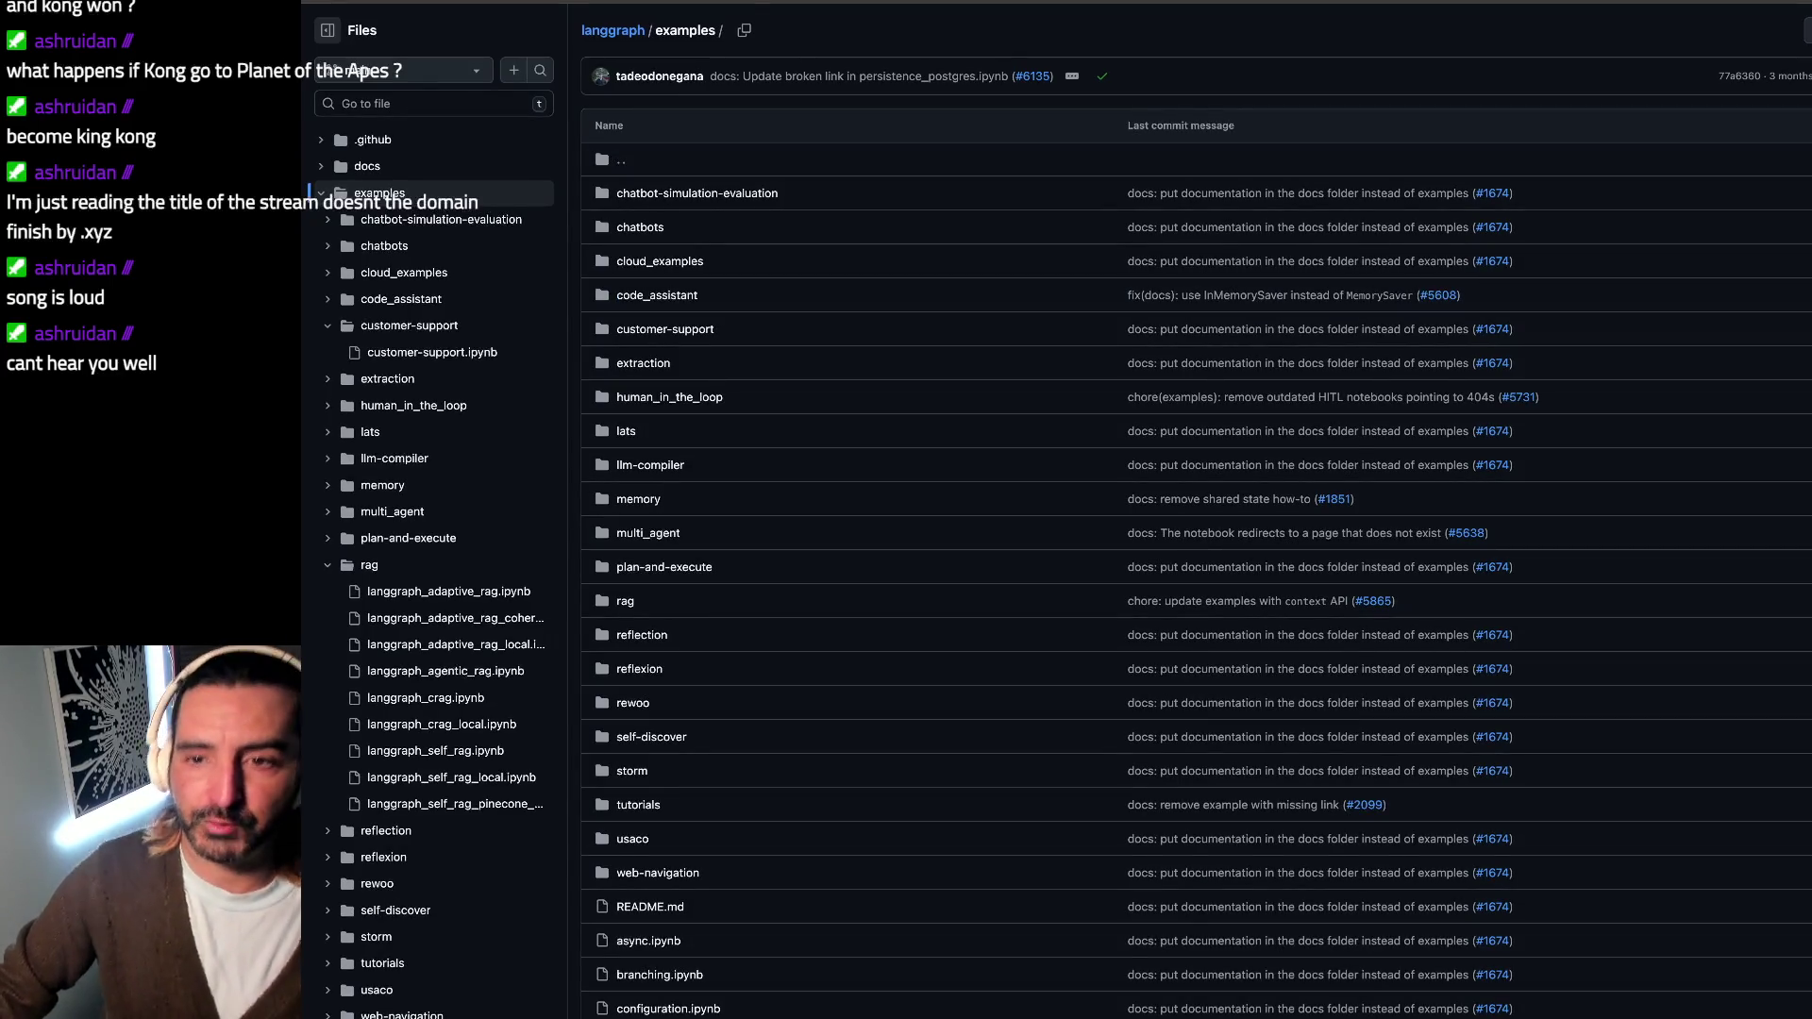
{"action": "key", "text": "alt+Tab"}
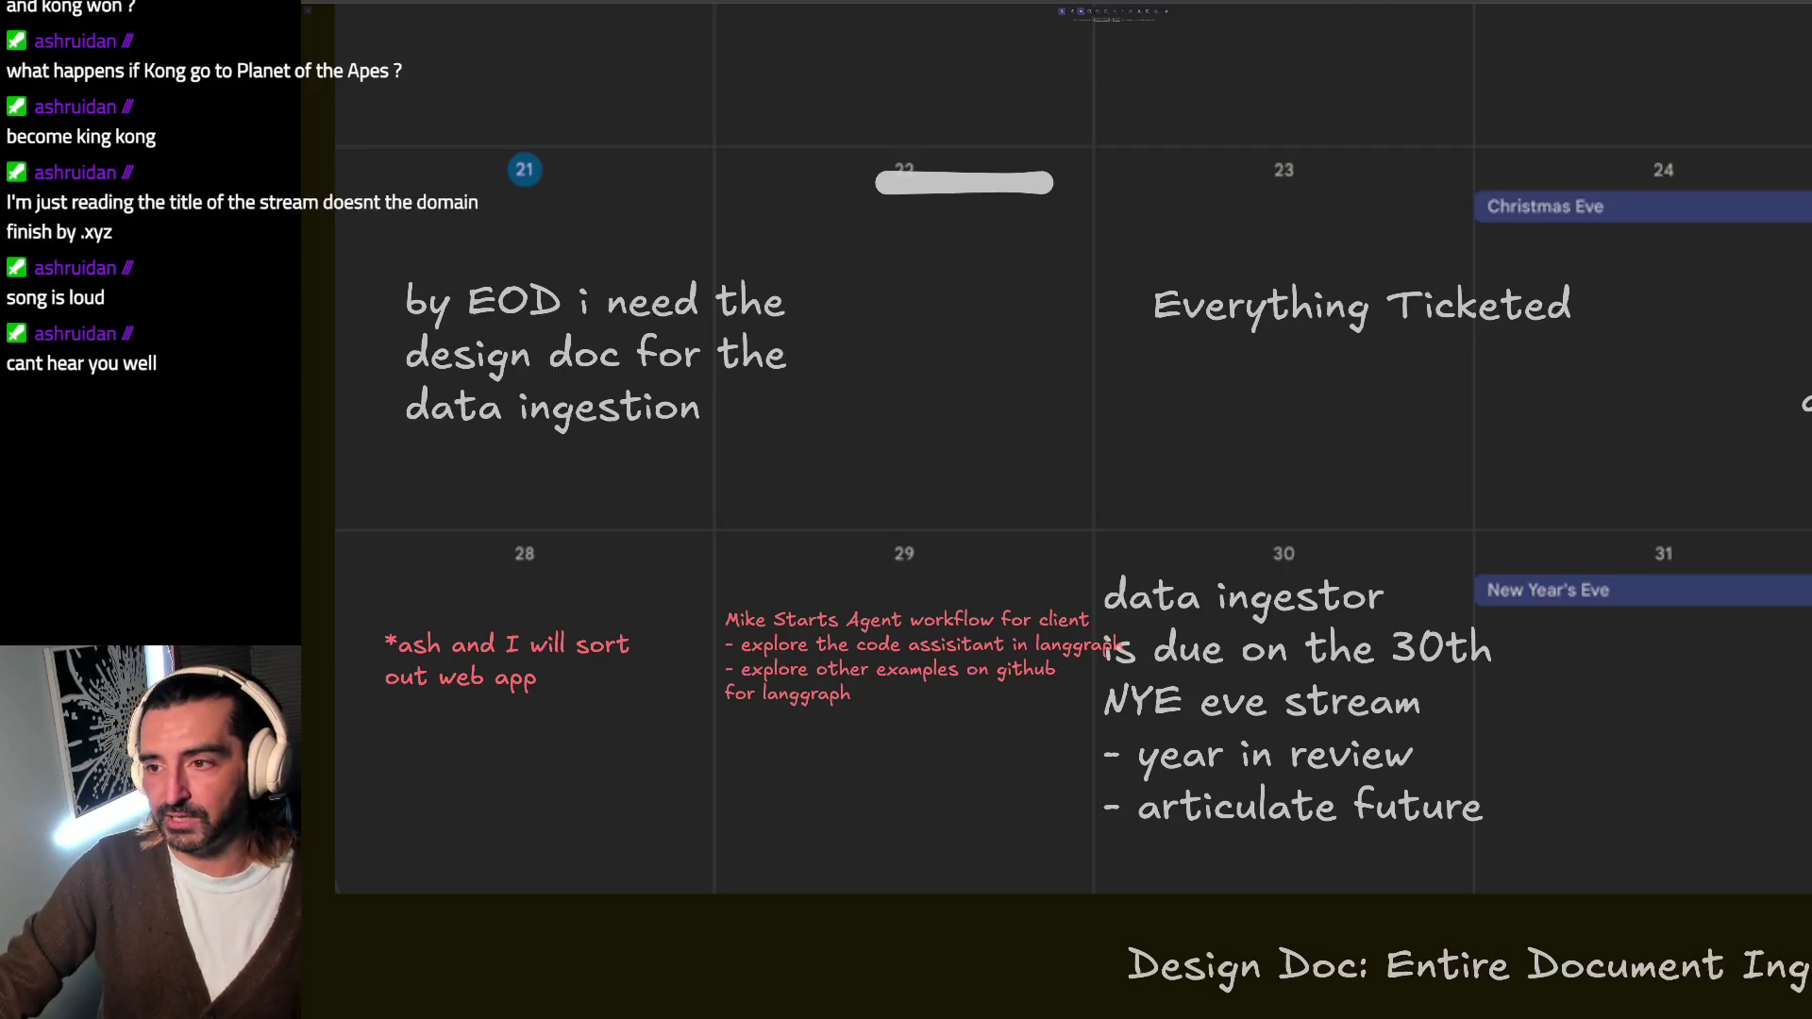
{"action": "key", "text": "alt+Tab"}
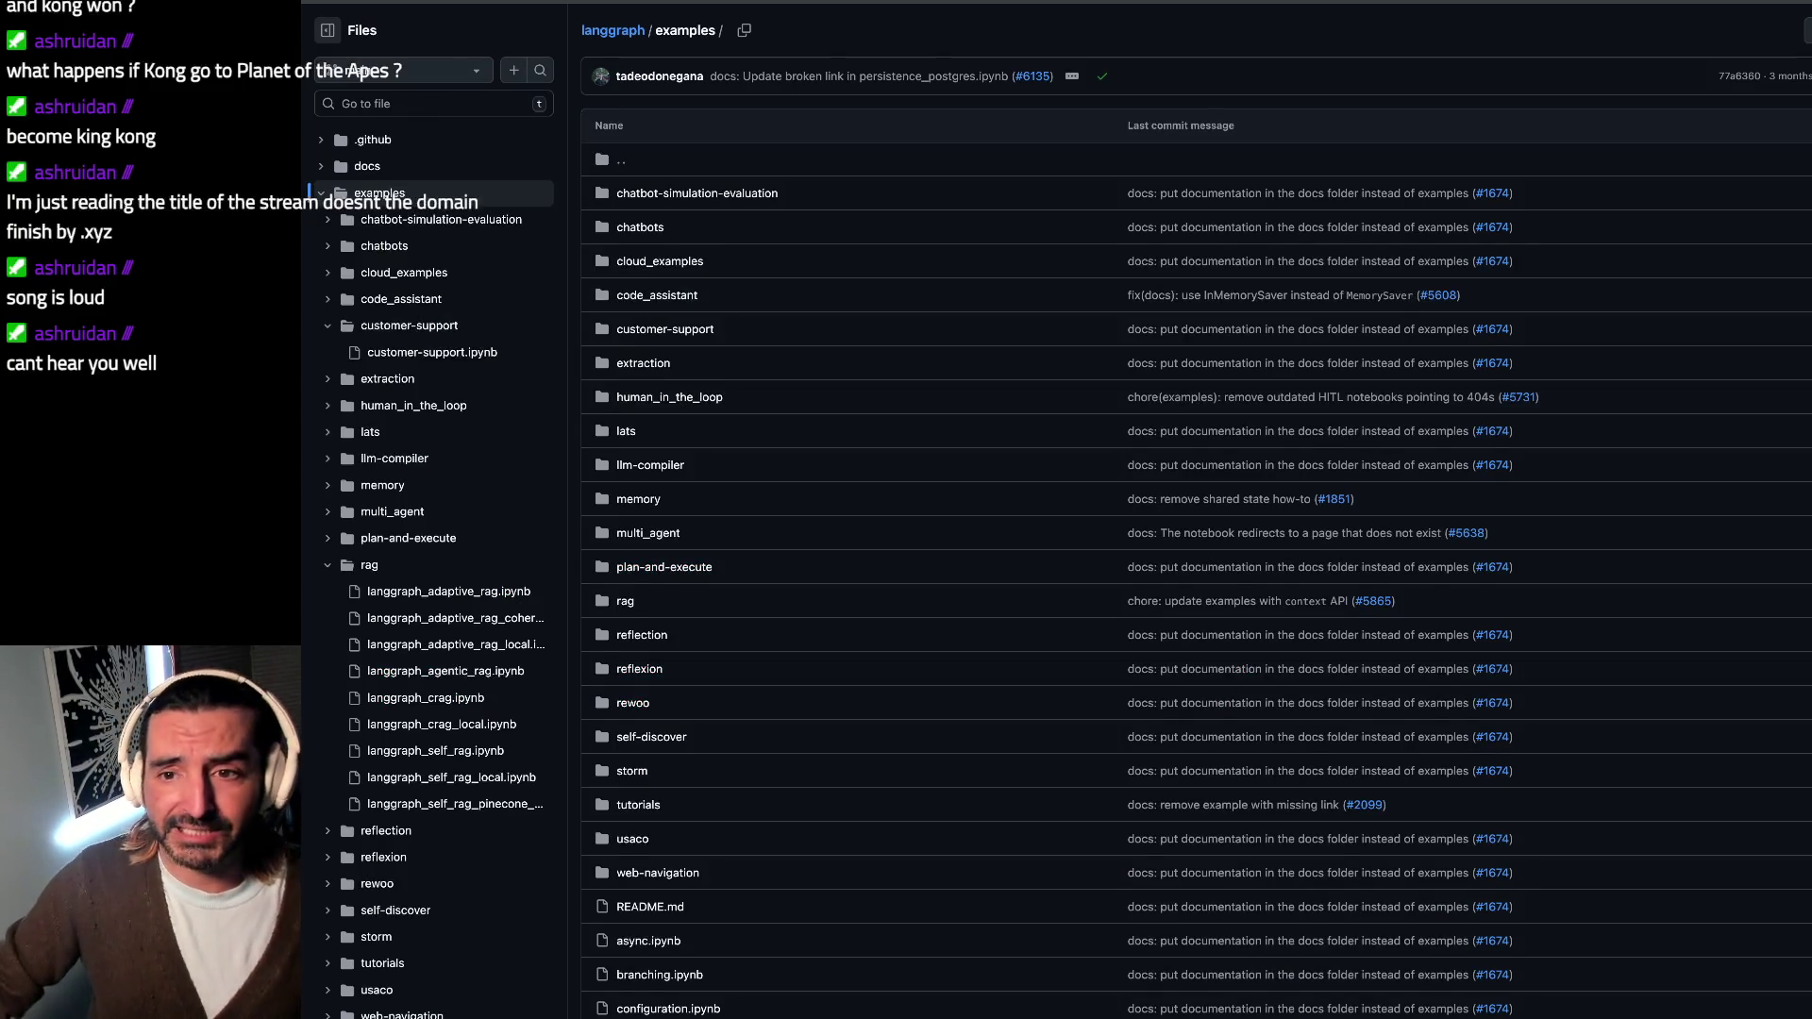
Step: Switch from the browser back to the Excalidraw calendar board window
{"action": "key", "text": "alt+Tab"}
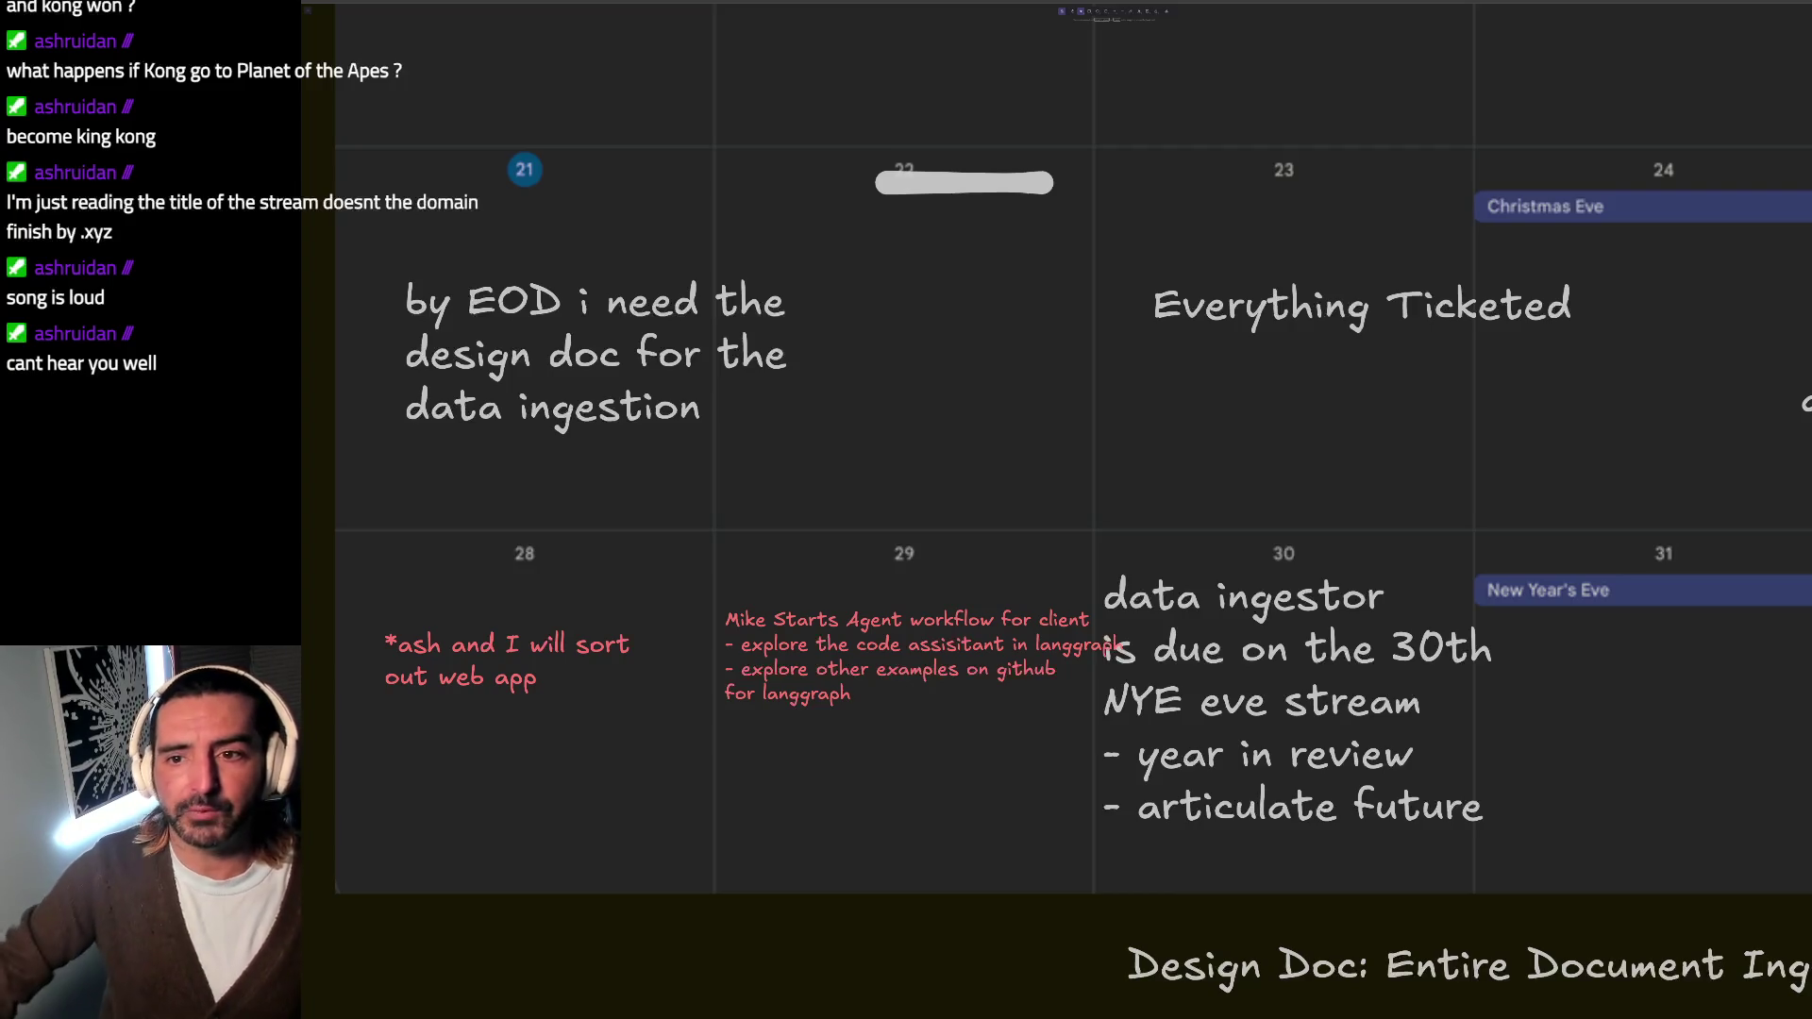
{"action": "key", "text": "alt+Tab"}
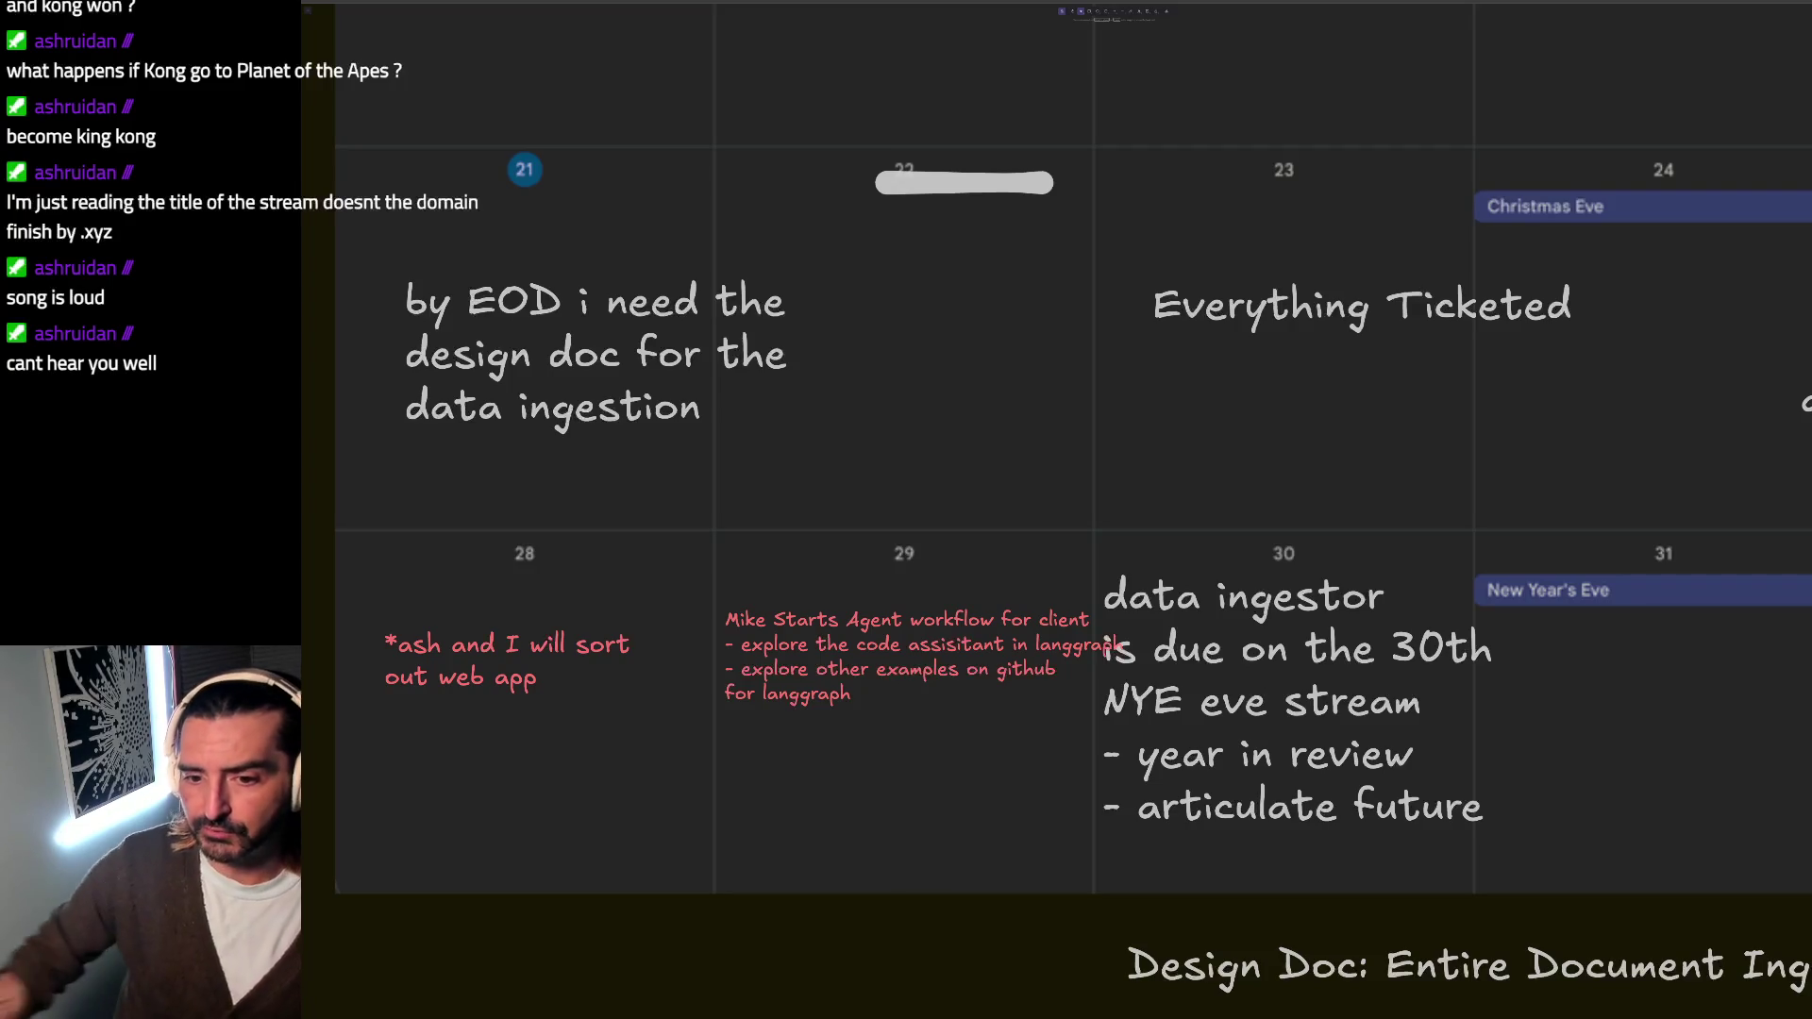
Step: Select the langgraph-examples bullet in the pink day-29 note, then switch to the GitHub examples page
{"action": "left_click", "coordinate": [827, 648]}
{"action": "double_click", "coordinate": [831, 654]}
{"action": "left_click_drag", "start_coordinate": [816, 669], "coordinate": [804, 710]}
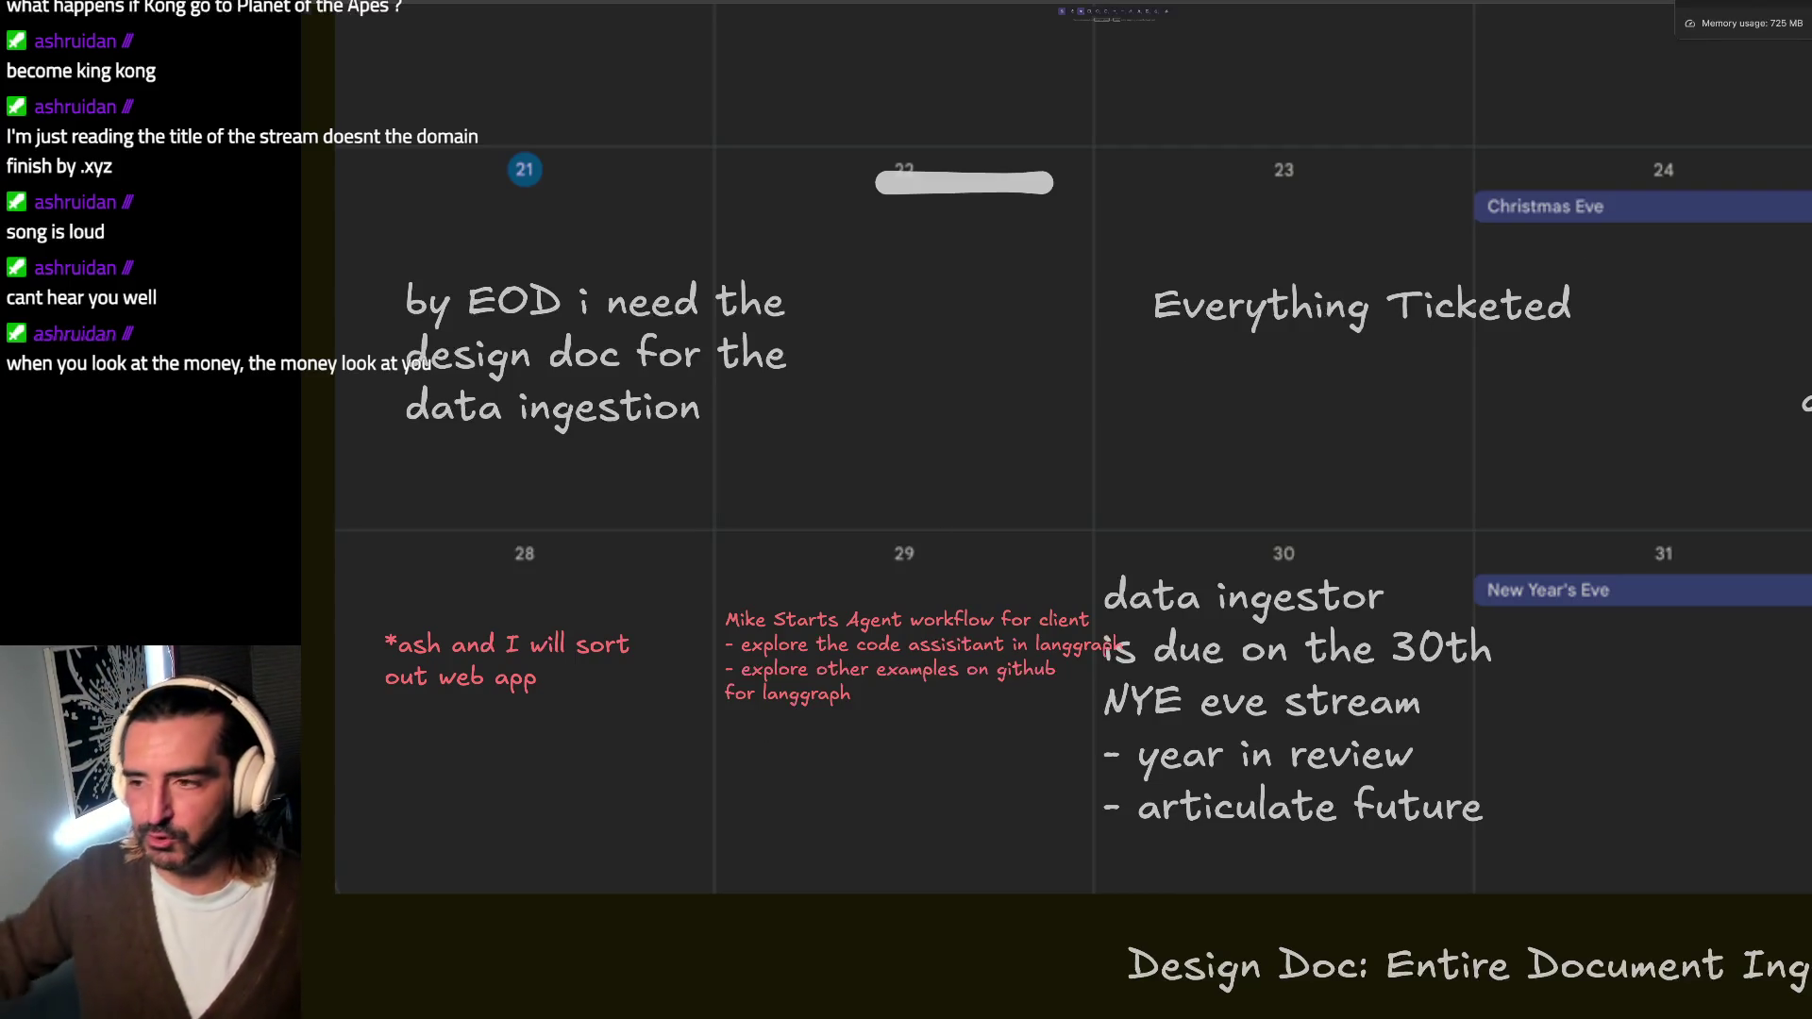
{"action": "scroll", "coordinate": [1147, 339], "scroll_direction": "right", "scroll_amount": 5}
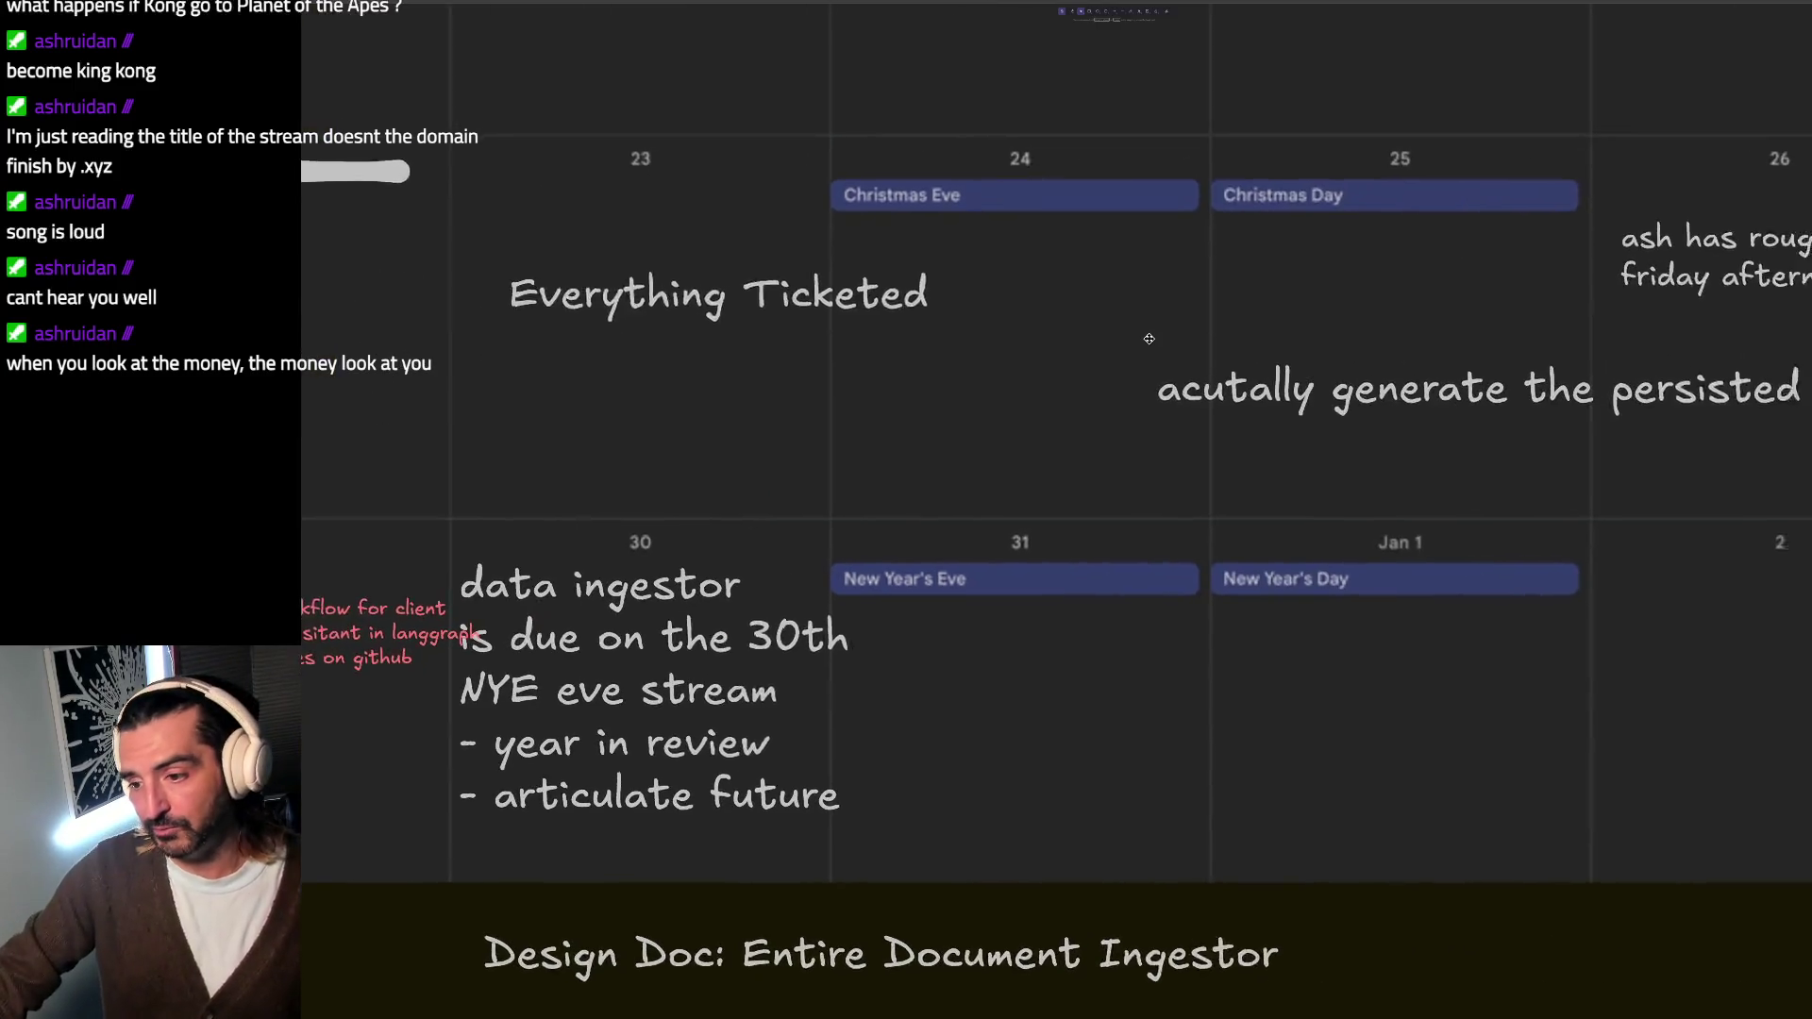
{"action": "scroll", "coordinate": [1148, 338], "scroll_direction": "left", "scroll_amount": 5}
{"action": "scroll", "coordinate": [1147, 338], "scroll_direction": "left", "scroll_amount": 5}
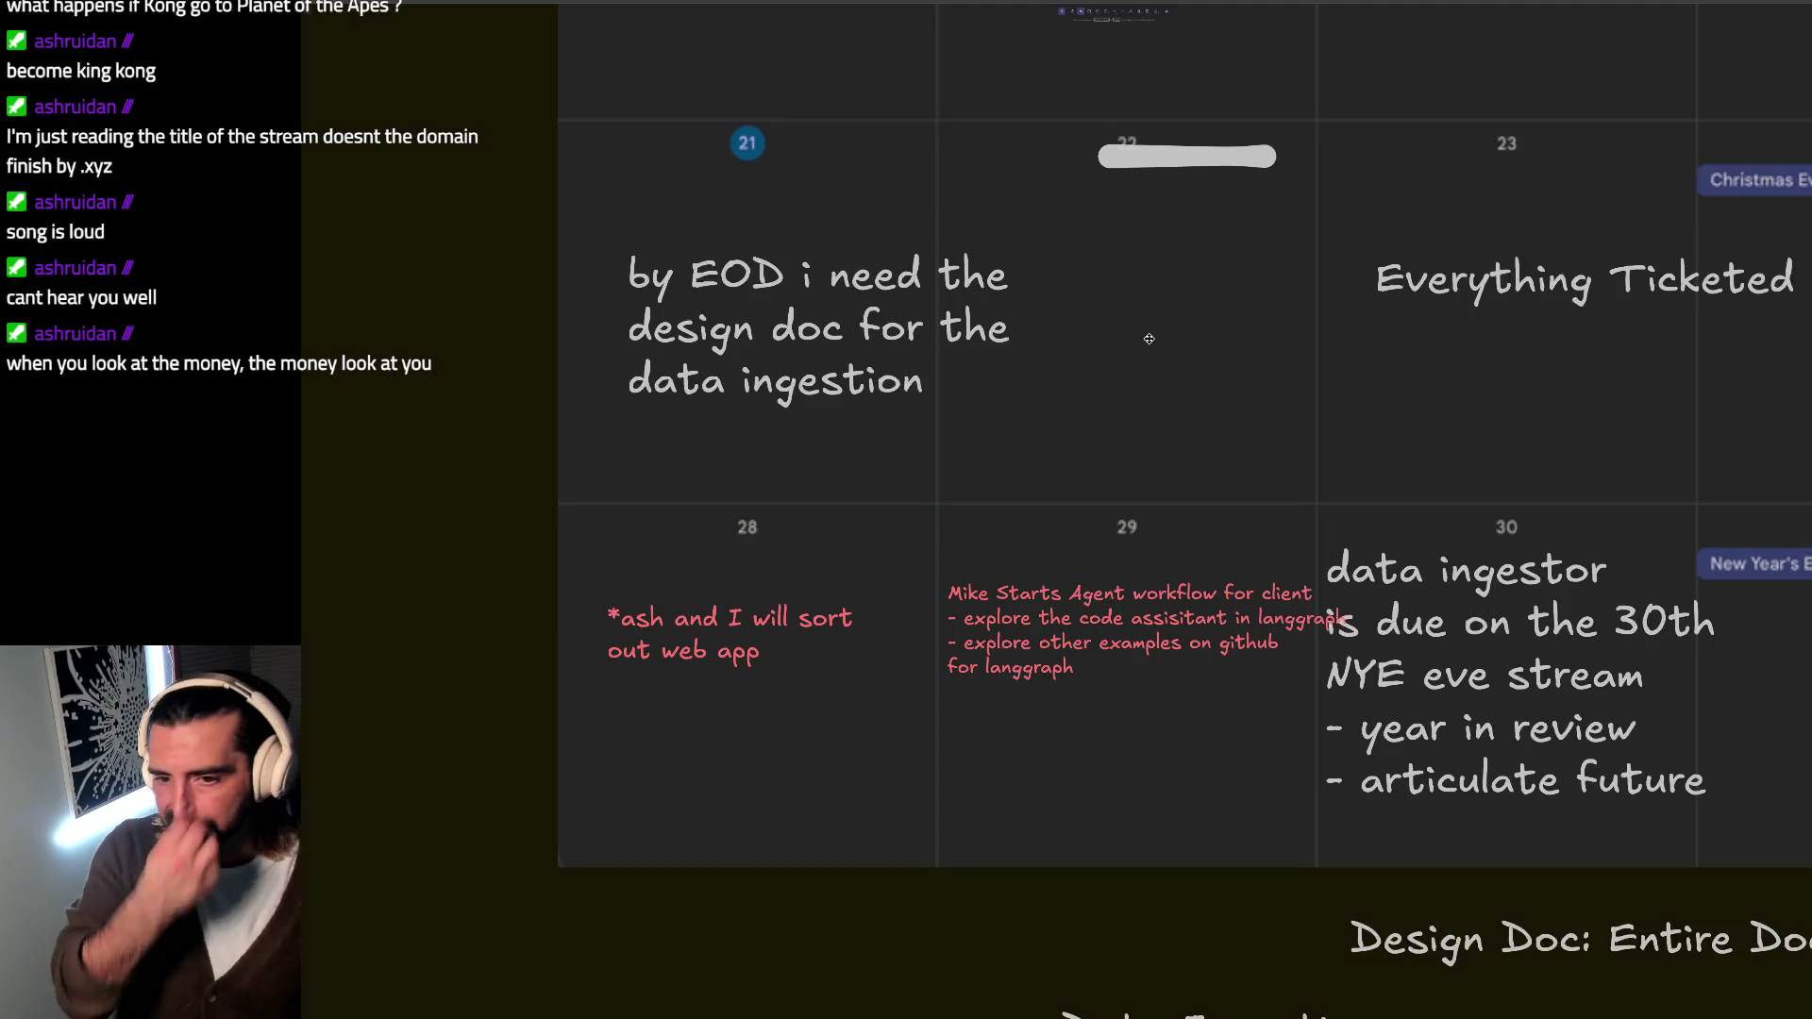
{"action": "scroll", "coordinate": [1147, 339], "scroll_direction": "up", "scroll_amount": 1}
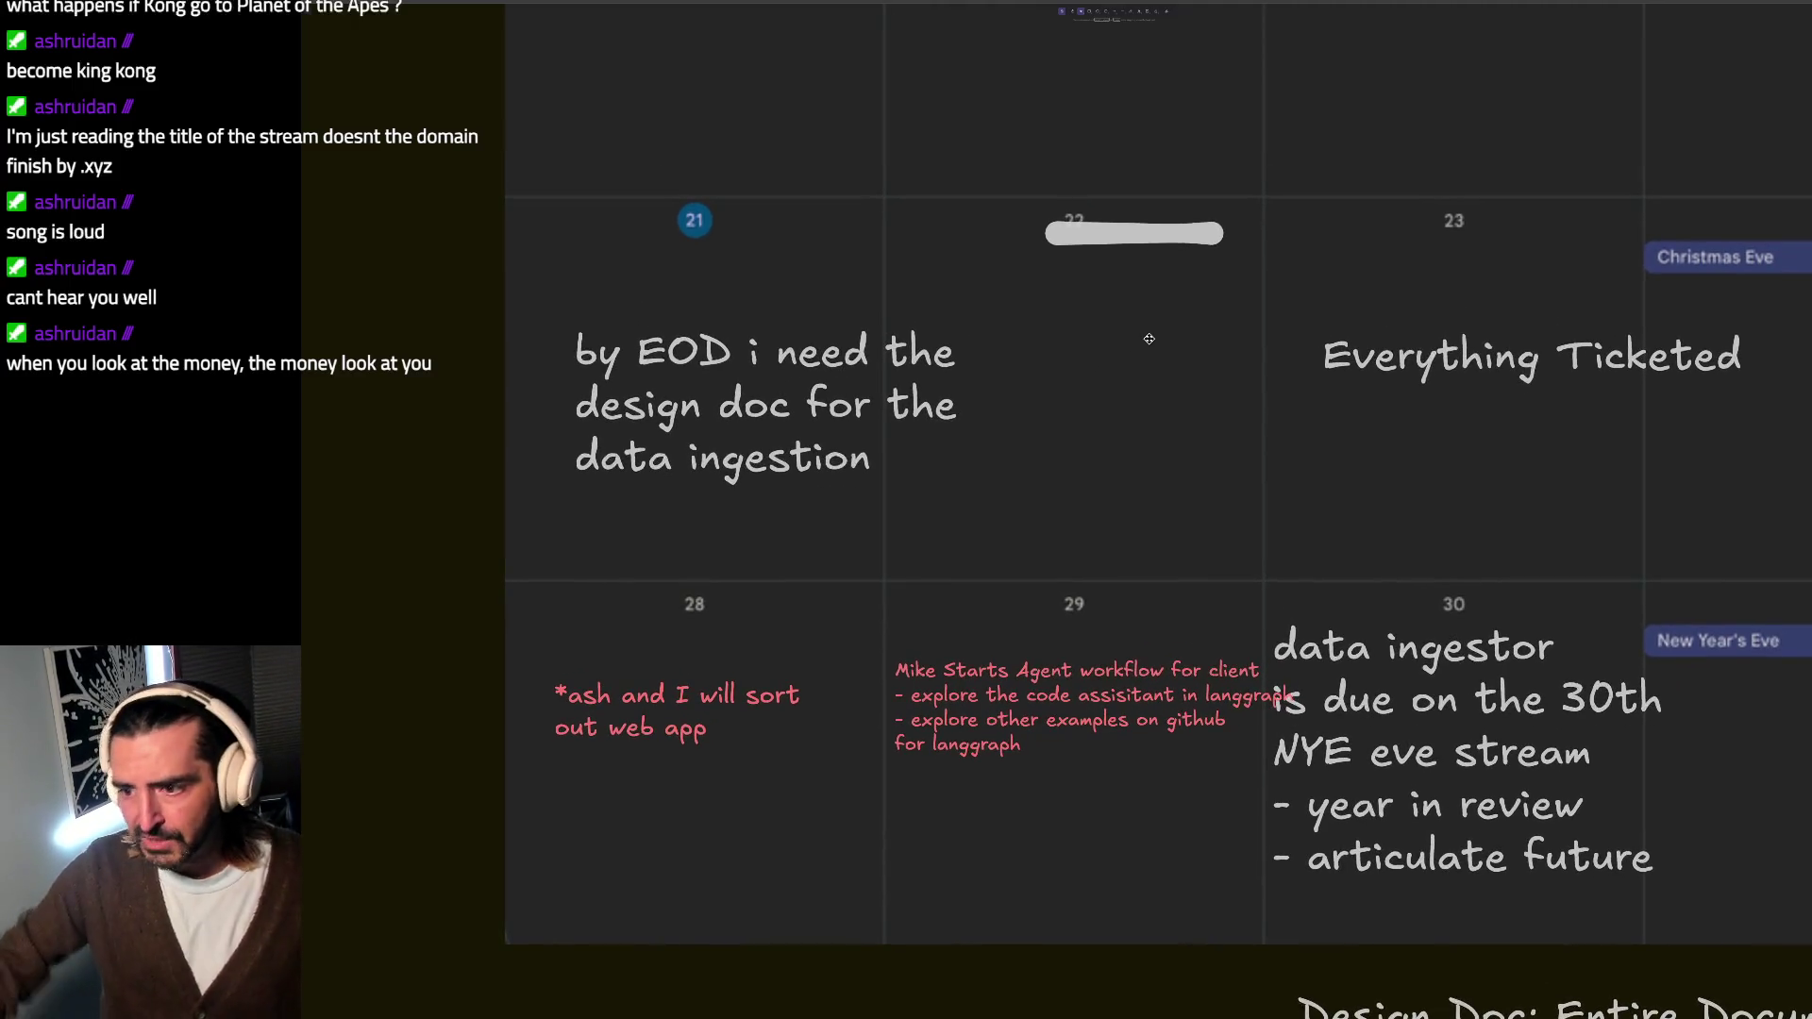
{"action": "scroll", "coordinate": [1148, 338], "scroll_direction": "right", "scroll_amount": 1}
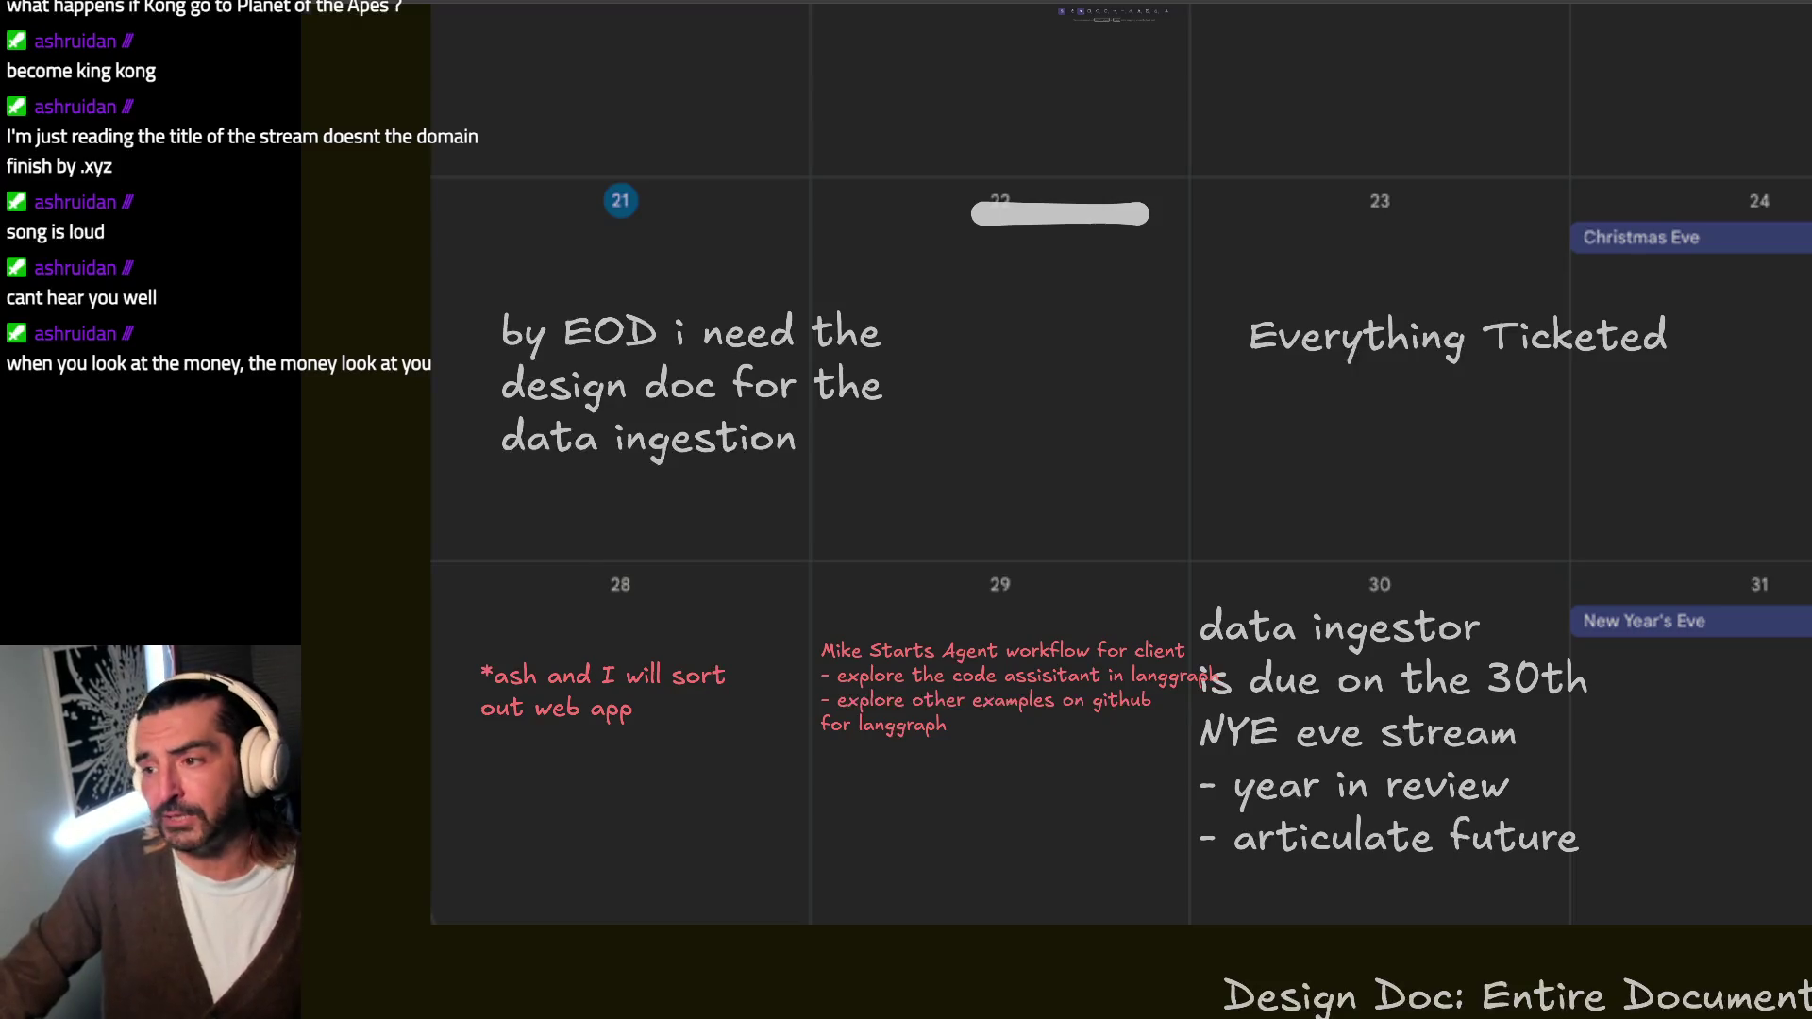
{"action": "key", "text": "alt+Tab"}
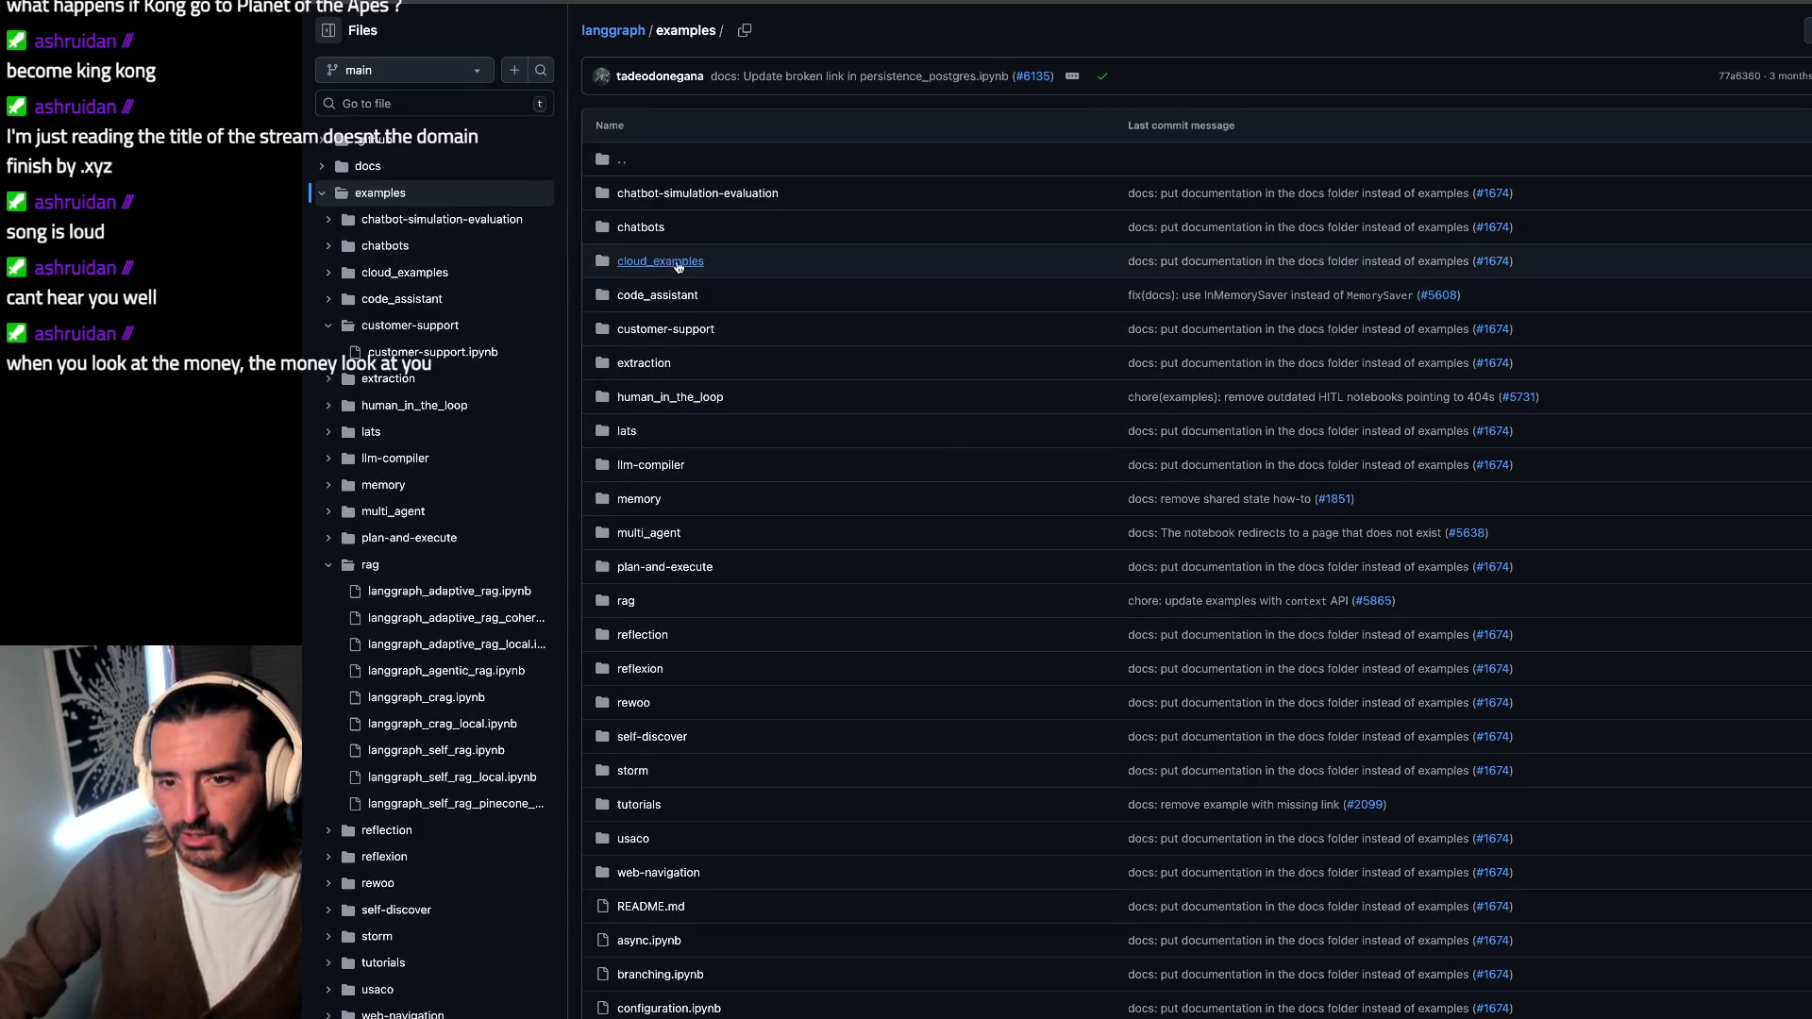
Step: Select the code_assistant folder name, then switch through the Cab Calloway video to the Google Docs todo list
{"action": "left_click_drag", "start_coordinate": [706, 296], "coordinate": [616, 284]}
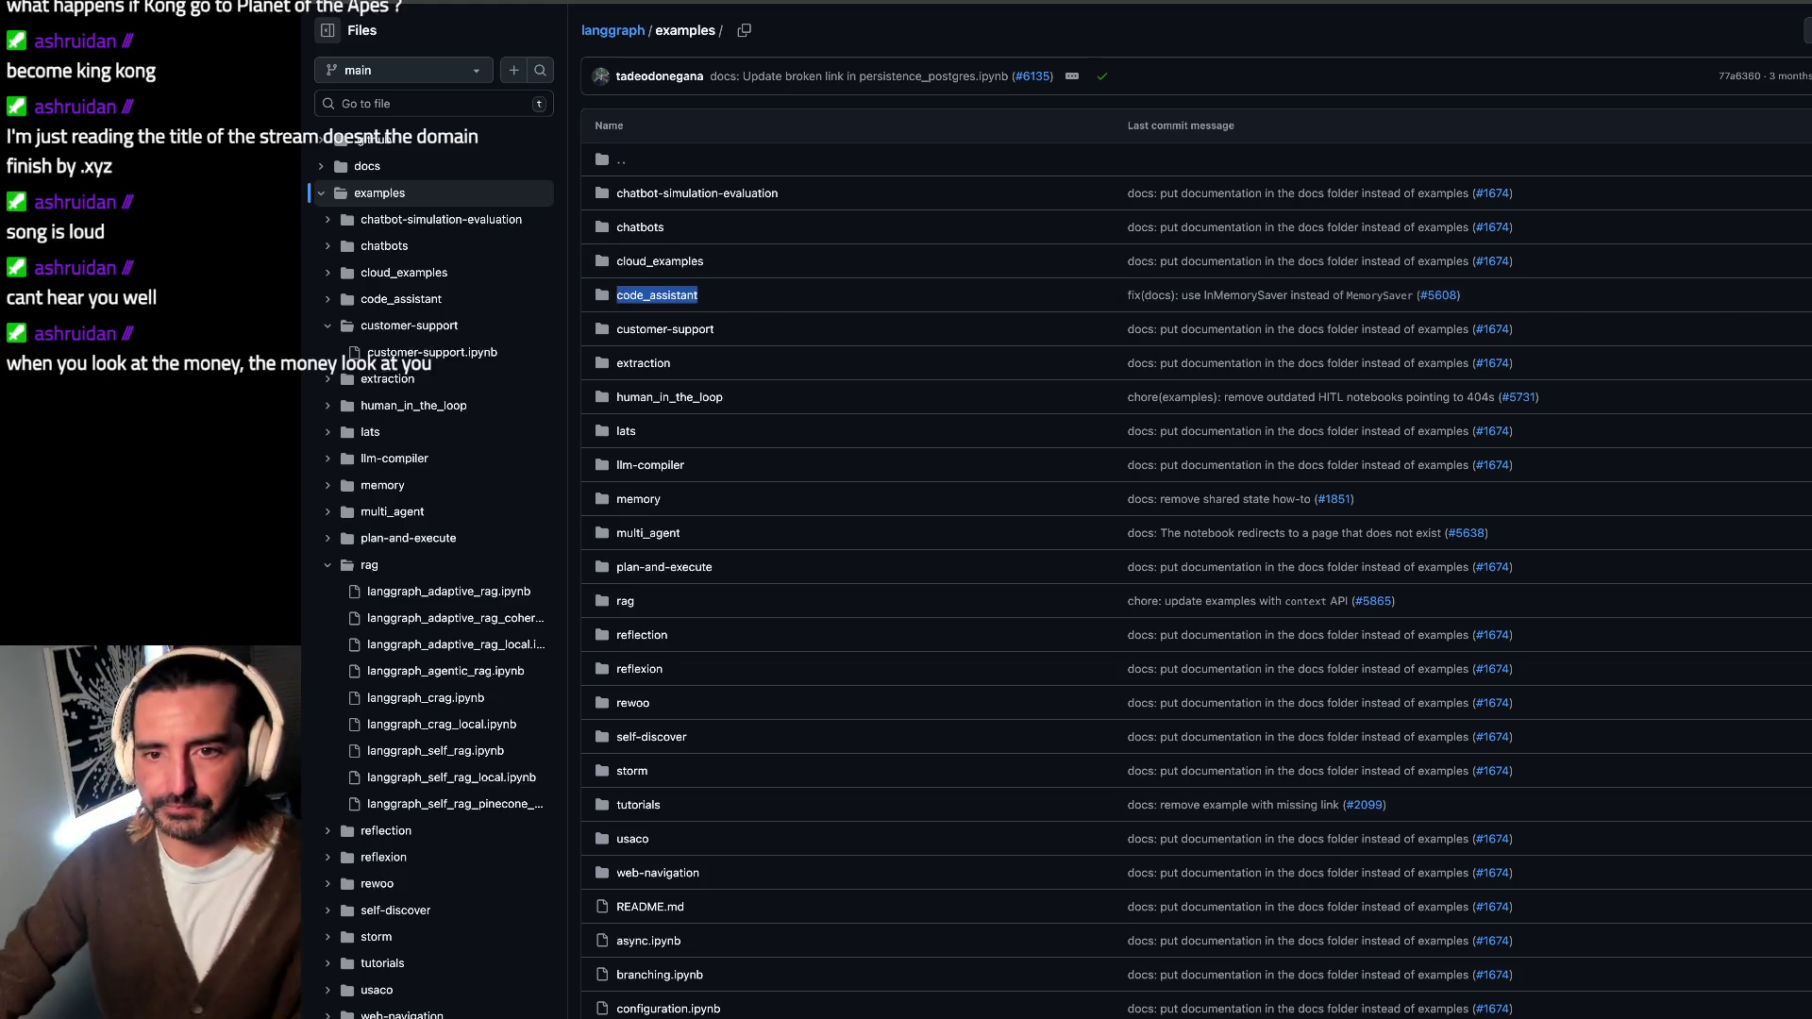
{"action": "key", "text": "alt+Tab"}
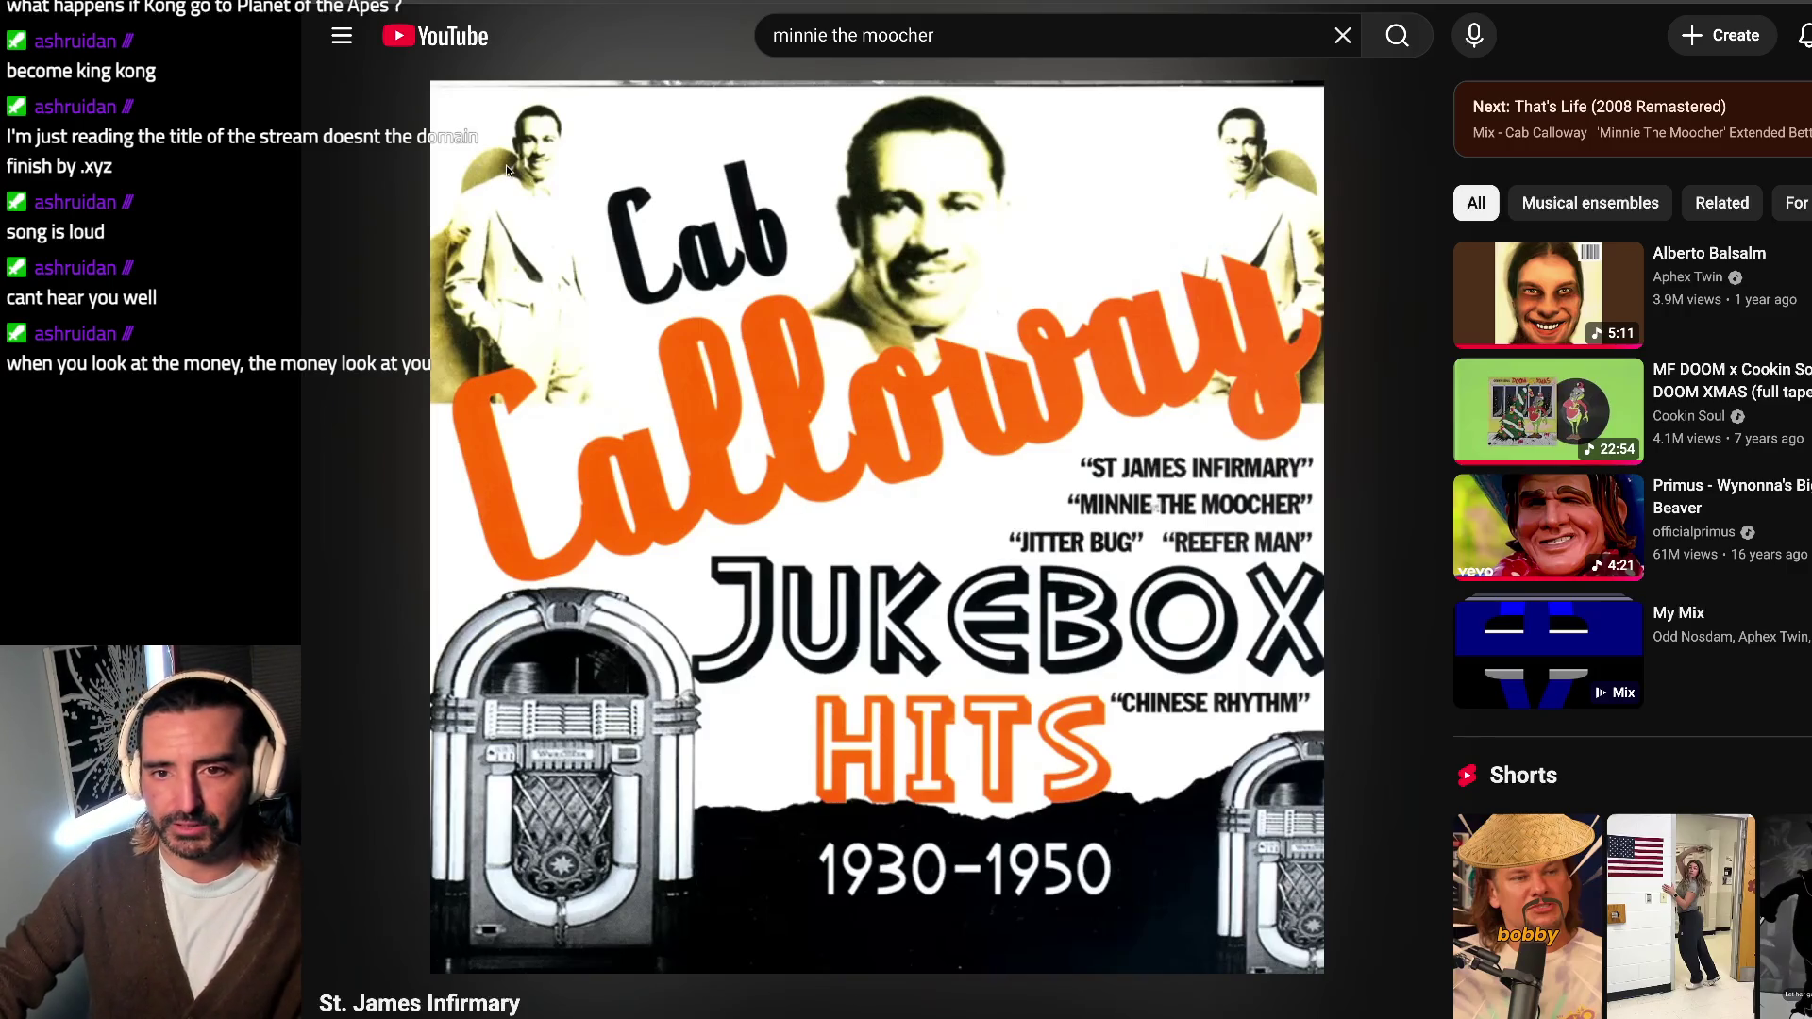
{"action": "key", "text": "alt+Tab"}
Step: Place the caret in the todo document, switch to the terminal workspace and focus the Chrono Trigger game
{"action": "left_click", "coordinate": [980, 377]}
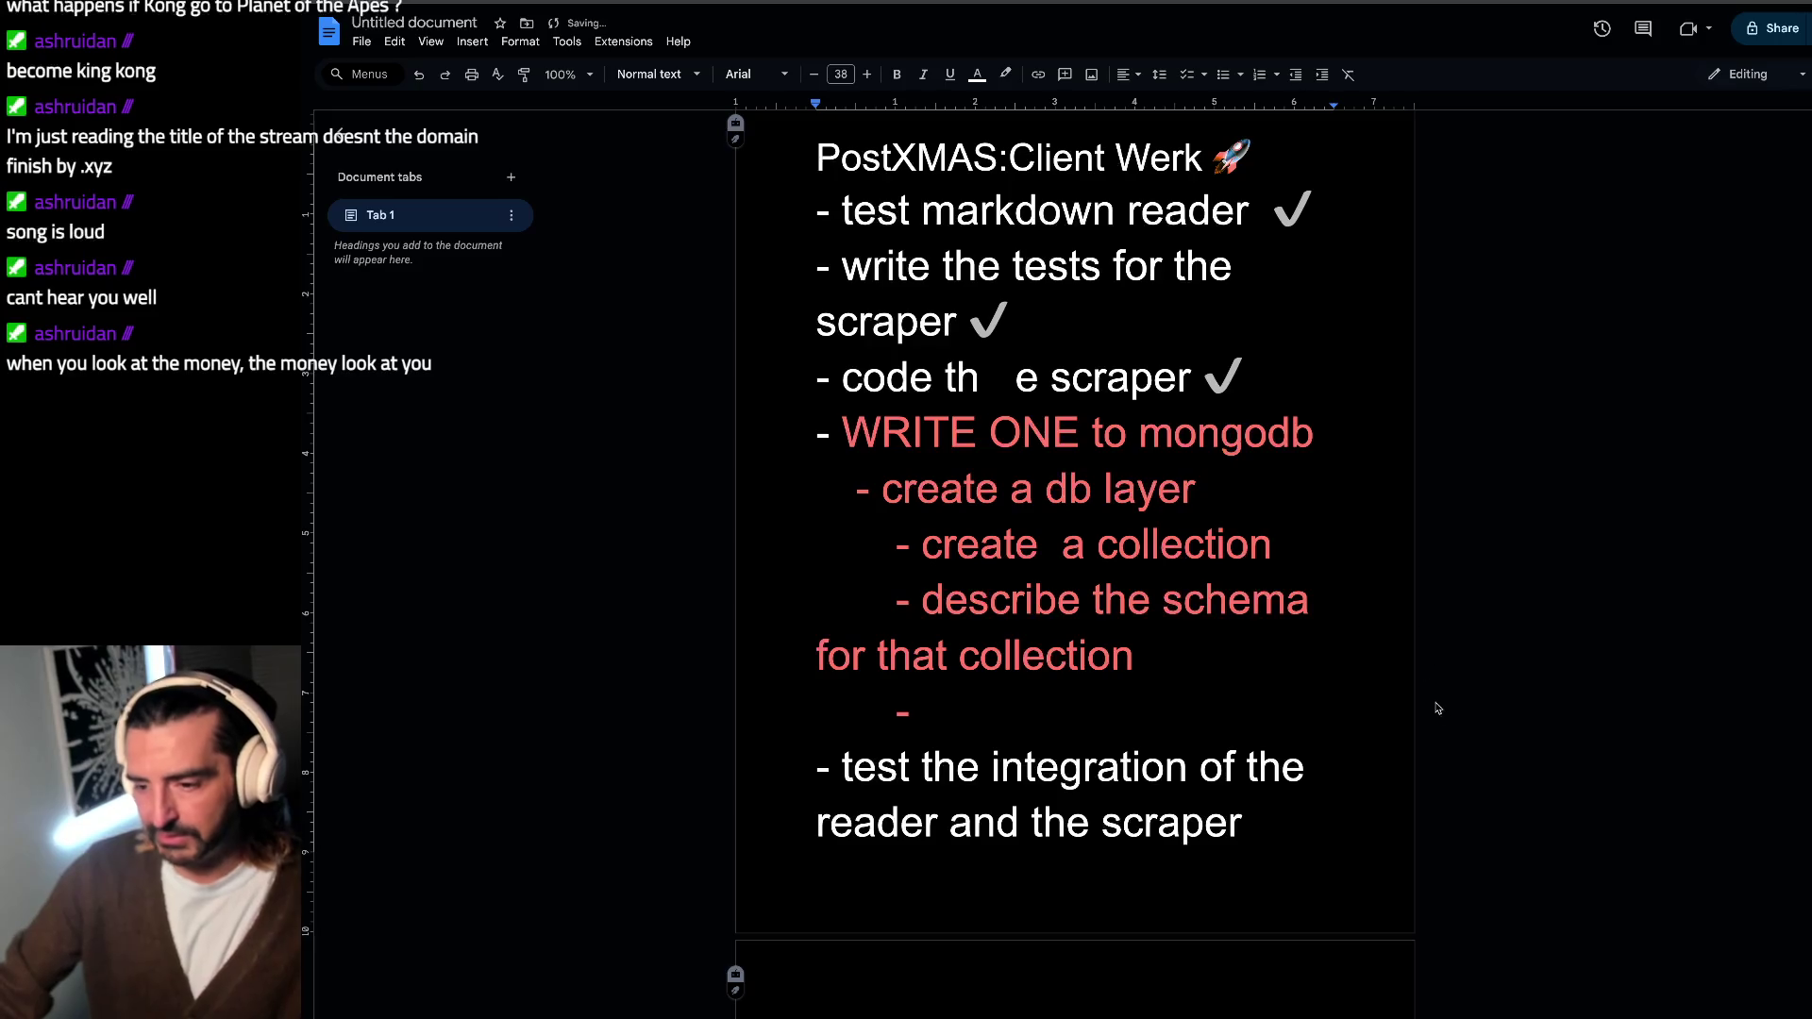
{"action": "key", "text": "super+Tab"}
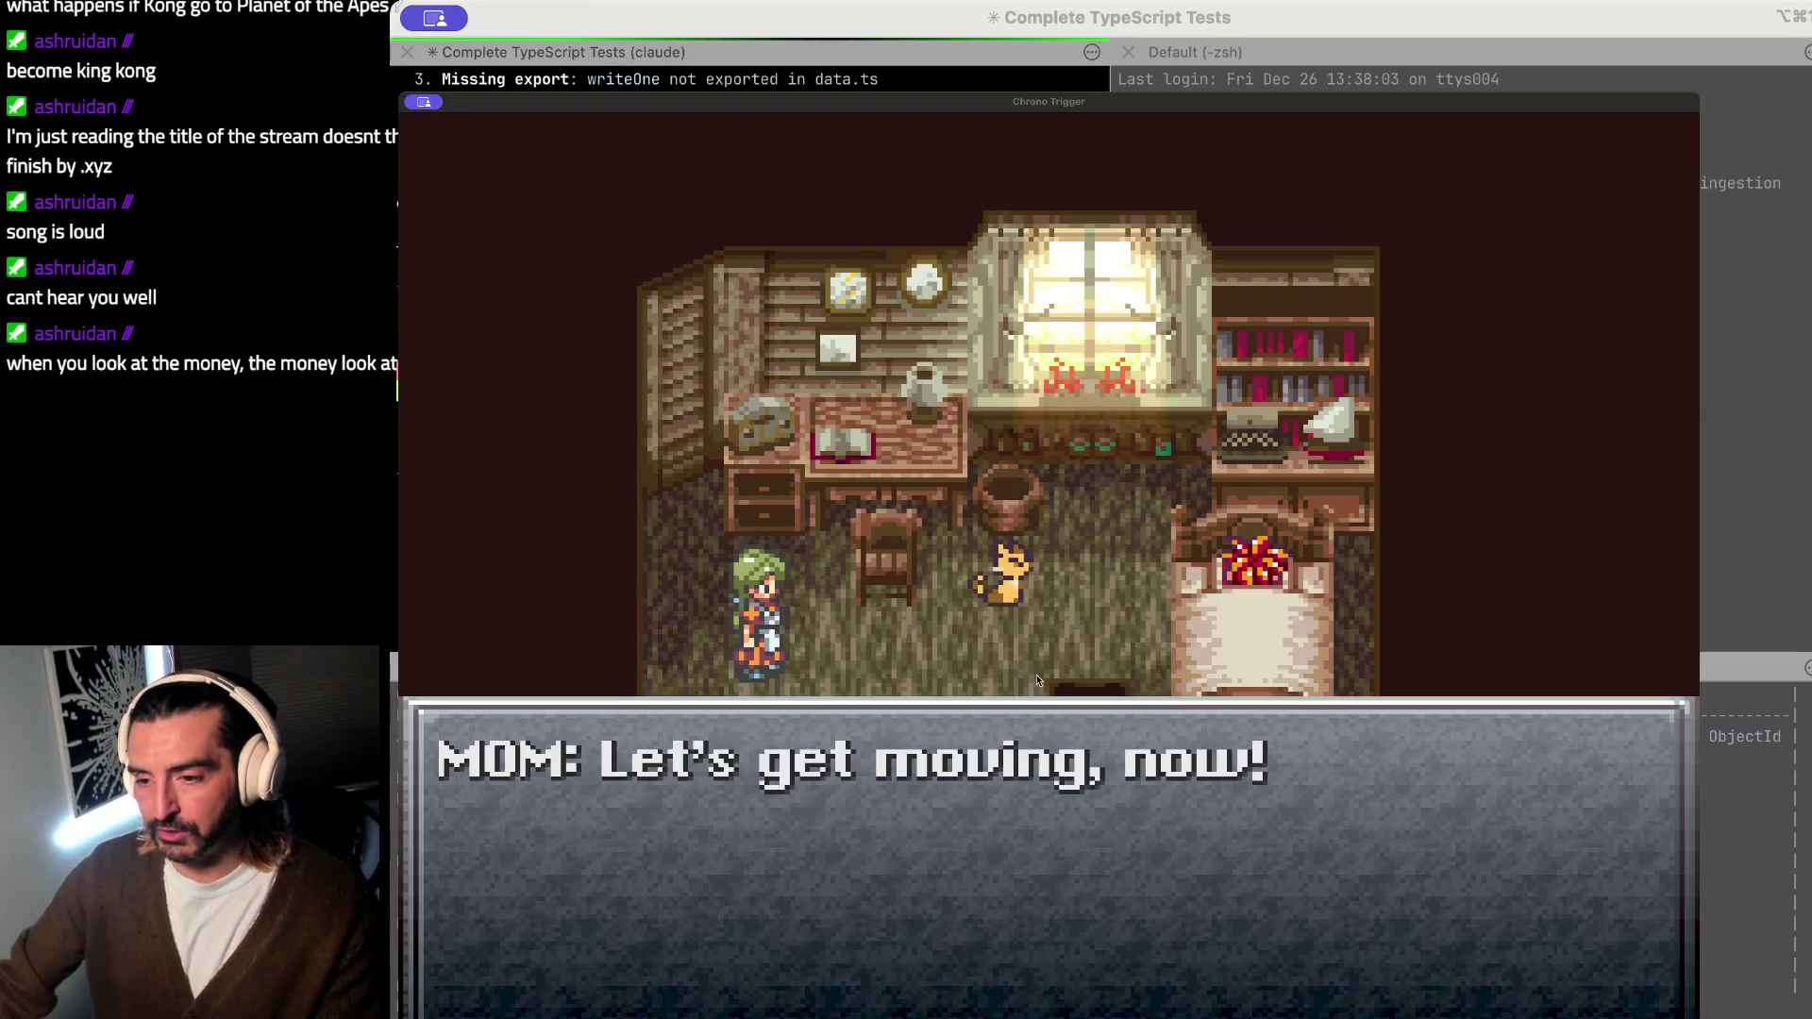
{"action": "left_click", "coordinate": [1046, 670]}
Step: Dismiss Mom's dialogue, walk Crono toward the stairs, then hide the game to reveal the terminal
{"action": "key", "text": "Return"}
{"action": "key", "text": "Down"}
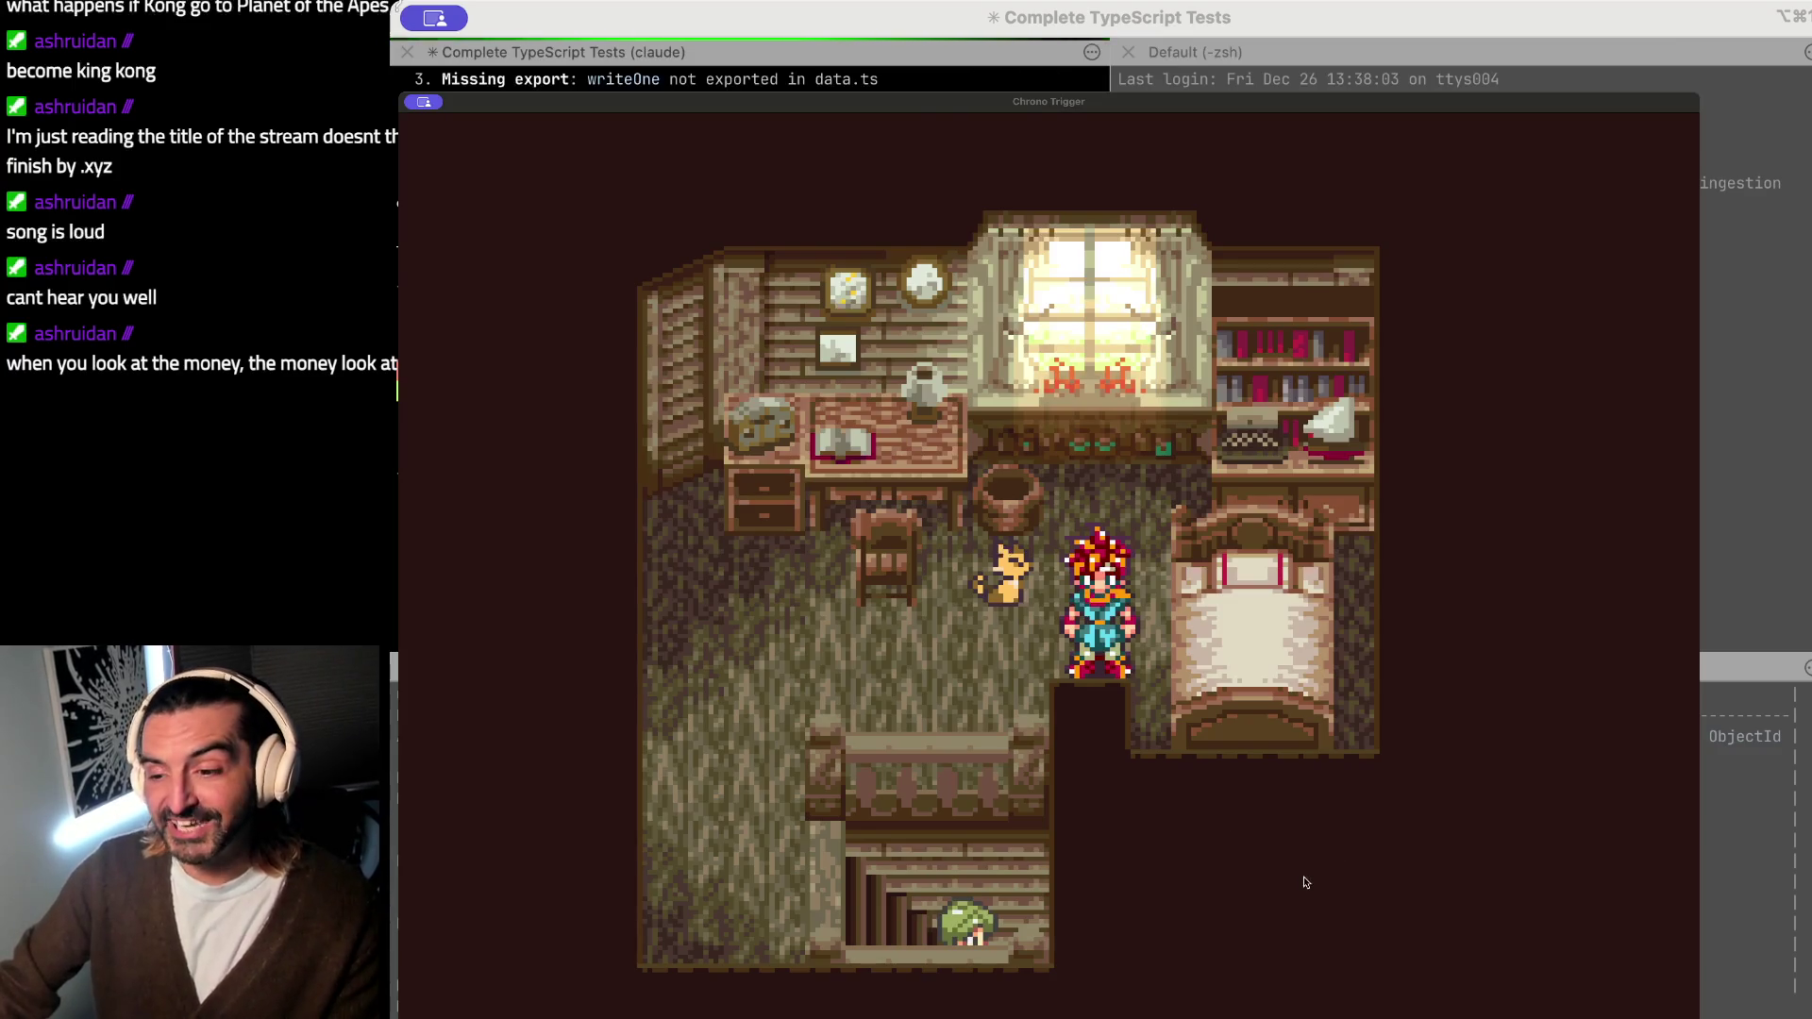
{"action": "key", "text": "super+Tab"}
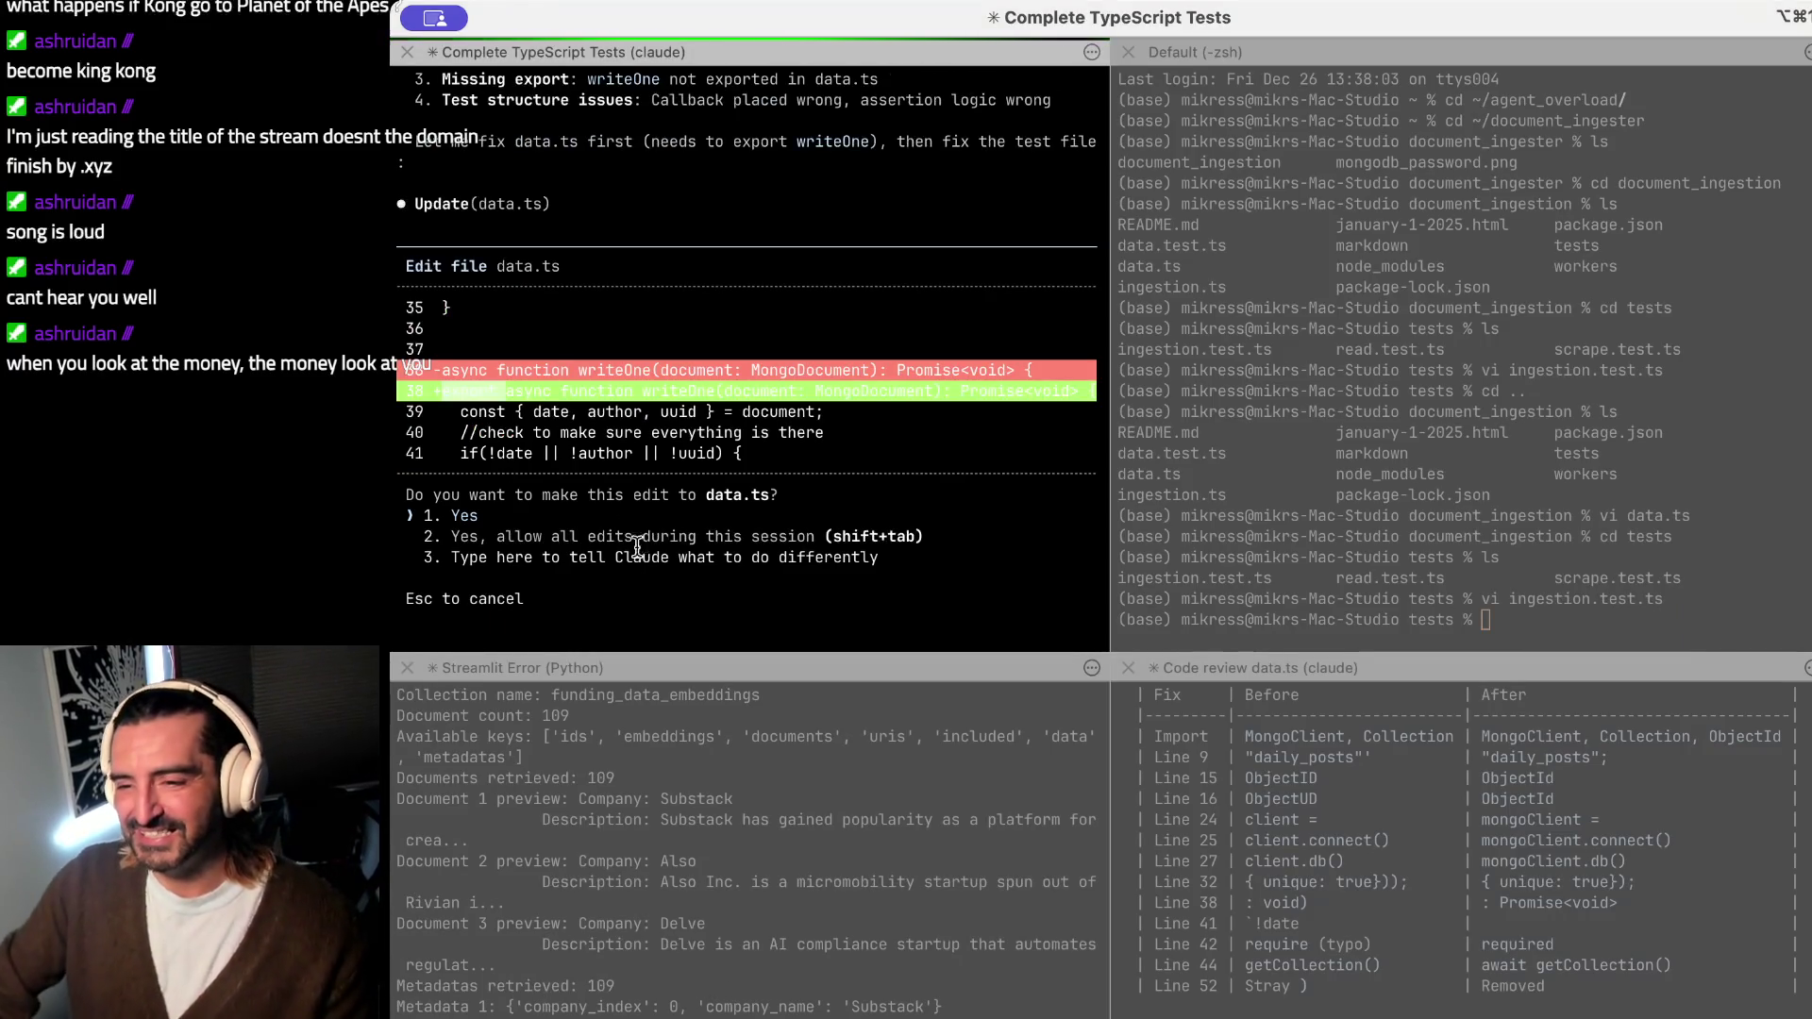
Step: Read the proposed data.ts diff lines 38-40 and approve with 'allow all edits during this session'
{"action": "left_click_drag", "start_coordinate": [563, 369], "coordinate": [562, 477]}
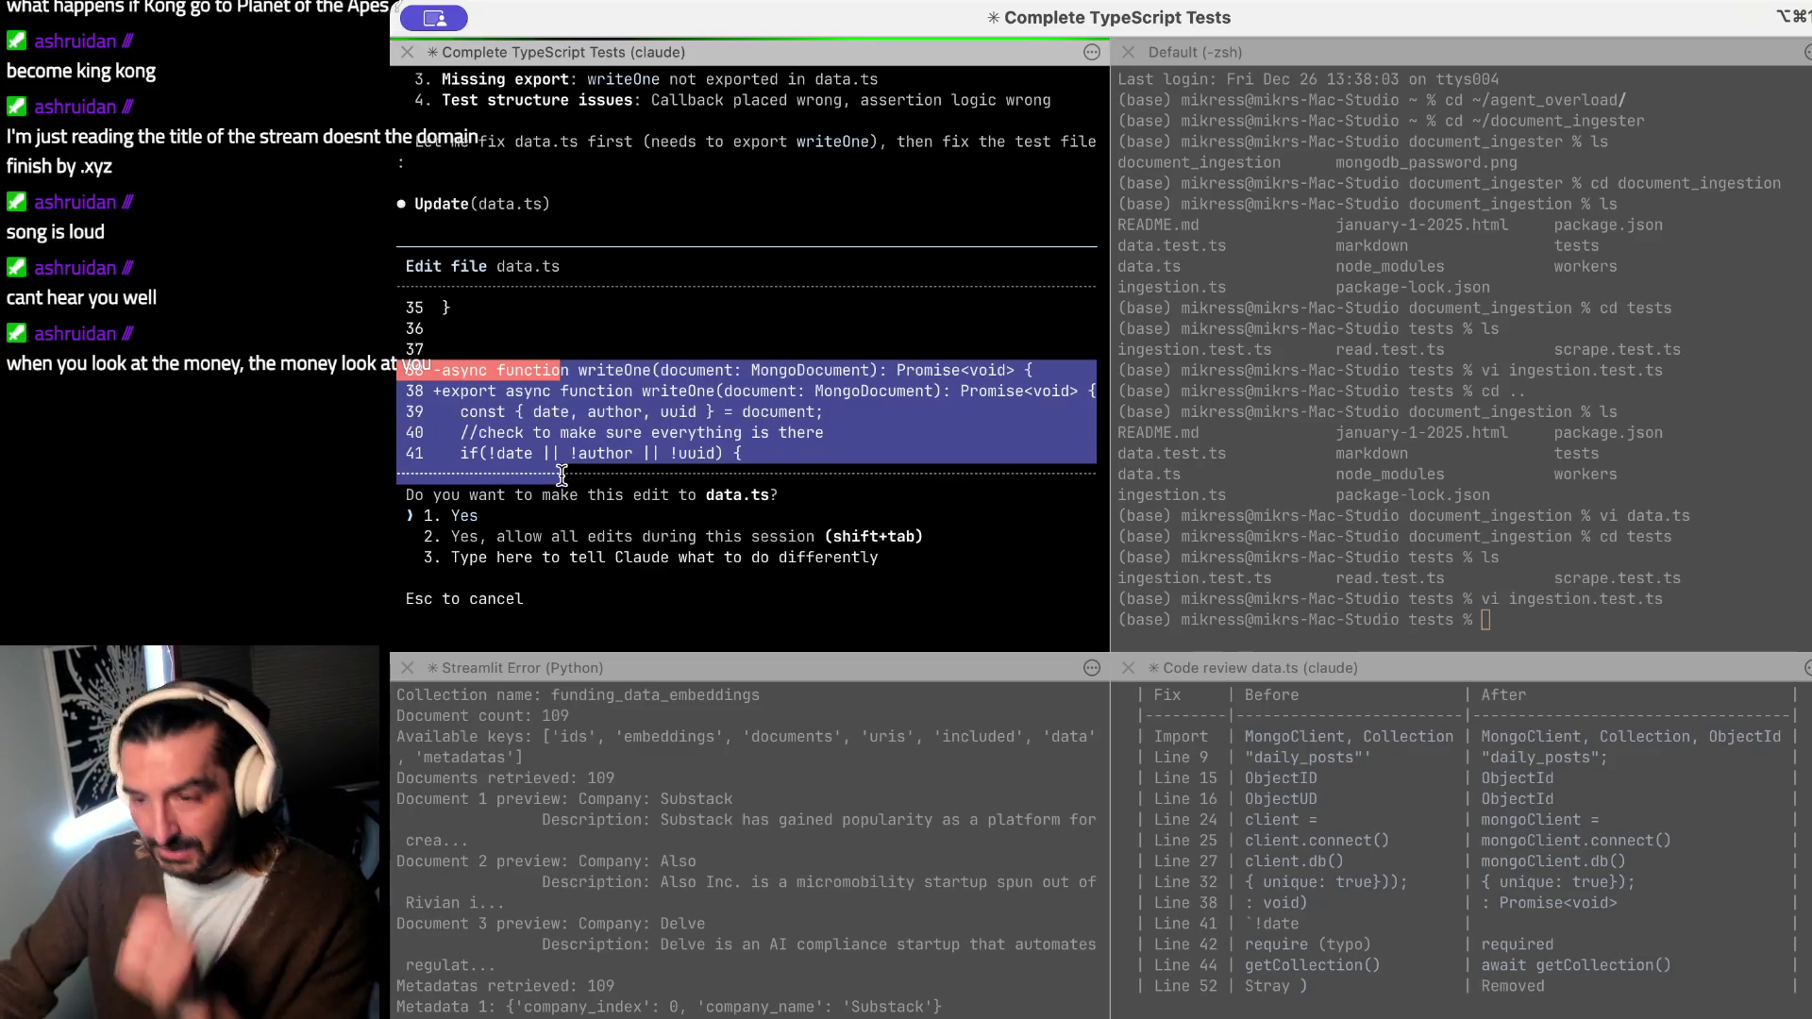
{"action": "triple_click", "coordinate": [467, 388]}
{"action": "left_click_drag", "start_coordinate": [467, 386], "coordinate": [468, 433]}
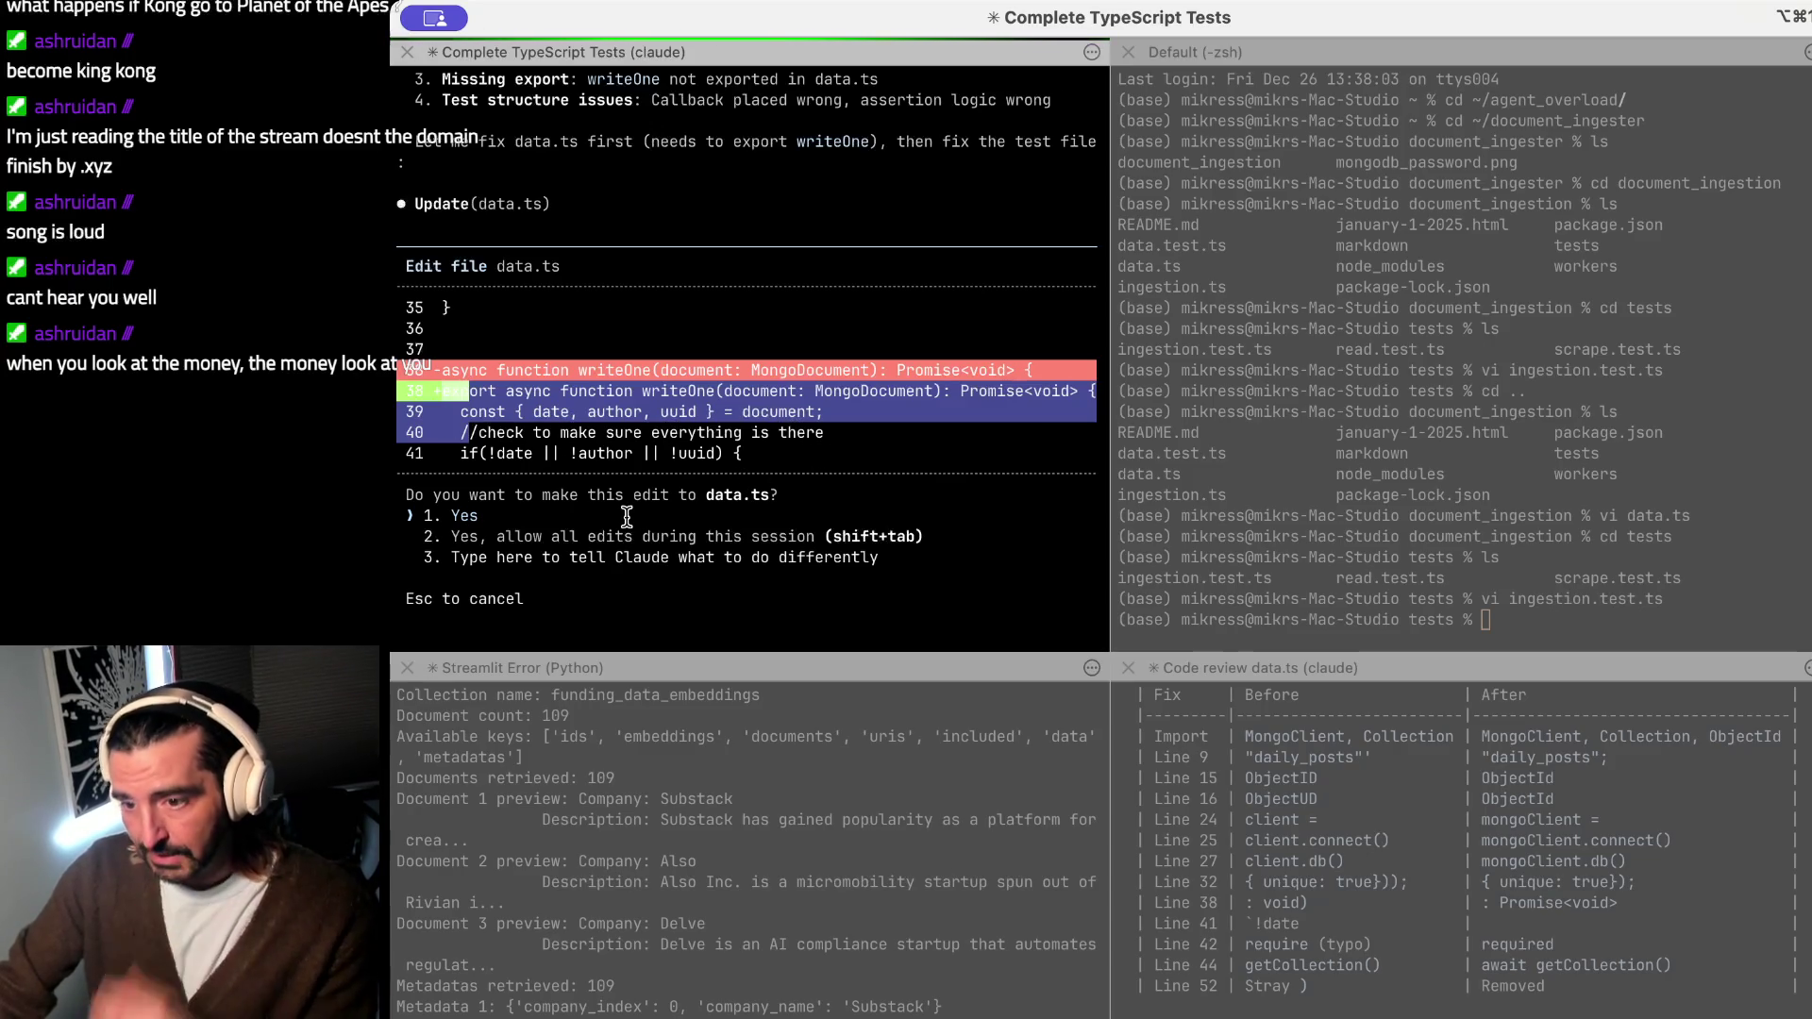
{"action": "key", "text": "shift+Tab"}
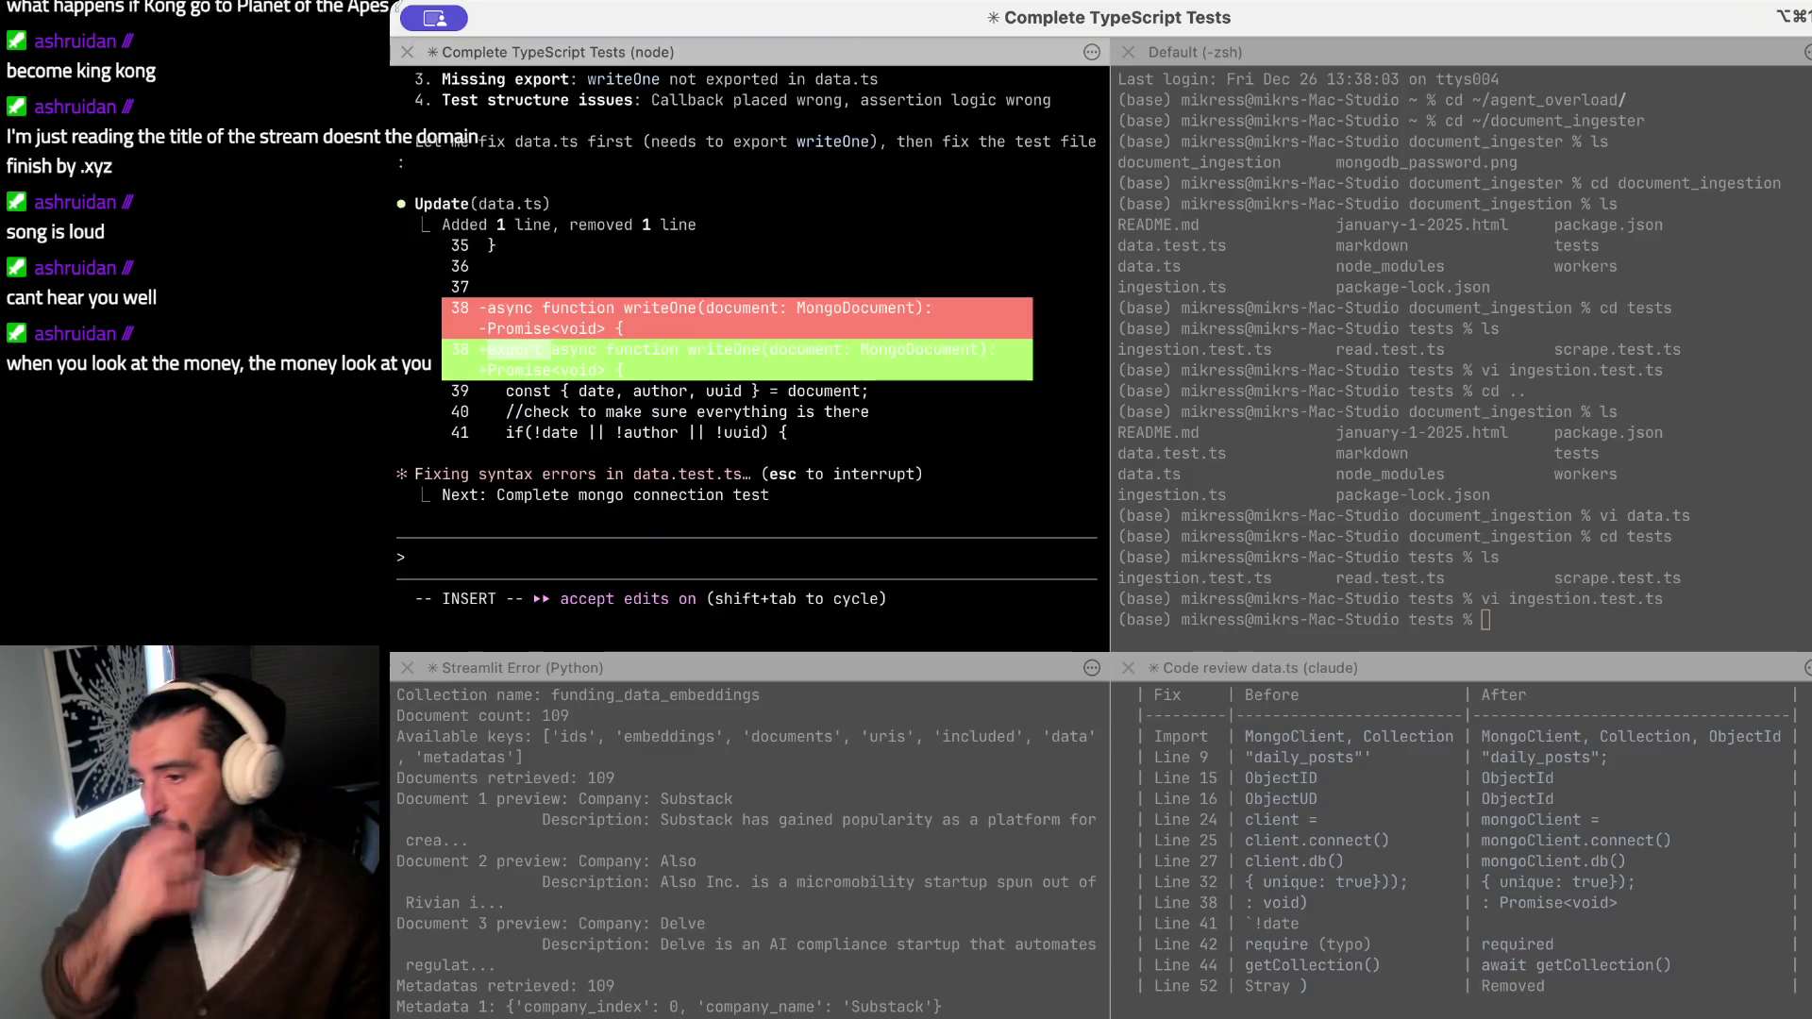
{"action": "scroll", "coordinate": [627, 510], "scroll_direction": "up", "scroll_amount": 3}
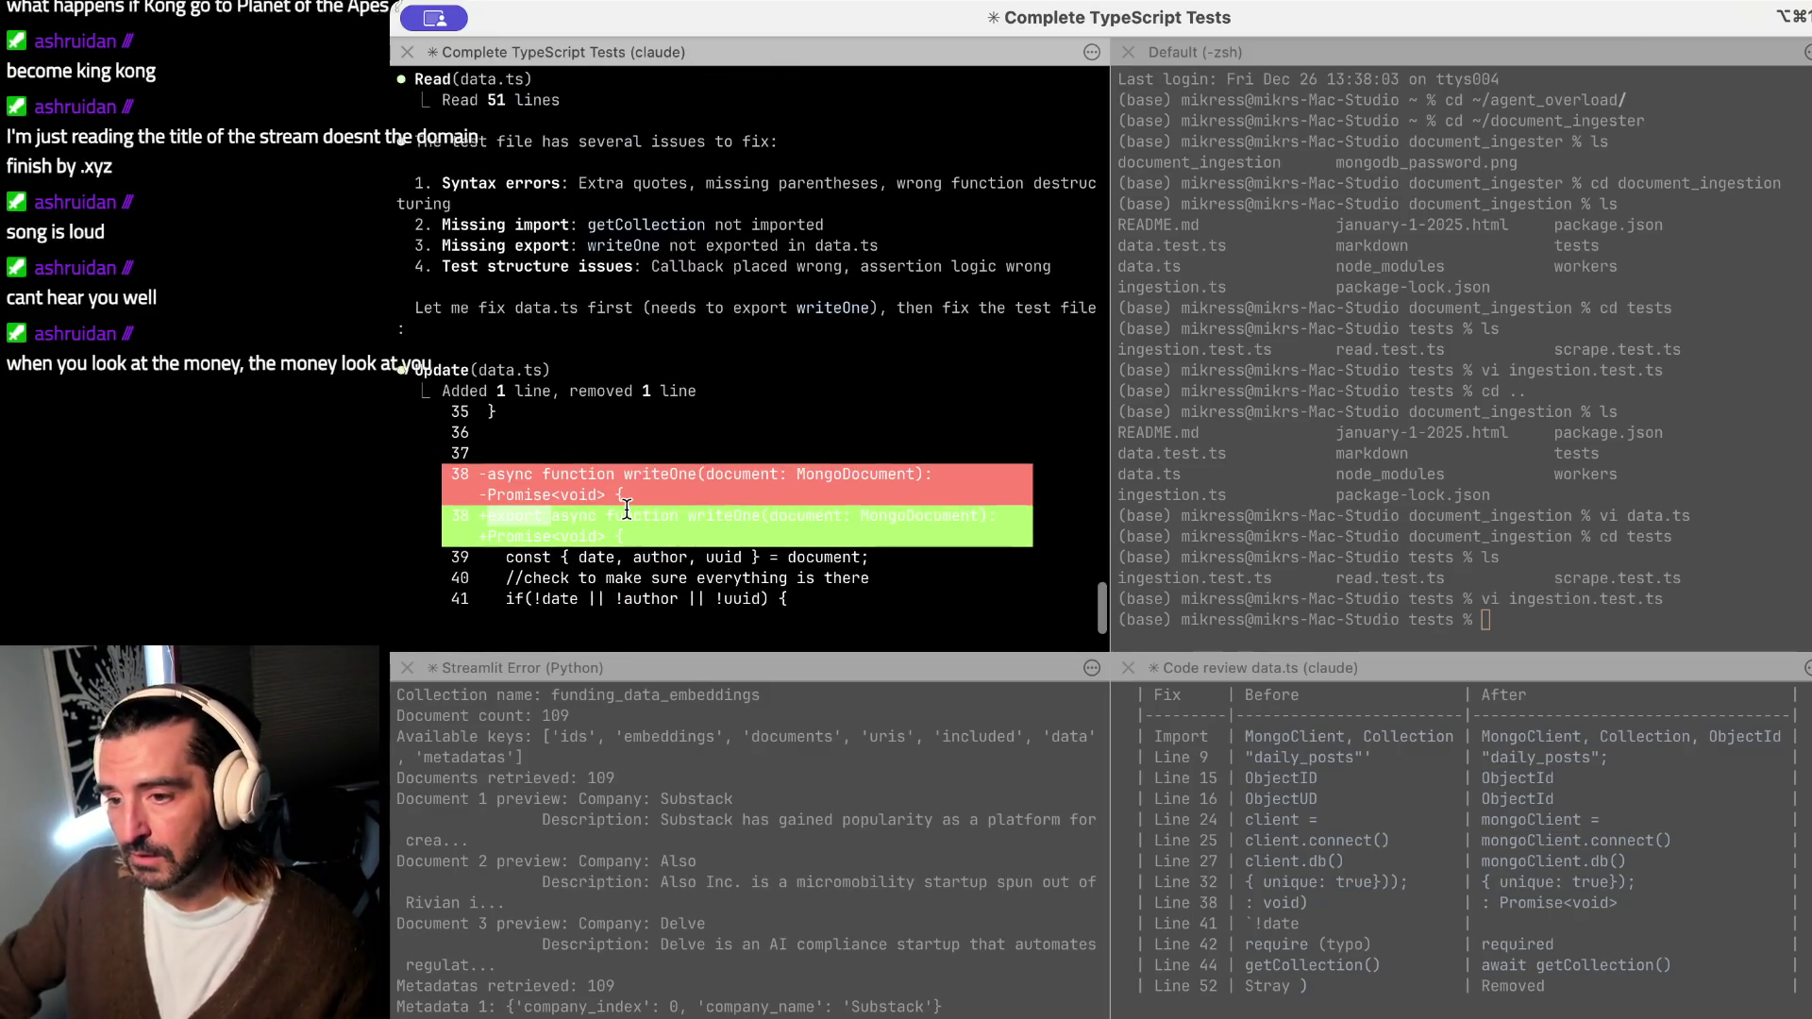
{"action": "scroll", "coordinate": [620, 468], "scroll_direction": "up", "scroll_amount": 3}
{"action": "scroll", "coordinate": [615, 425], "scroll_direction": "up", "scroll_amount": 3}
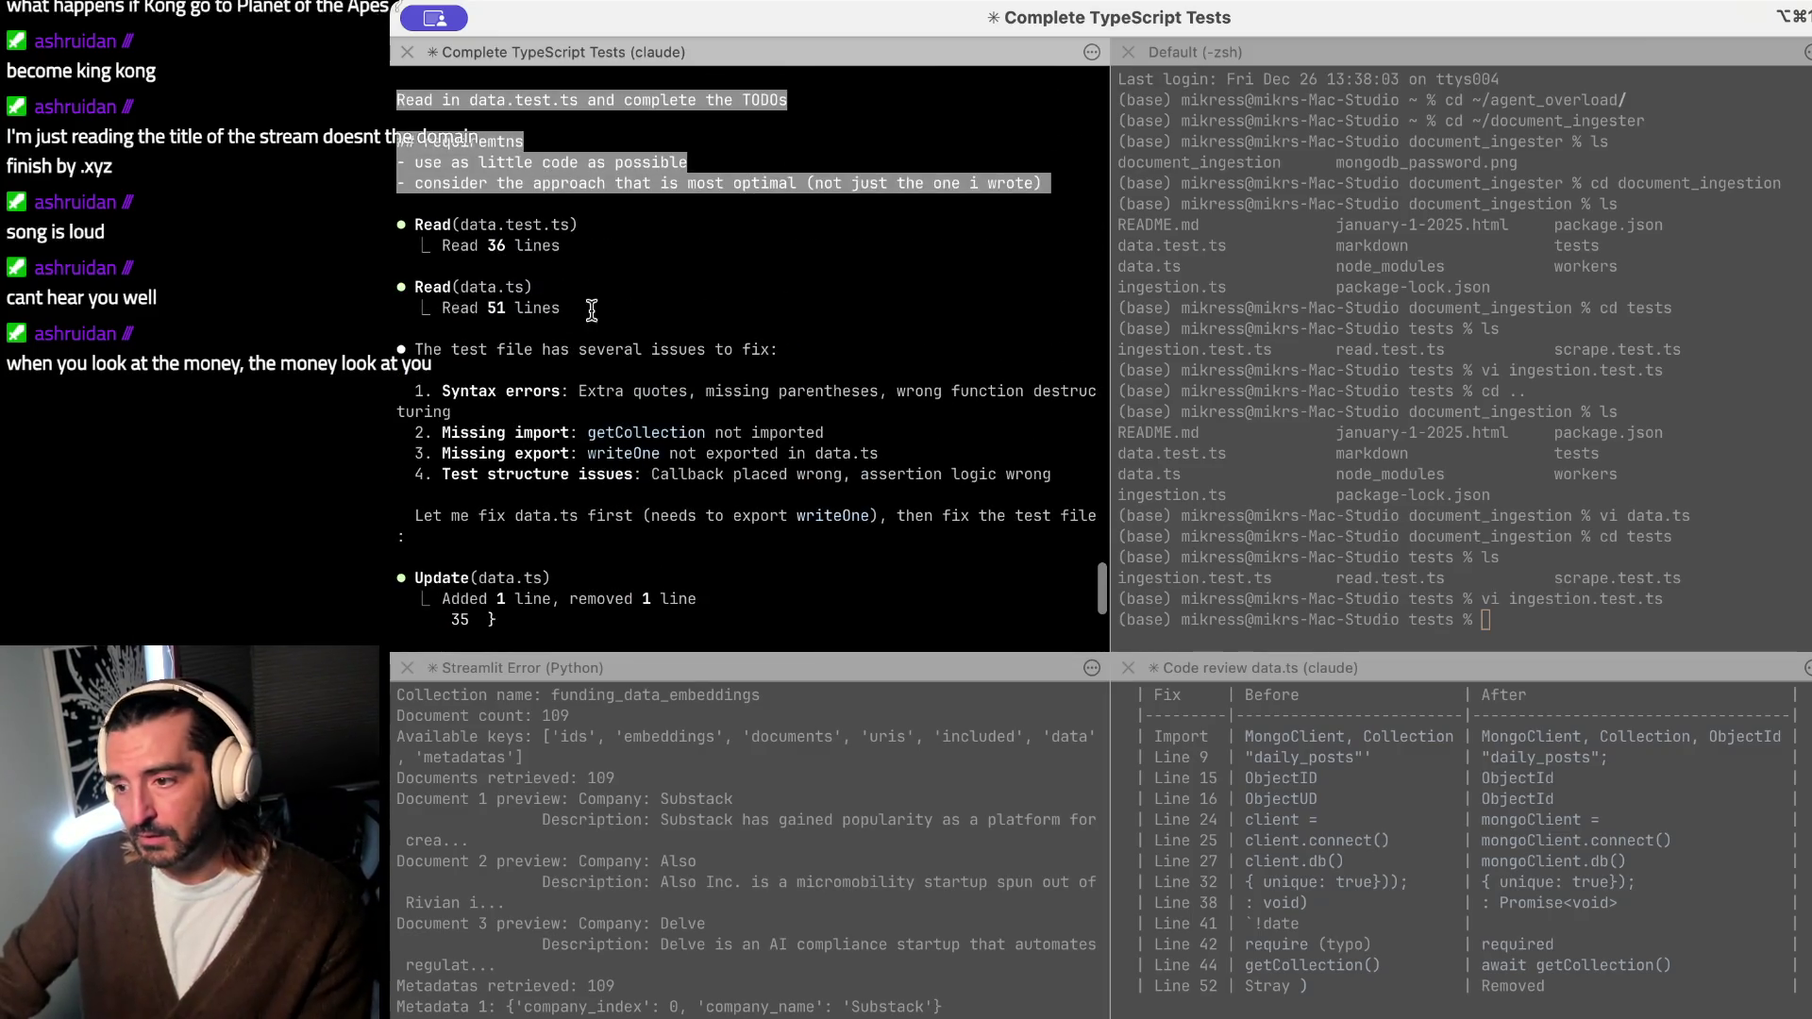
Step: Focus the zsh shell pane ready to enter a command
{"action": "left_click", "coordinate": [1407, 394]}
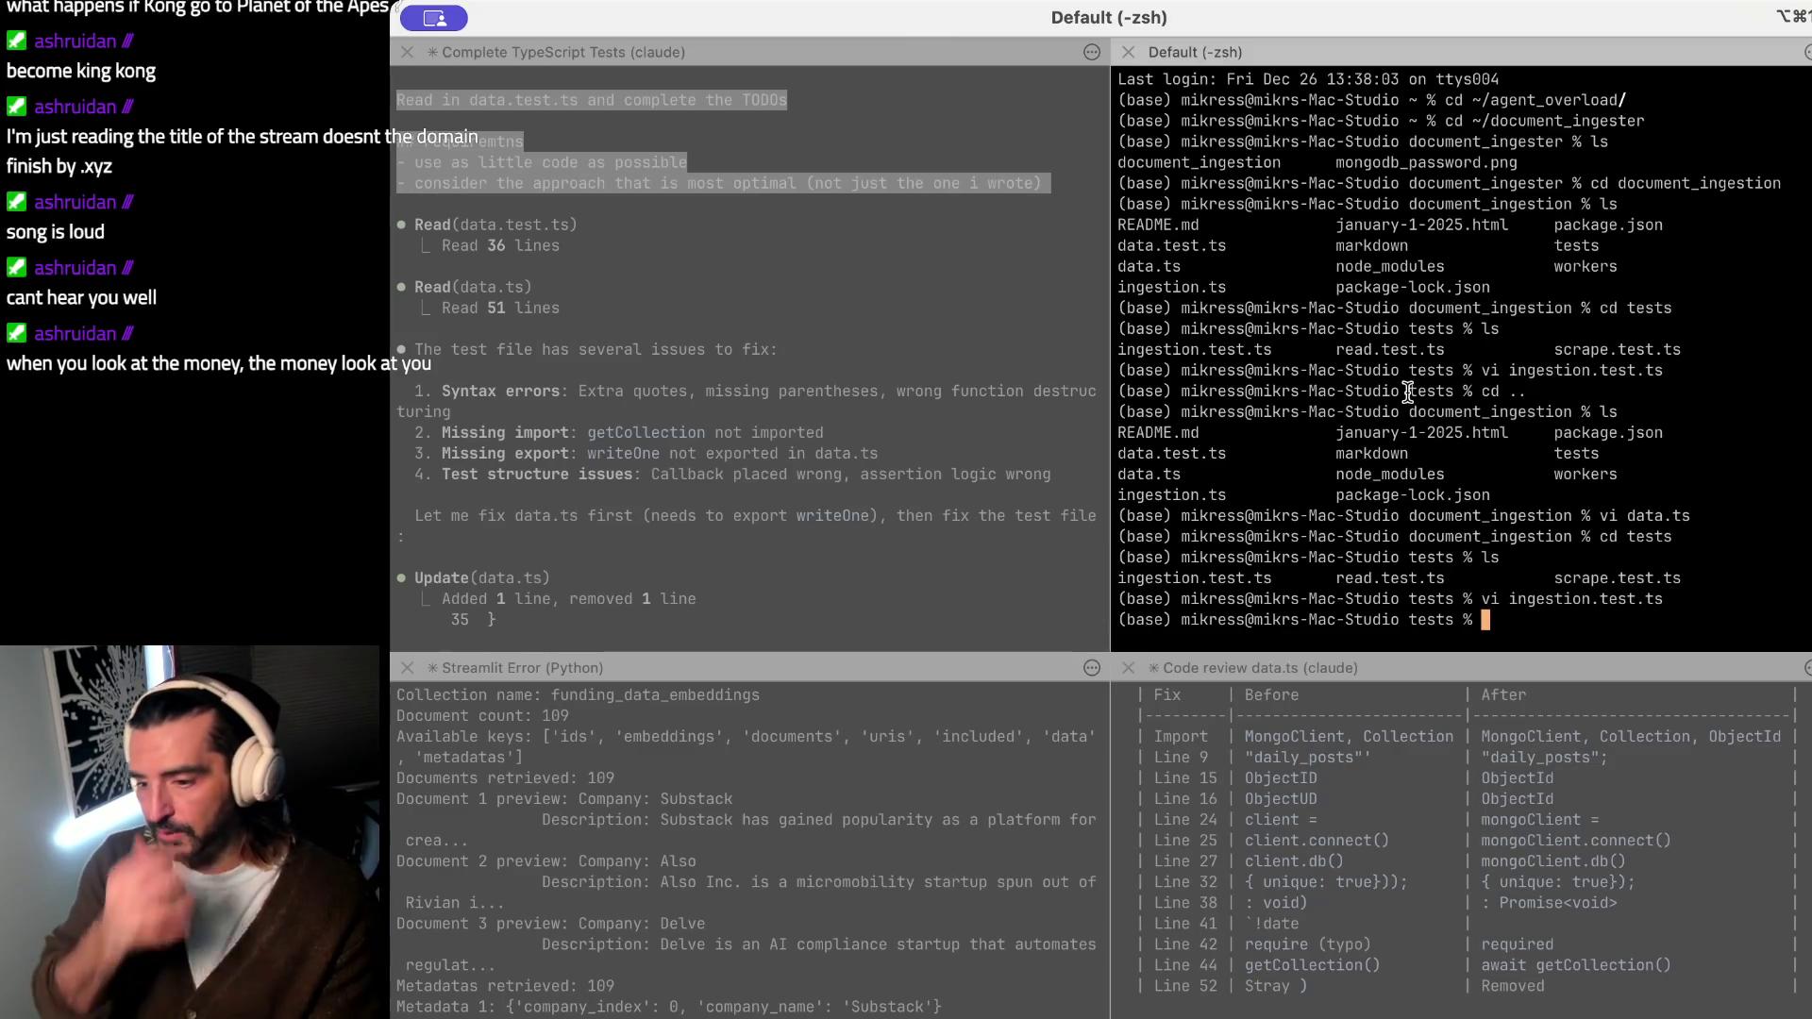
{"action": "scroll", "coordinate": [1357, 784], "scroll_direction": "up", "scroll_amount": 3}
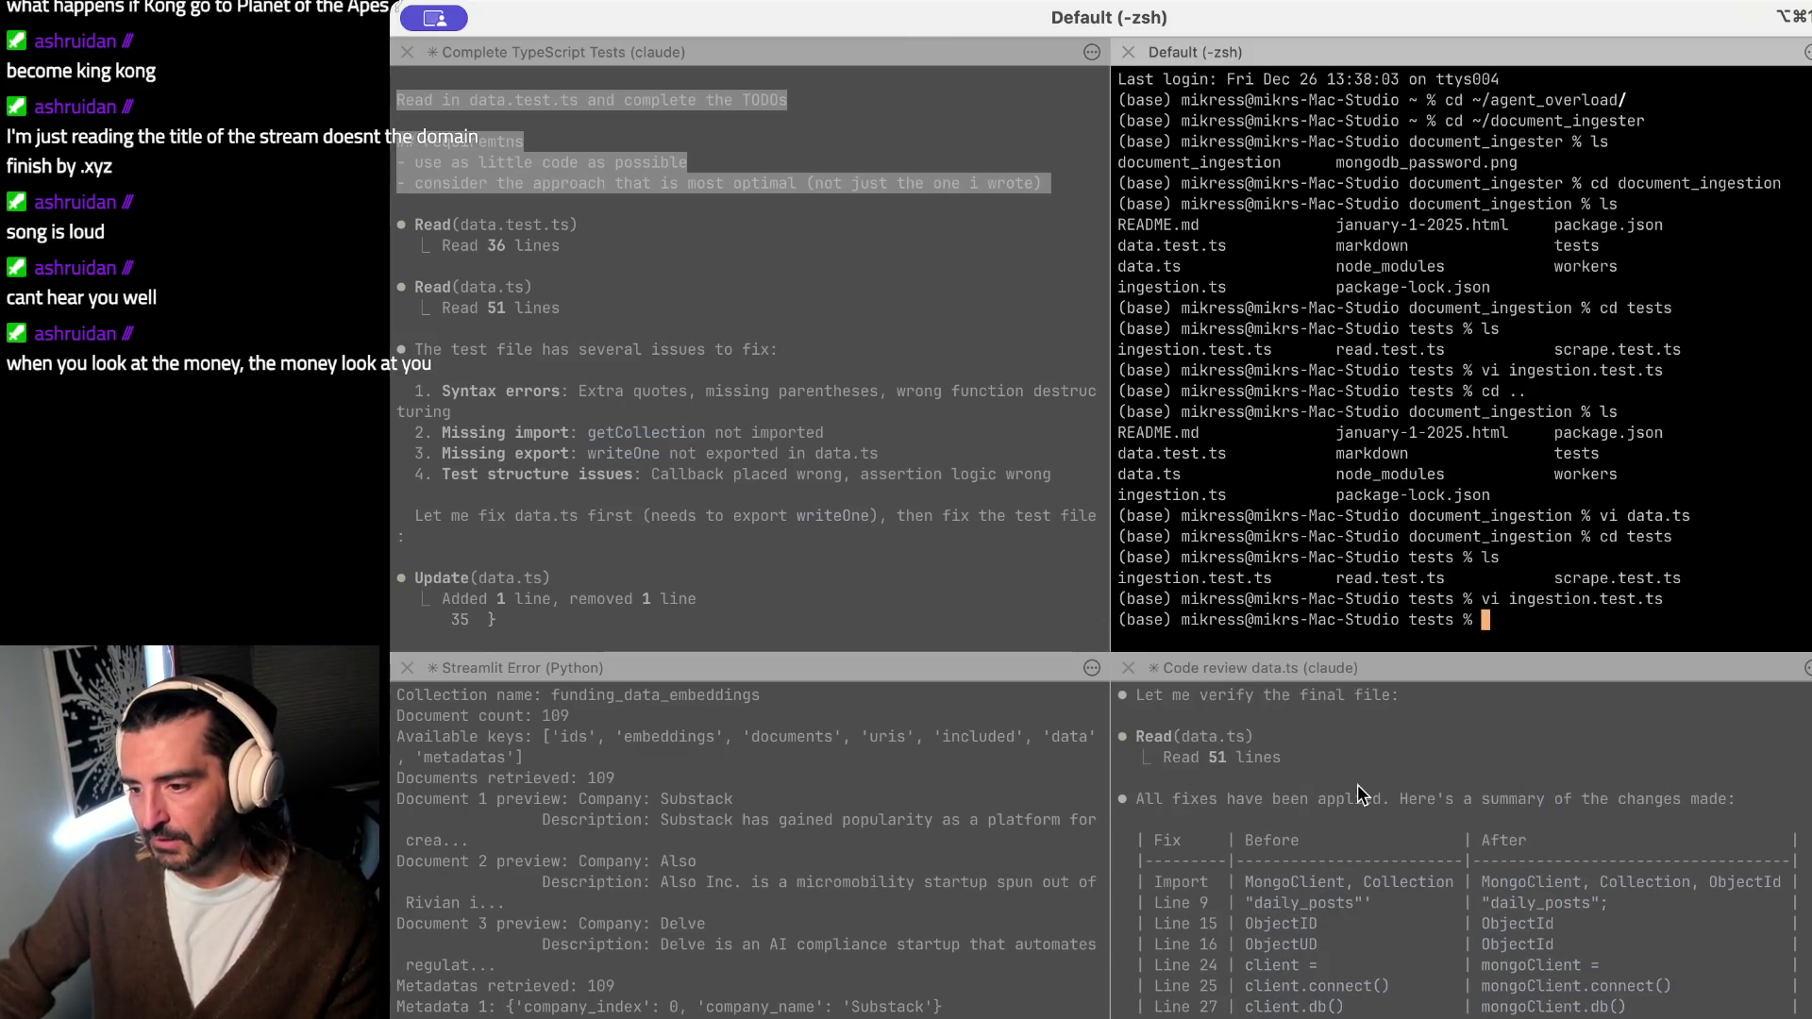
{"action": "left_click_drag", "start_coordinate": [1358, 784], "coordinate": [1354, 977]}
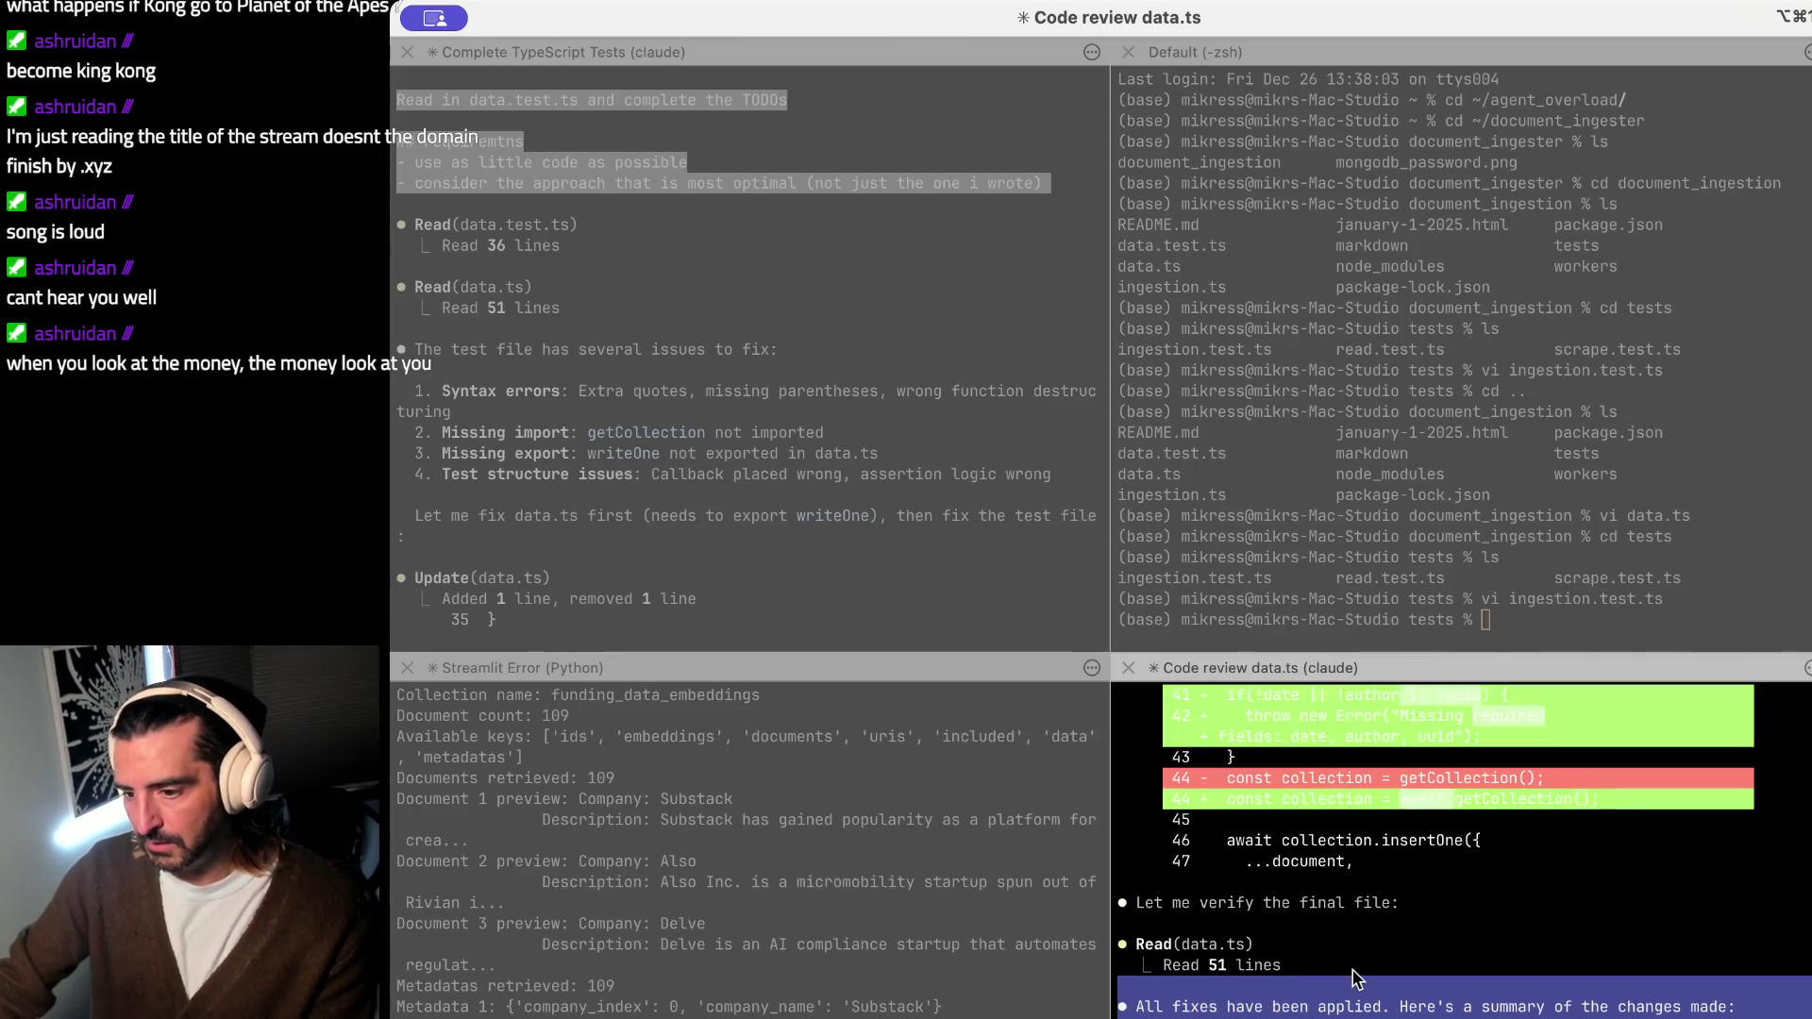
{"action": "scroll", "coordinate": [1354, 978], "scroll_direction": "down", "scroll_amount": 2}
{"action": "scroll", "coordinate": [1354, 976], "scroll_direction": "up", "scroll_amount": 3}
{"action": "scroll", "coordinate": [1354, 976], "scroll_direction": "up", "scroll_amount": 1}
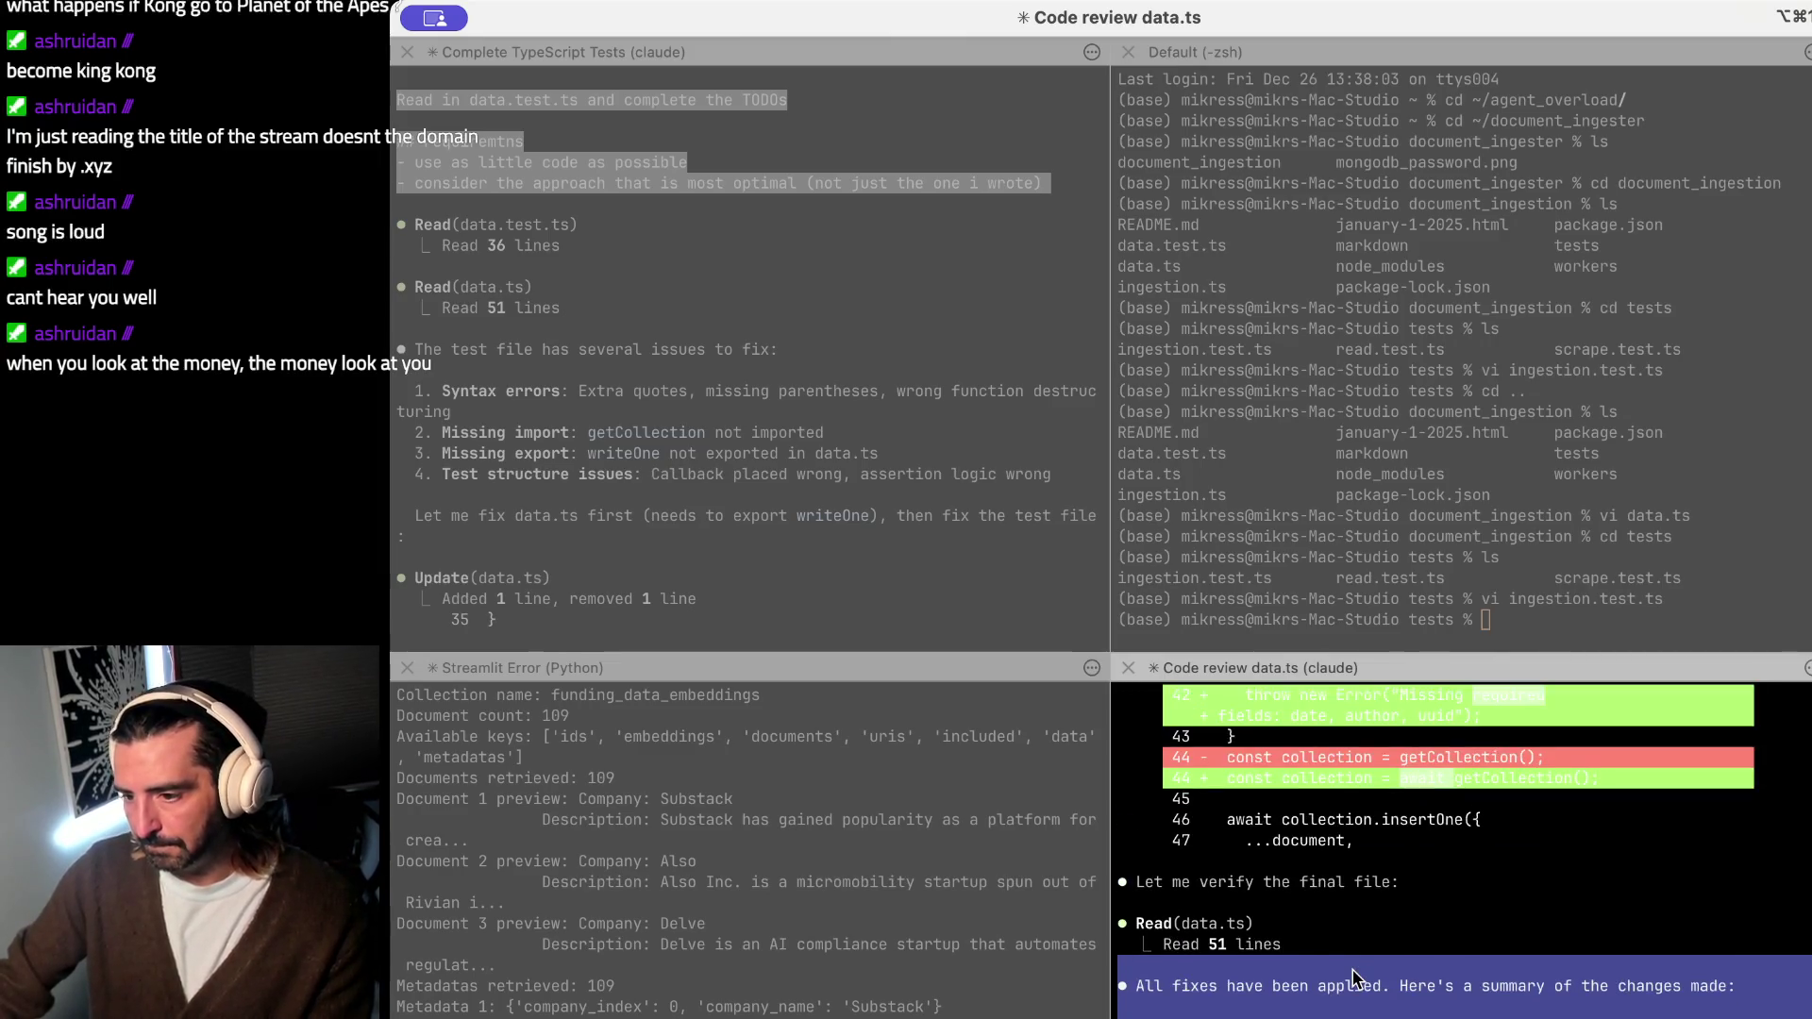
{"action": "scroll", "coordinate": [1355, 976], "scroll_direction": "up", "scroll_amount": 3}
{"action": "left_click", "coordinate": [1424, 349]}
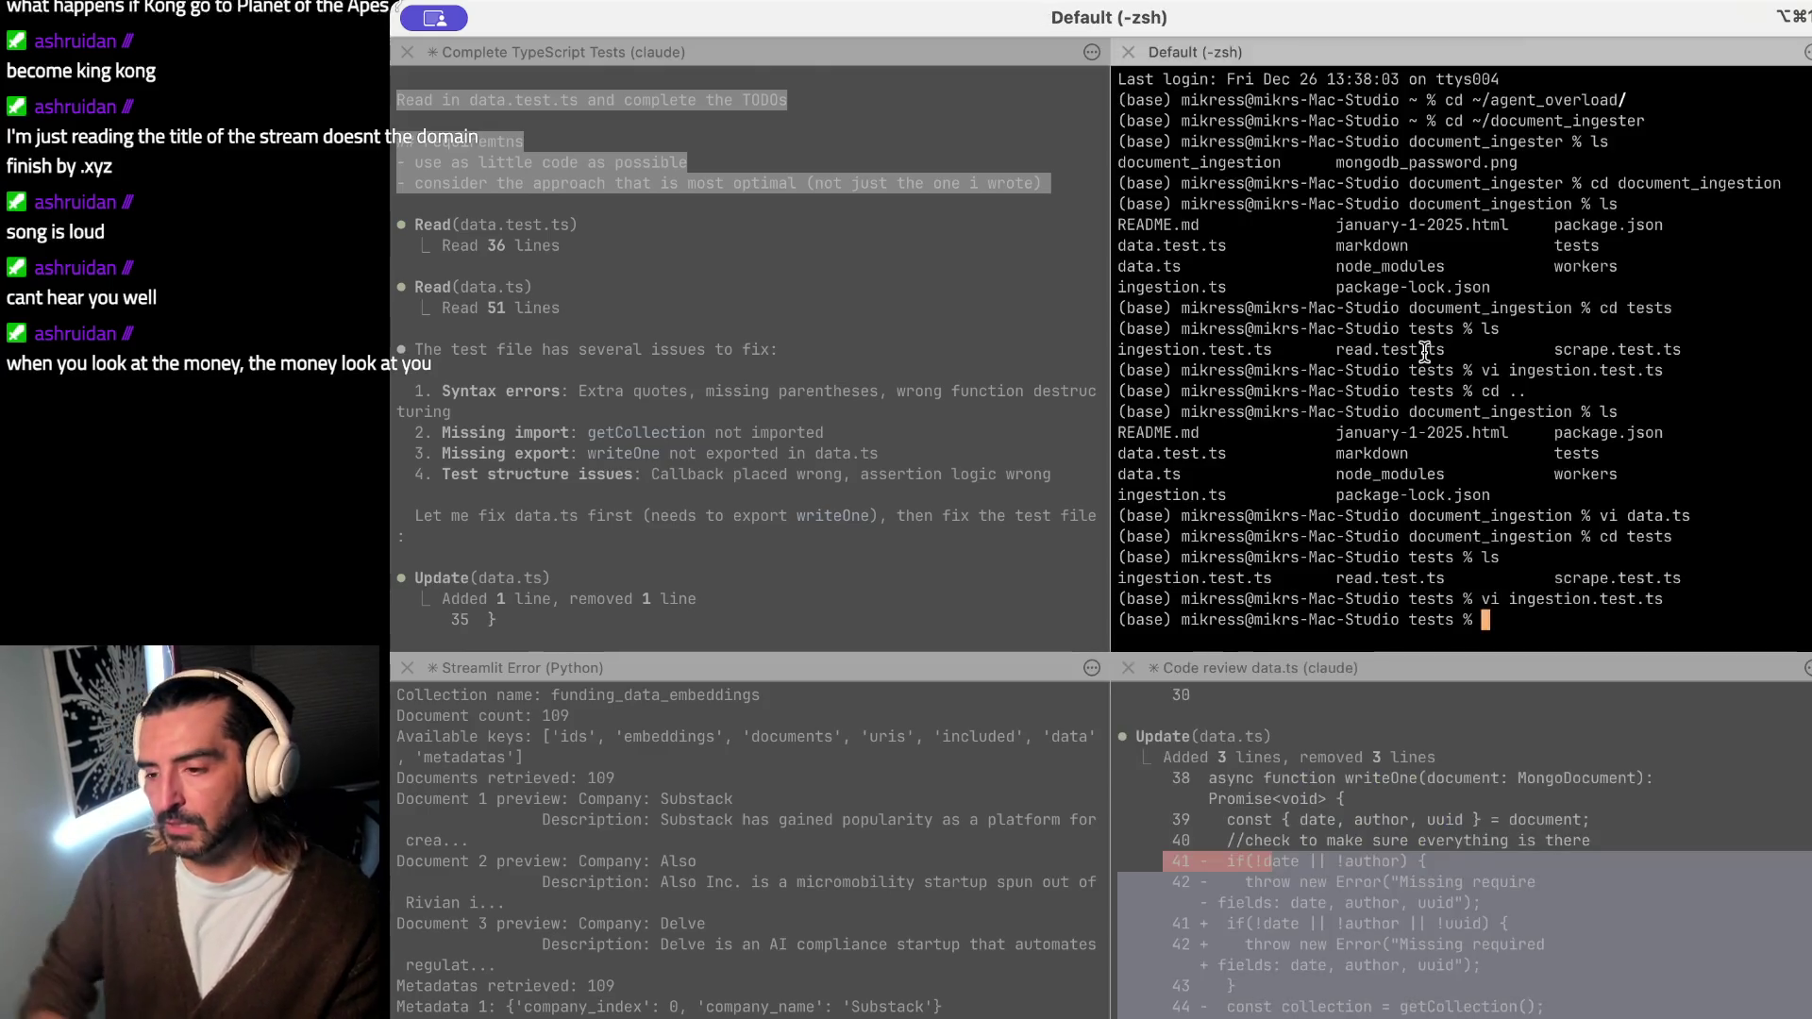
{"action": "type", "text": "vi dat"}
{"action": "key", "text": "BackSpace"}
{"action": "key", "text": "BackSpace"}
{"action": "key", "text": "BackSpace"}
{"action": "key", "text": "BackSpace"}
{"action": "key", "text": "BackSpace"}
{"action": "key", "text": "BackSpace"}
{"action": "type", "text": "cd .."}
{"action": "key", "text": "Return"}
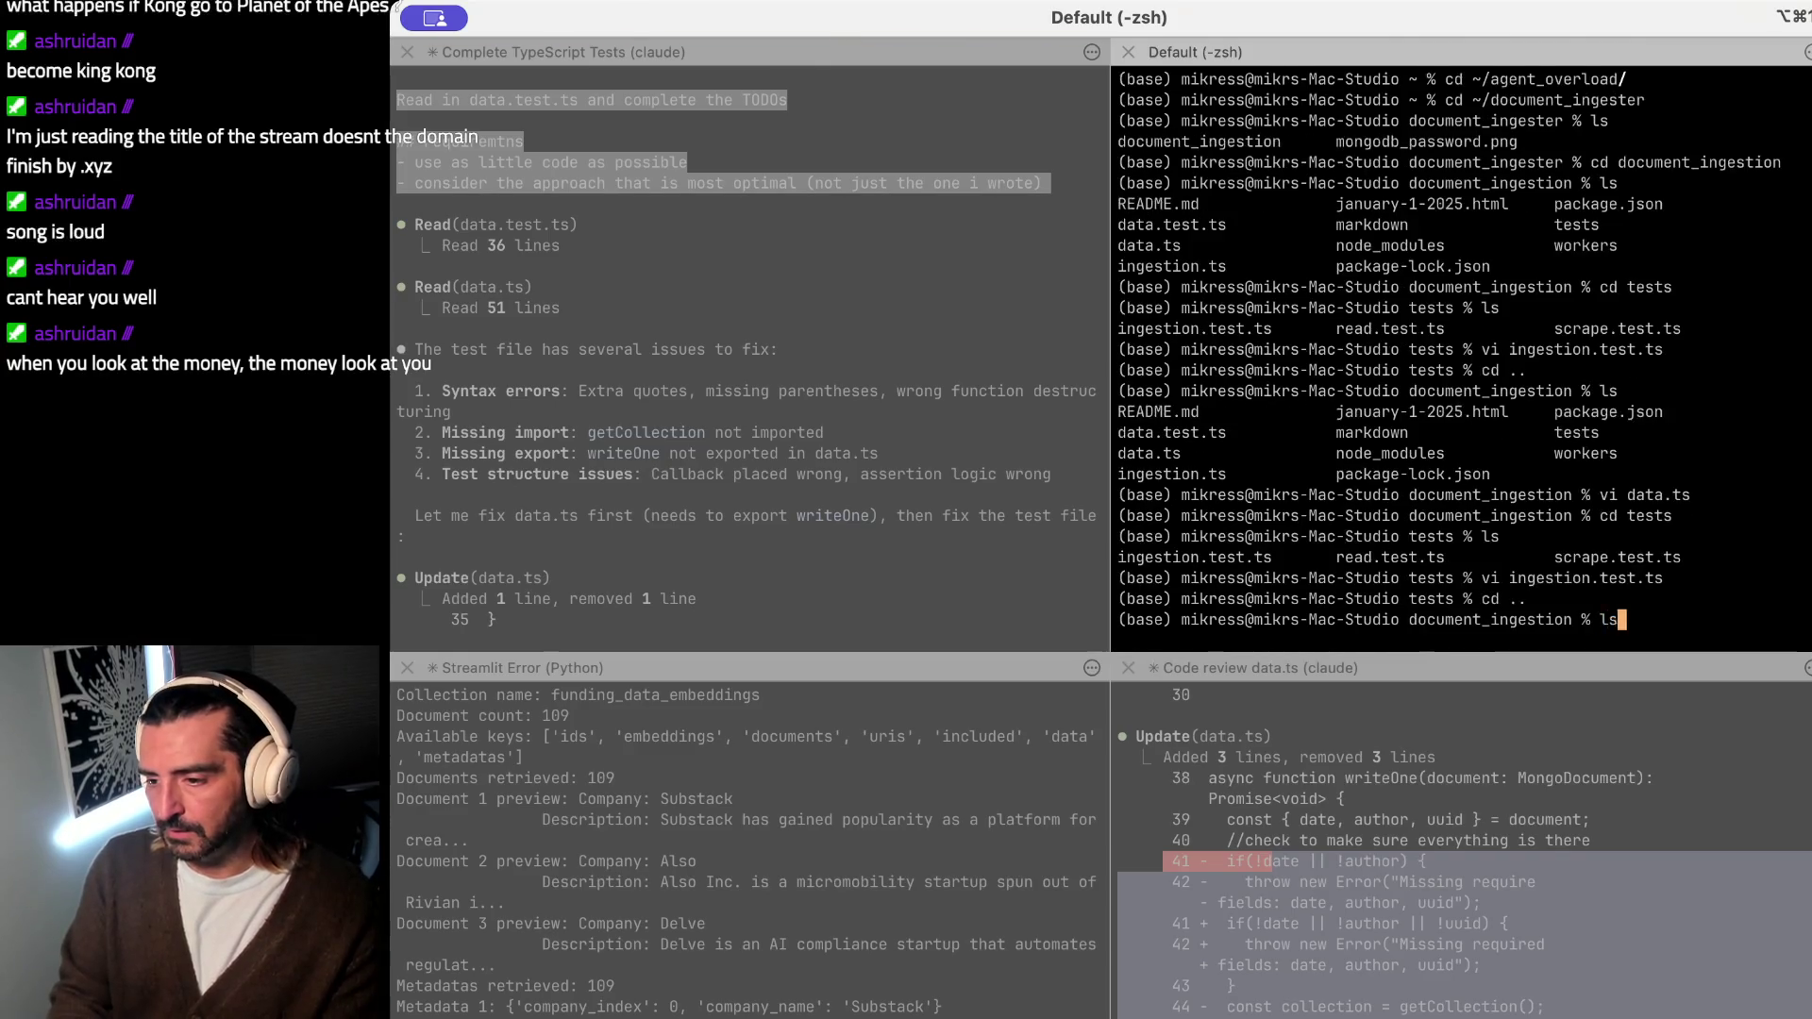
{"action": "key", "text": "Return"}
{"action": "type", "text": "vi data.t"}
{"action": "key", "text": "Return"}
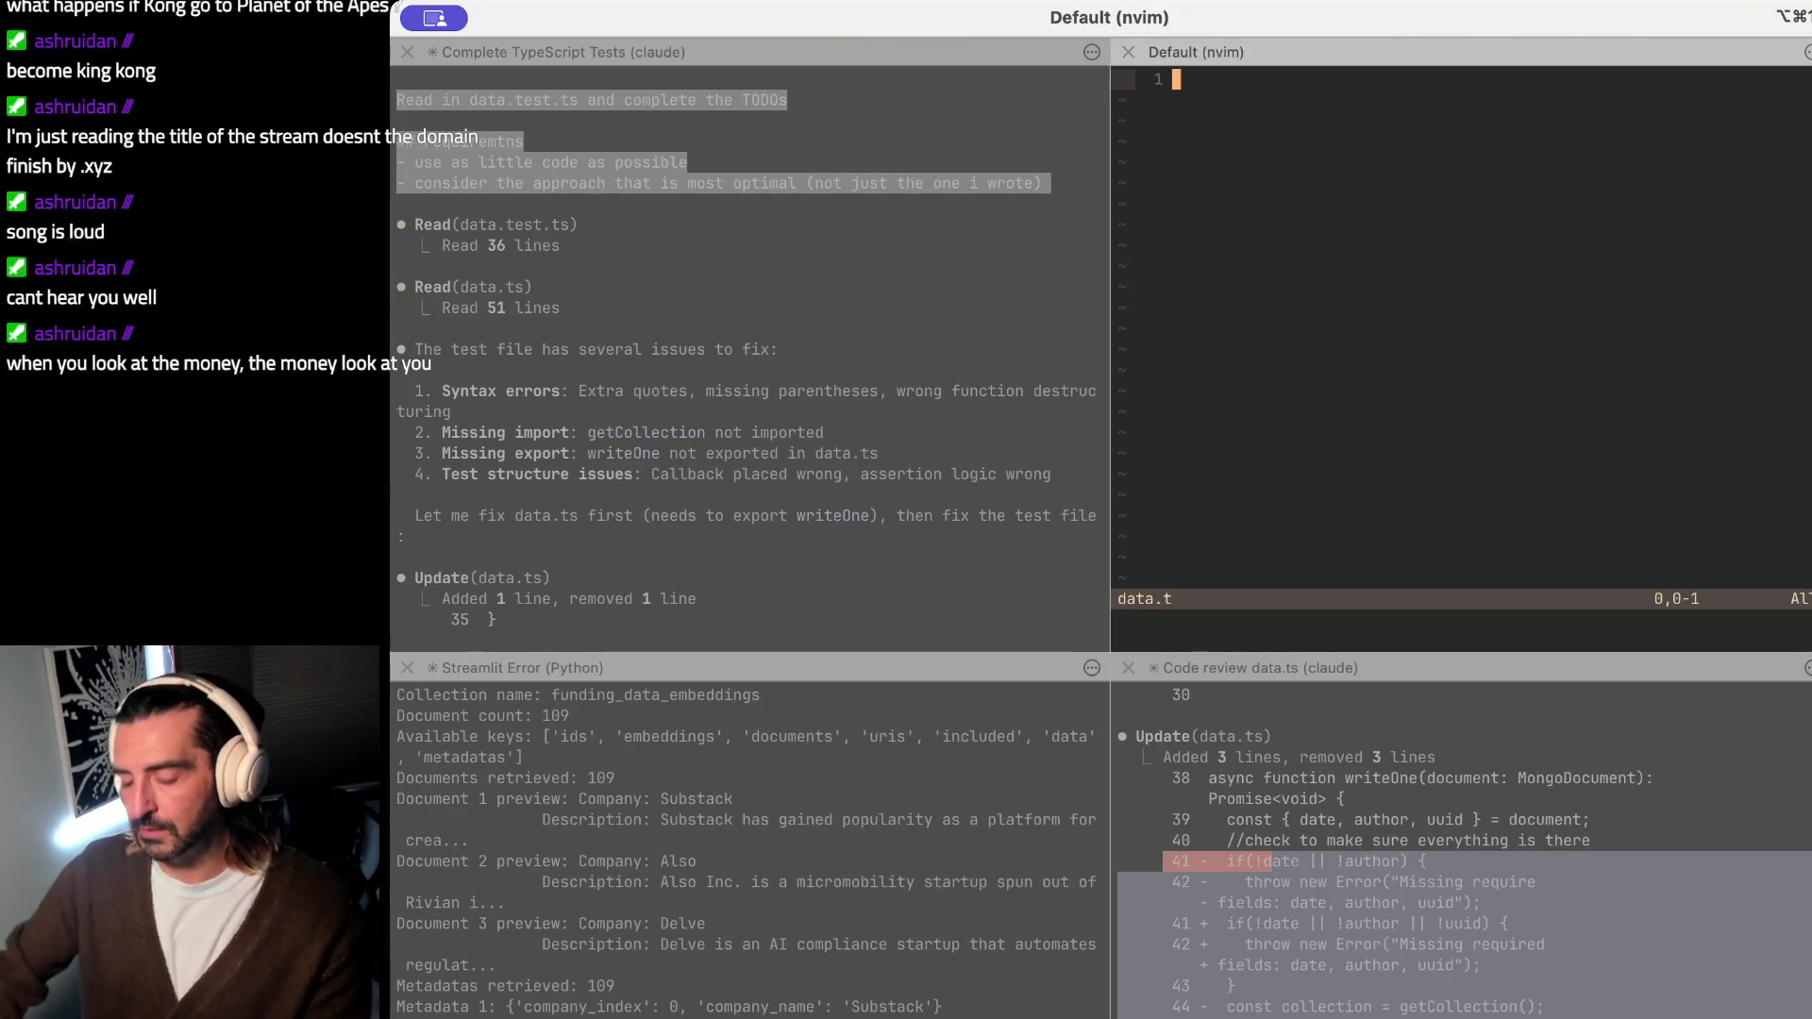
{"action": "type", "text": ":q"}
{"action": "key", "text": "Return"}
{"action": "type", "text": "vi data.ts"}
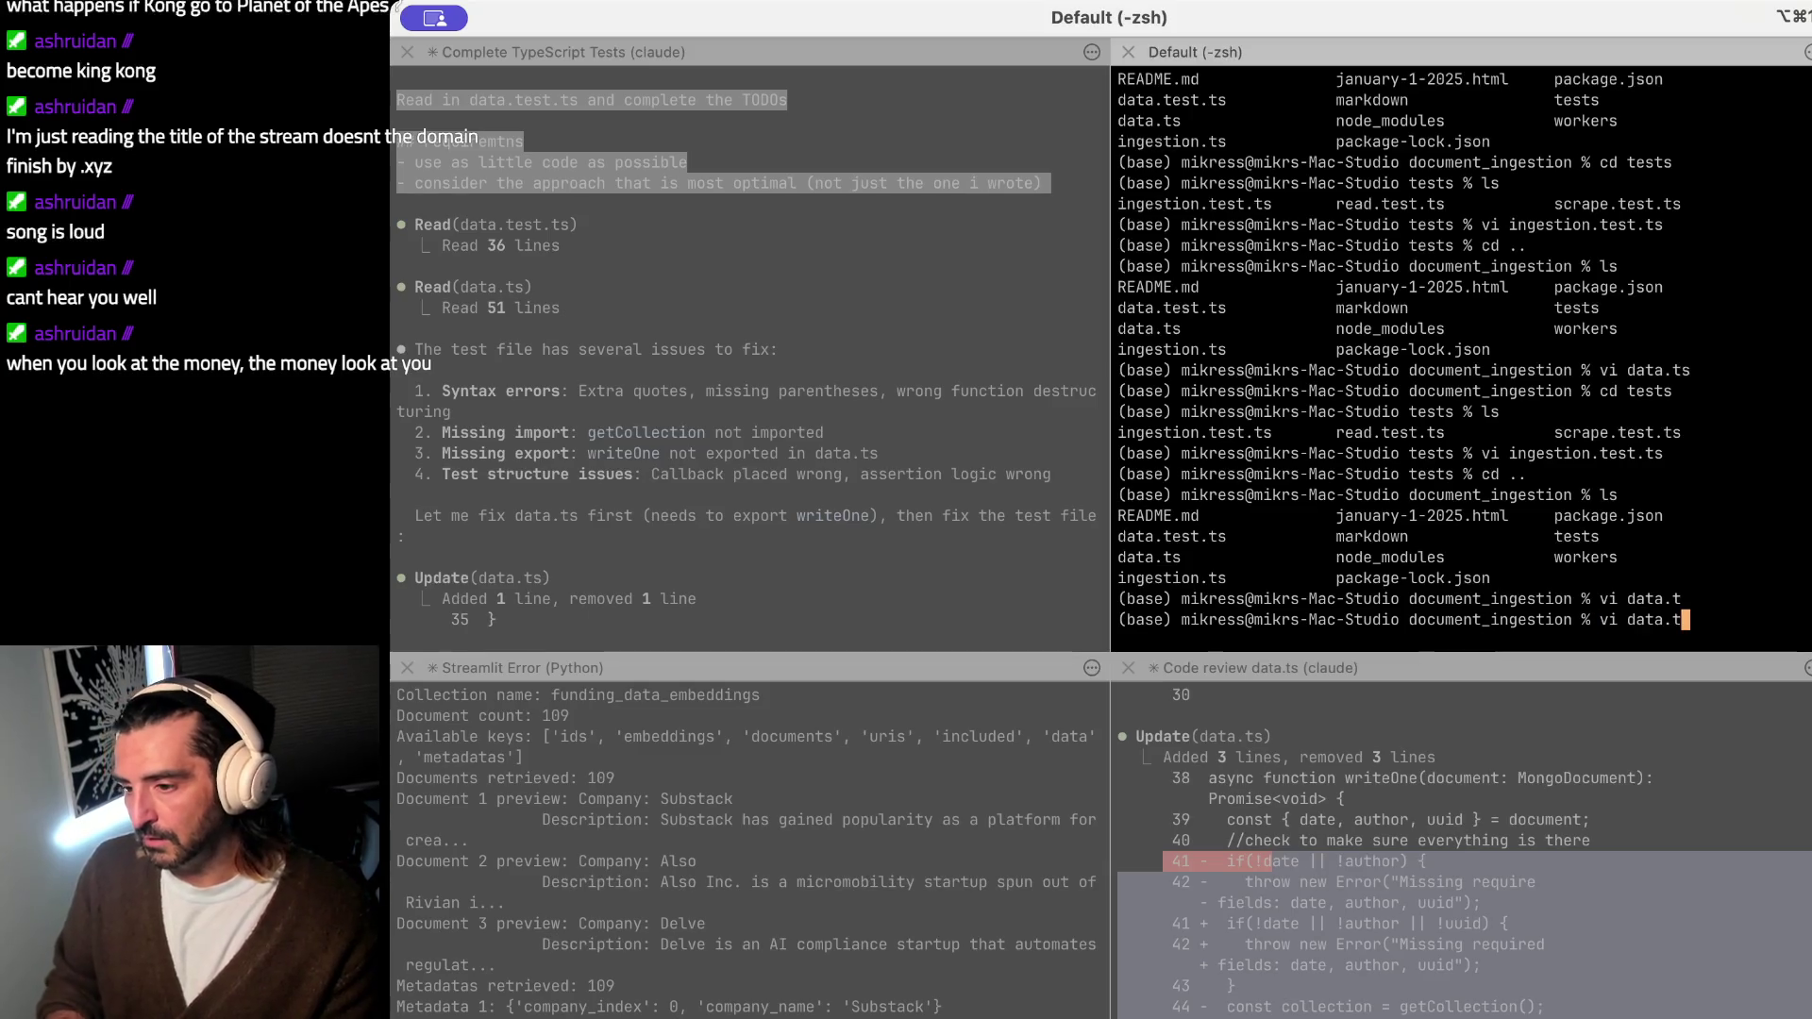
{"action": "key", "text": "Return"}
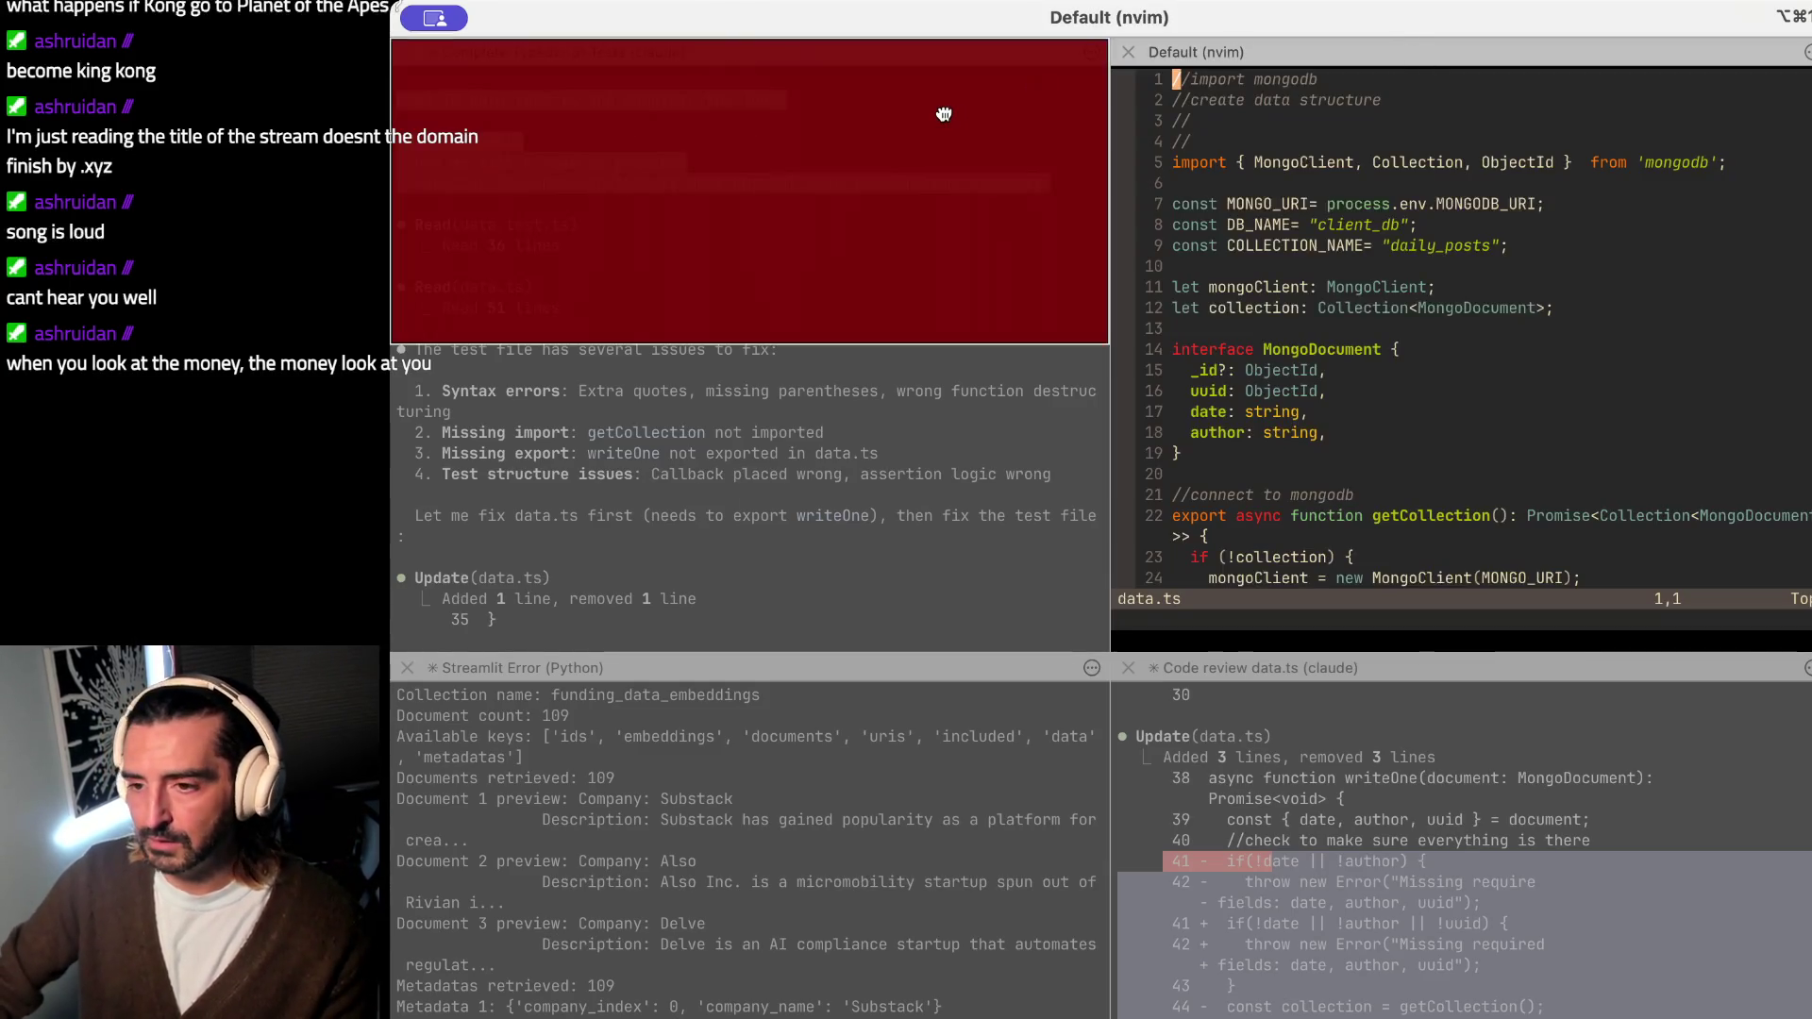
{"action": "left_click_drag", "start_coordinate": [1401, 51], "coordinate": [943, 109]}
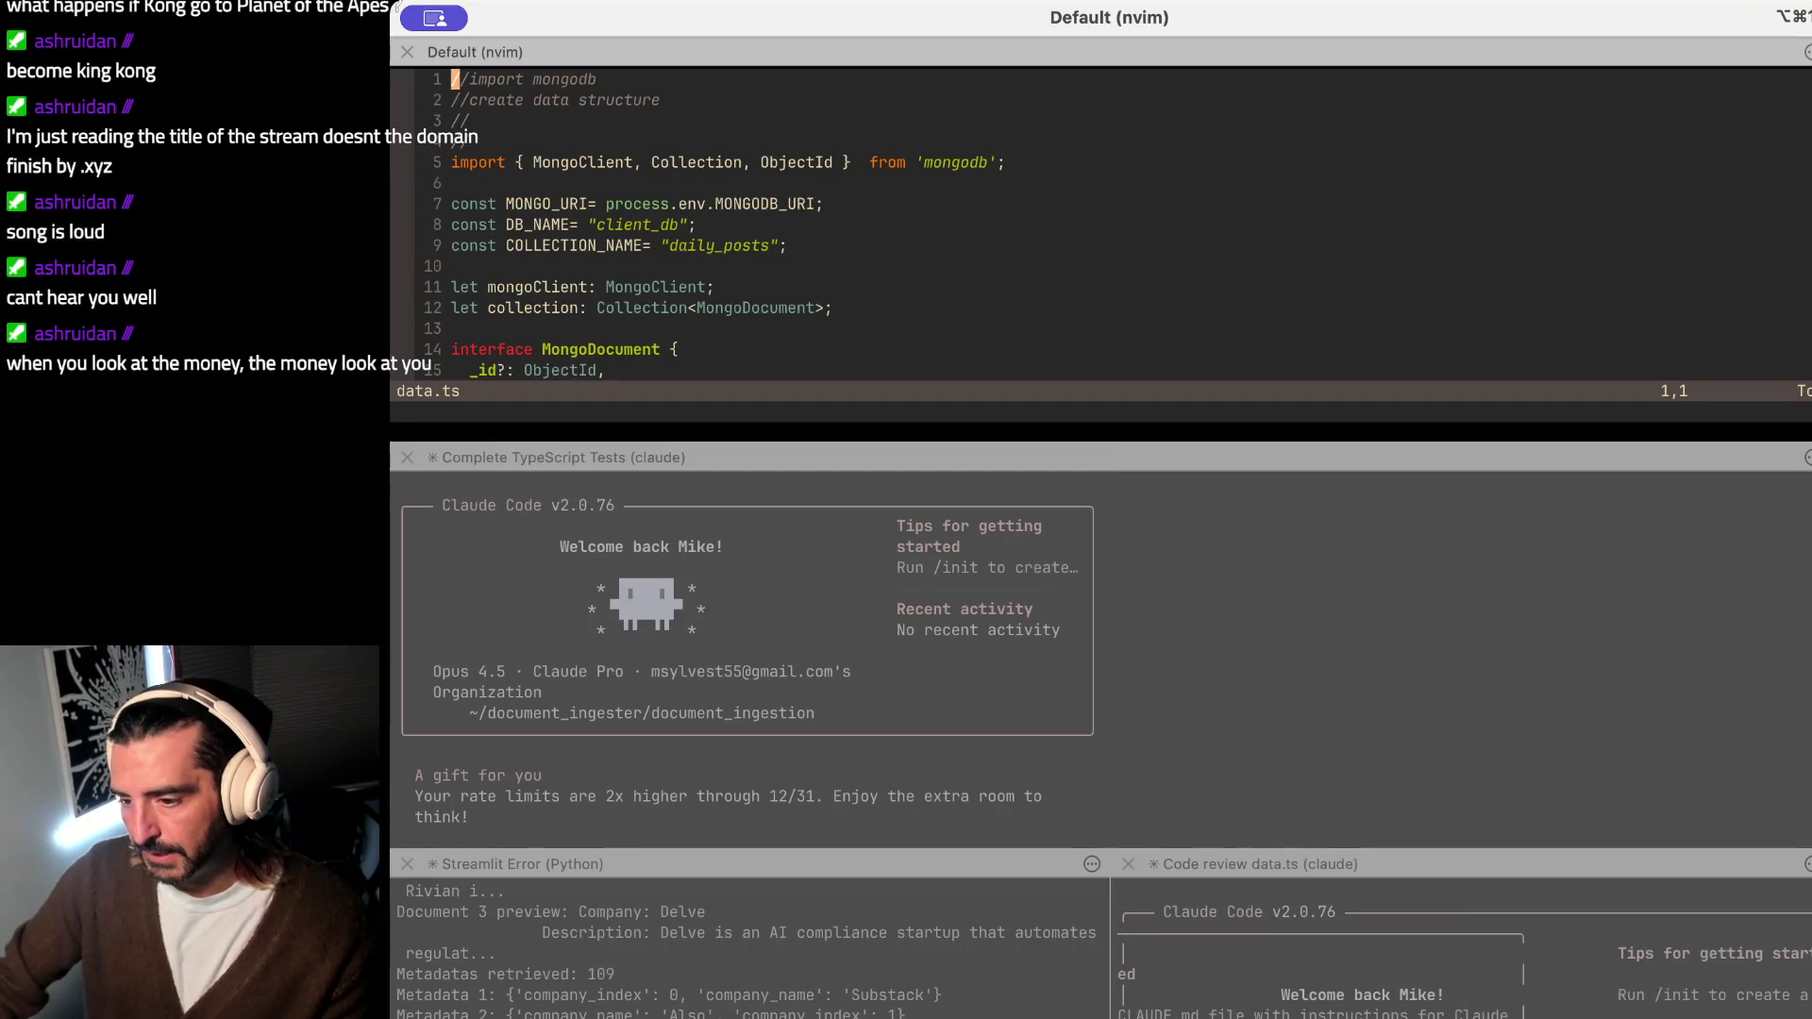
{"action": "left_click_drag", "start_coordinate": [552, 458], "coordinate": [1500, 920]}
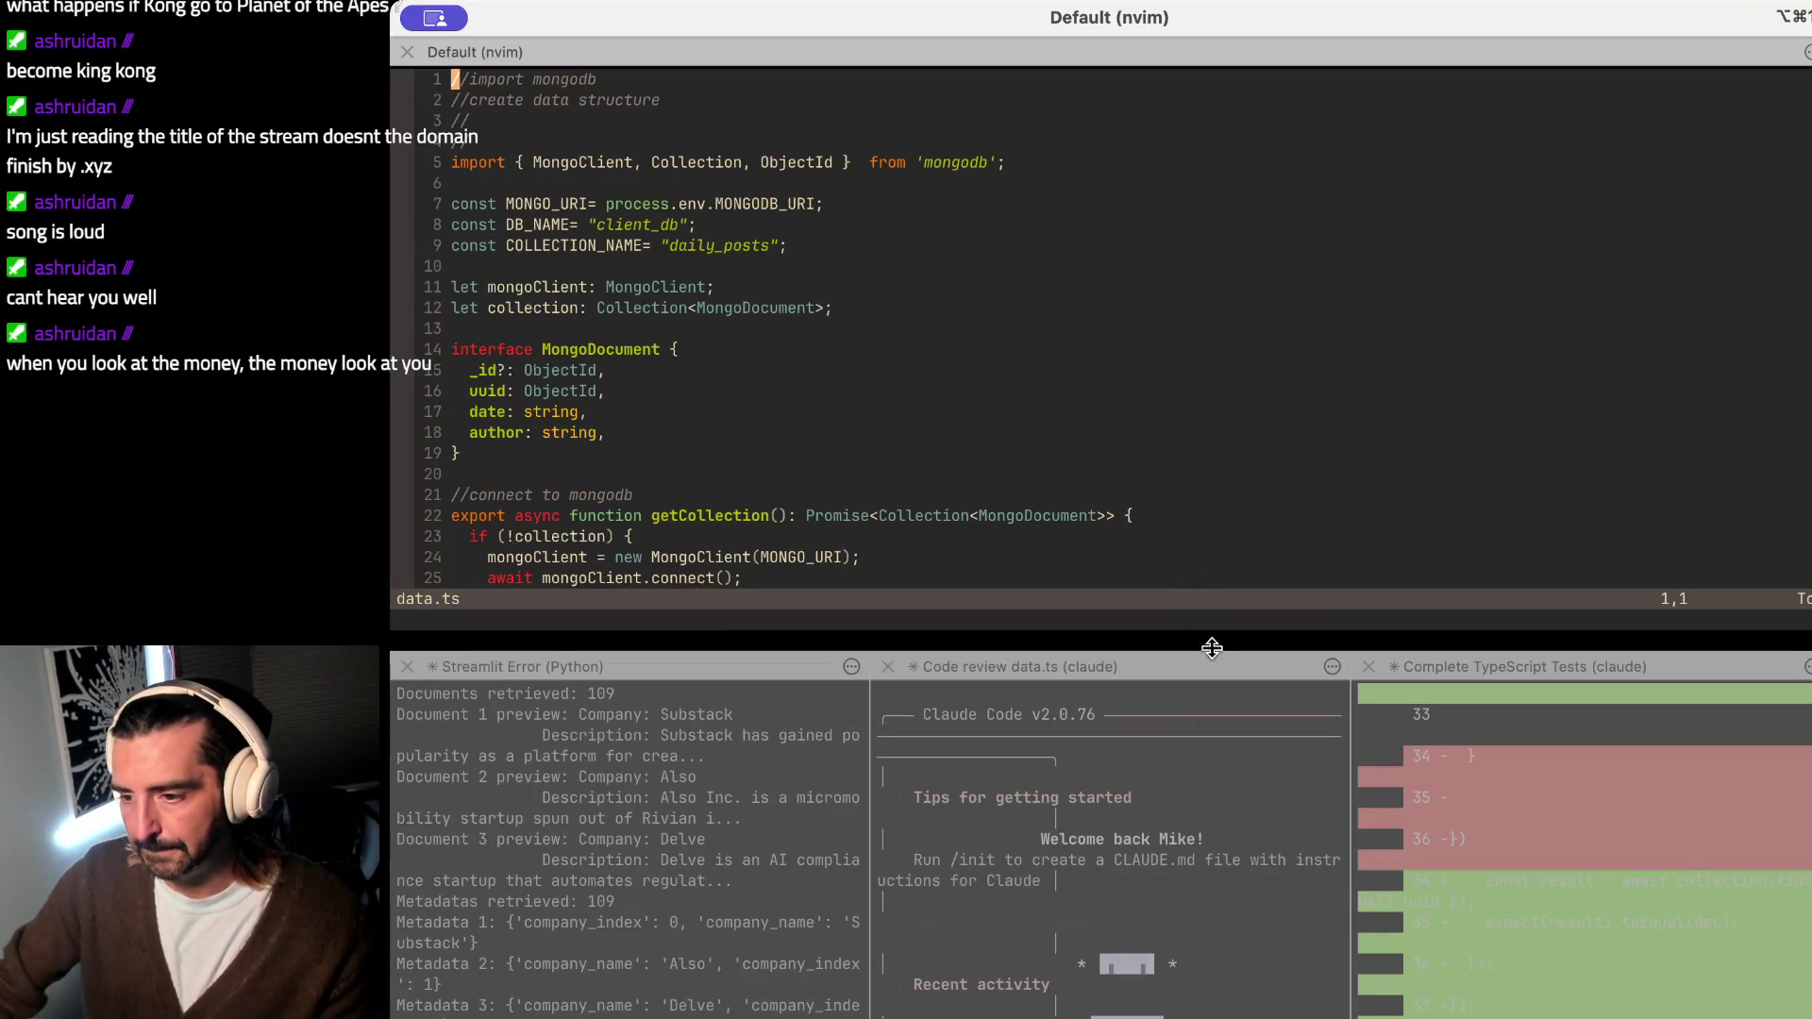
{"action": "left_click_drag", "start_coordinate": [1220, 656], "coordinate": [1220, 699]}
{"action": "left_click", "coordinate": [939, 485]}
{"action": "scroll", "coordinate": [937, 485], "scroll_direction": "down", "scroll_amount": 4}
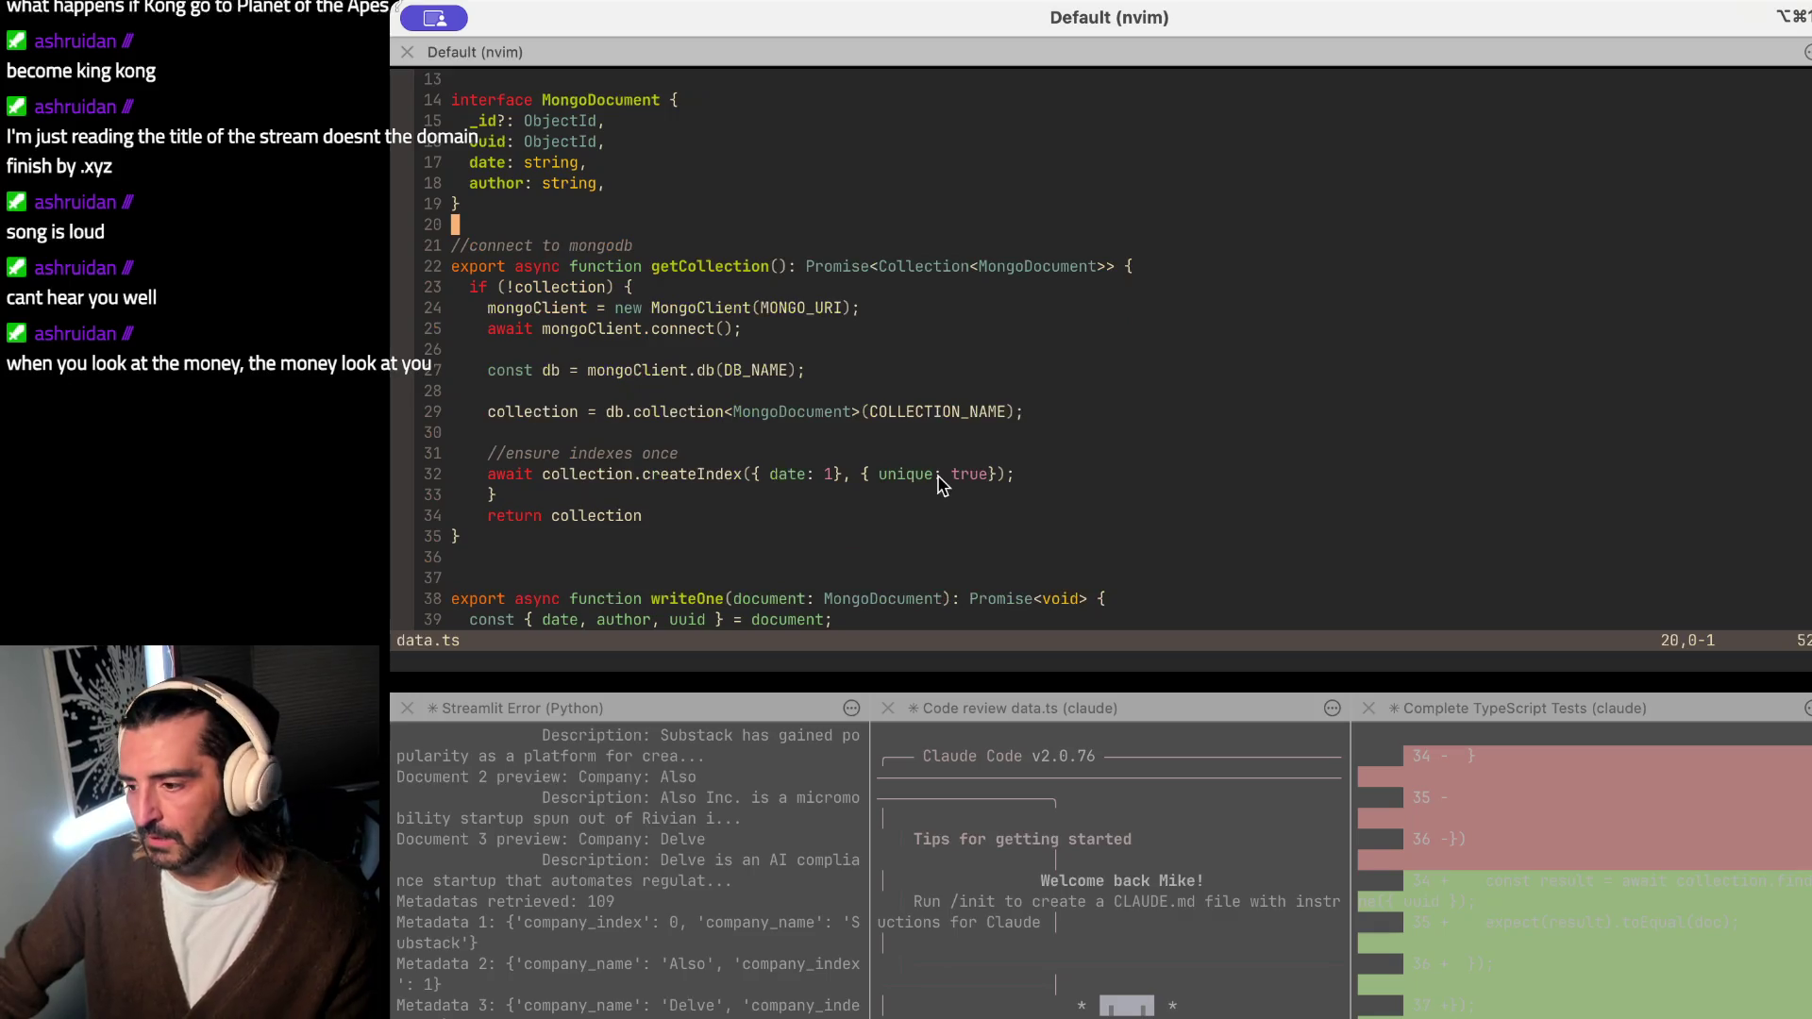
{"action": "scroll", "coordinate": [937, 484], "scroll_direction": "down", "scroll_amount": 3}
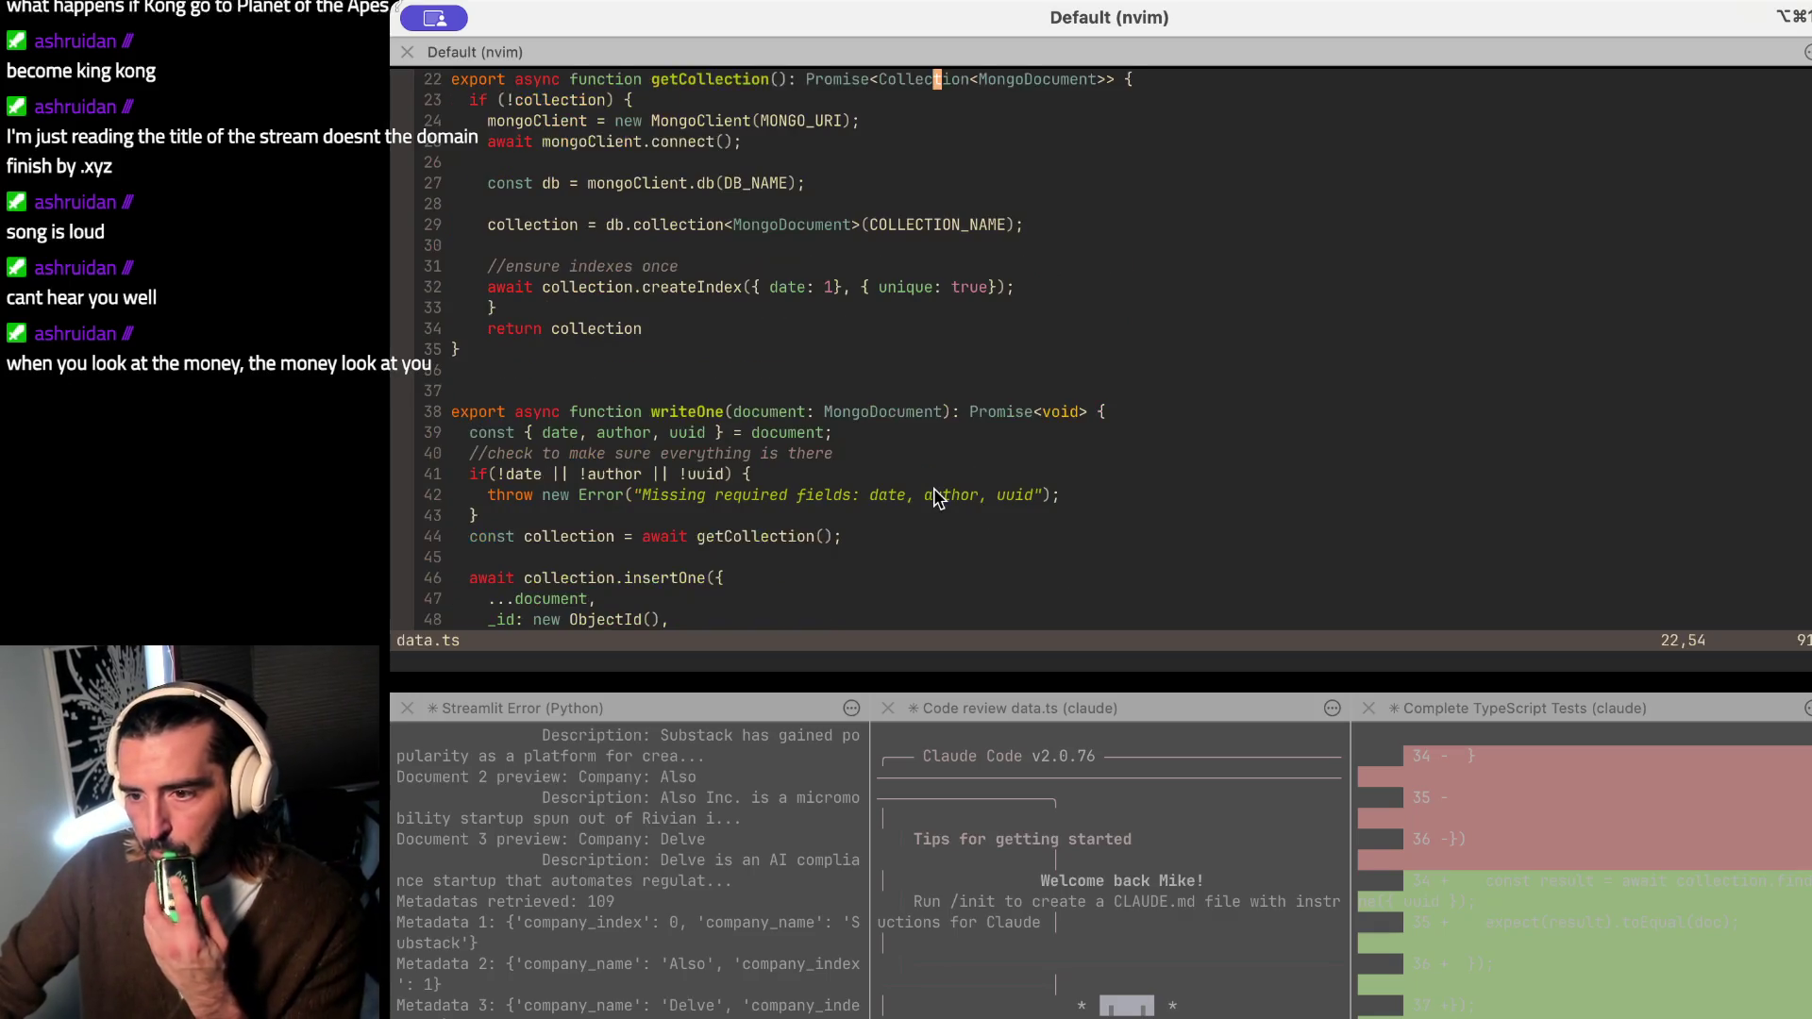
{"action": "scroll", "coordinate": [675, 304], "scroll_direction": "up", "scroll_amount": 6}
{"action": "scroll", "coordinate": [636, 228], "scroll_direction": "up", "scroll_amount": 2}
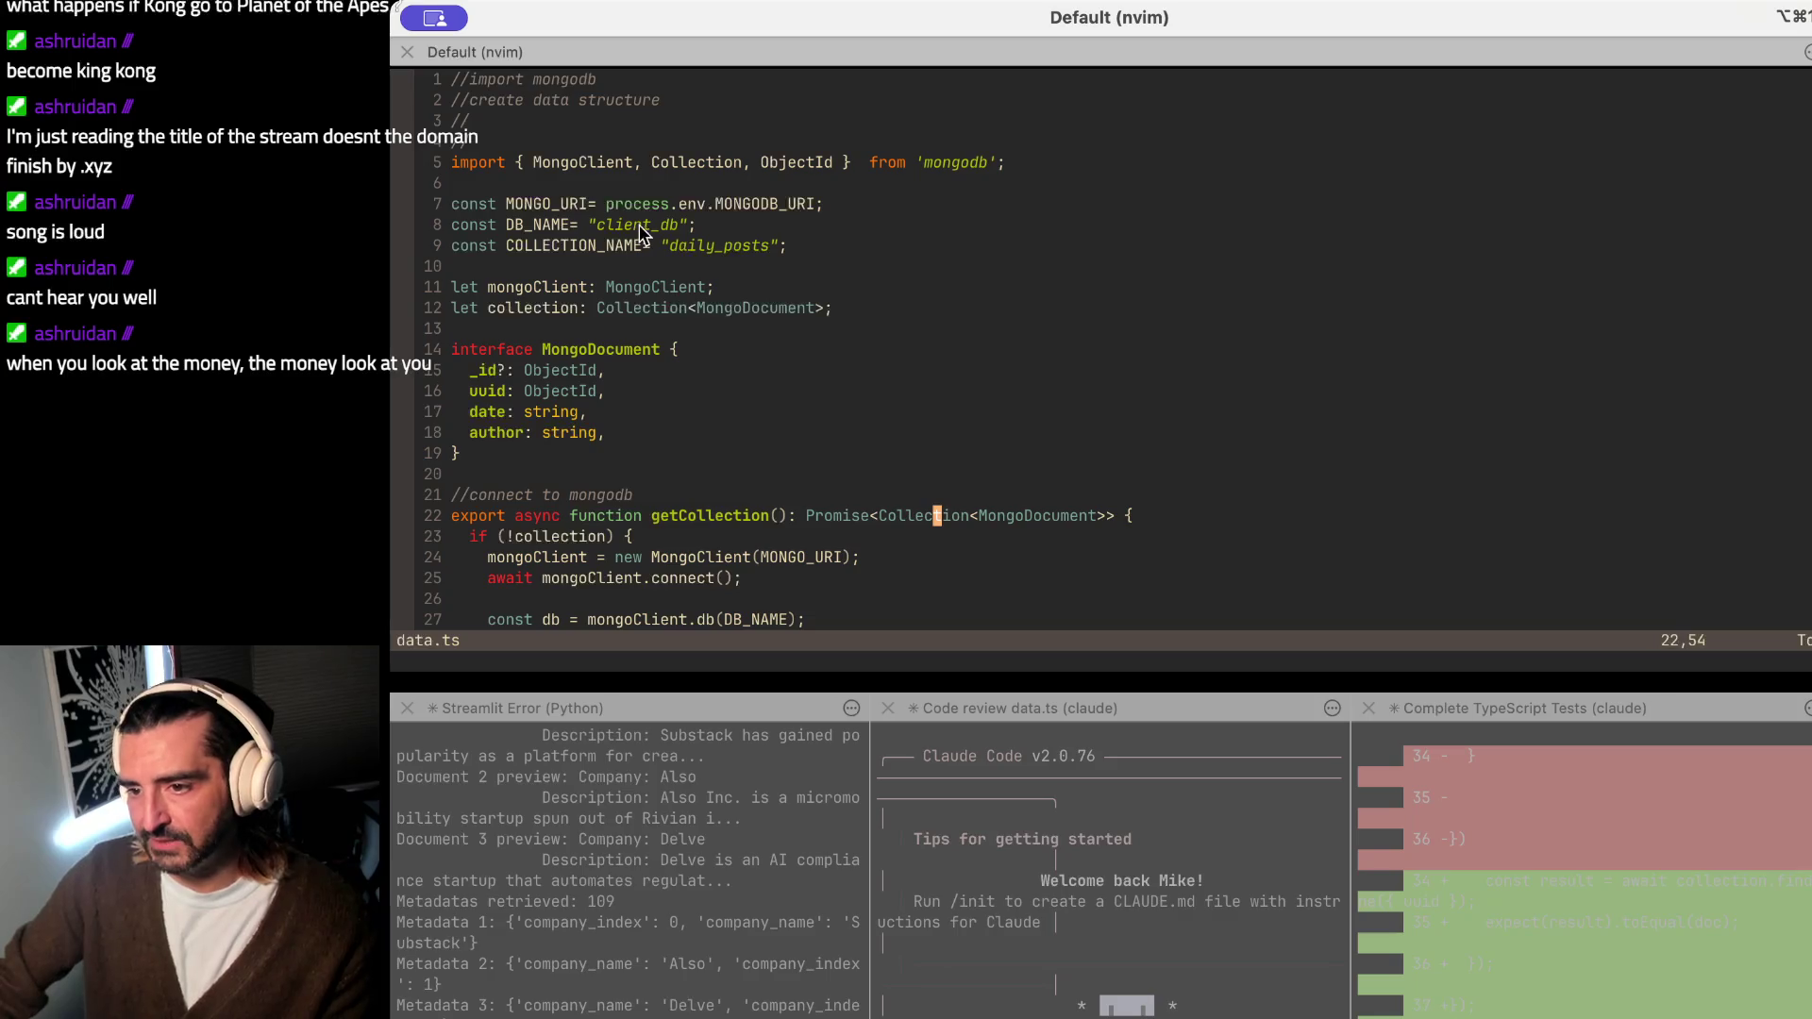
{"action": "scroll", "coordinate": [738, 417], "scroll_direction": "down", "scroll_amount": 4}
{"action": "scroll", "coordinate": [738, 417], "scroll_direction": "down", "scroll_amount": 4}
{"action": "scroll", "coordinate": [737, 416], "scroll_direction": "down", "scroll_amount": 1}
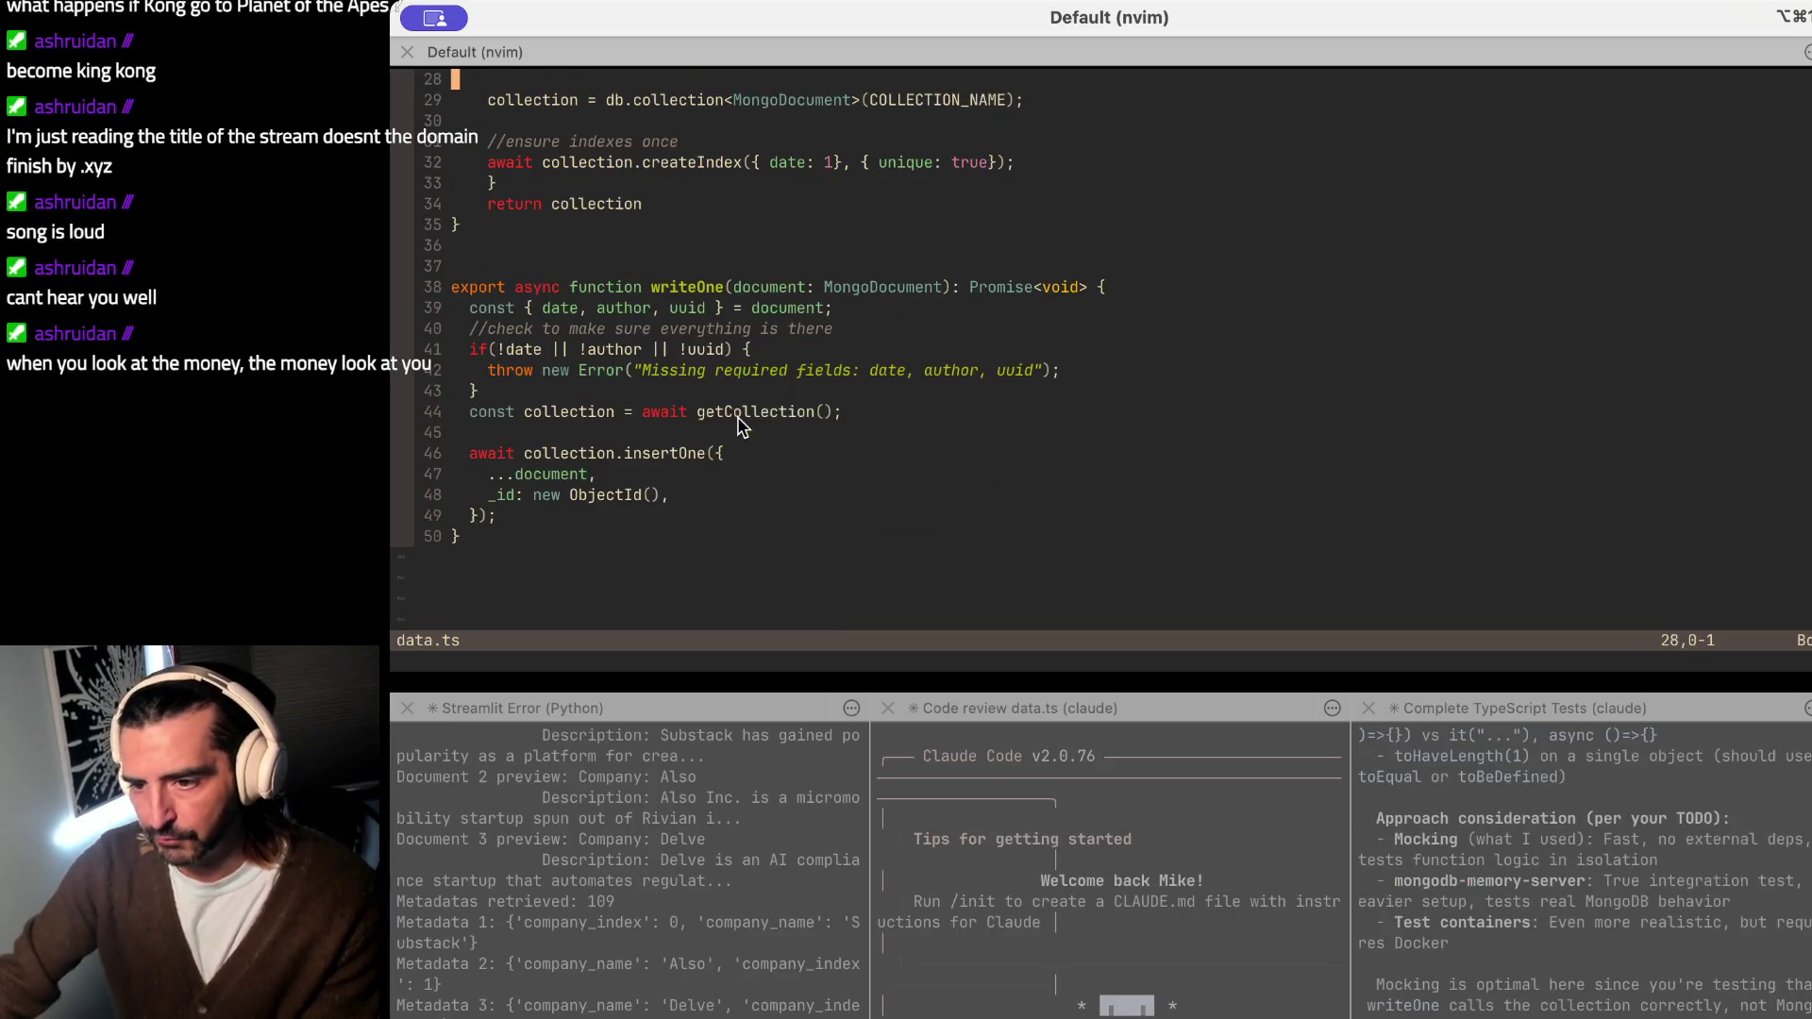
{"action": "left_click_drag", "start_coordinate": [567, 222], "coordinate": [563, 413]}
{"action": "left_click", "coordinate": [700, 520]}
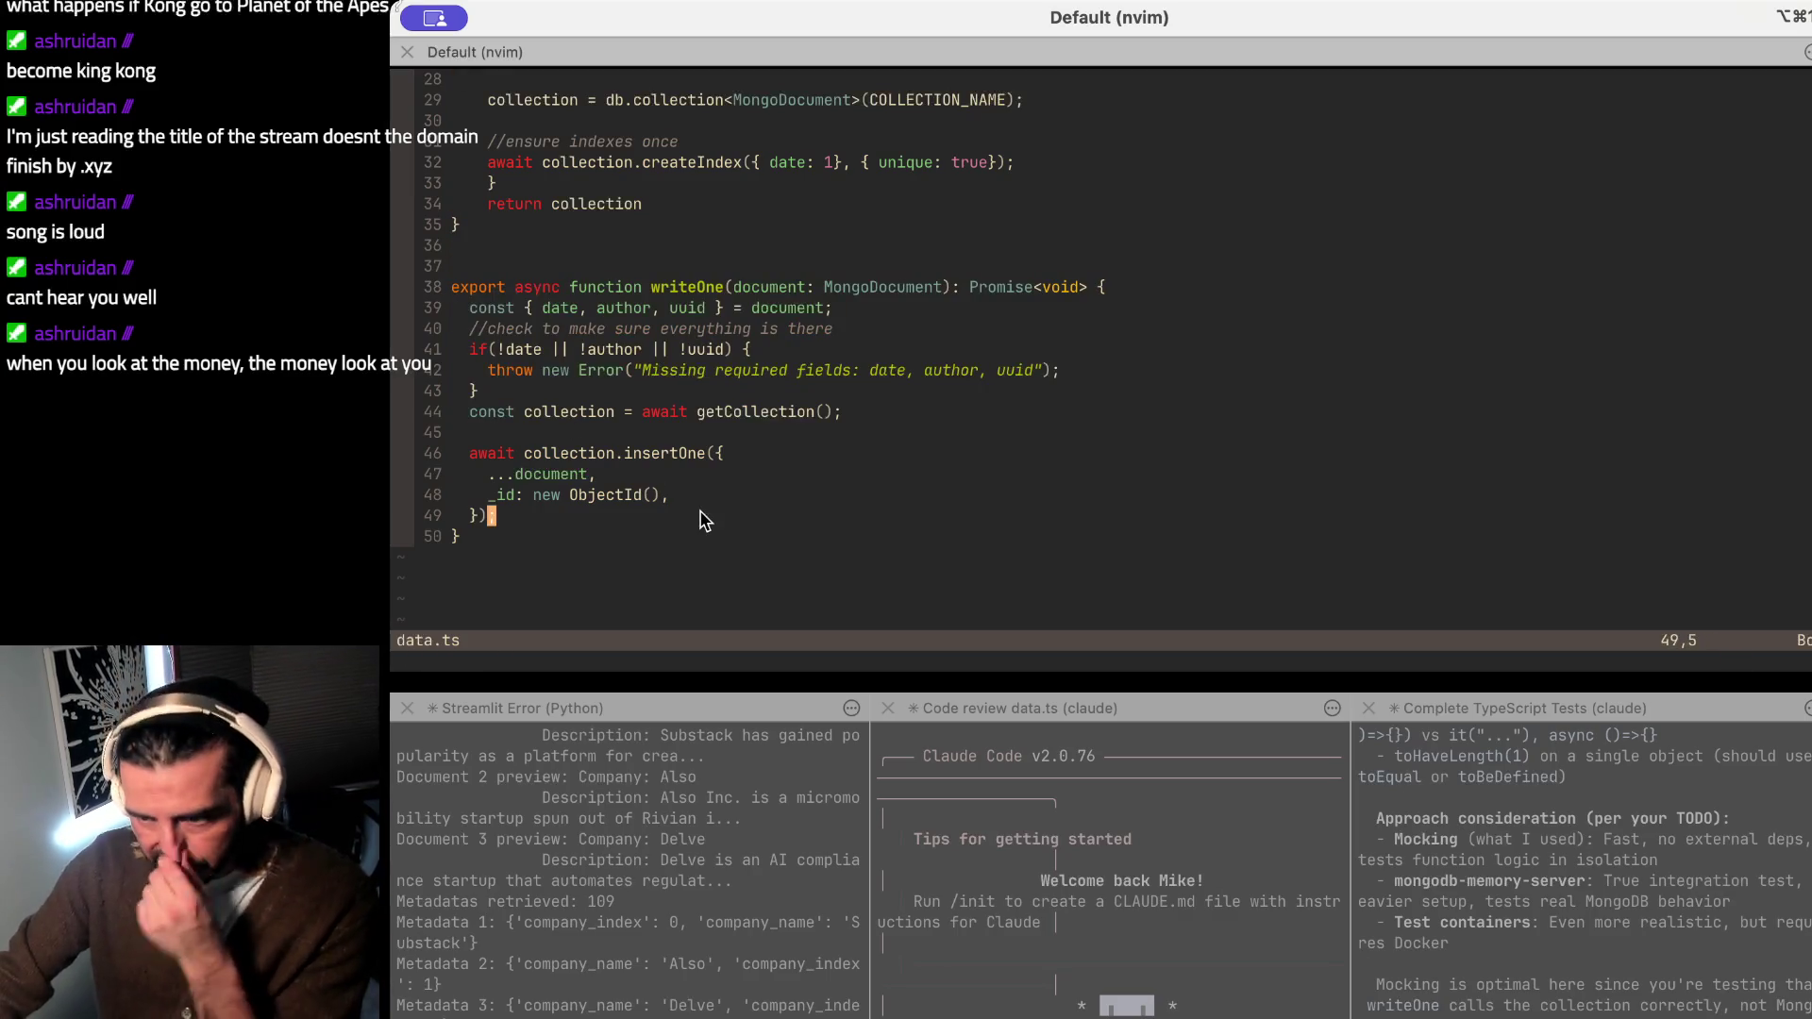
{"action": "scroll", "coordinate": [699, 519], "scroll_direction": "up", "scroll_amount": 3}
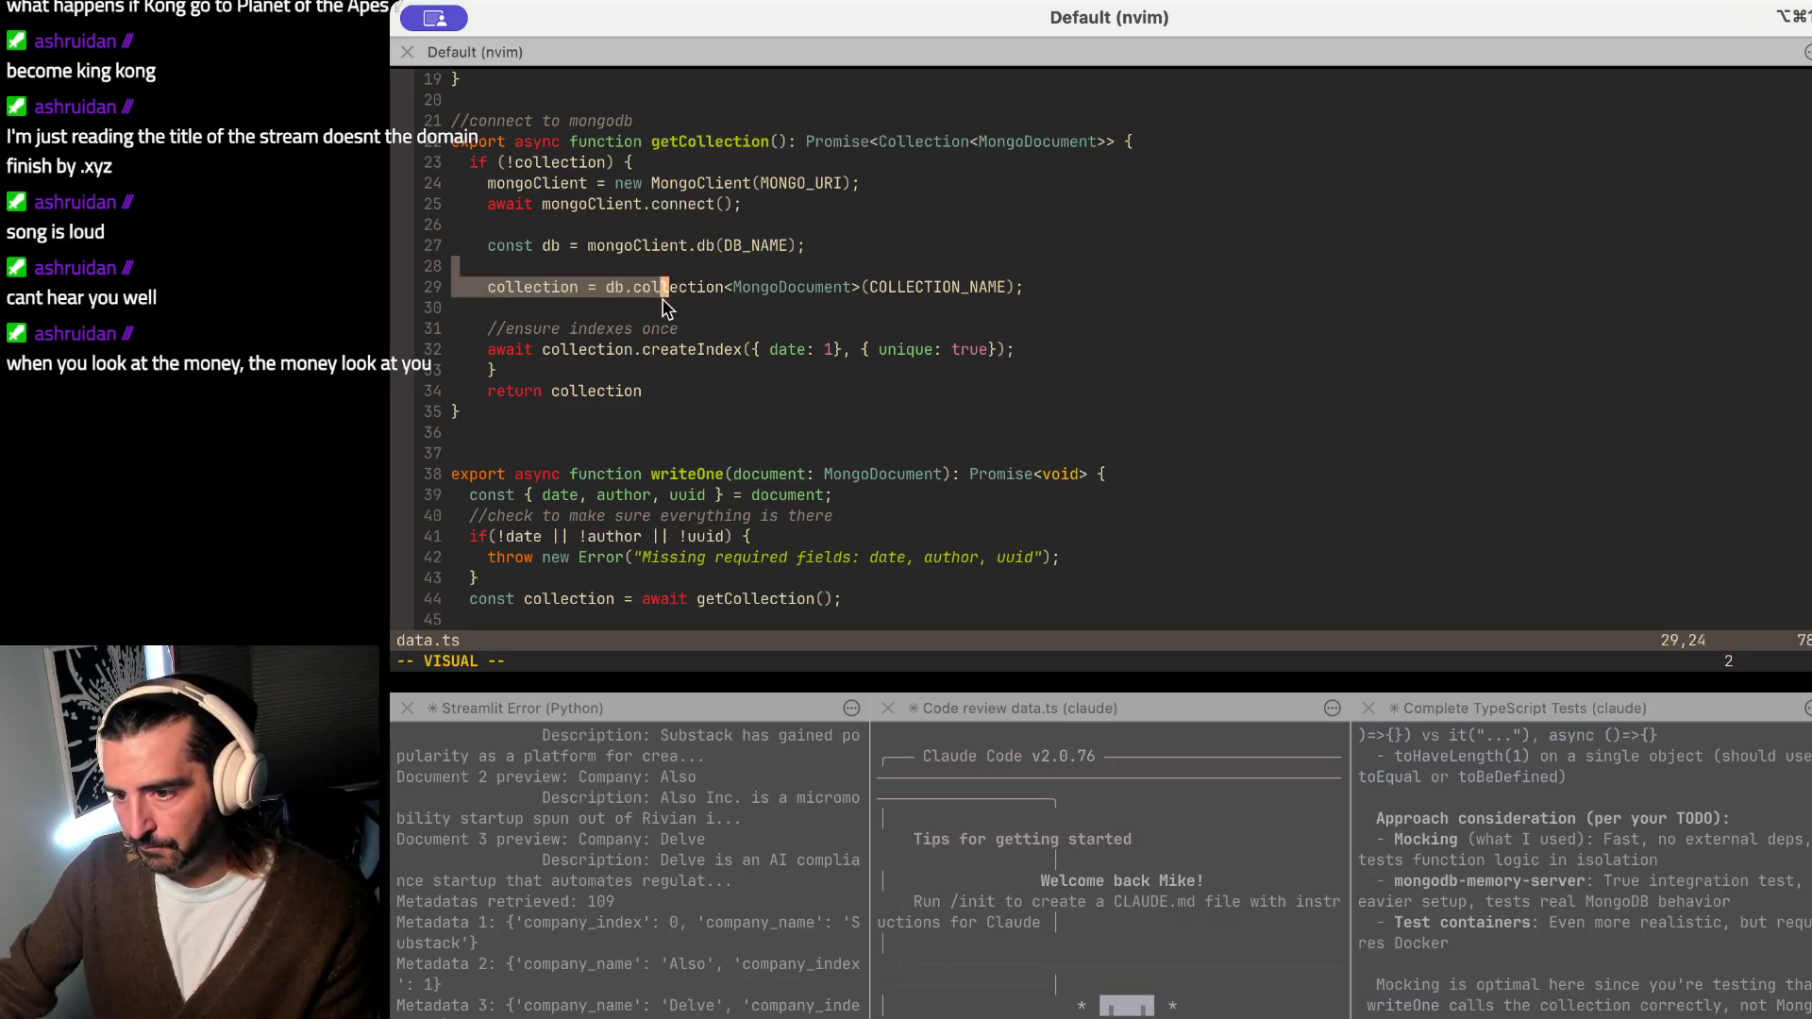
{"action": "left_click_drag", "start_coordinate": [666, 267], "coordinate": [908, 337]}
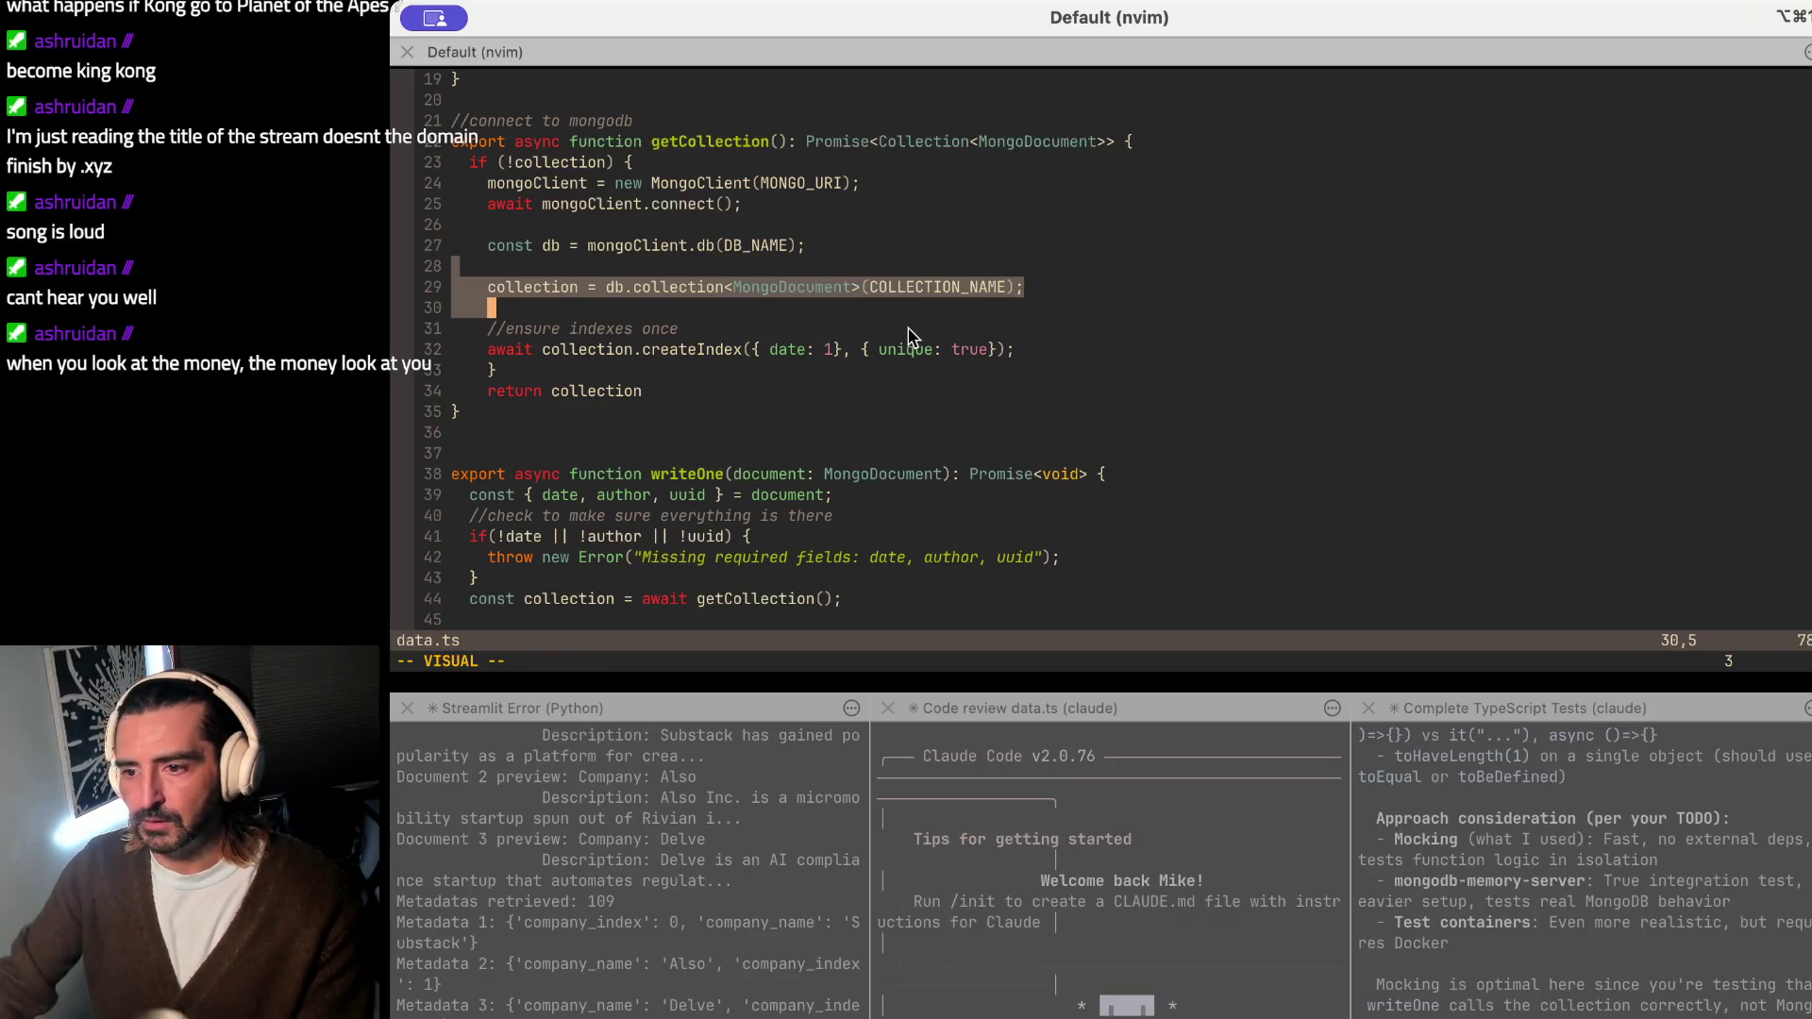
{"action": "scroll", "coordinate": [908, 337], "scroll_direction": "up", "scroll_amount": 6}
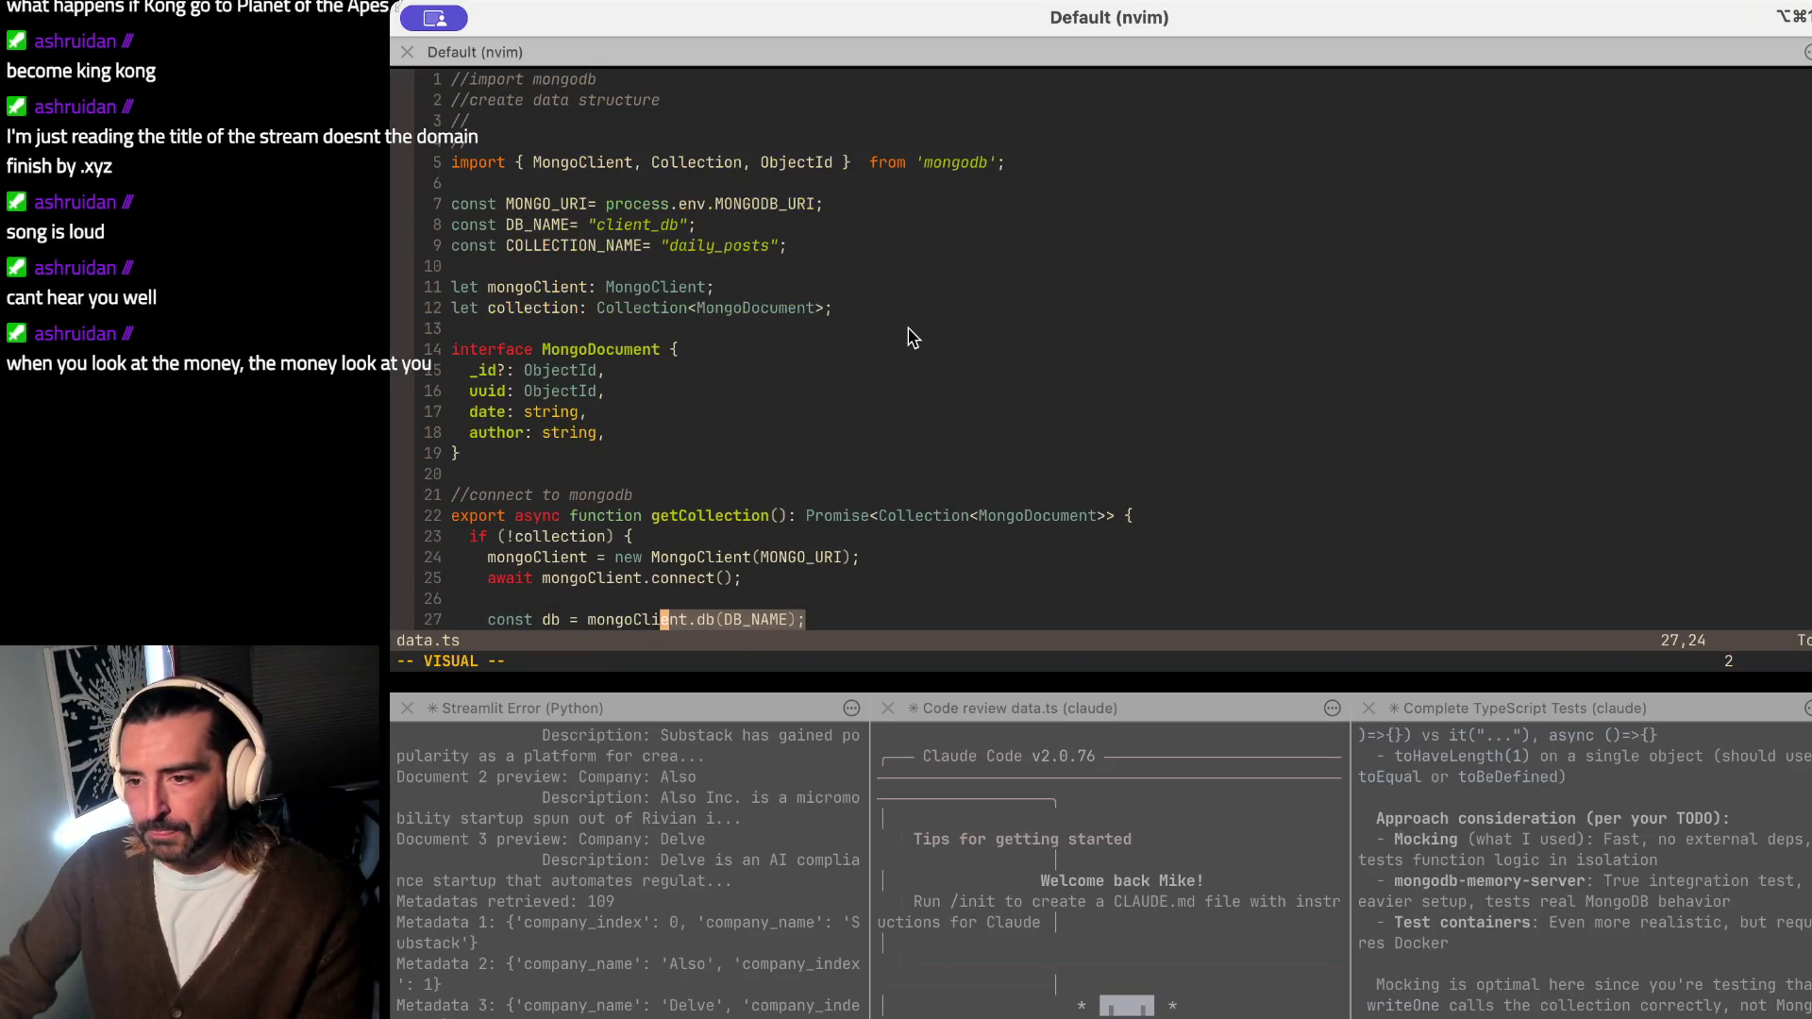
{"action": "left_click", "coordinate": [841, 308]}
{"action": "type", "text": ":q"}
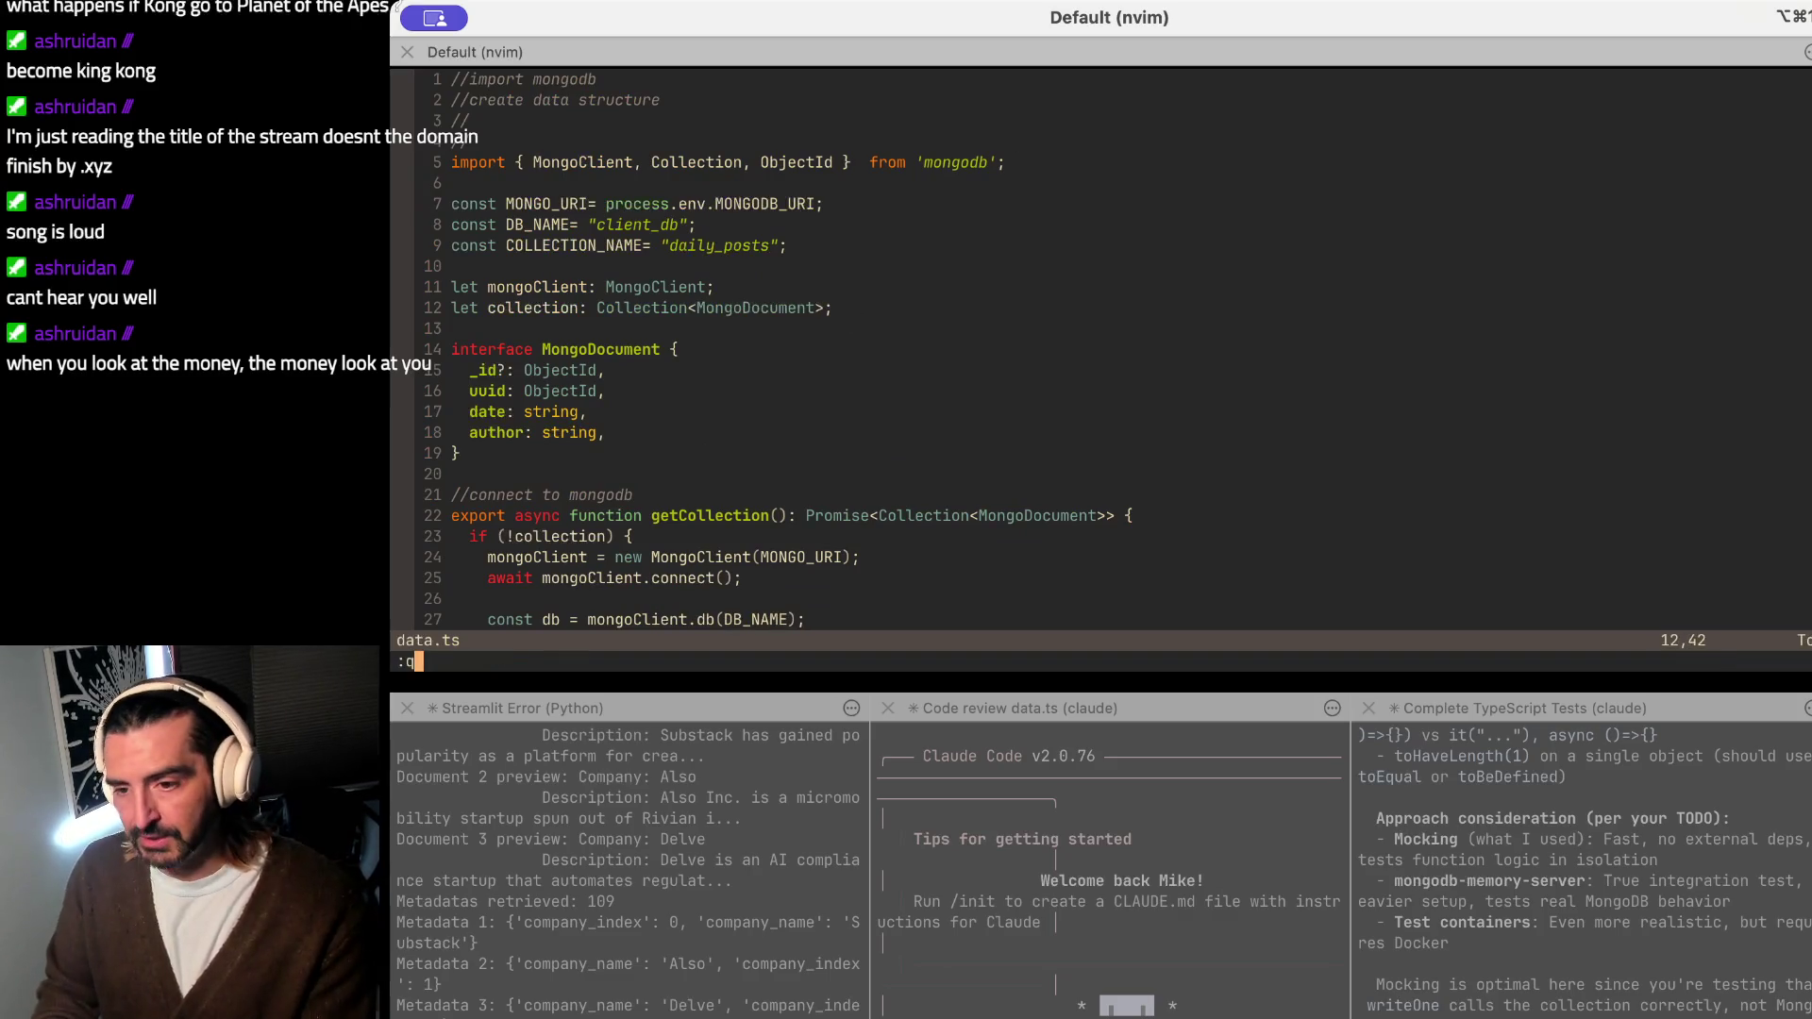
{"action": "key", "text": "Return"}
{"action": "type", "text": "vi "}
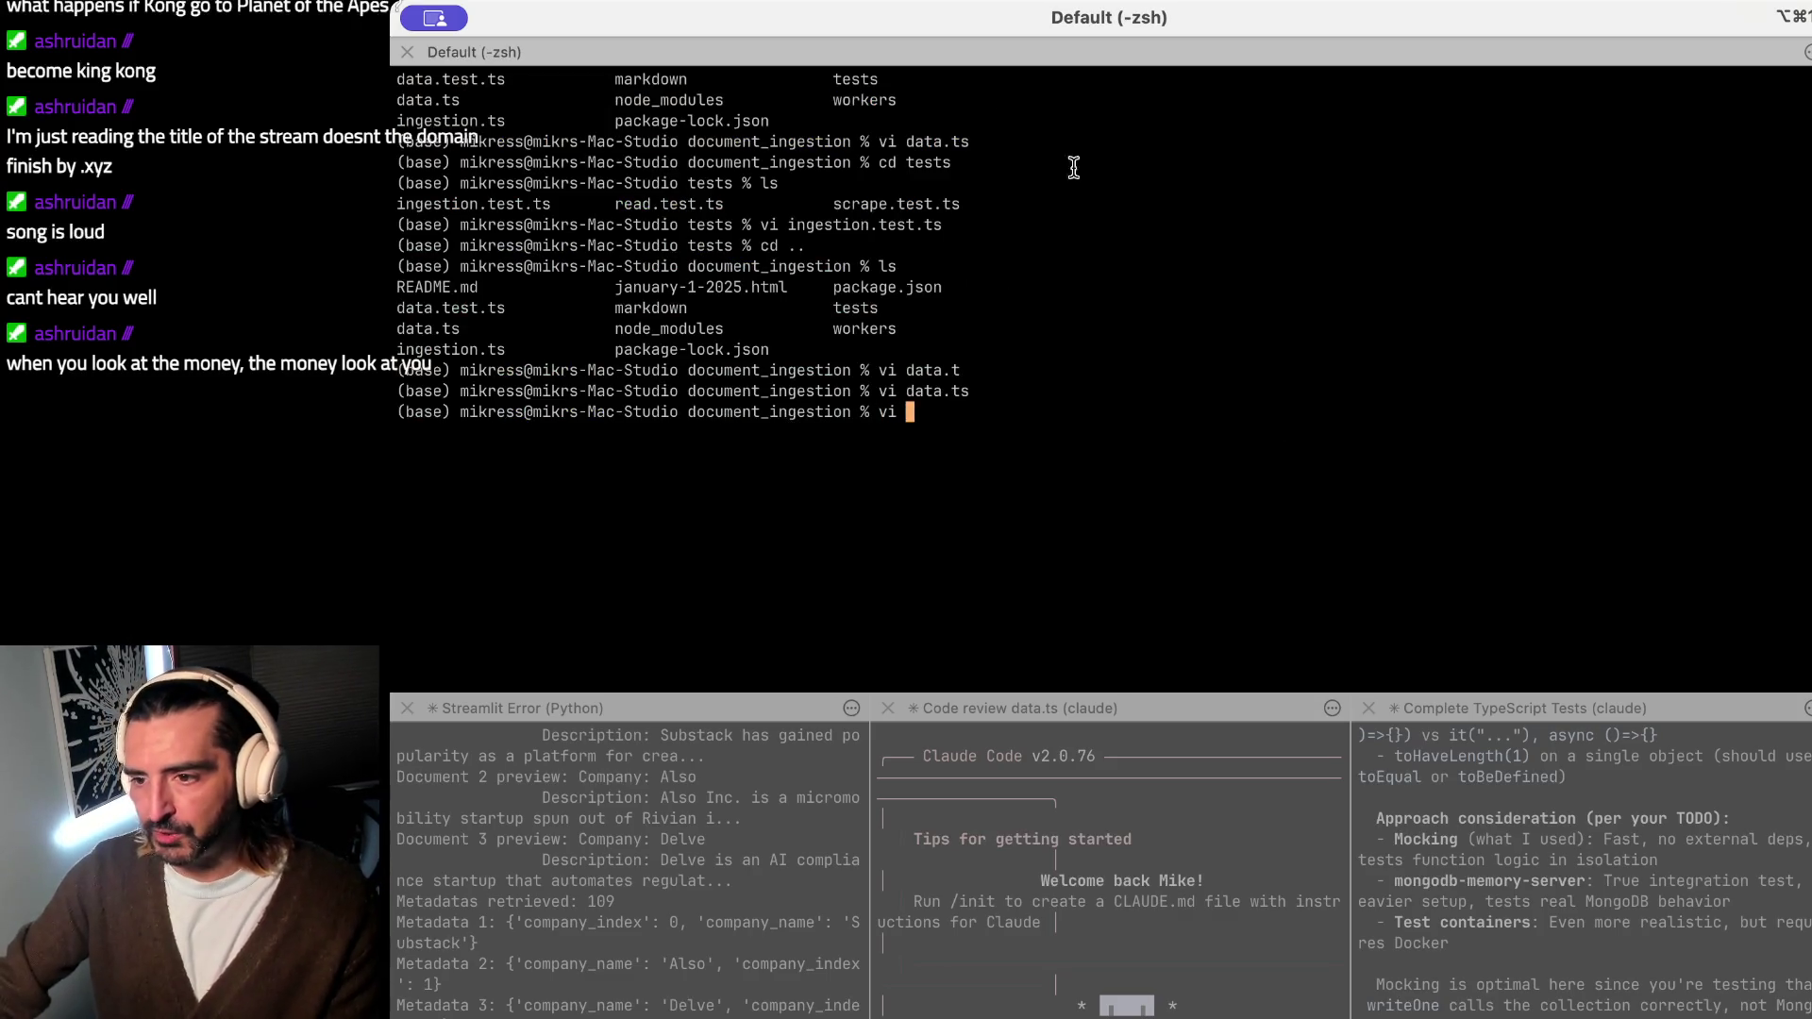
{"action": "type", "text": "data.te"}
{"action": "key", "text": "Tab"}
{"action": "key", "text": "Return"}
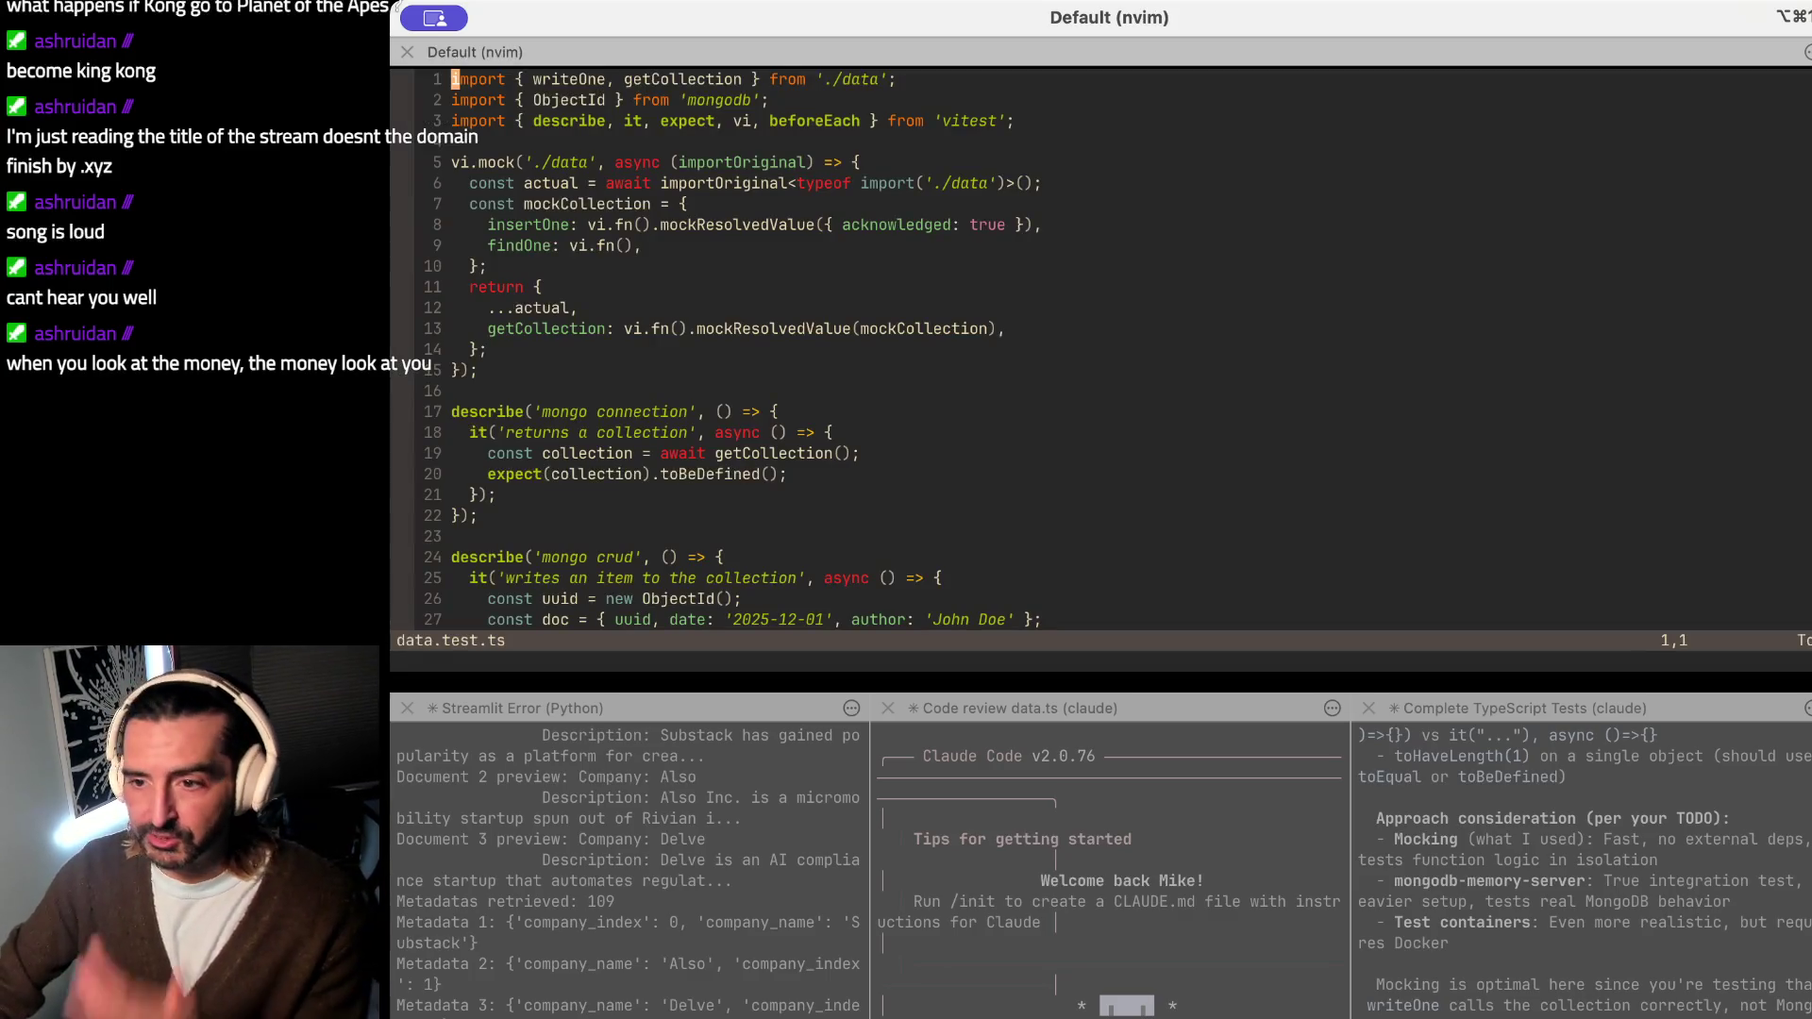
{"action": "scroll", "coordinate": [1133, 515], "scroll_direction": "down", "scroll_amount": 4}
{"action": "scroll", "coordinate": [1132, 513], "scroll_direction": "up", "scroll_amount": 4}
{"action": "left_click", "coordinate": [552, 415]}
{"action": "key", "text": "shift+v"}
{"action": "key", "text": "j"}
{"action": "key", "text": "j"}
{"action": "key", "text": "j"}
{"action": "key", "text": "Escape"}
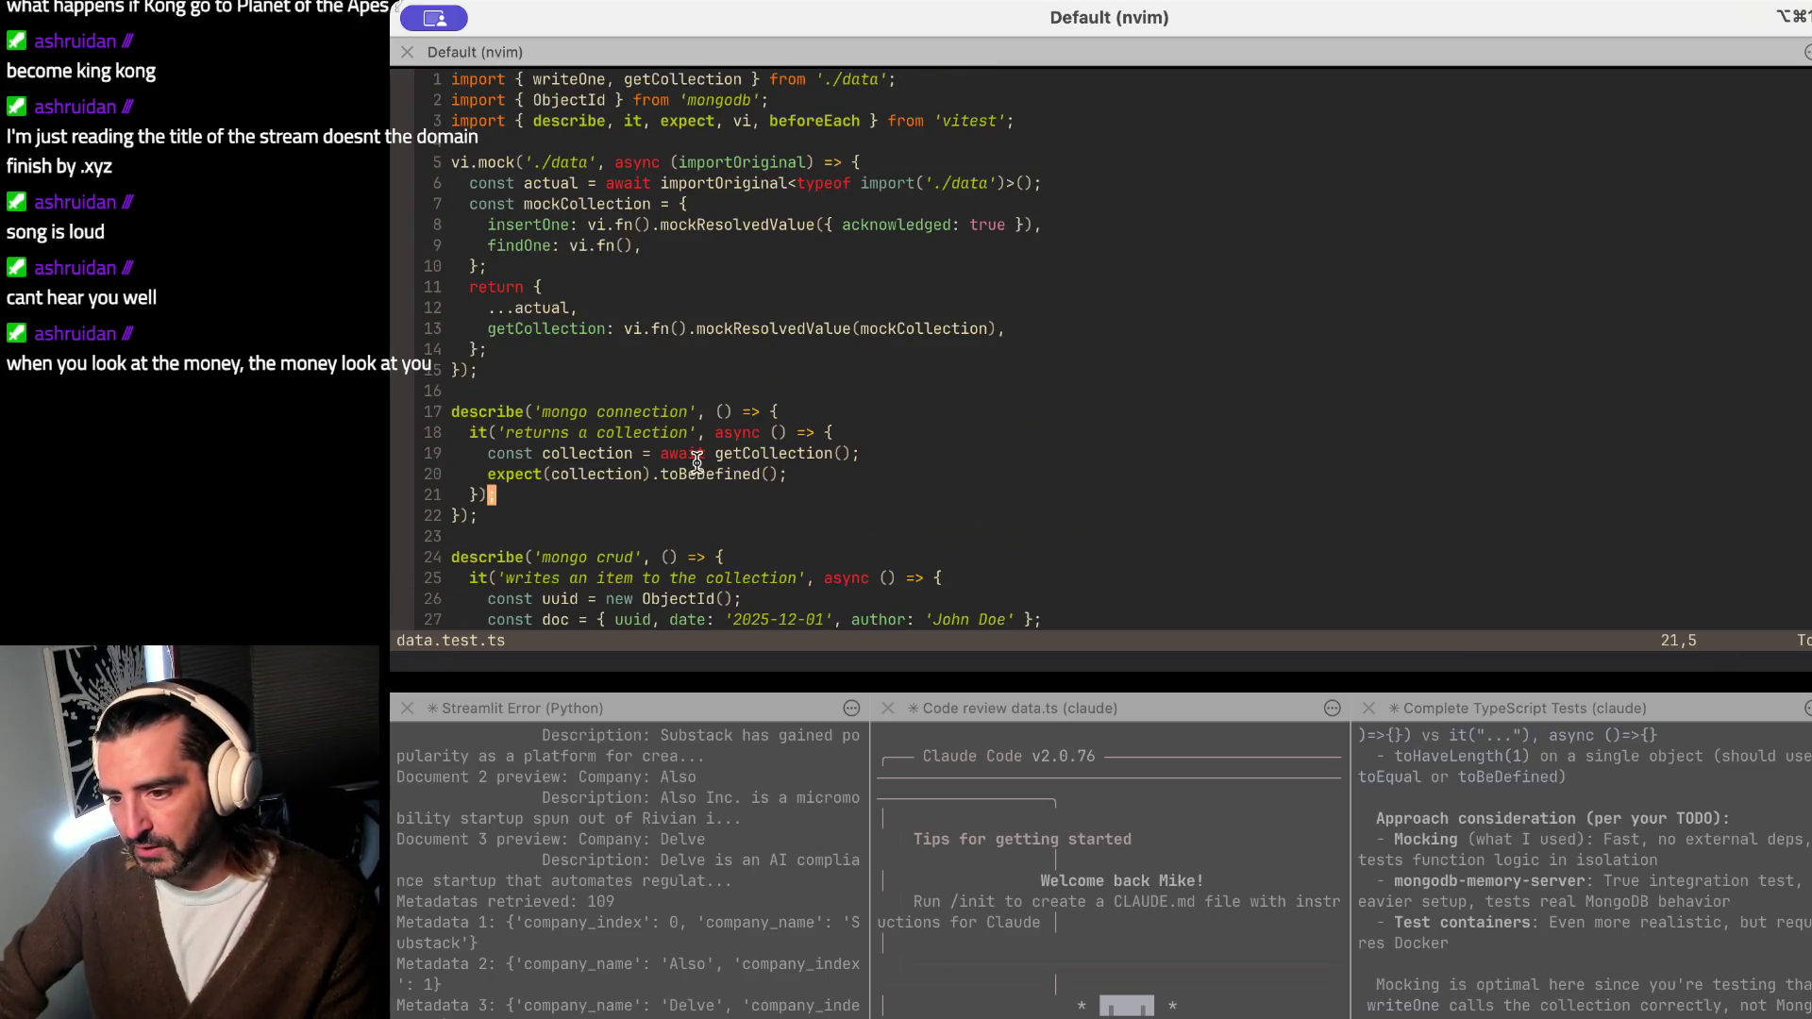
{"action": "left_click_drag", "start_coordinate": [470, 473], "coordinate": [875, 477]}
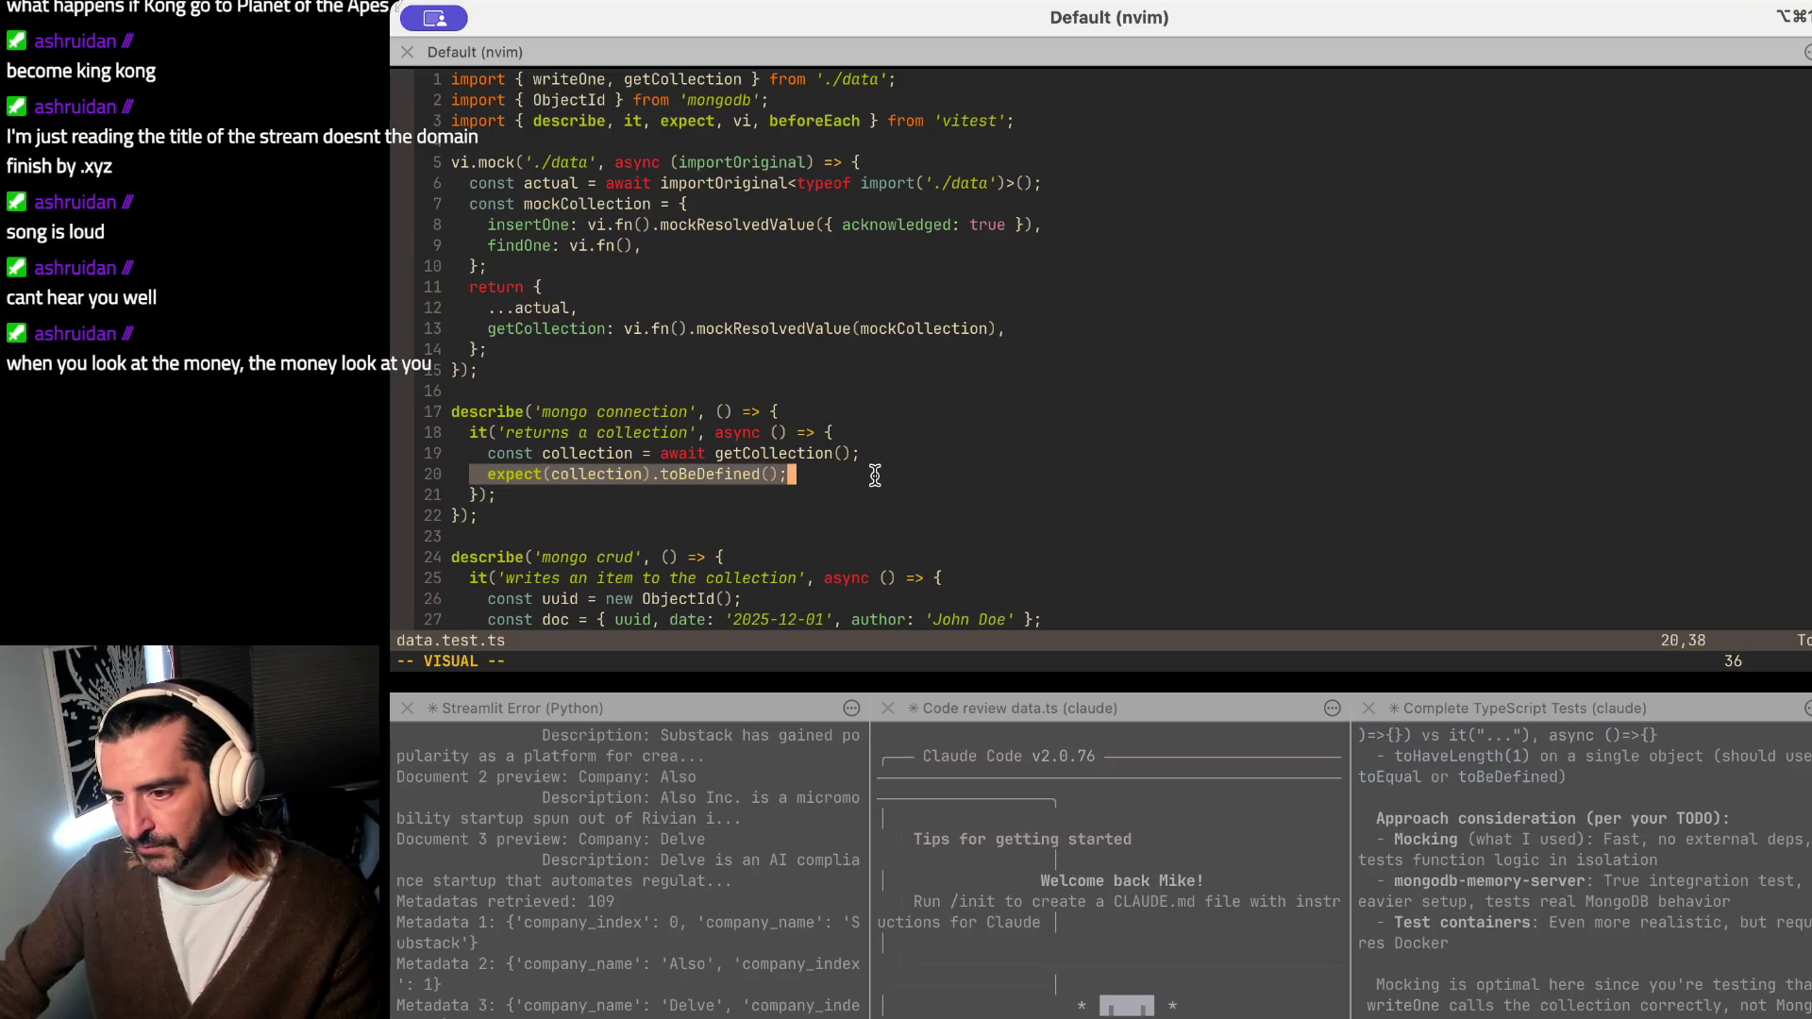
{"action": "left_click", "coordinate": [561, 434]}
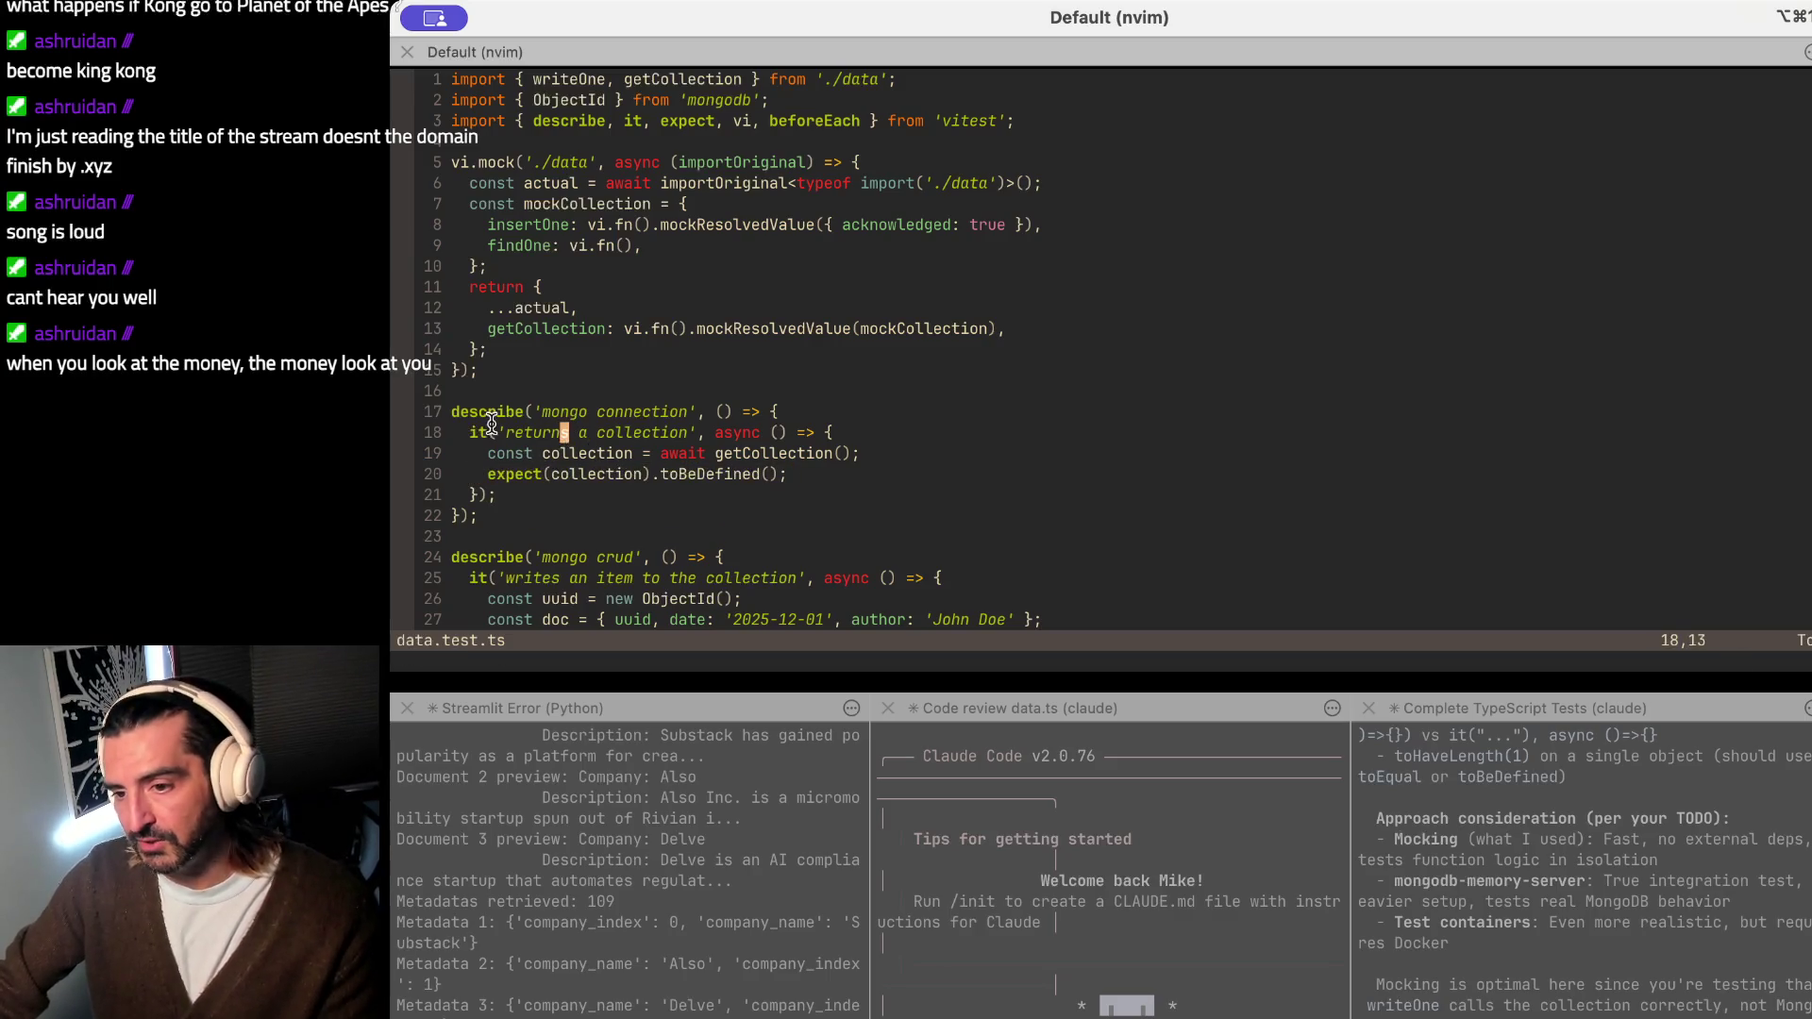
{"action": "left_click_drag", "start_coordinate": [491, 429], "coordinate": [761, 429]}
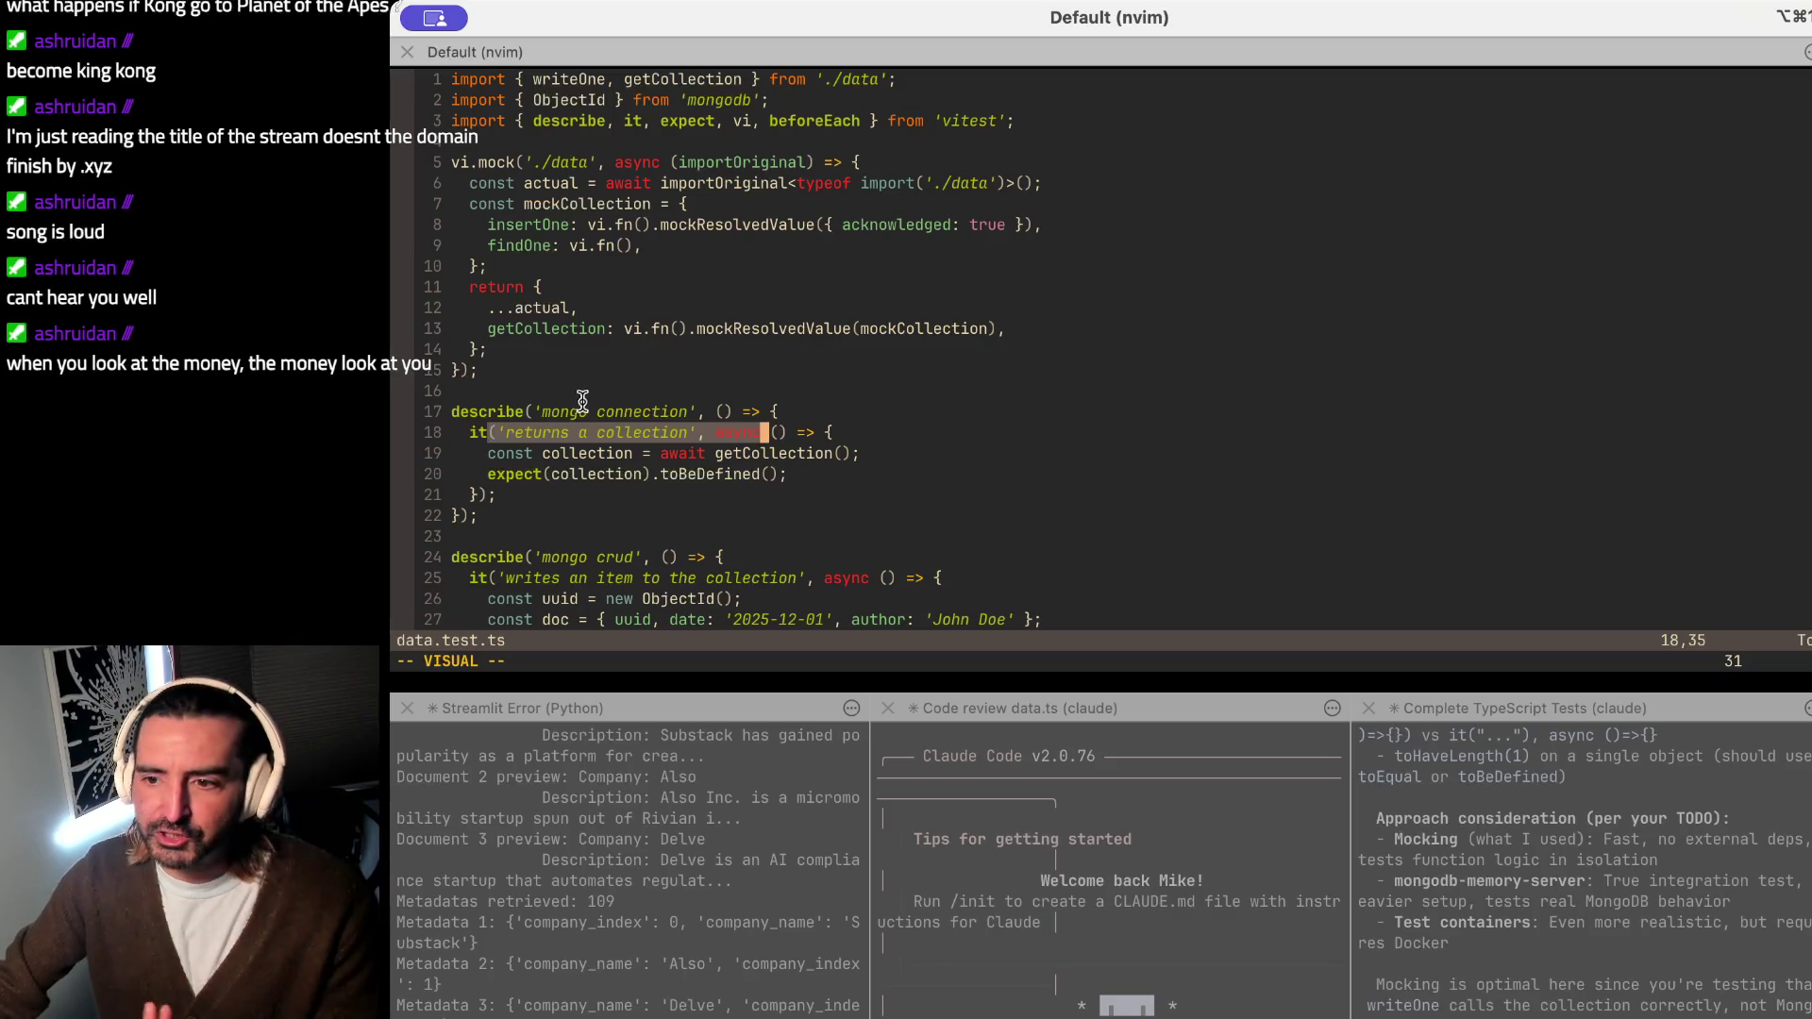
{"action": "left_click_drag", "start_coordinate": [594, 393], "coordinate": [706, 396]}
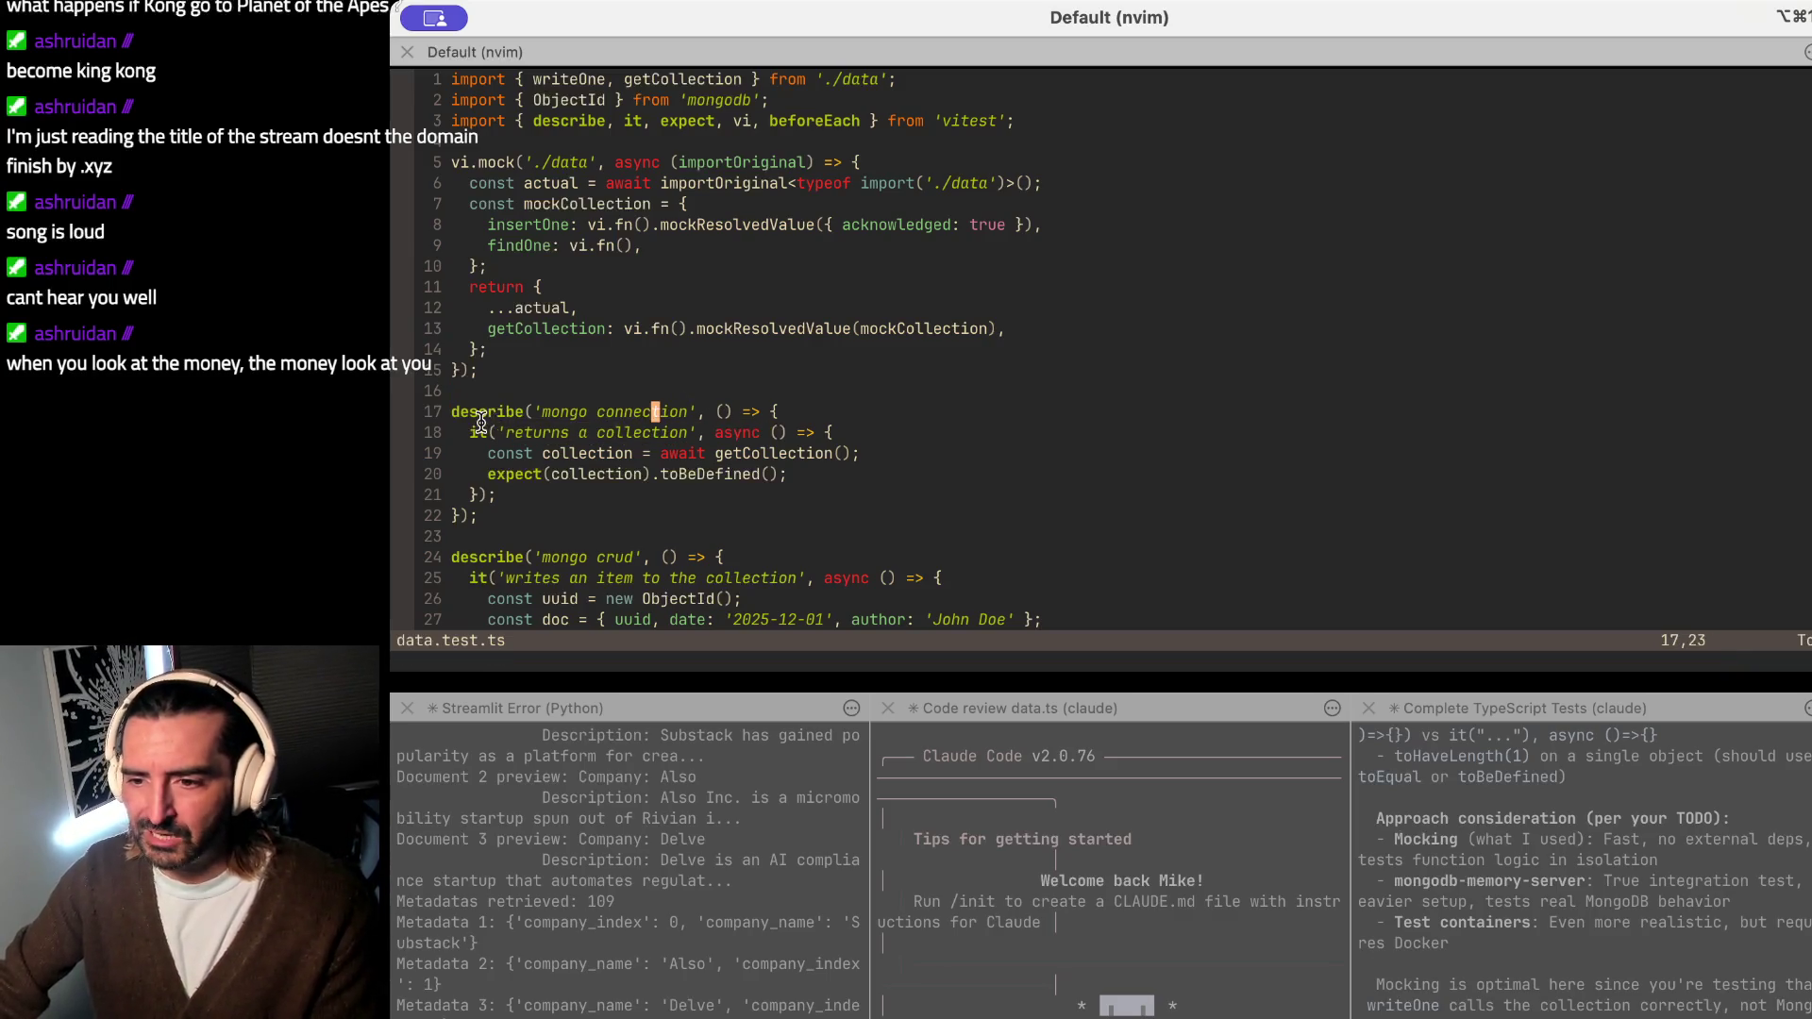
{"action": "left_click_drag", "start_coordinate": [473, 432], "coordinate": [471, 484]}
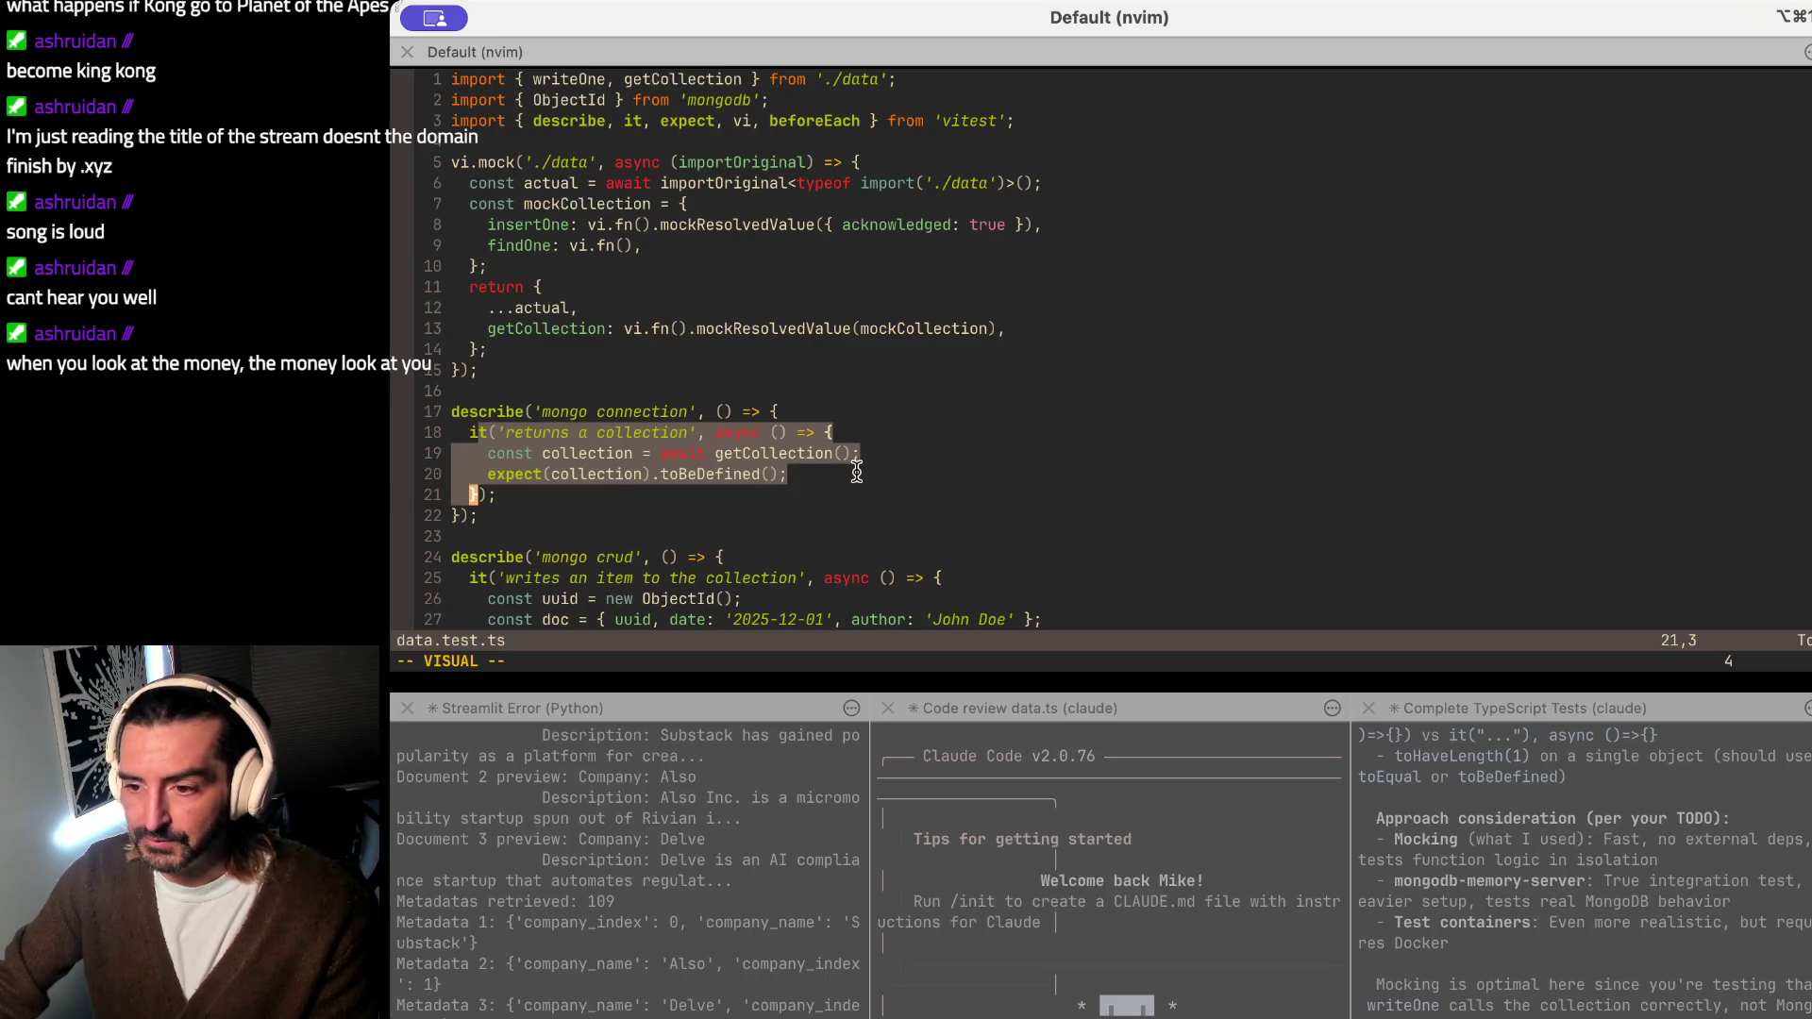
{"action": "left_click_drag", "start_coordinate": [663, 452], "coordinate": [1042, 448]}
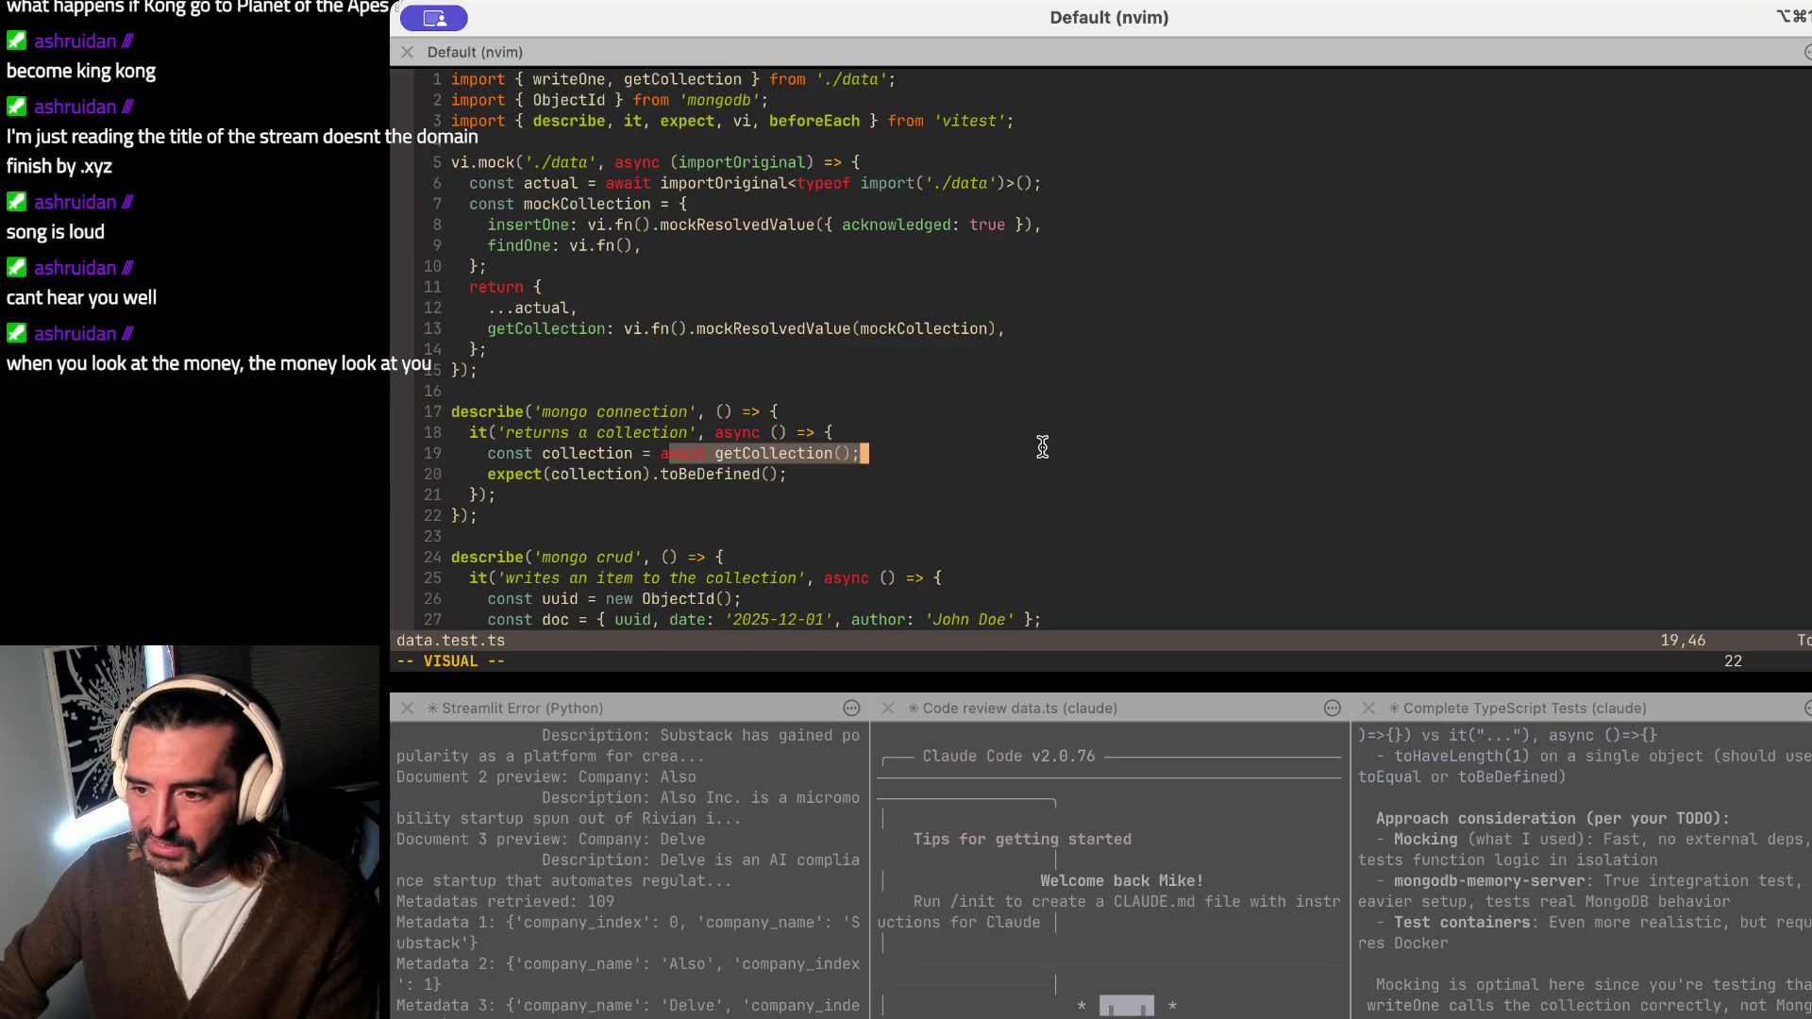
{"action": "left_click_drag", "start_coordinate": [450, 515], "coordinate": [489, 515]}
{"action": "scroll", "coordinate": [657, 467], "scroll_direction": "down", "scroll_amount": 7}
{"action": "scroll", "coordinate": [657, 467], "scroll_direction": "up", "scroll_amount": 7}
{"action": "scroll", "coordinate": [626, 249], "scroll_direction": "down", "scroll_amount": 6}
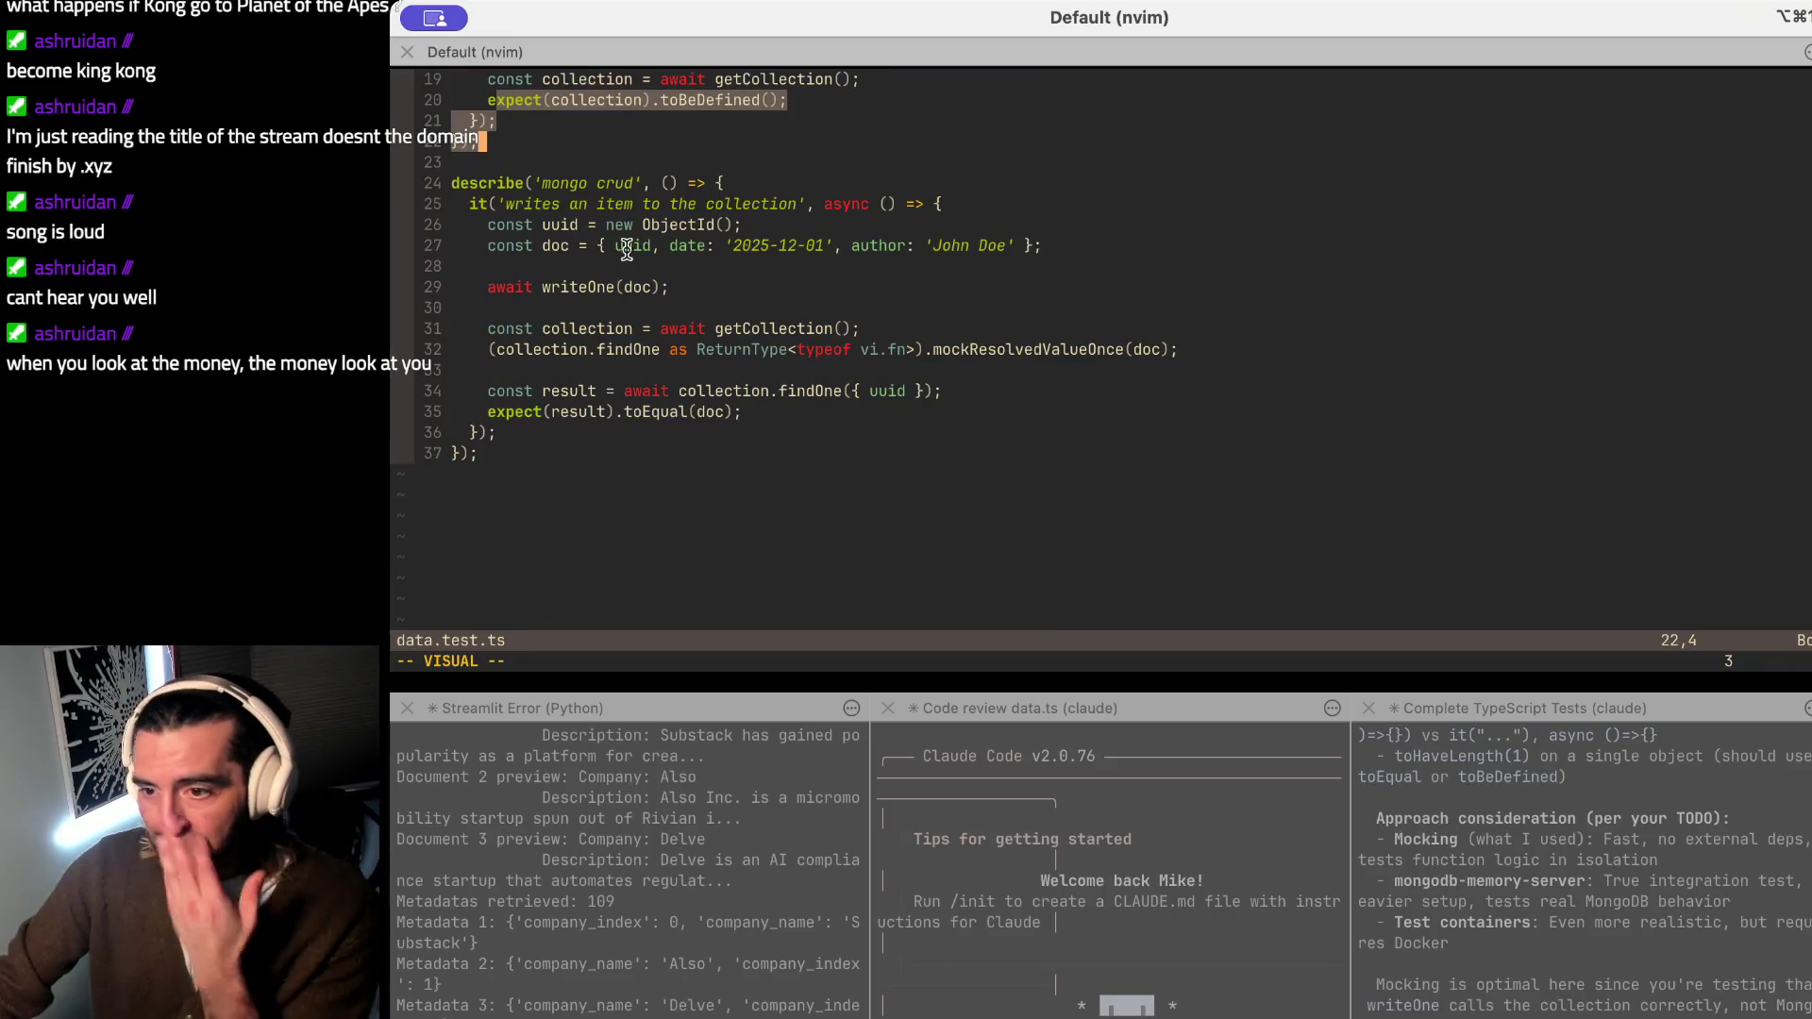
{"action": "left_click", "coordinate": [544, 163]}
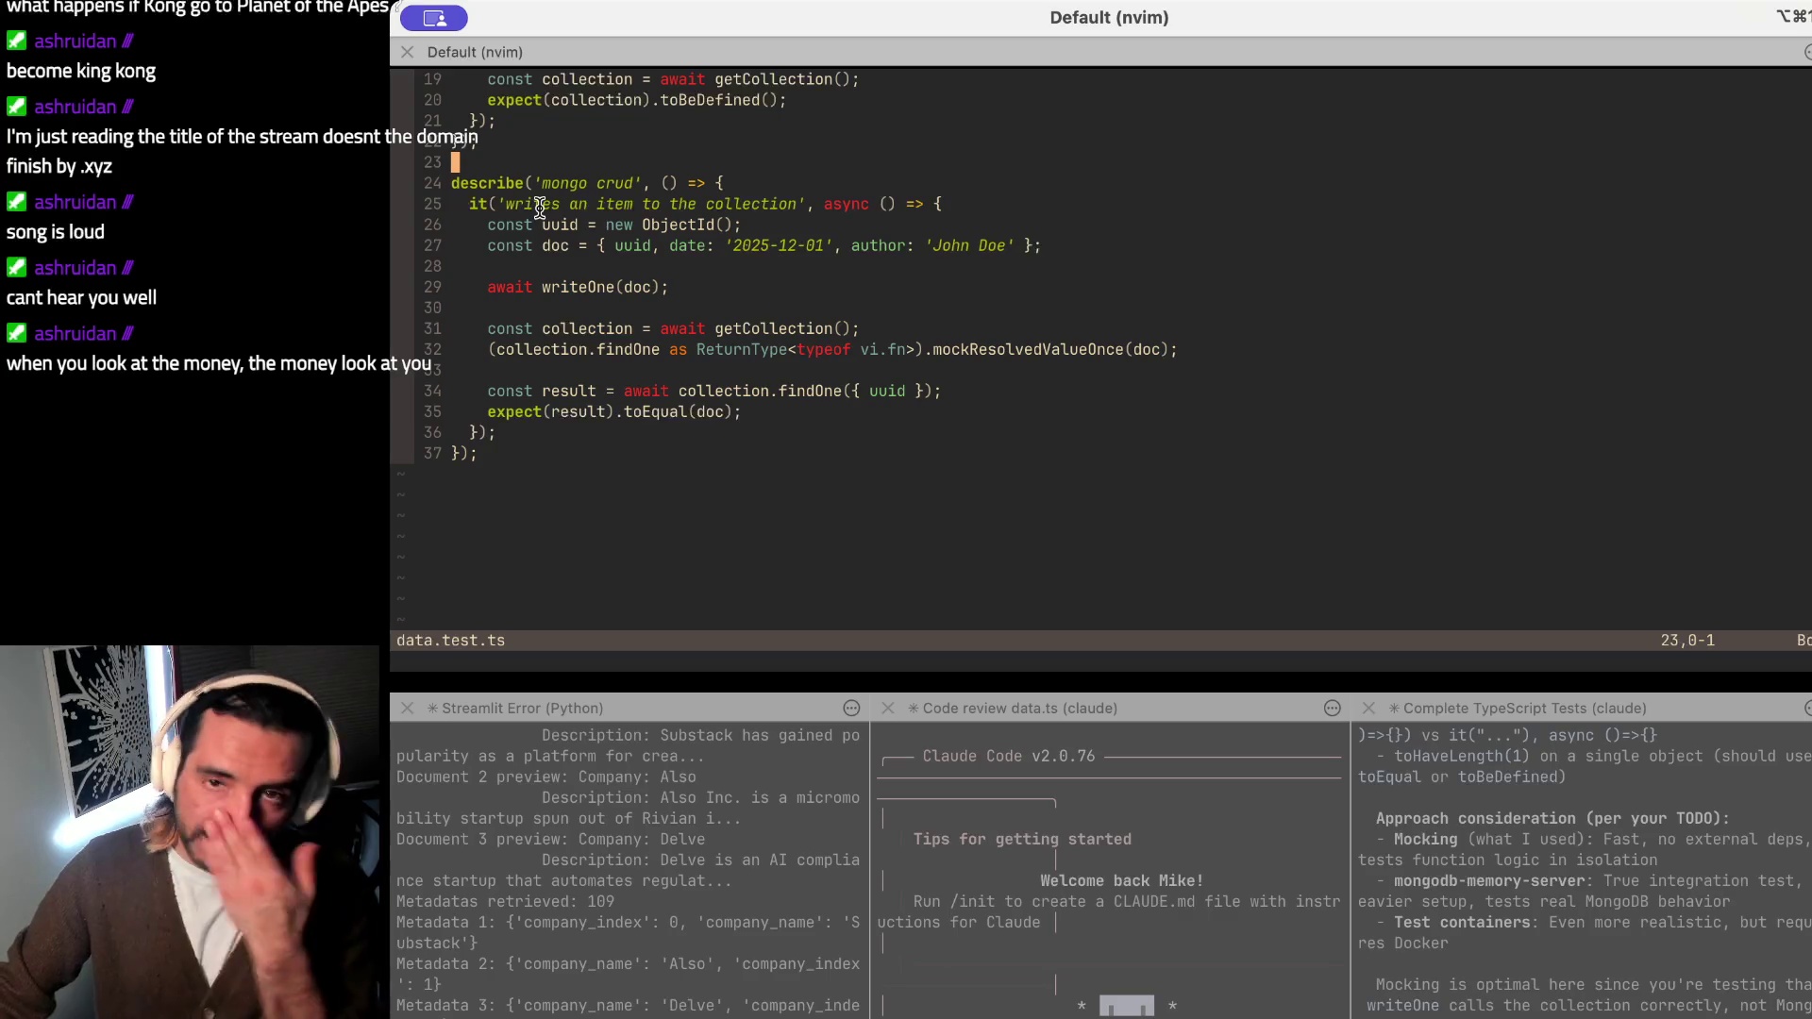
{"action": "key", "text": "super+Tab"}
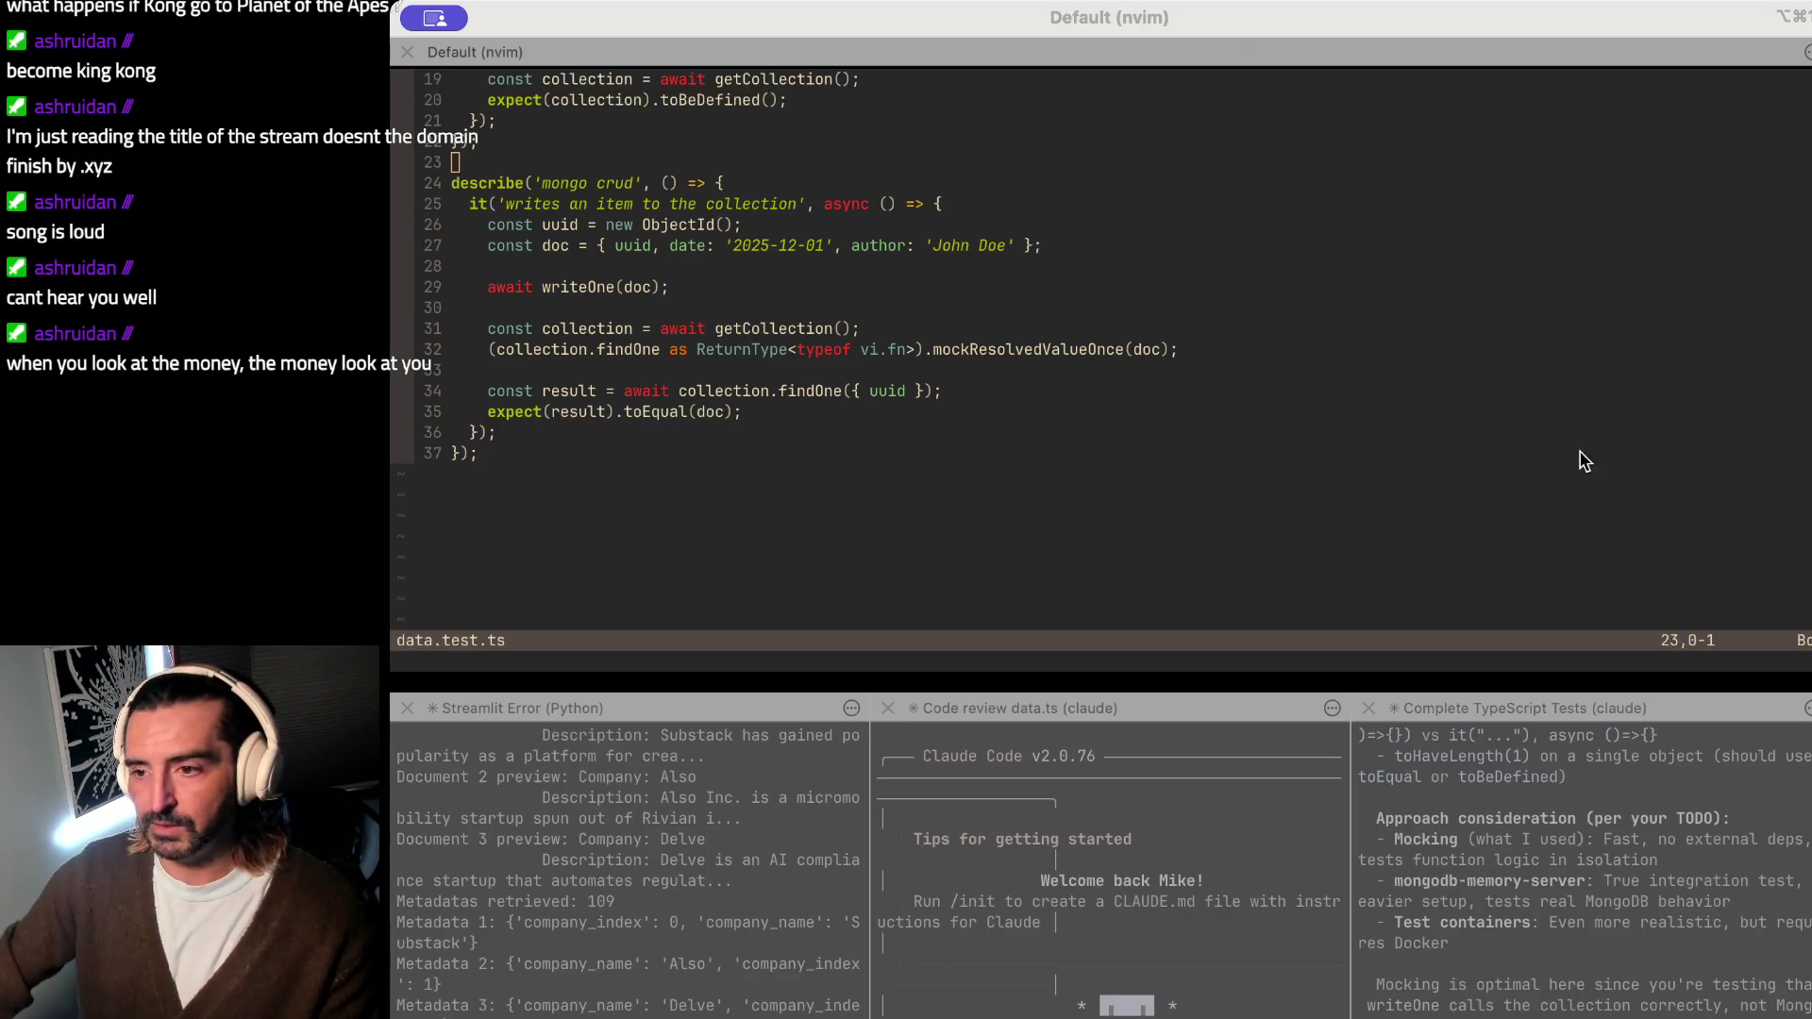
{"action": "left_click", "coordinate": [1006, 474]}
{"action": "left_click_drag", "start_coordinate": [487, 226], "coordinate": [479, 288]}
{"action": "mouse_move", "coordinate": [631, 288]}
{"action": "left_mouse_down"}
{"action": "mouse_move", "coordinate": [467, 287]}
{"action": "mouse_move", "coordinate": [707, 330]}
{"action": "left_mouse_up"}
{"action": "left_click", "coordinate": [475, 306]}
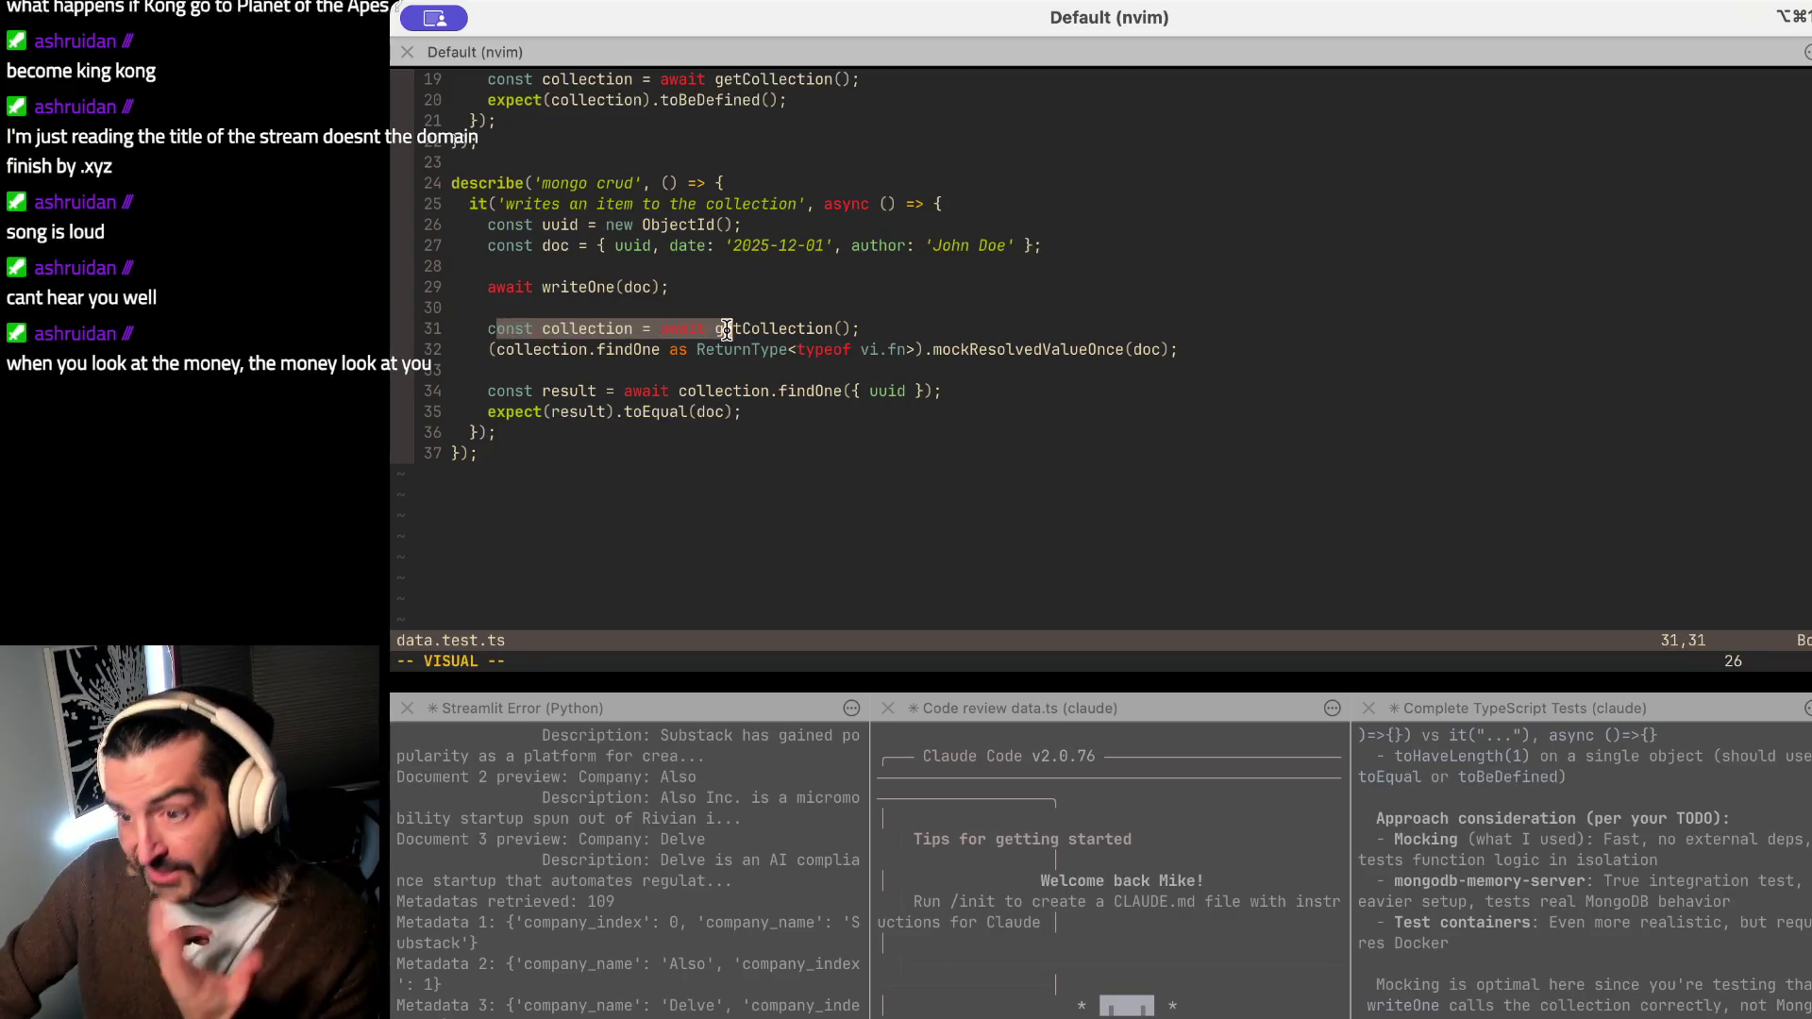
{"action": "left_click_drag", "start_coordinate": [542, 329], "coordinate": [538, 350]}
{"action": "left_click", "coordinate": [882, 374]}
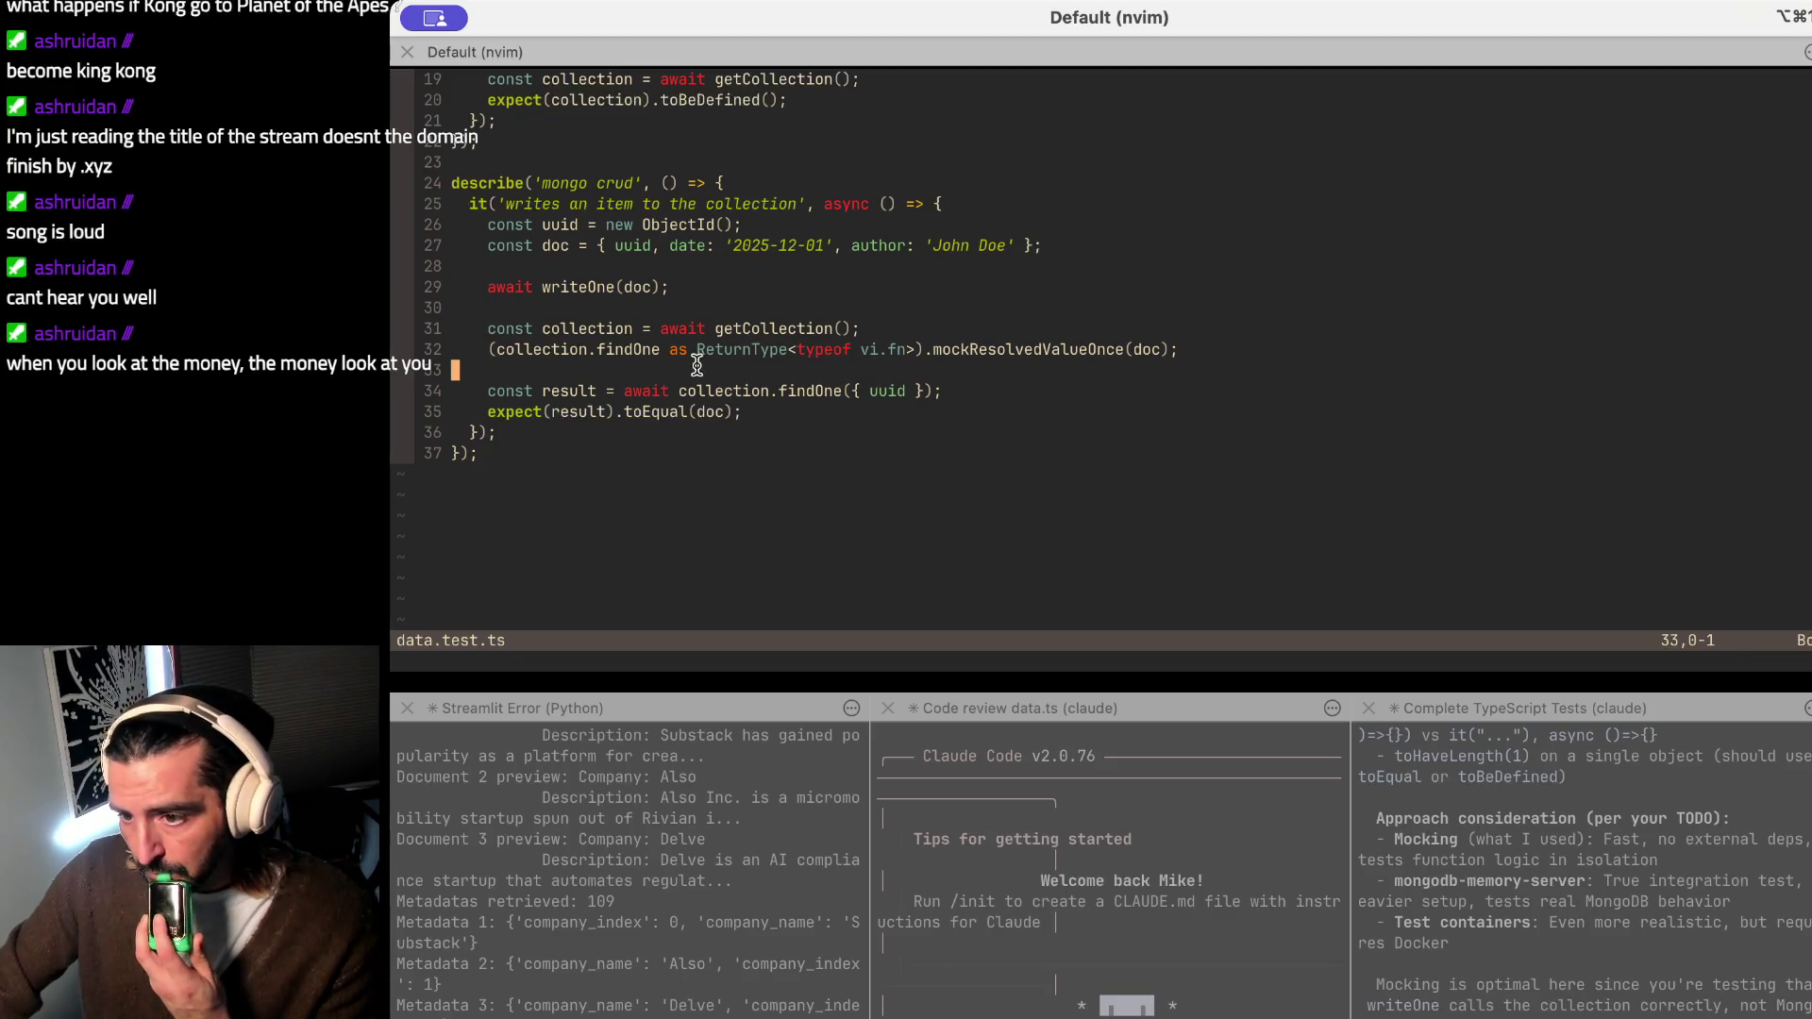
{"action": "left_click_drag", "start_coordinate": [687, 349], "coordinate": [945, 349]}
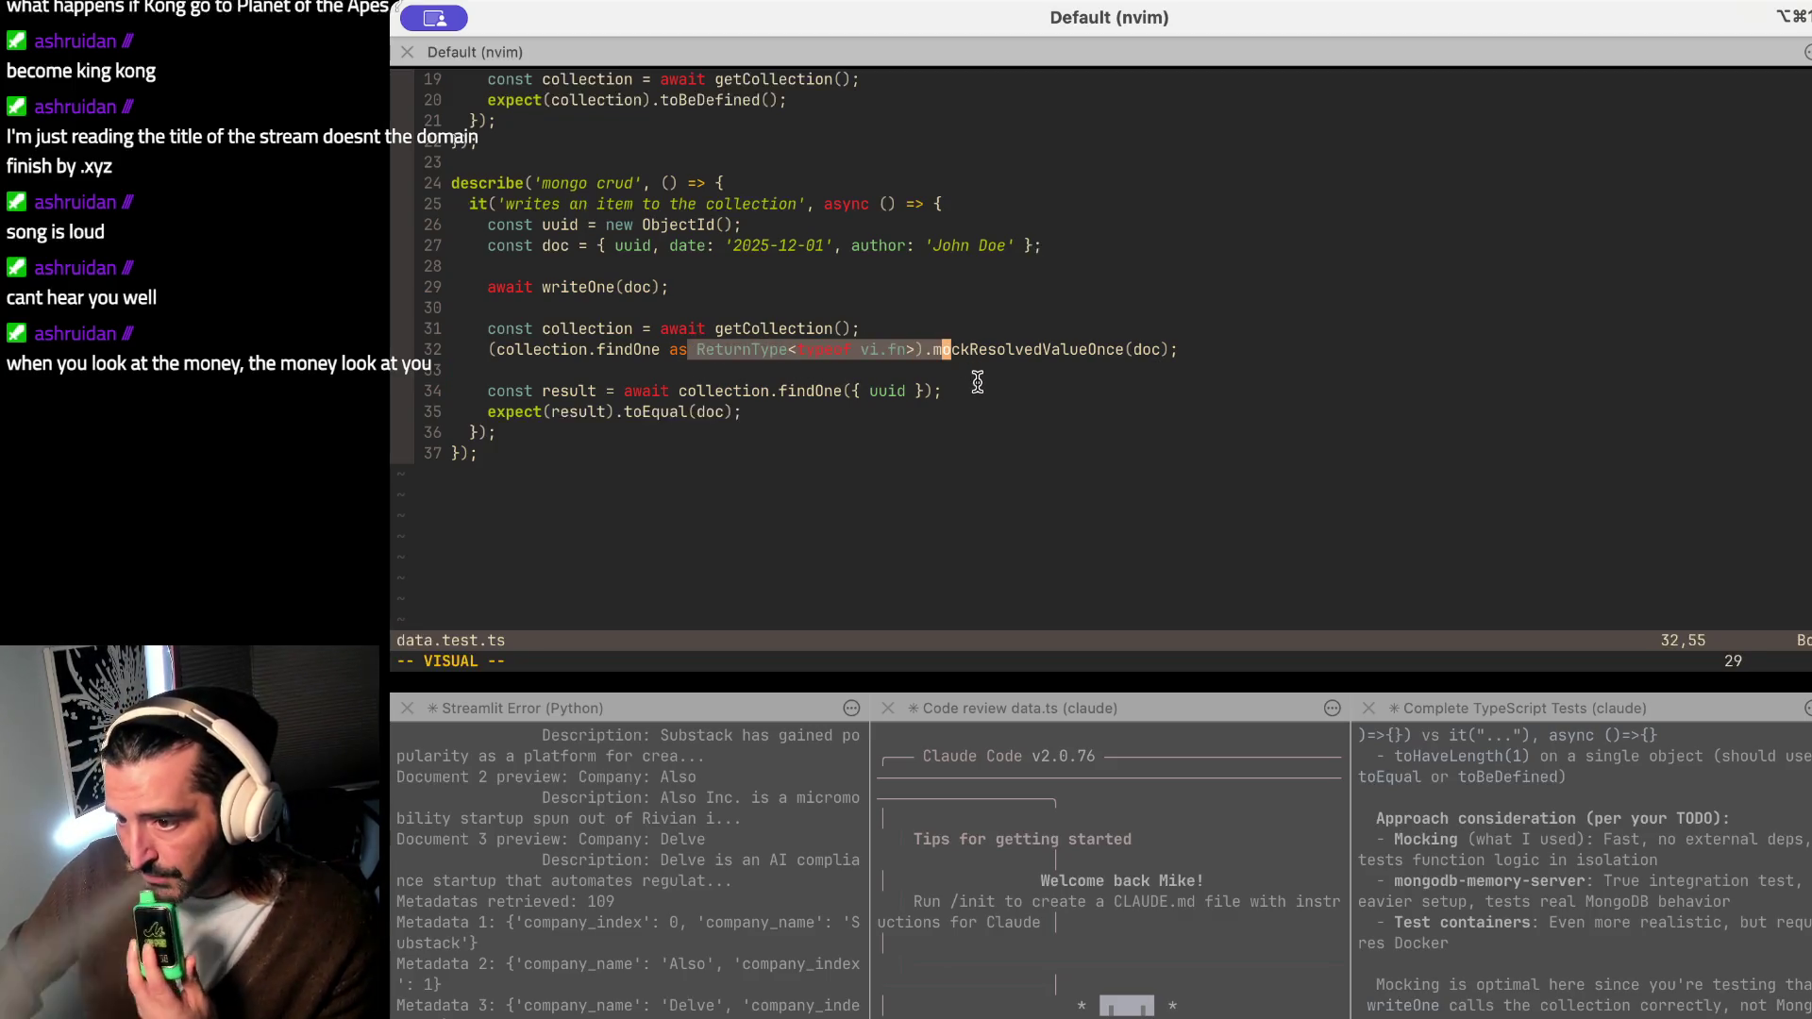
{"action": "left_click", "coordinate": [1061, 387]}
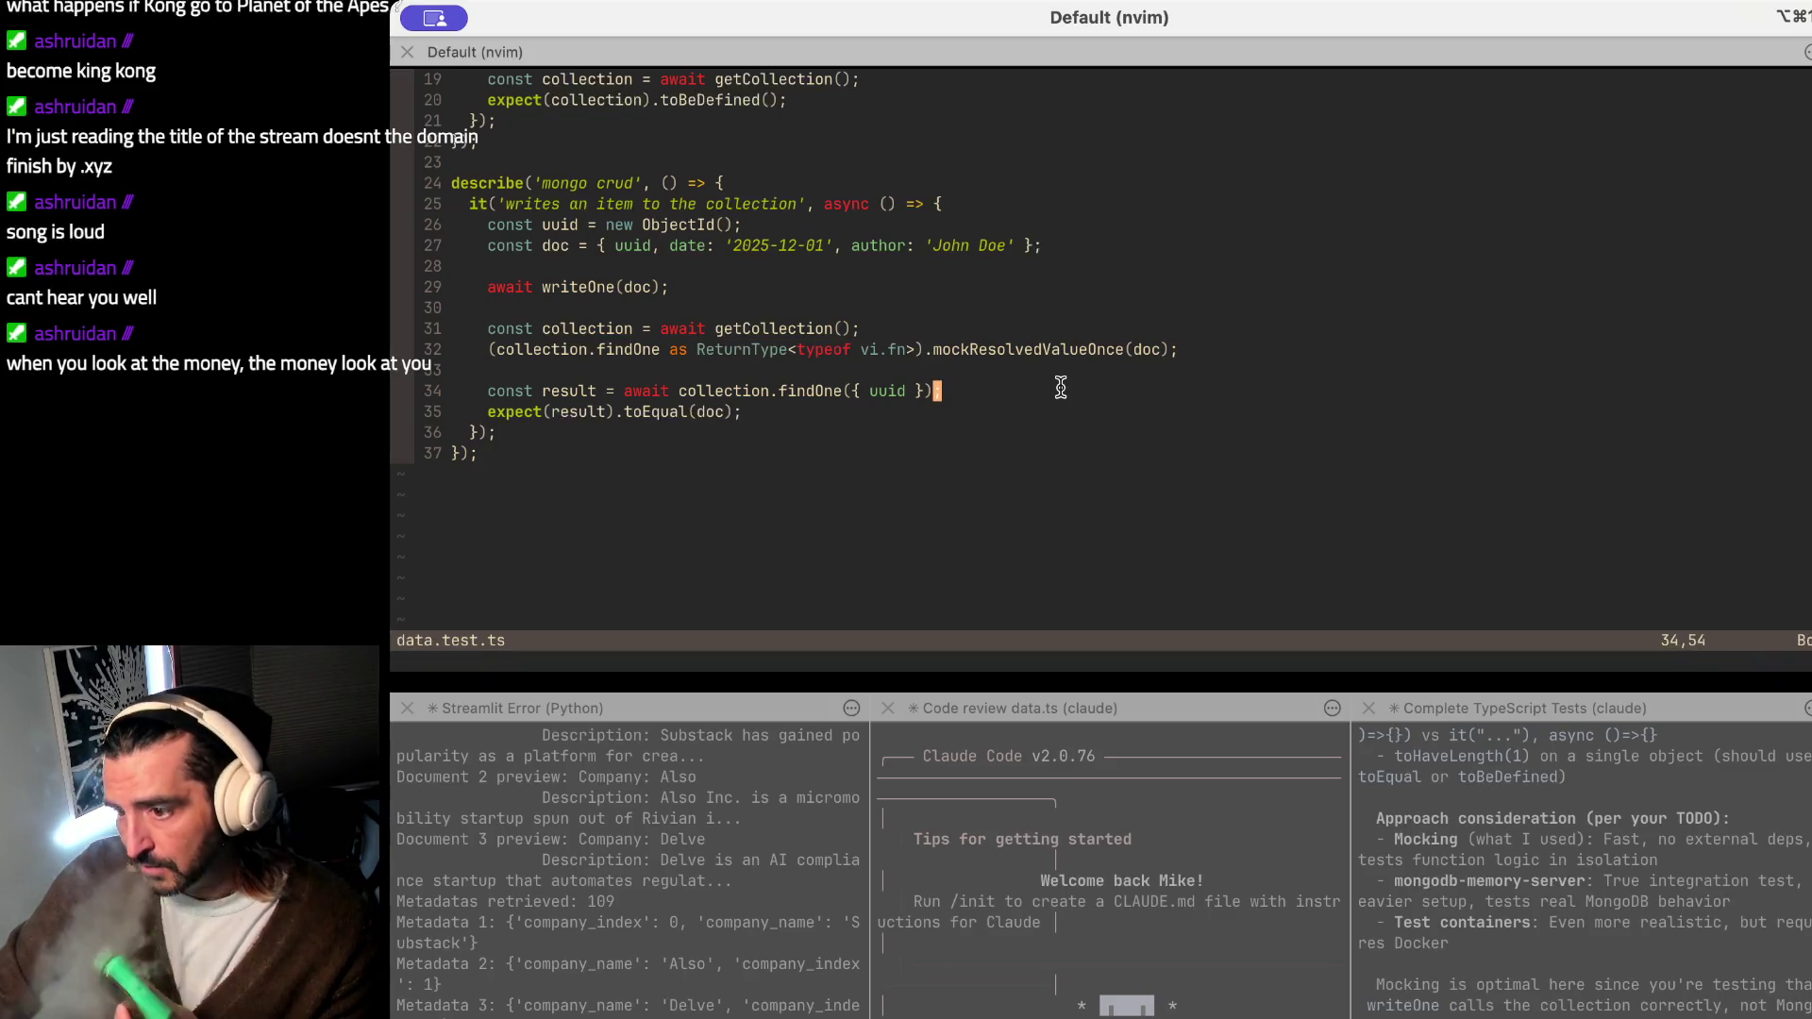
{"action": "left_click_drag", "start_coordinate": [929, 326], "coordinate": [1054, 355]}
{"action": "left_click", "coordinate": [958, 373]}
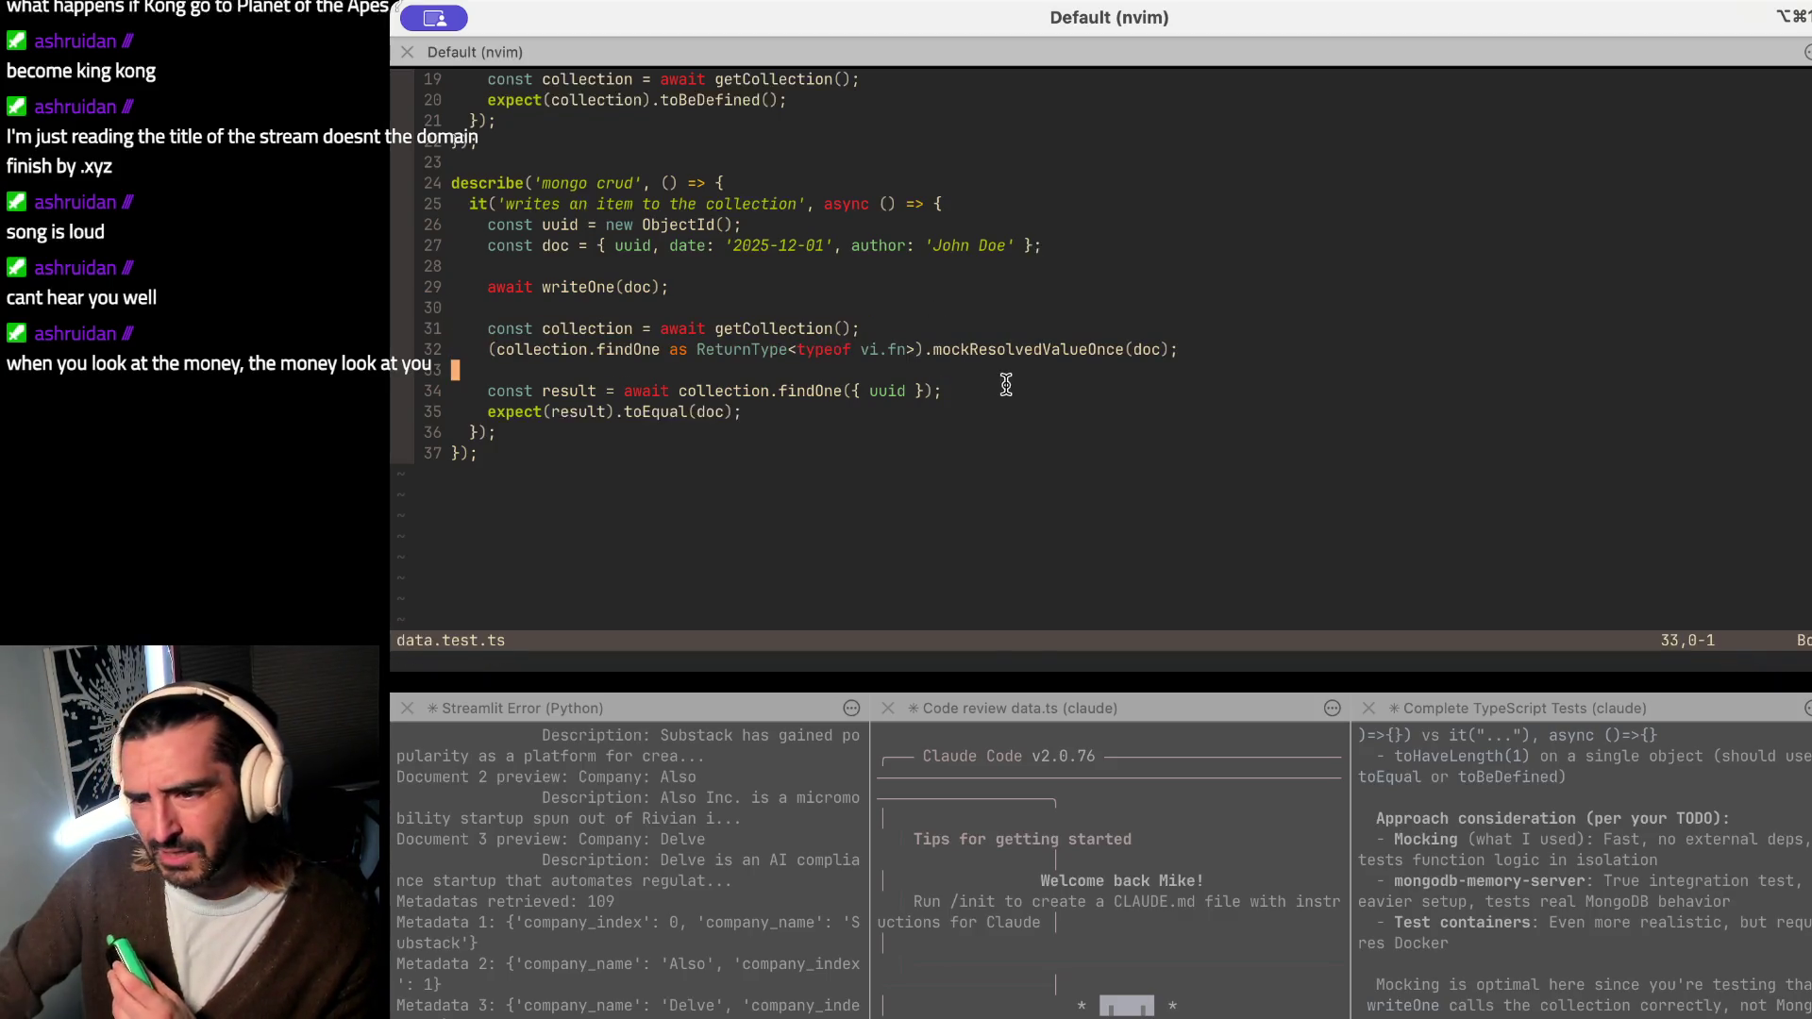
{"action": "key", "text": "j"}
{"action": "key", "text": "dollar"}
{"action": "key", "text": "v"}
{"action": "key", "text": "braceleft"}
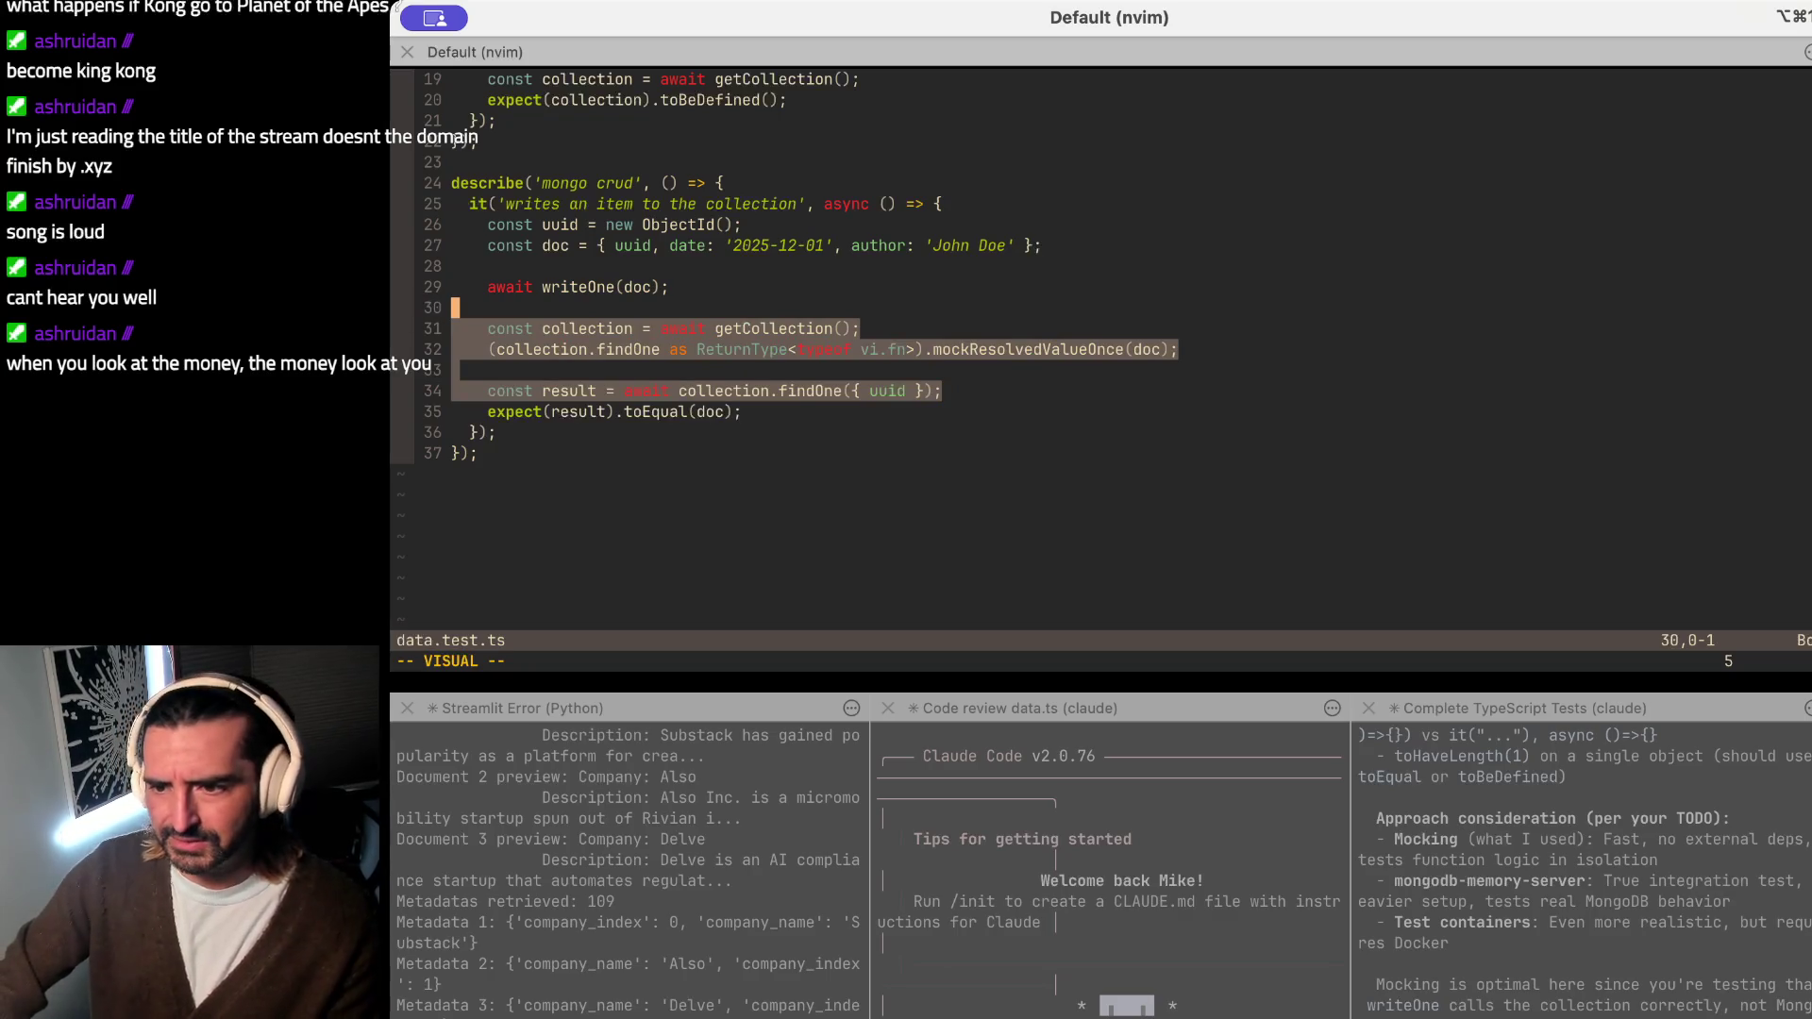
{"action": "left_click", "coordinate": [835, 245]}
{"action": "scroll", "coordinate": [836, 278], "scroll_direction": "up", "scroll_amount": 4}
{"action": "scroll", "coordinate": [836, 277], "scroll_direction": "up", "scroll_amount": 2}
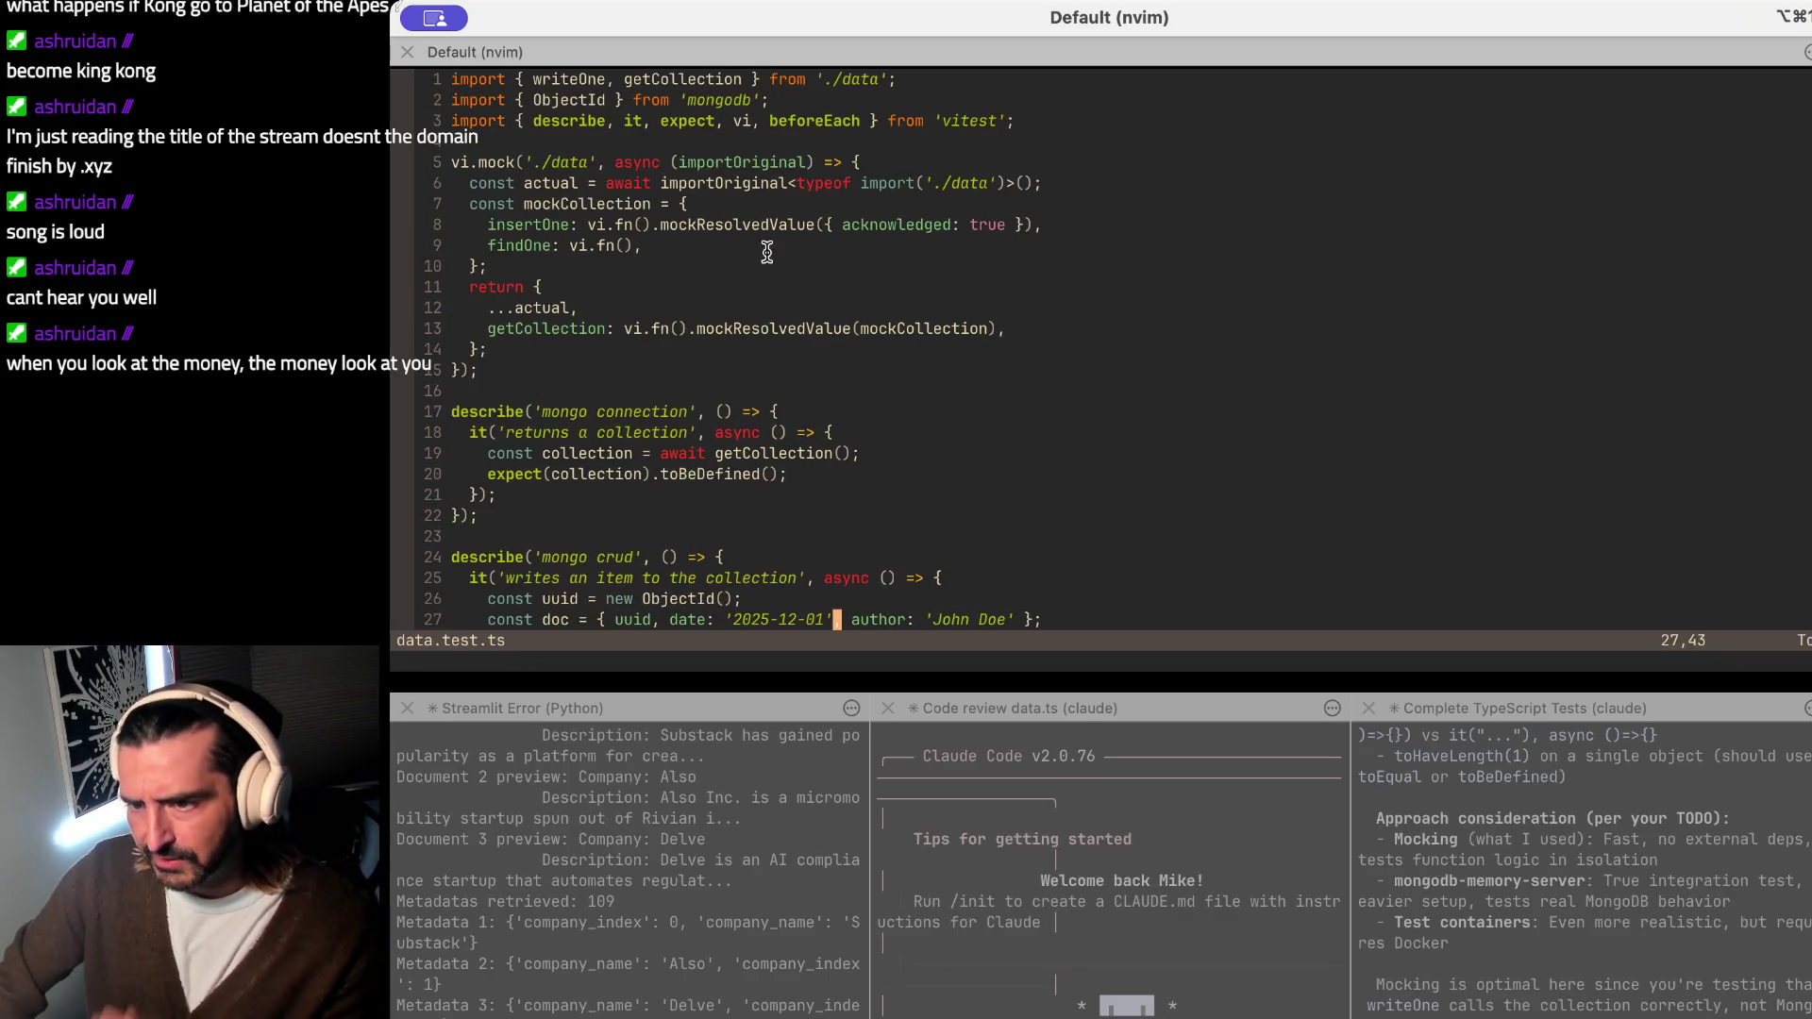
{"action": "left_click_drag", "start_coordinate": [515, 162], "coordinate": [516, 223]}
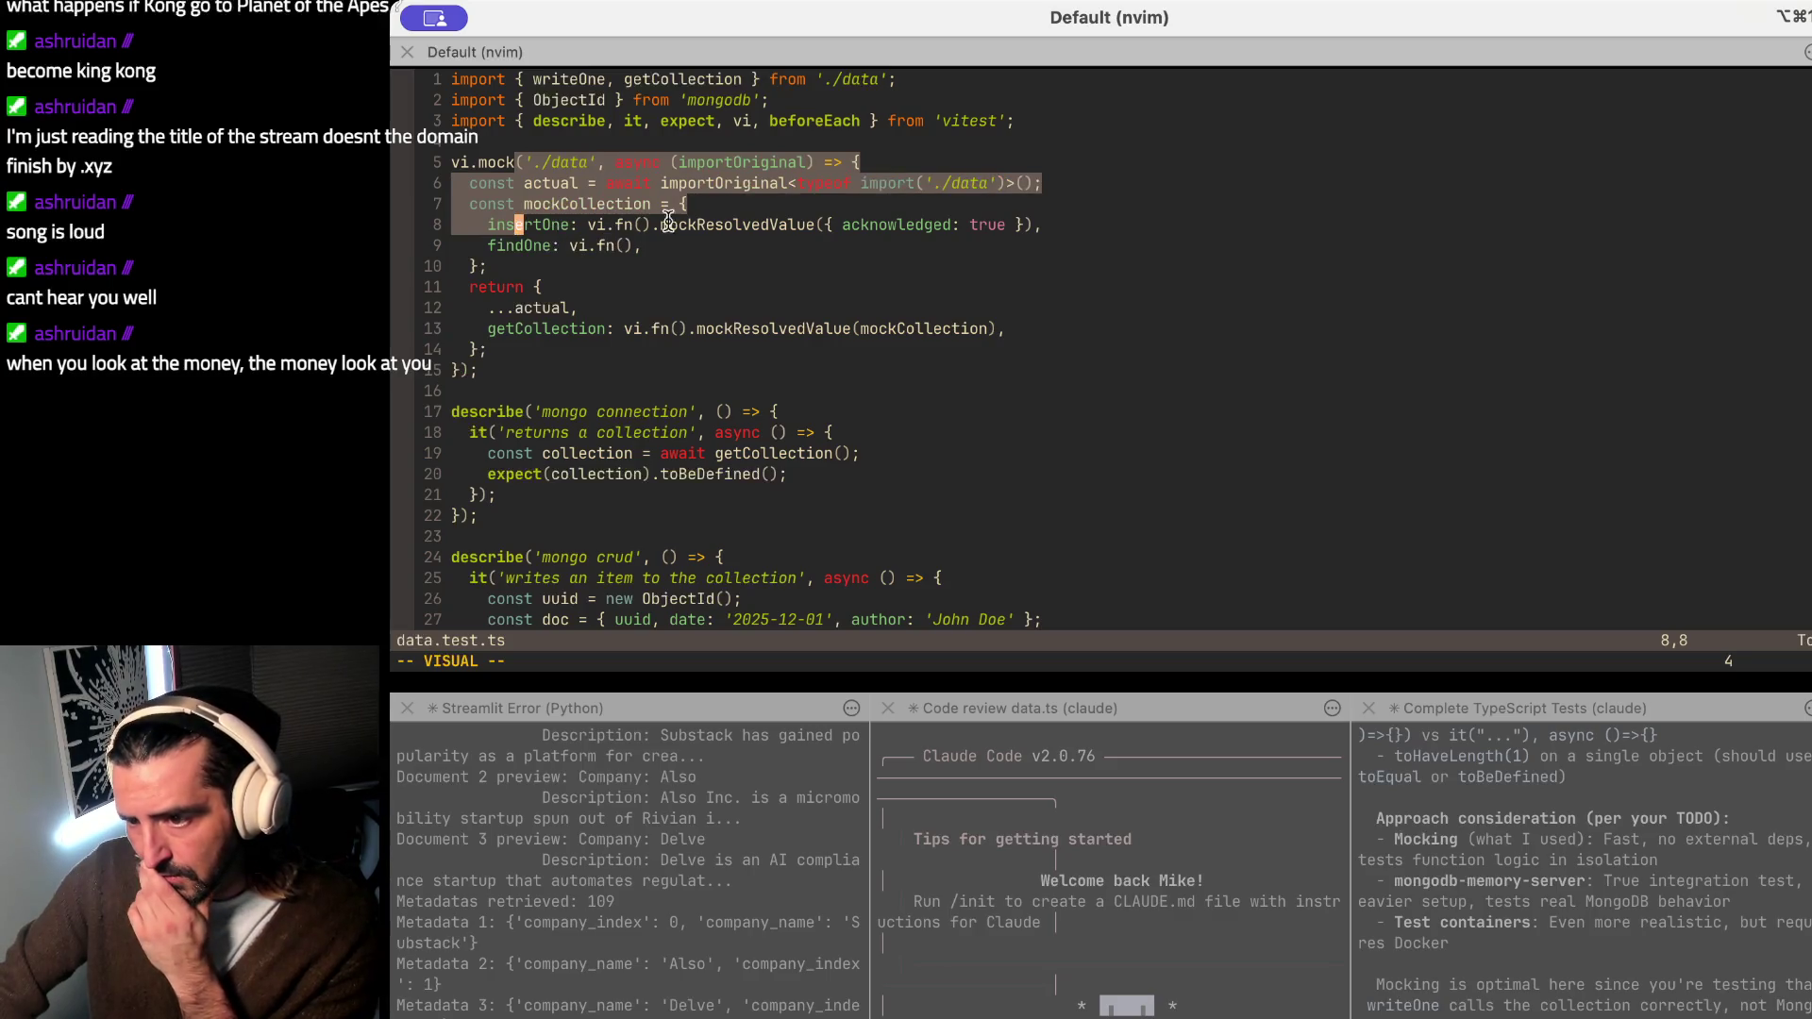
{"action": "left_click", "coordinate": [869, 194]}
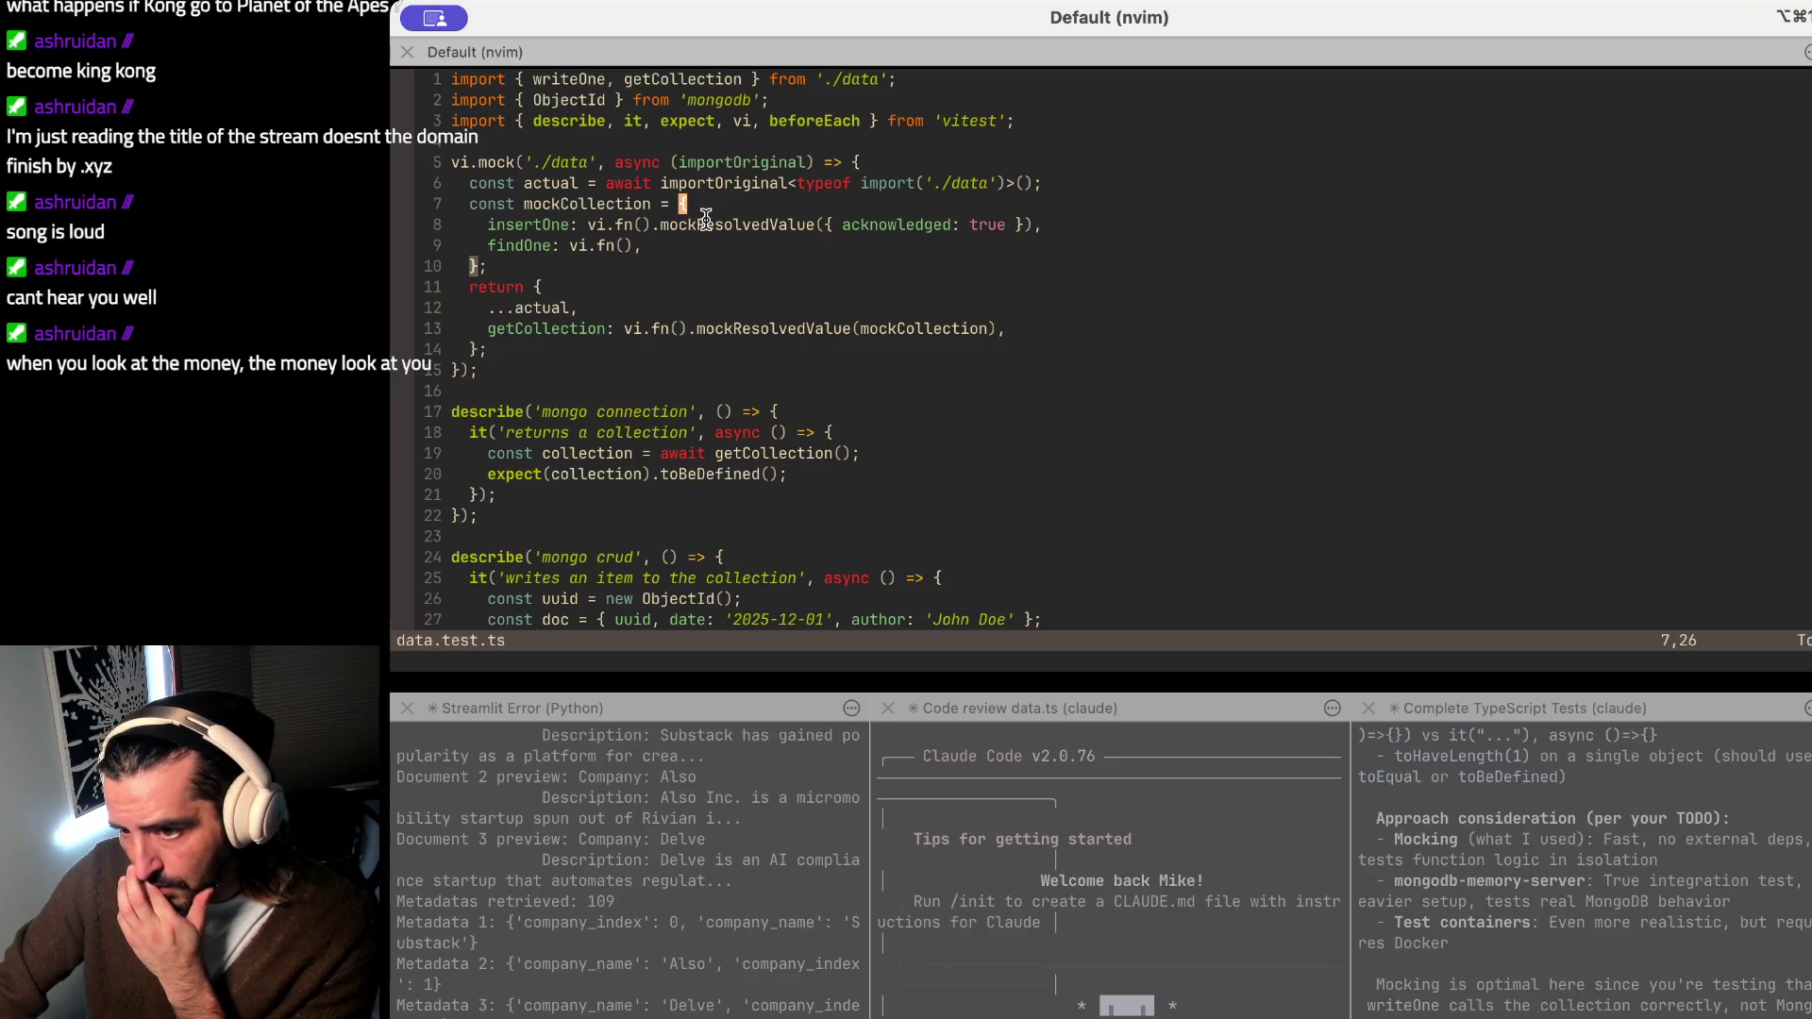
{"action": "left_click_drag", "start_coordinate": [498, 204], "coordinate": [490, 263]}
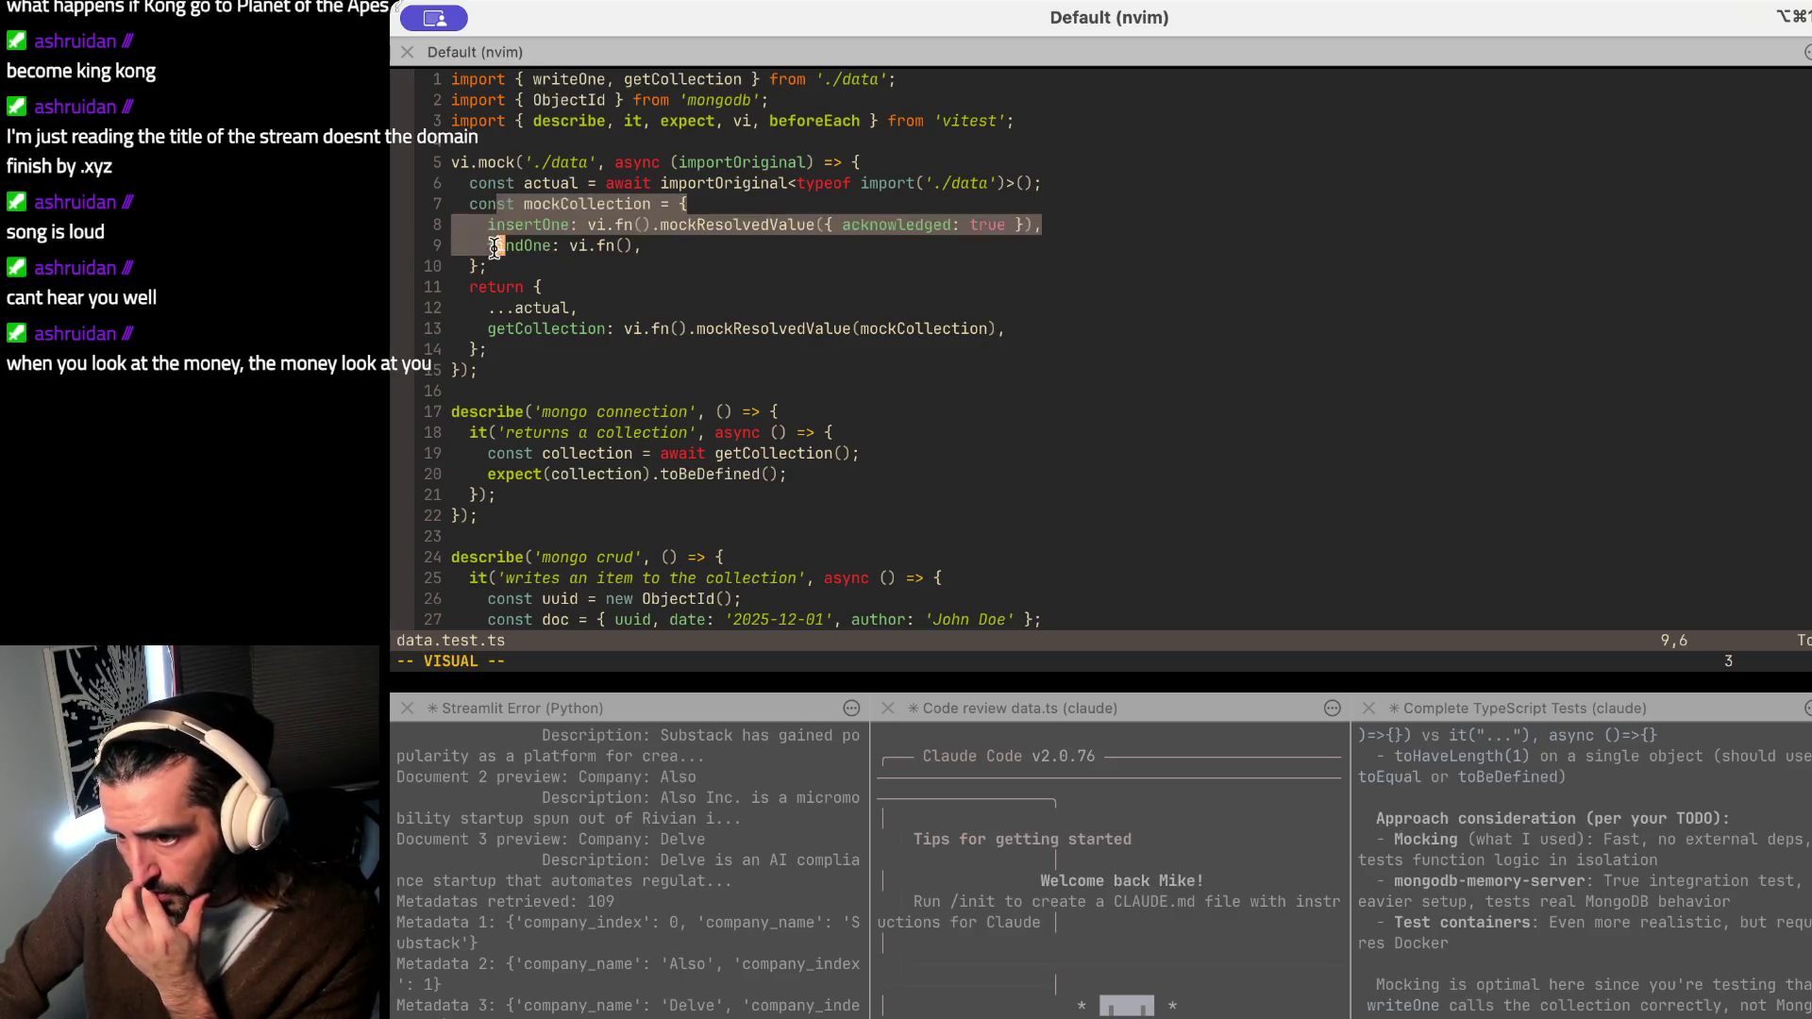
{"action": "mouse_move", "coordinate": [635, 245]}
{"action": "left_mouse_down"}
{"action": "mouse_move", "coordinate": [546, 219]}
{"action": "mouse_move", "coordinate": [1076, 227]}
{"action": "left_mouse_up"}
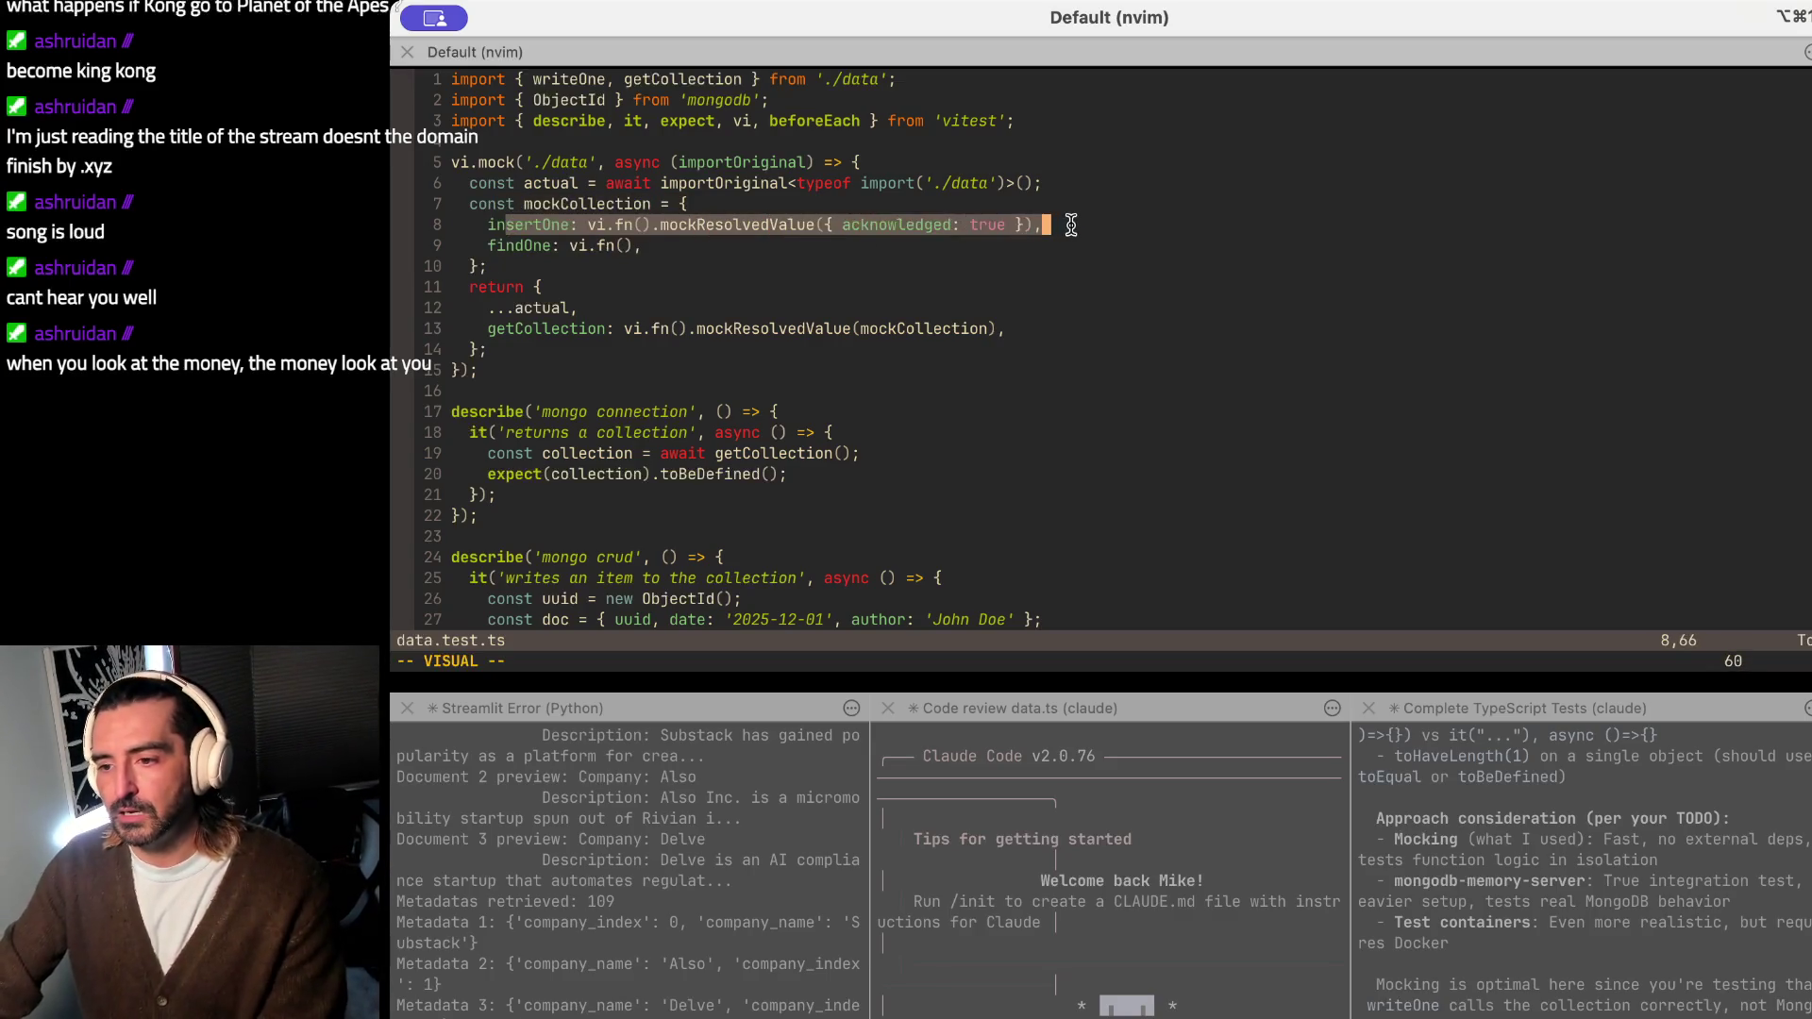
{"action": "left_click", "coordinate": [1118, 277]}
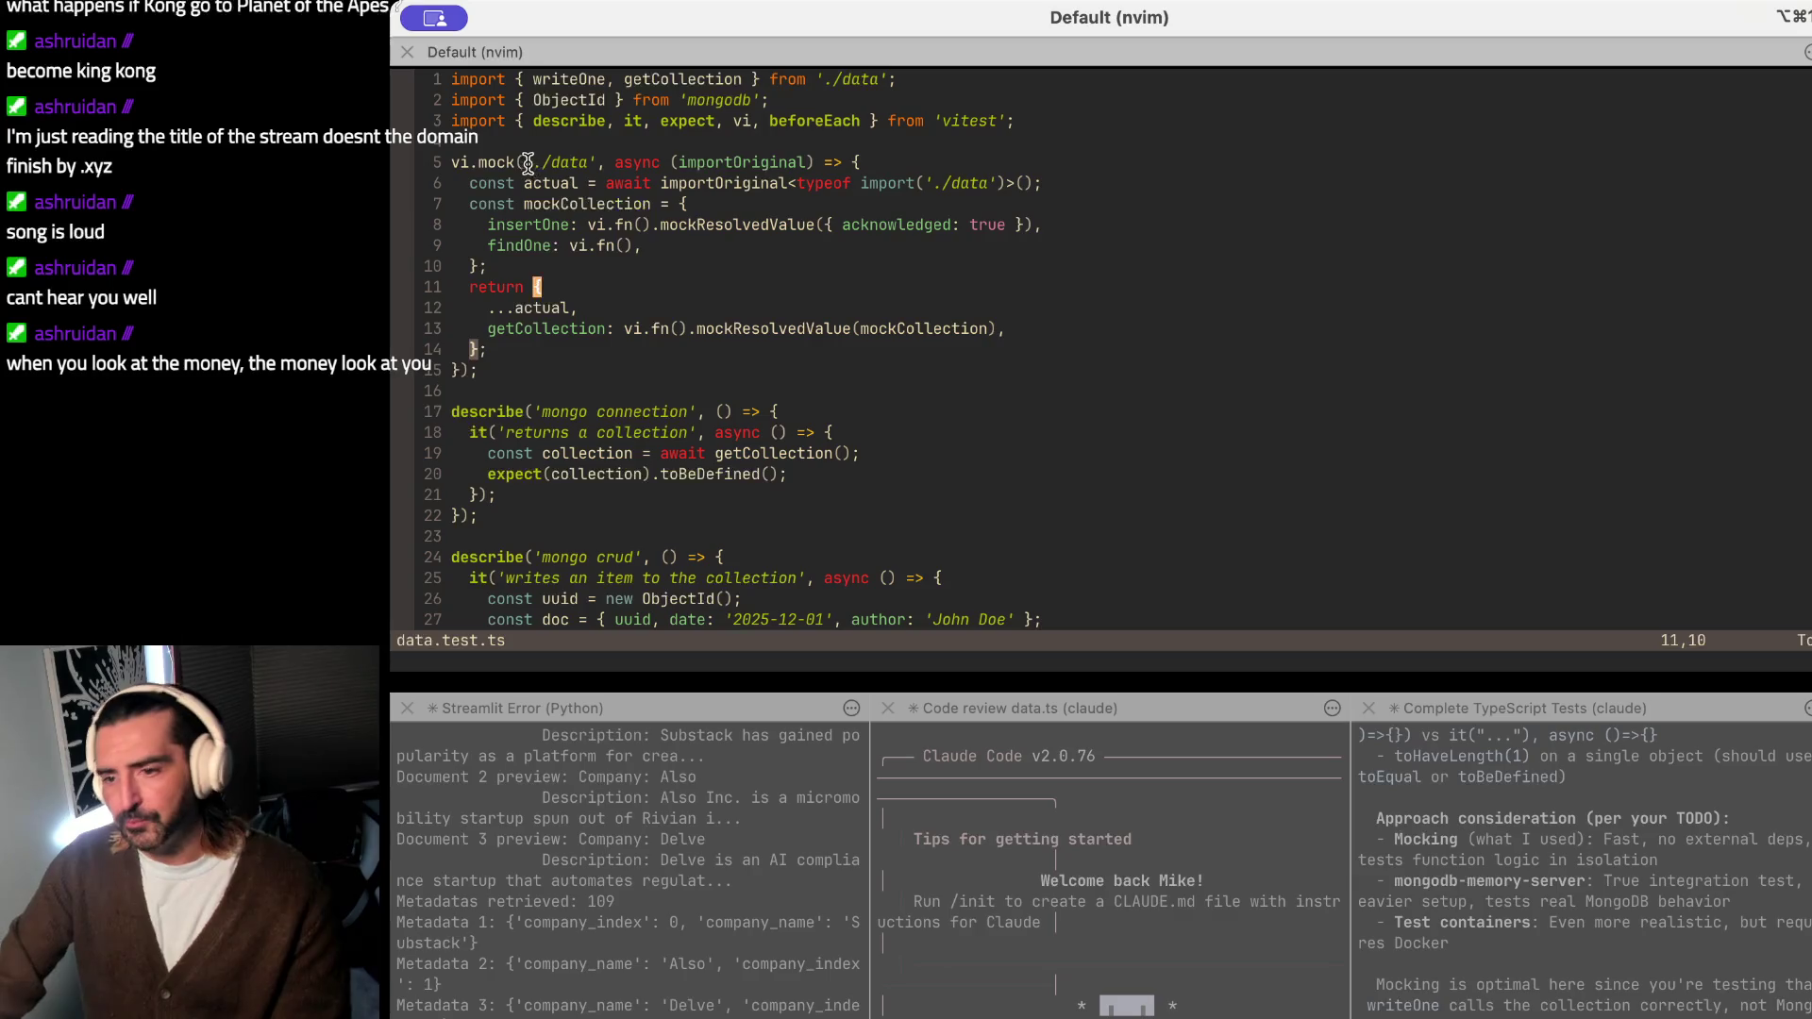
{"action": "left_click_drag", "start_coordinate": [526, 162], "coordinate": [691, 278]}
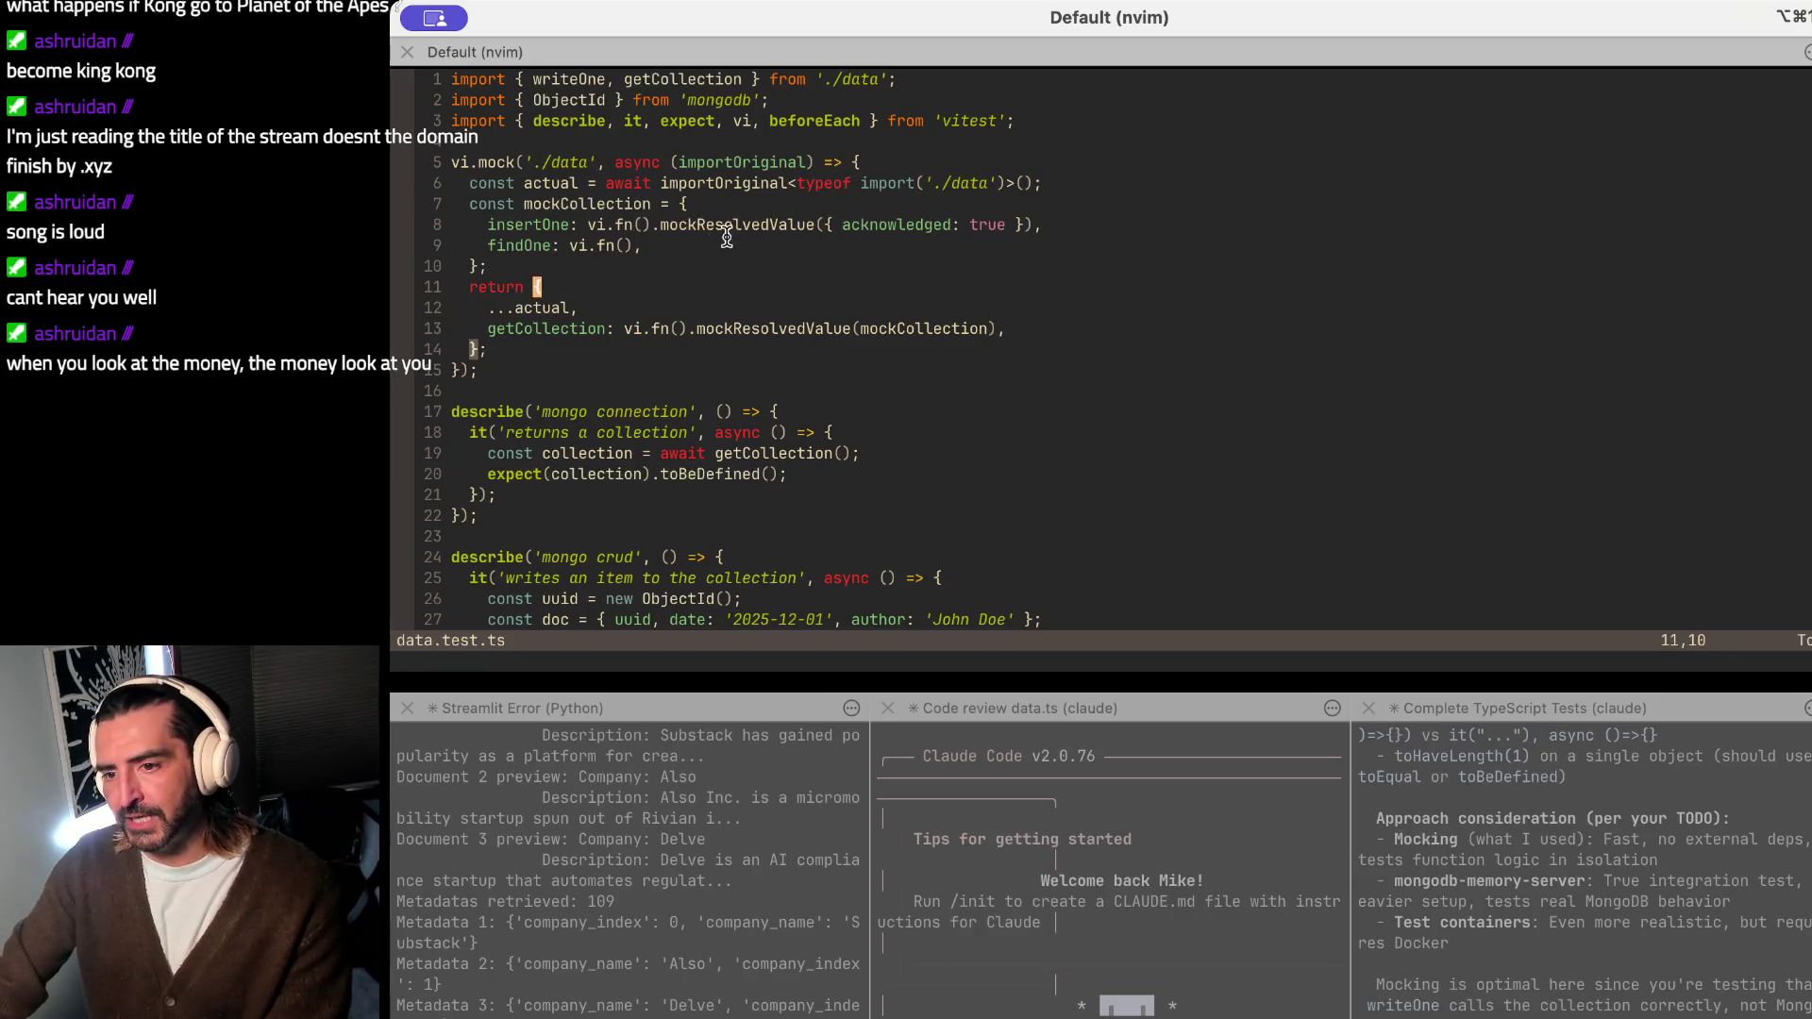
{"action": "left_click_drag", "start_coordinate": [619, 224], "coordinate": [1219, 217]}
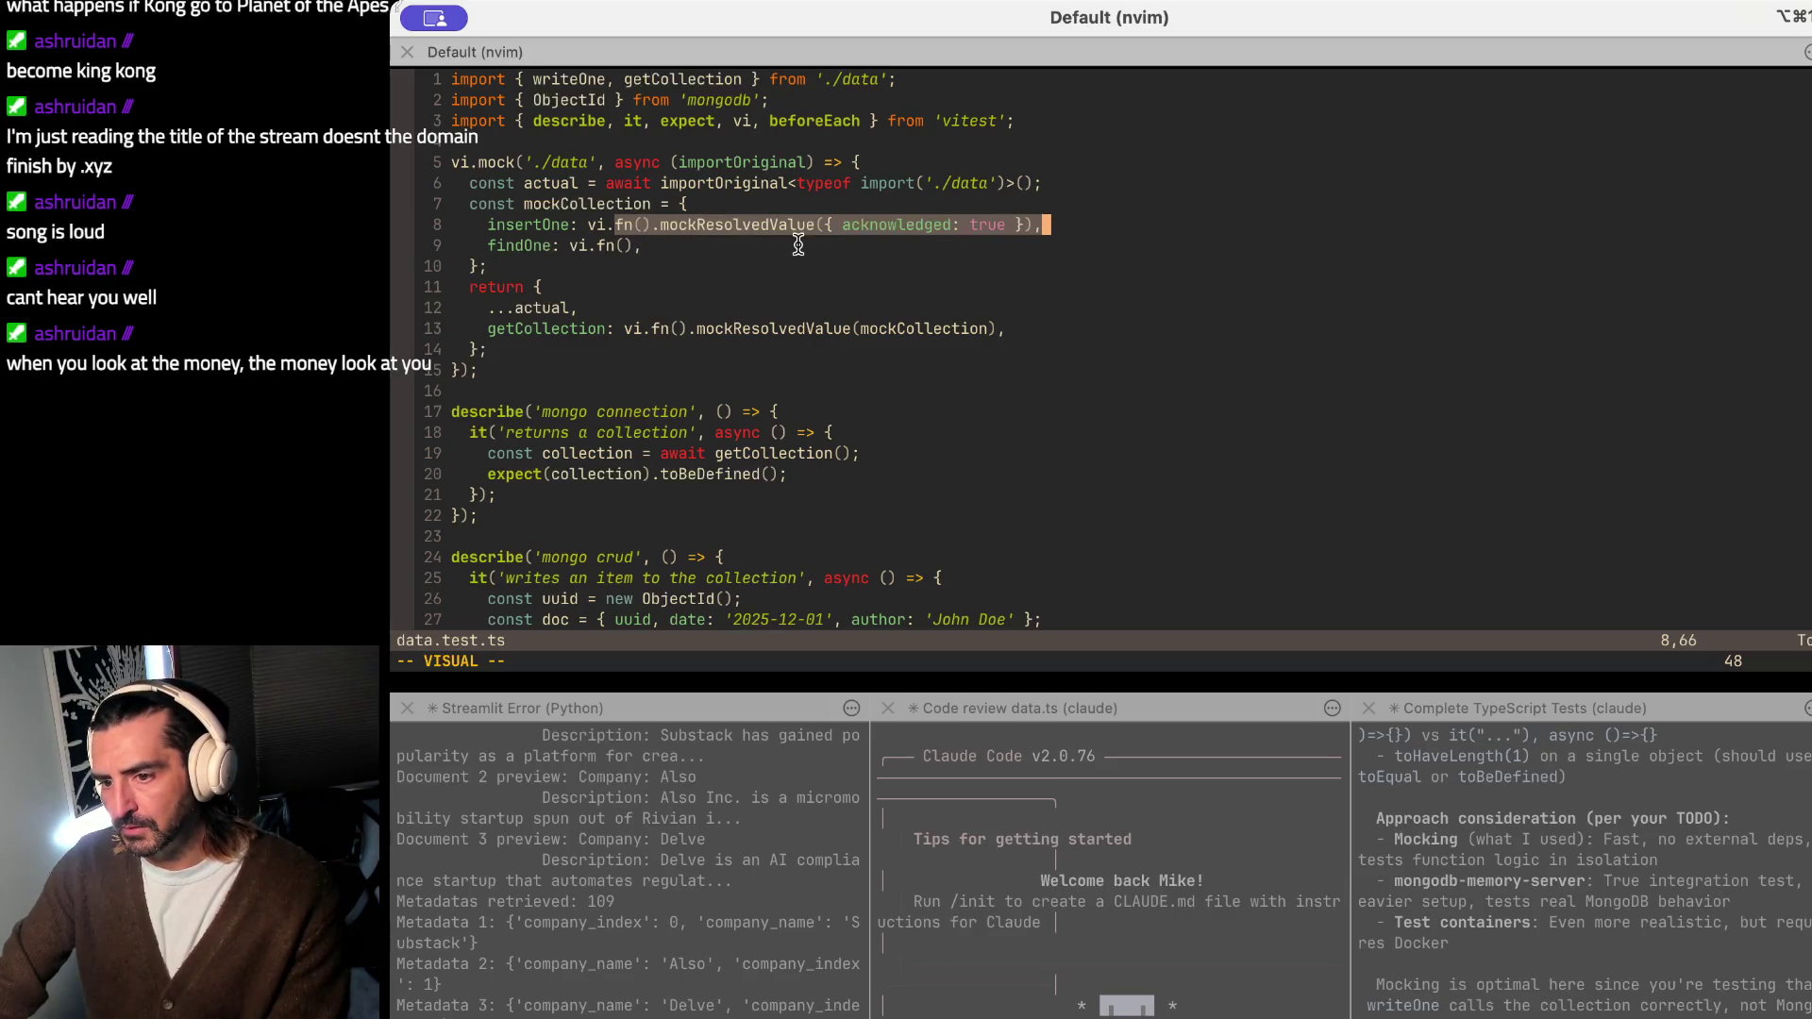
{"action": "left_click_drag", "start_coordinate": [522, 205], "coordinate": [517, 333]}
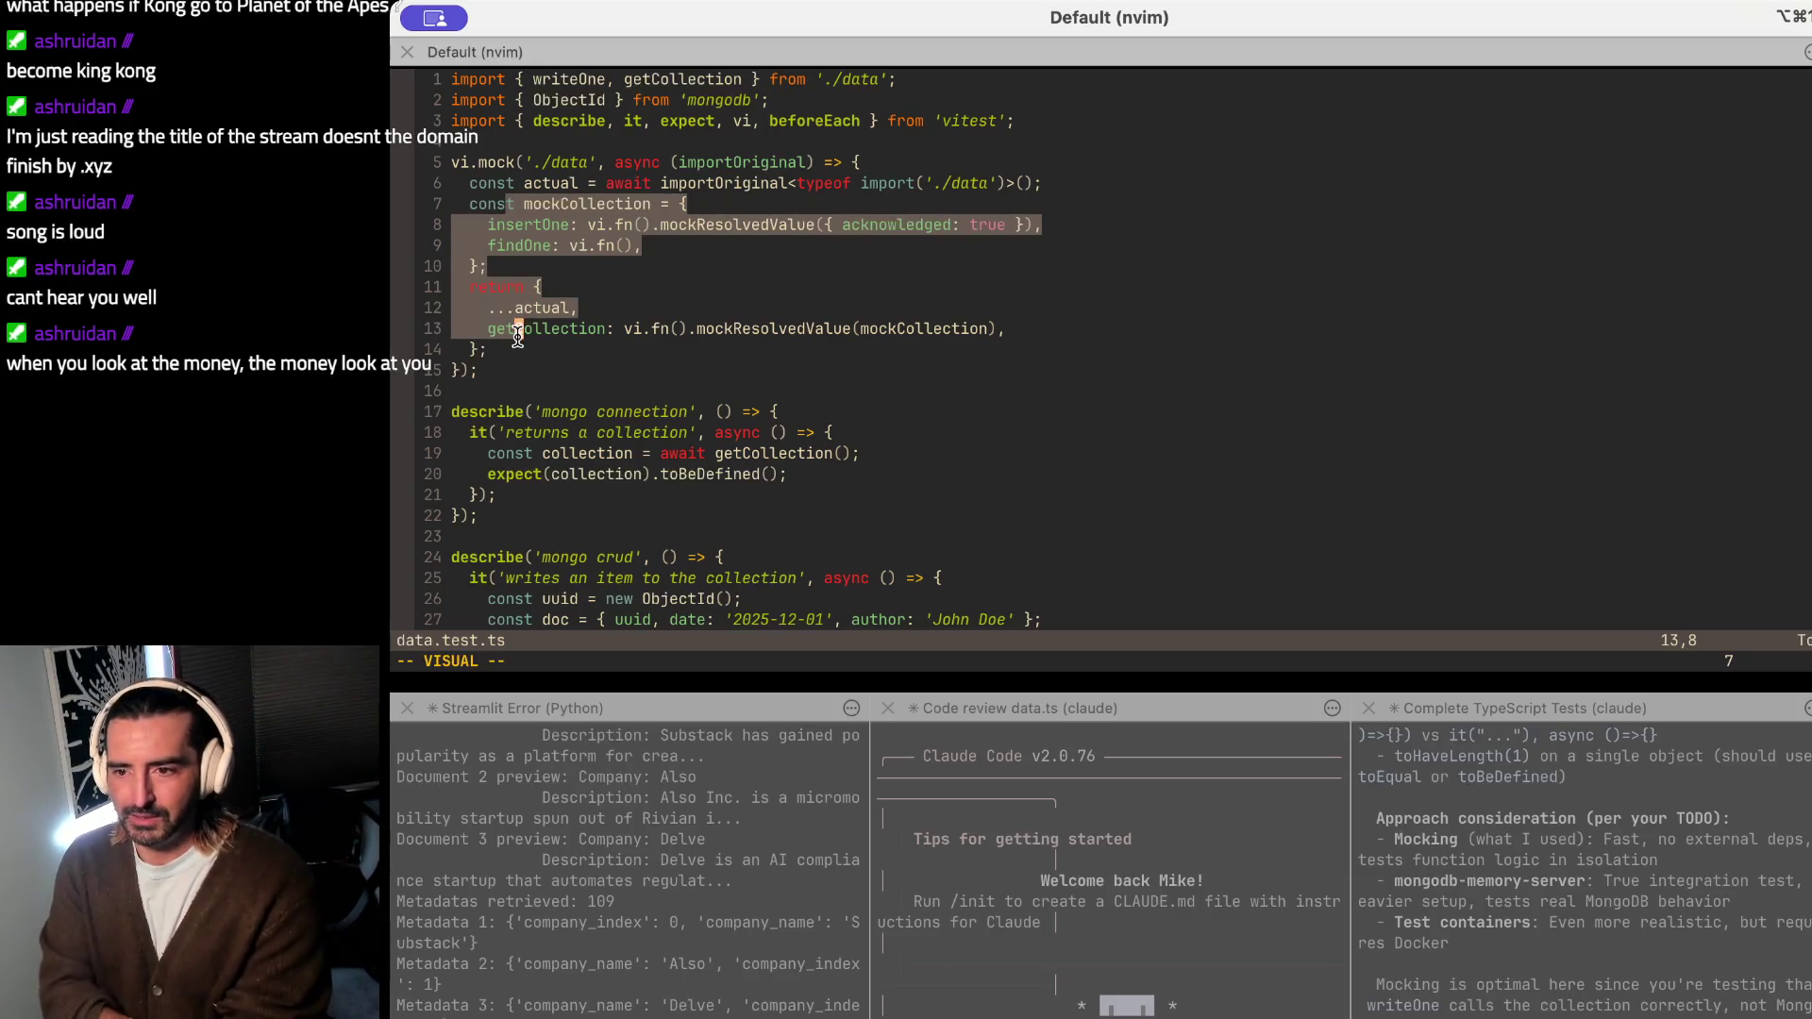
{"action": "left_click_drag", "start_coordinate": [462, 224], "coordinate": [698, 223]}
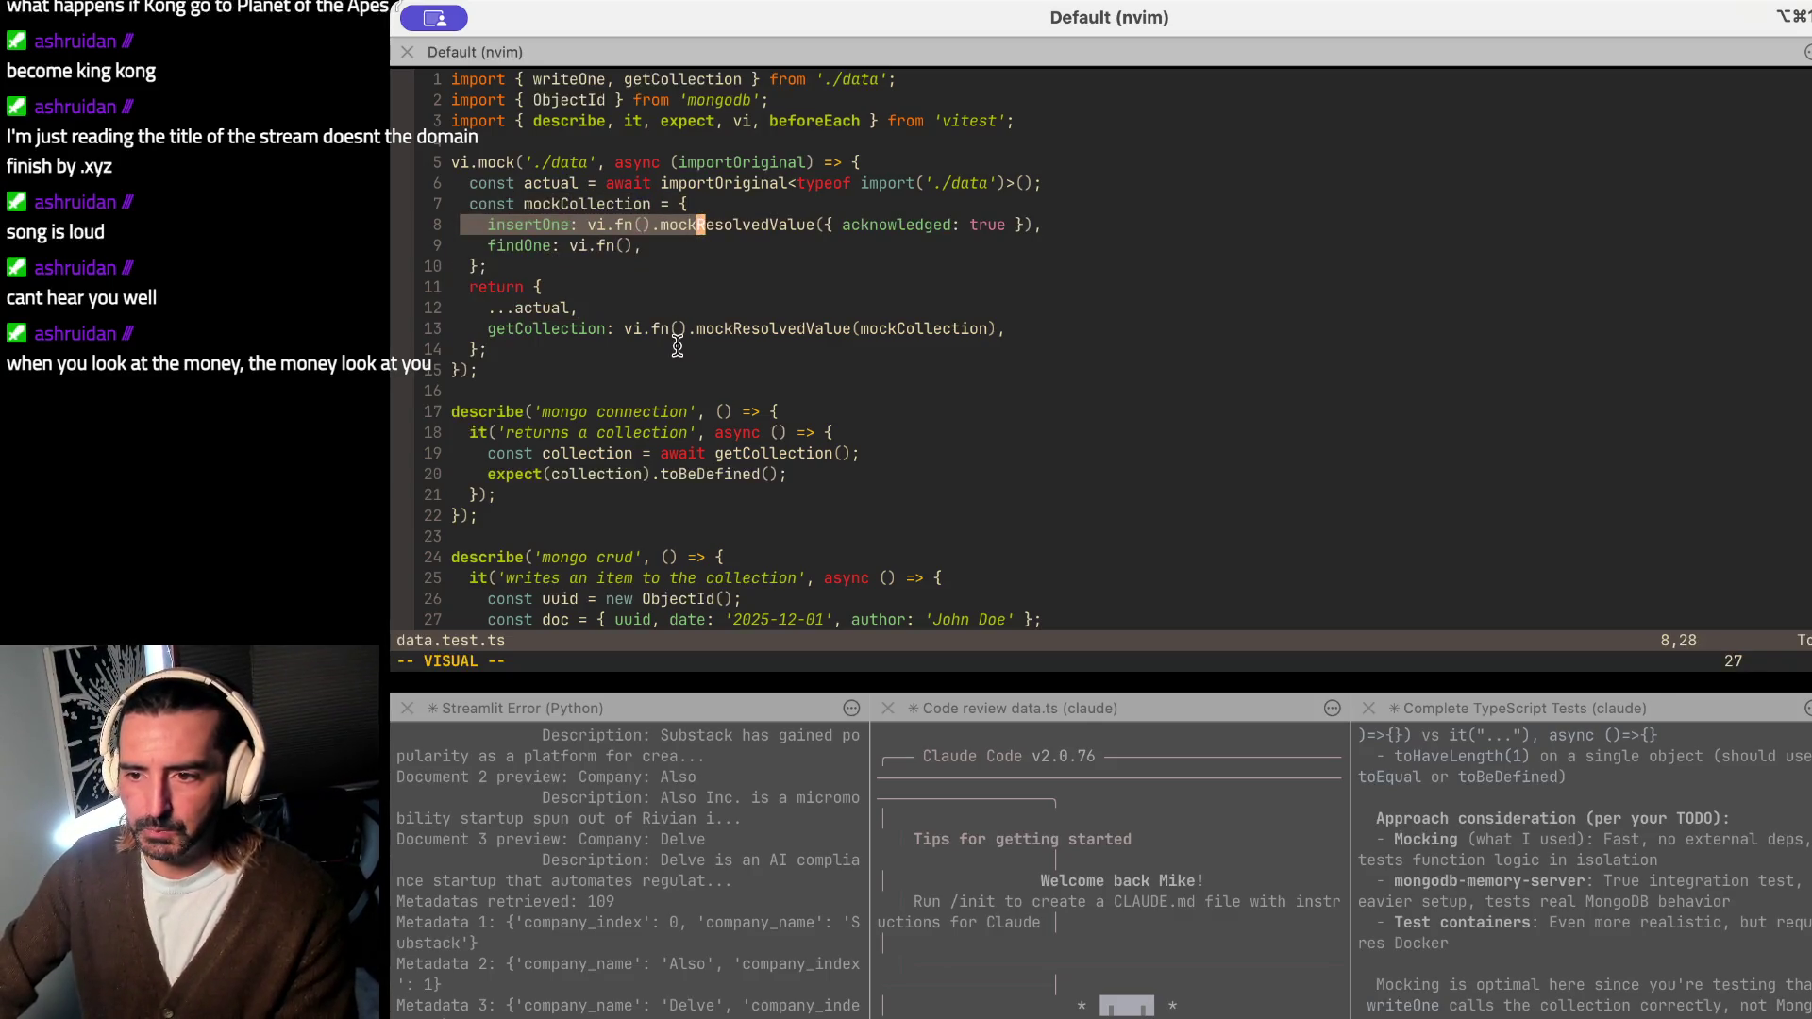
{"action": "left_click_drag", "start_coordinate": [487, 245], "coordinate": [646, 245]}
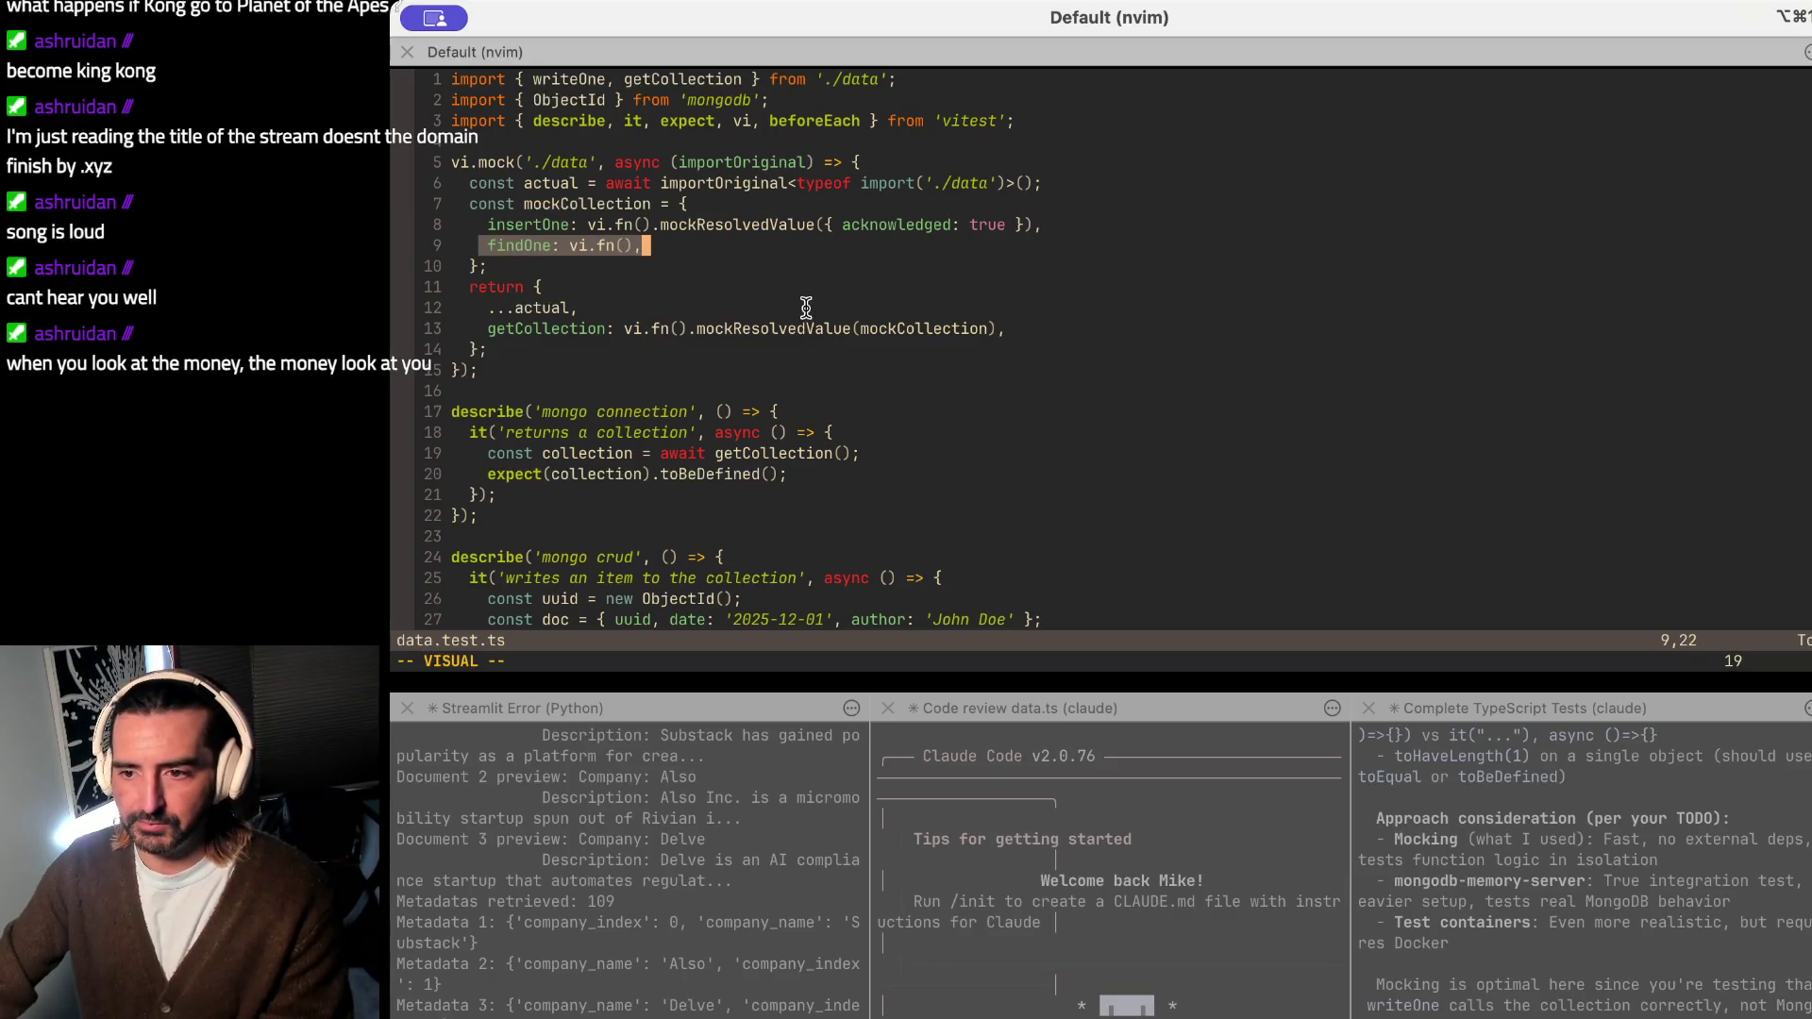
{"action": "left_click", "coordinate": [681, 251]}
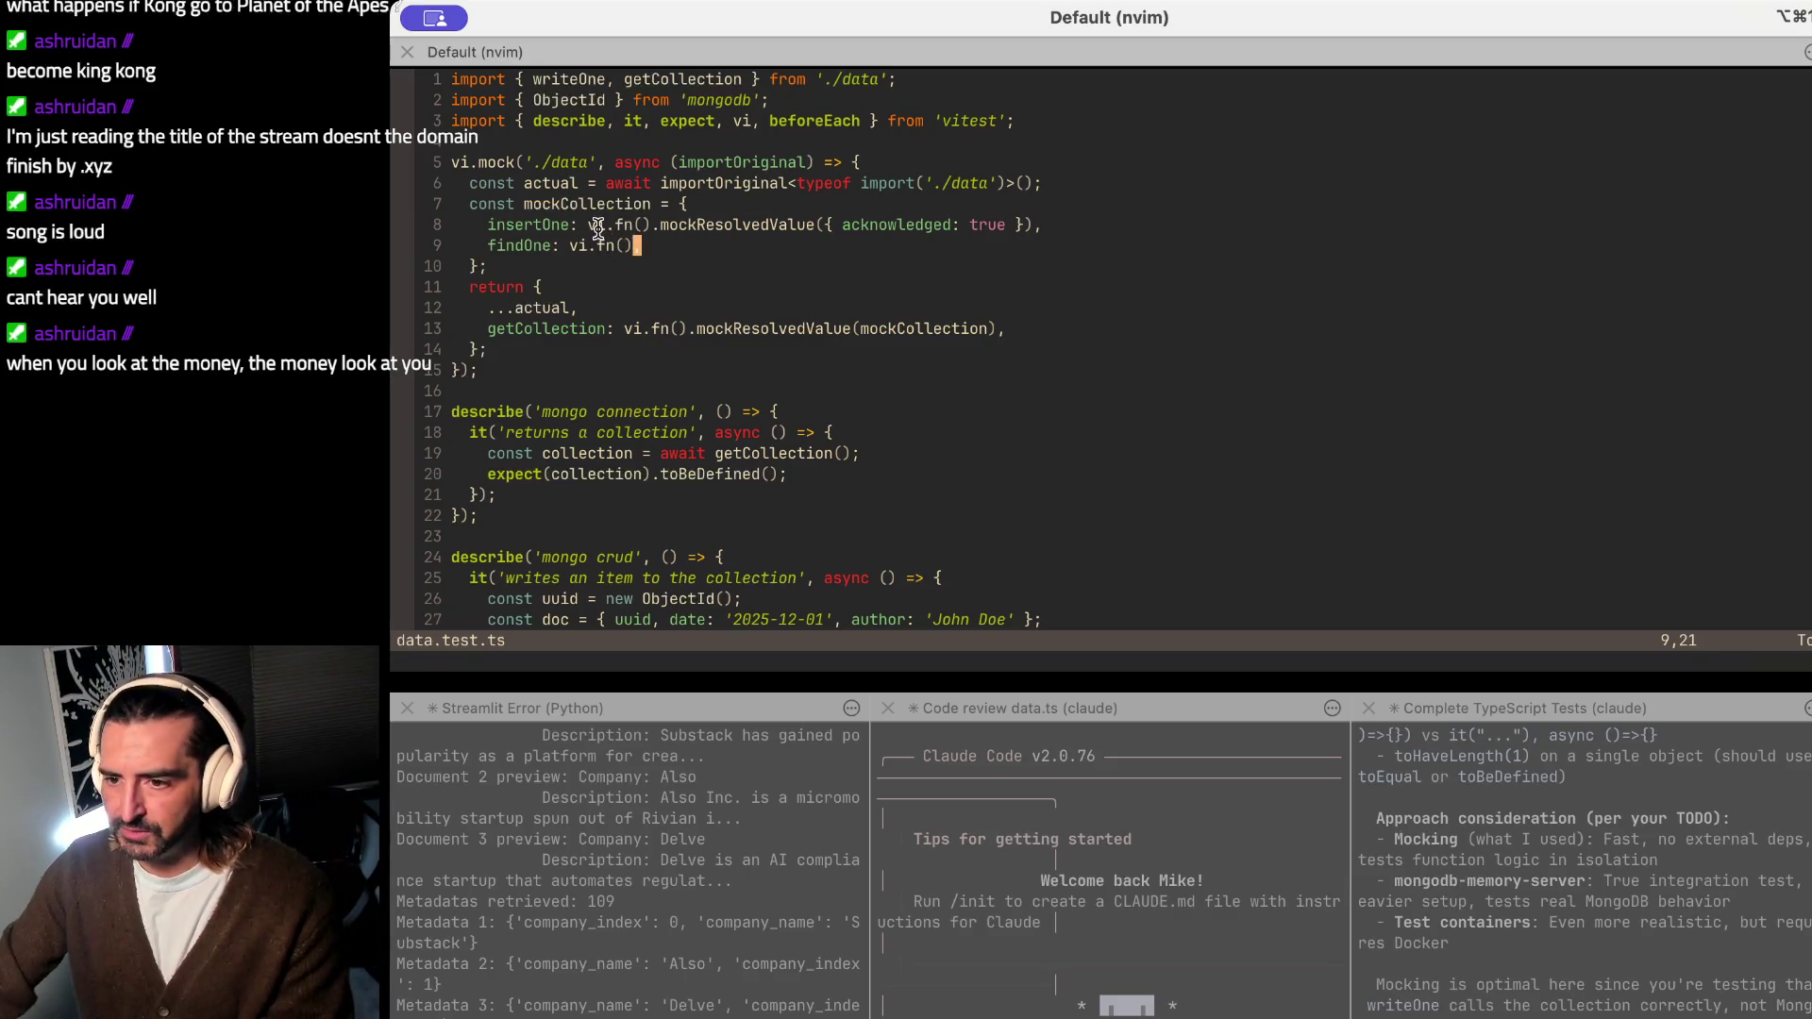
{"action": "left_click_drag", "start_coordinate": [652, 223], "coordinate": [1153, 217]}
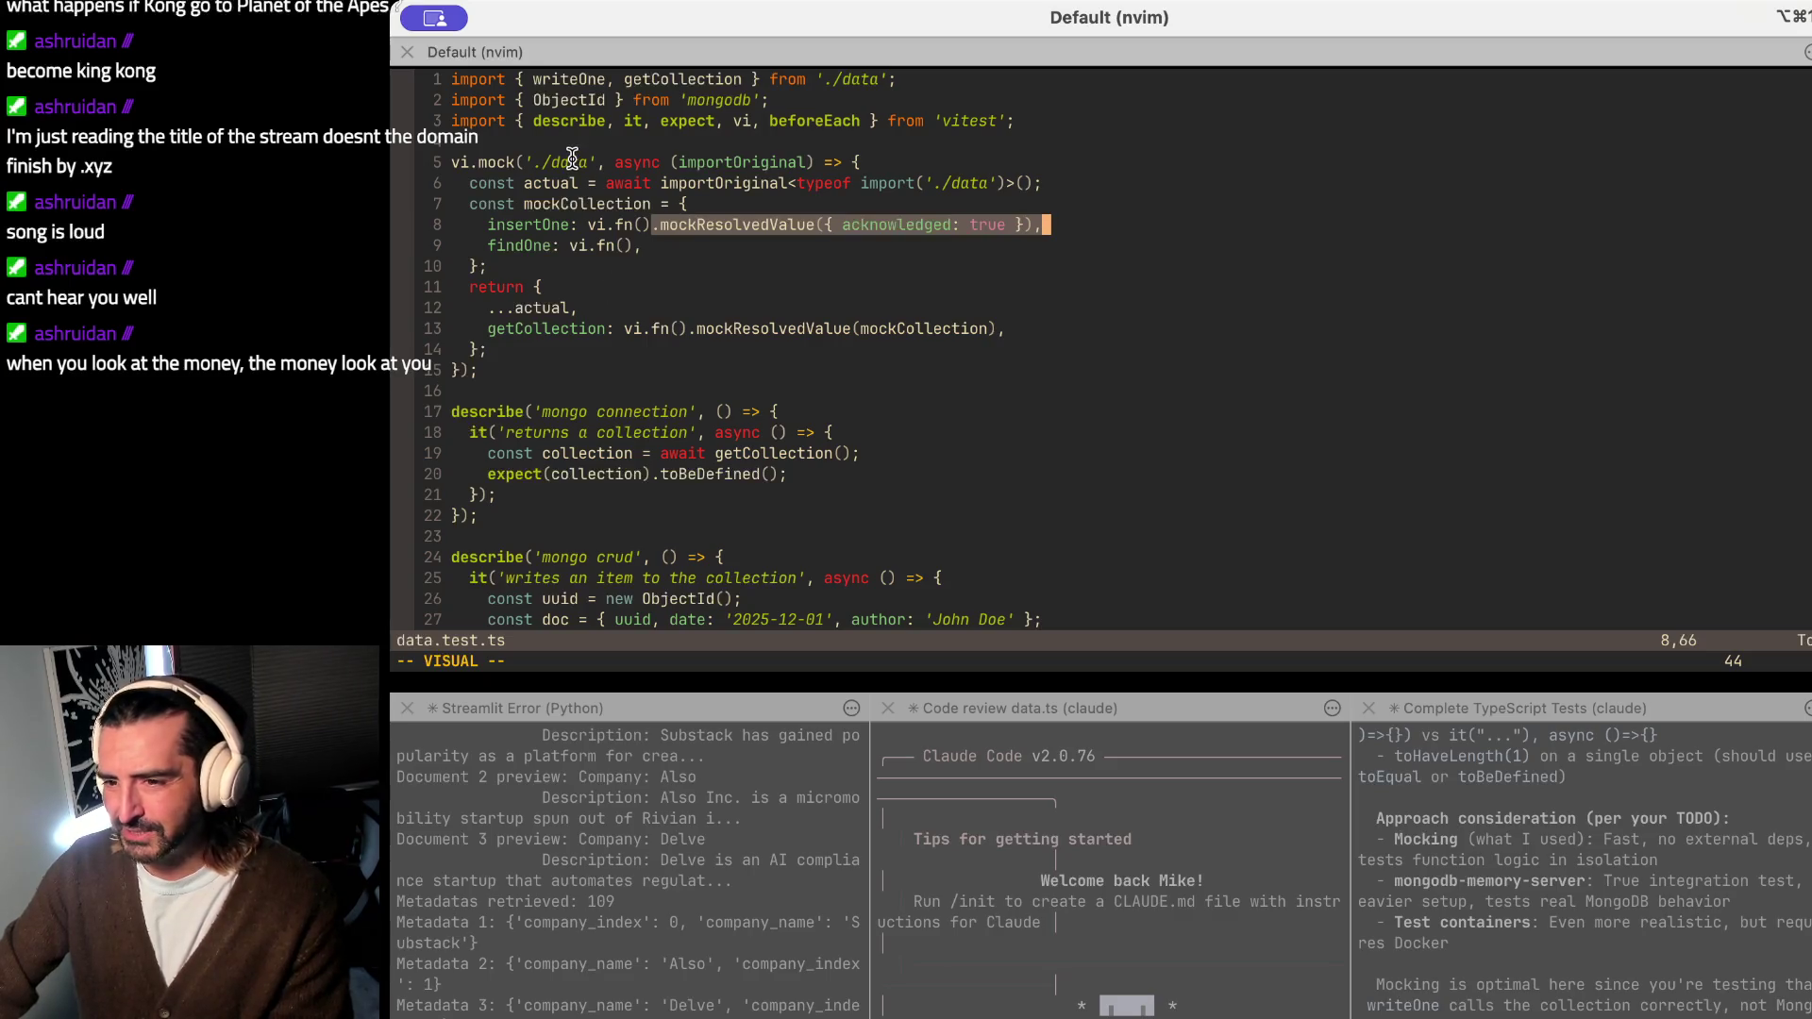
{"action": "left_click_drag", "start_coordinate": [571, 159], "coordinate": [822, 454]}
{"action": "left_click", "coordinate": [845, 453]}
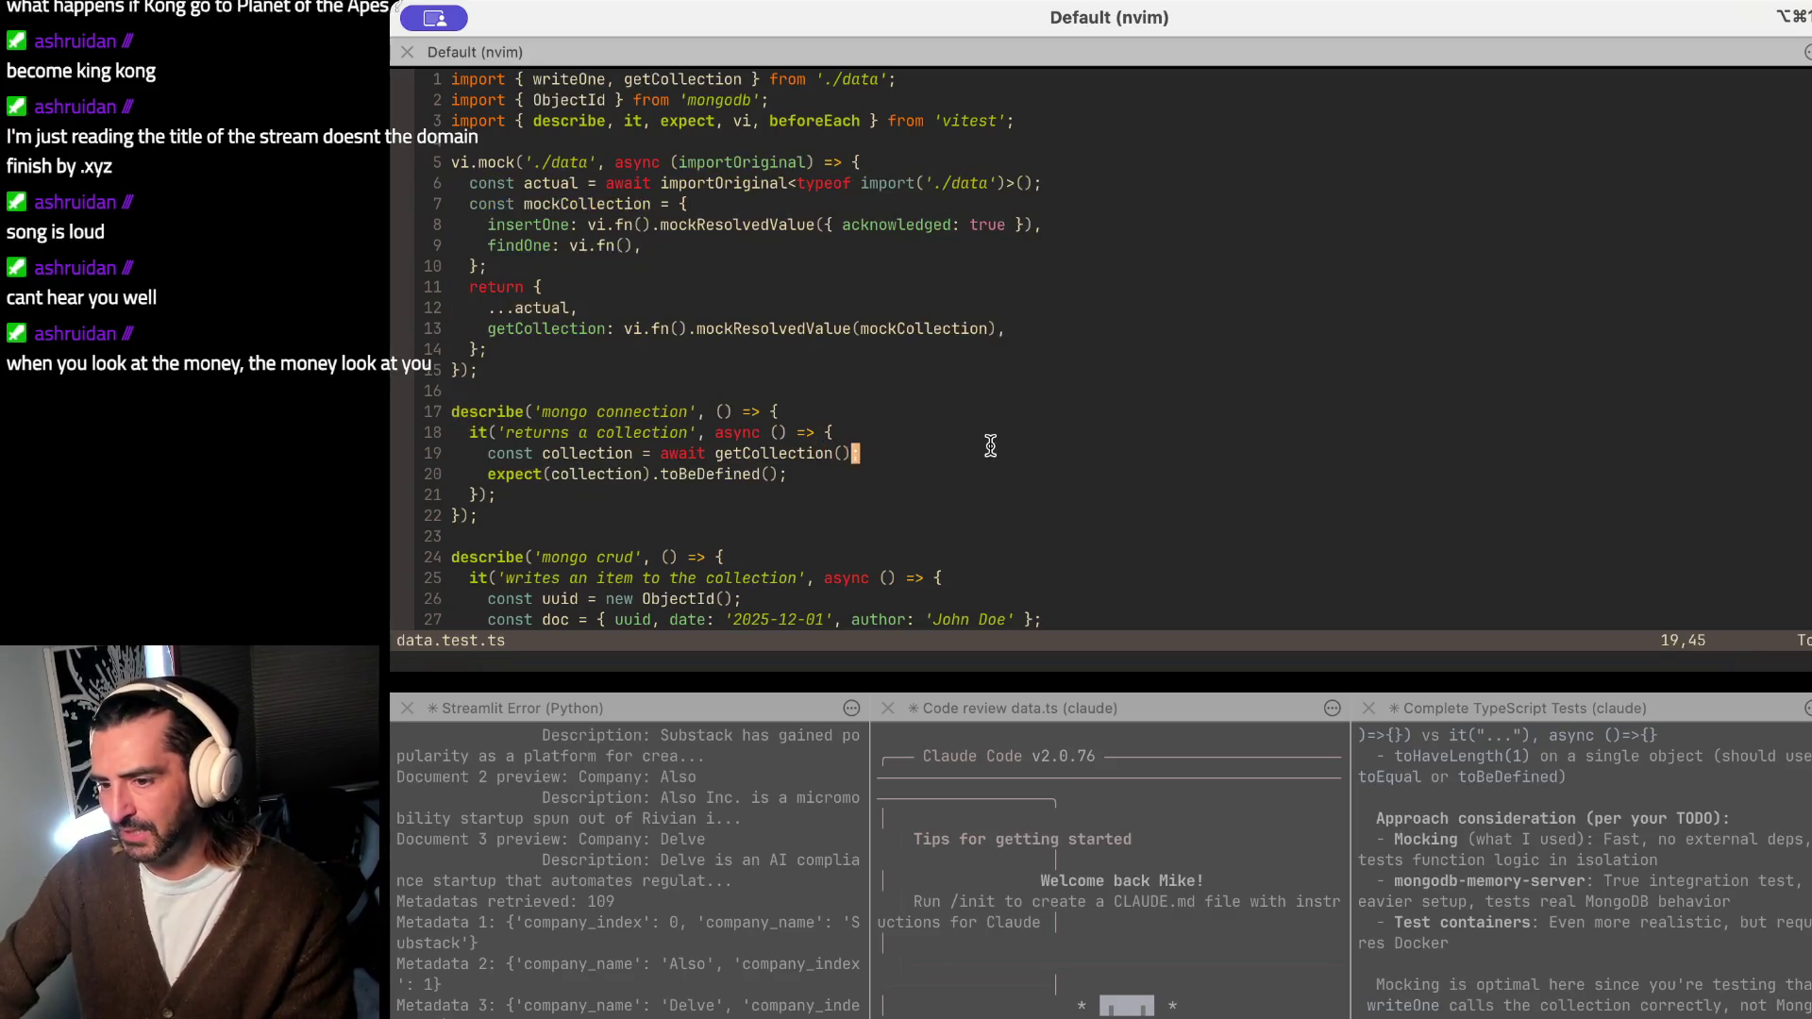
{"action": "left_click_drag", "start_coordinate": [711, 431], "coordinate": [911, 433]}
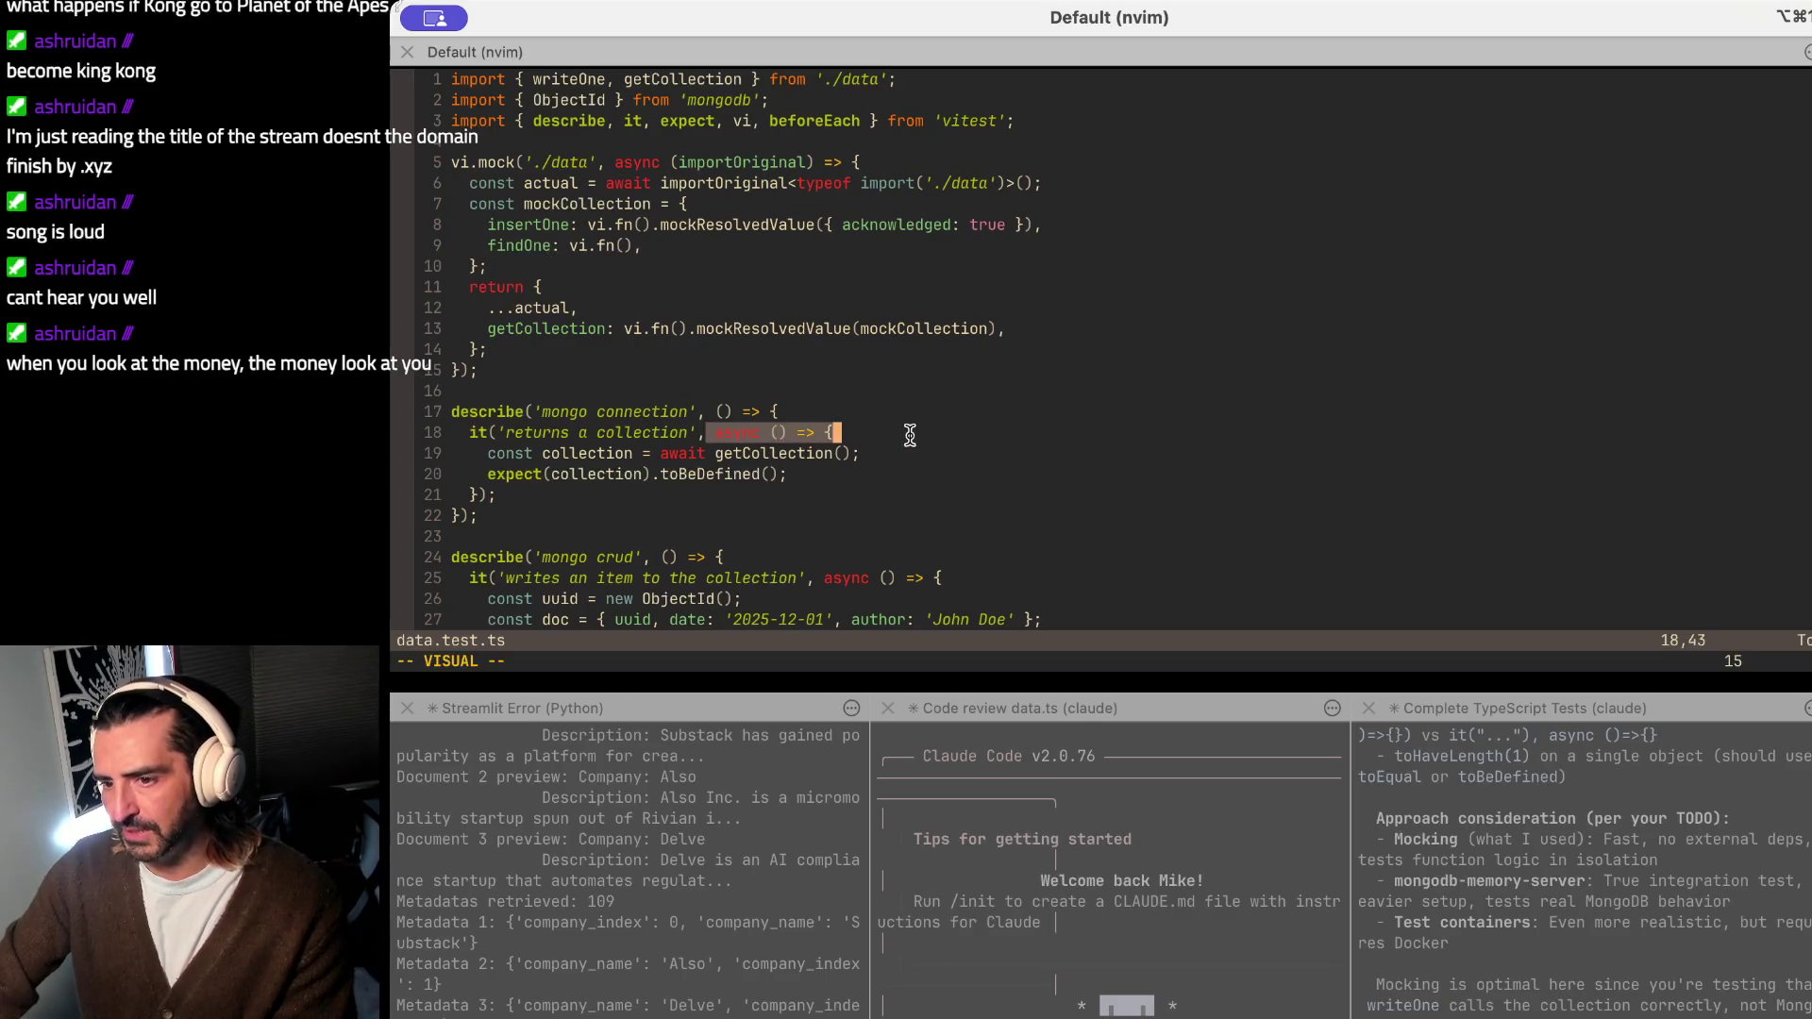
{"action": "left_click_drag", "start_coordinate": [677, 79], "coordinate": [900, 79]}
{"action": "left_click", "coordinate": [652, 224]}
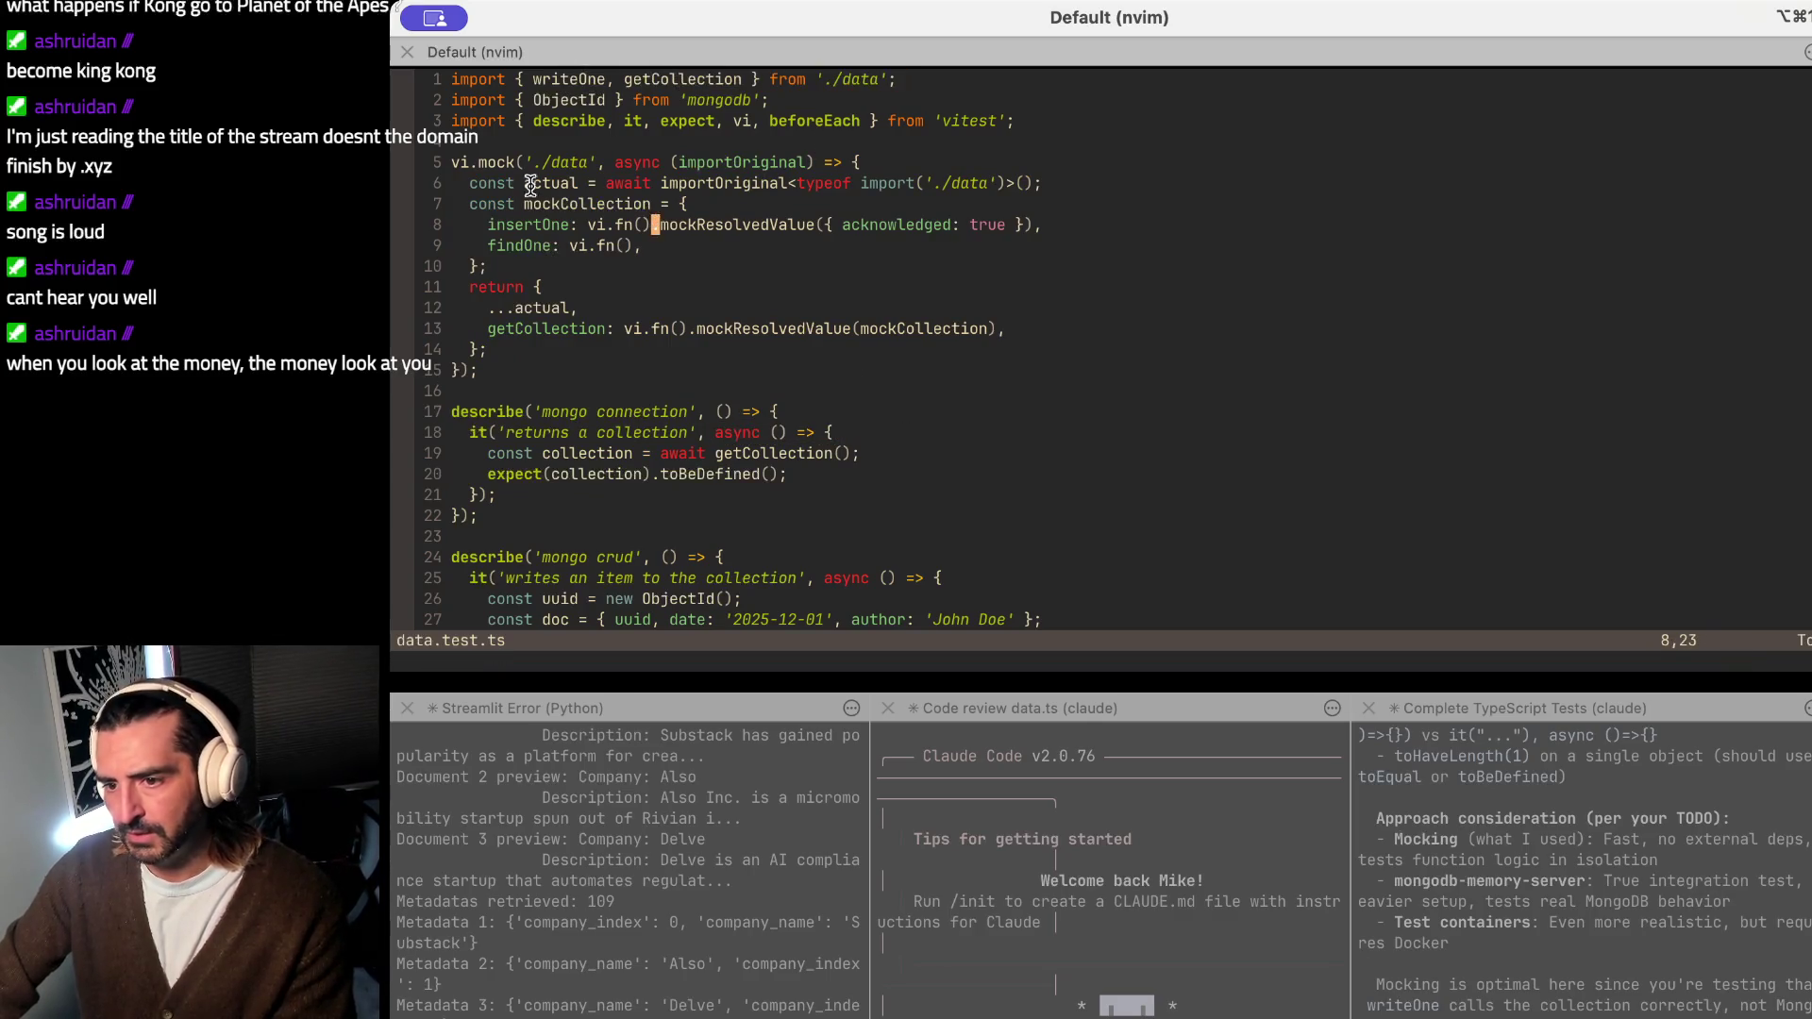
{"action": "left_click_drag", "start_coordinate": [601, 192], "coordinate": [1247, 190]}
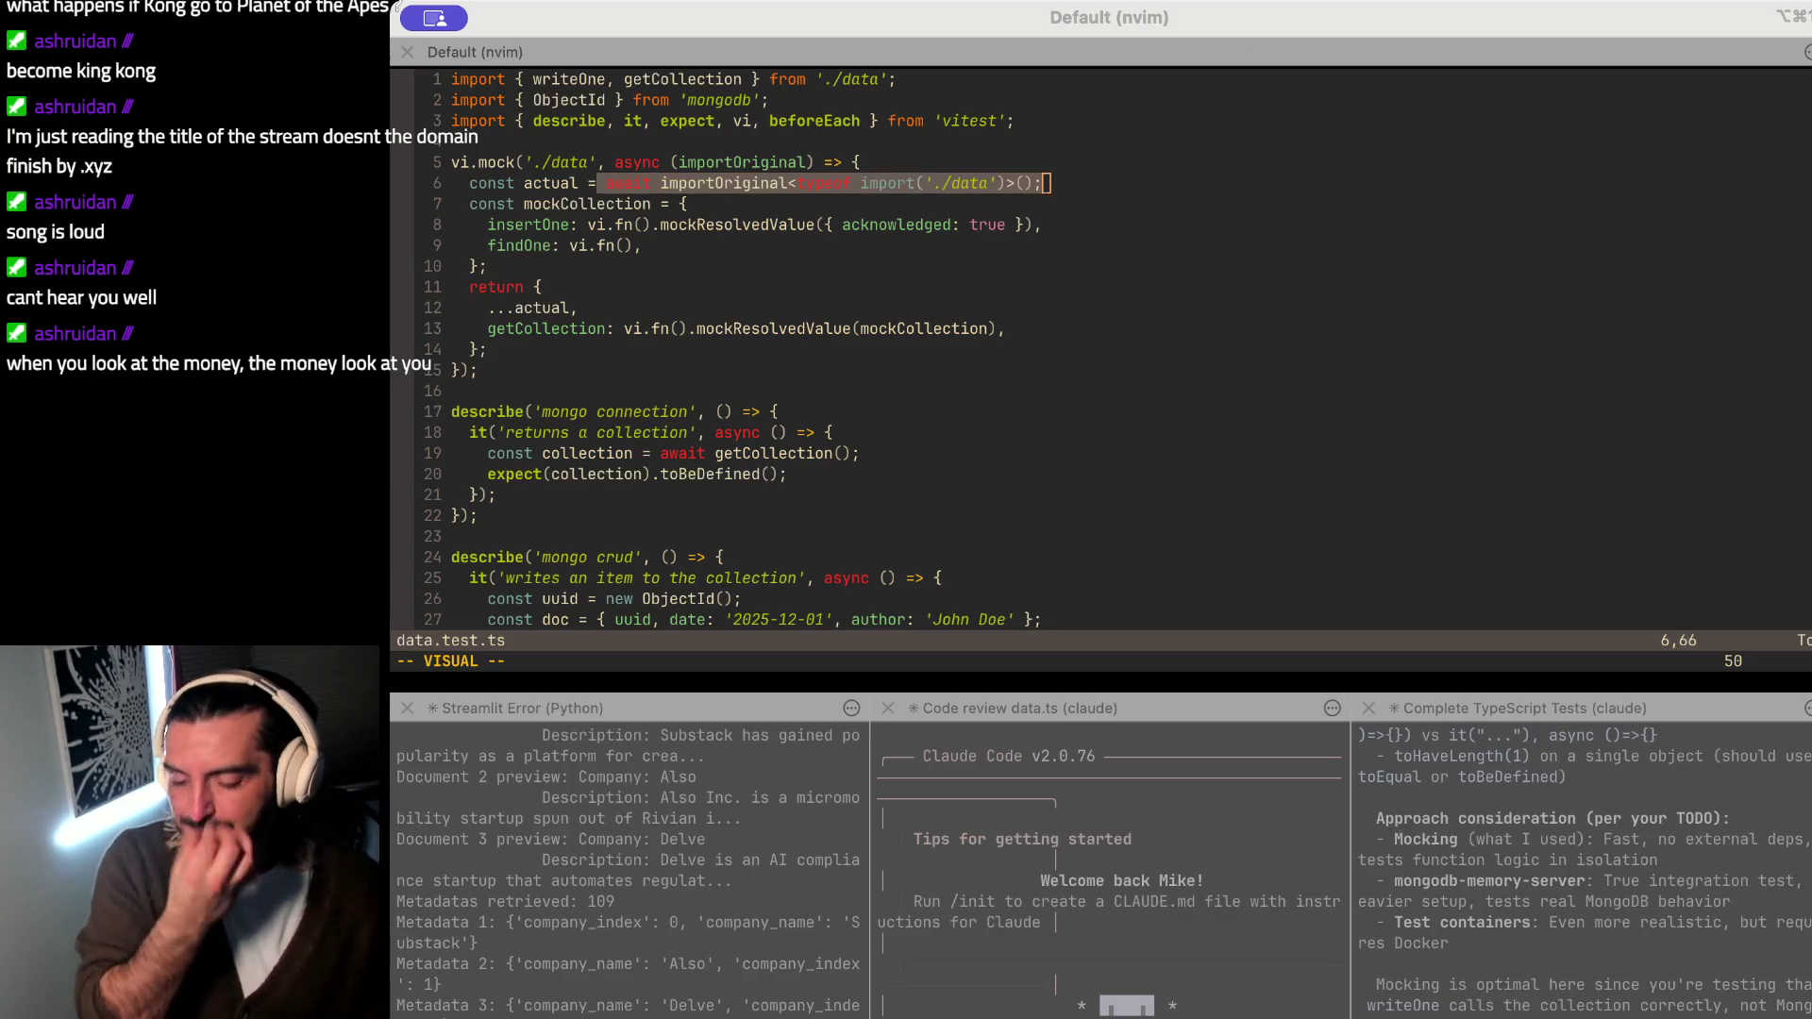
{"action": "left_click", "coordinate": [1106, 64]}
{"action": "left_click_drag", "start_coordinate": [567, 183], "coordinate": [809, 408]}
{"action": "left_click", "coordinate": [809, 410]}
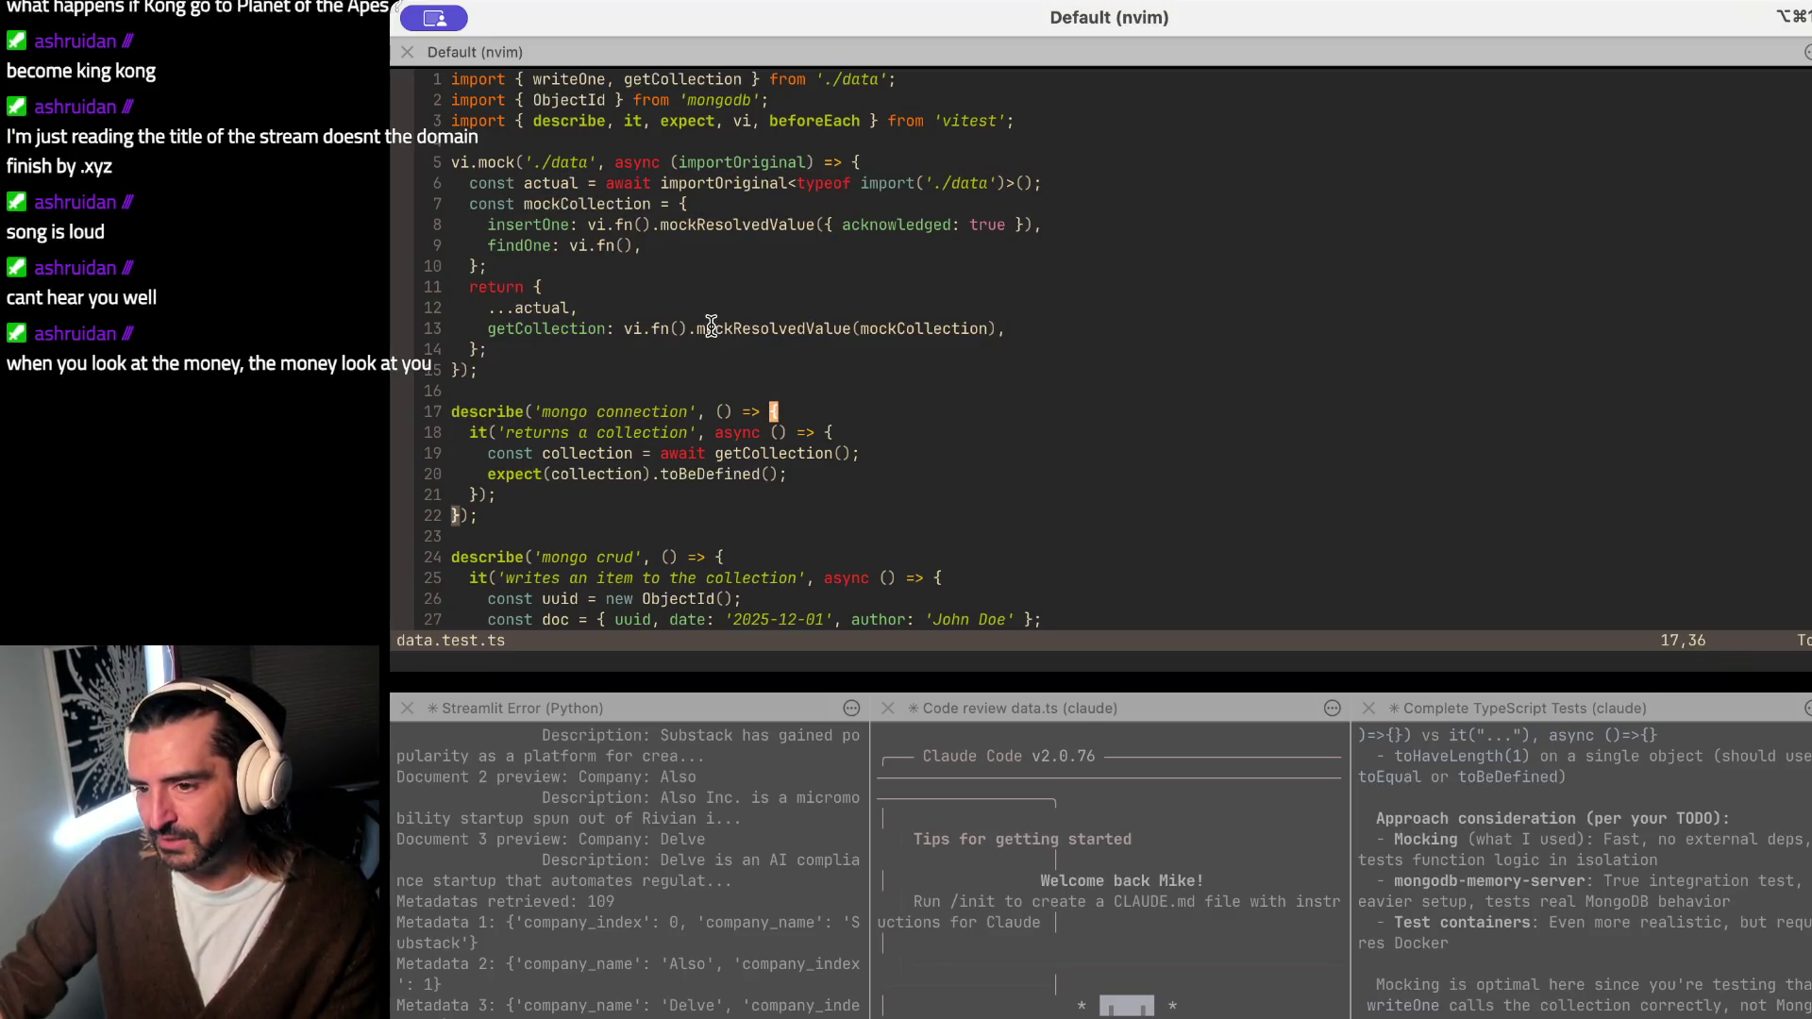
{"action": "key", "text": "super+Tab"}
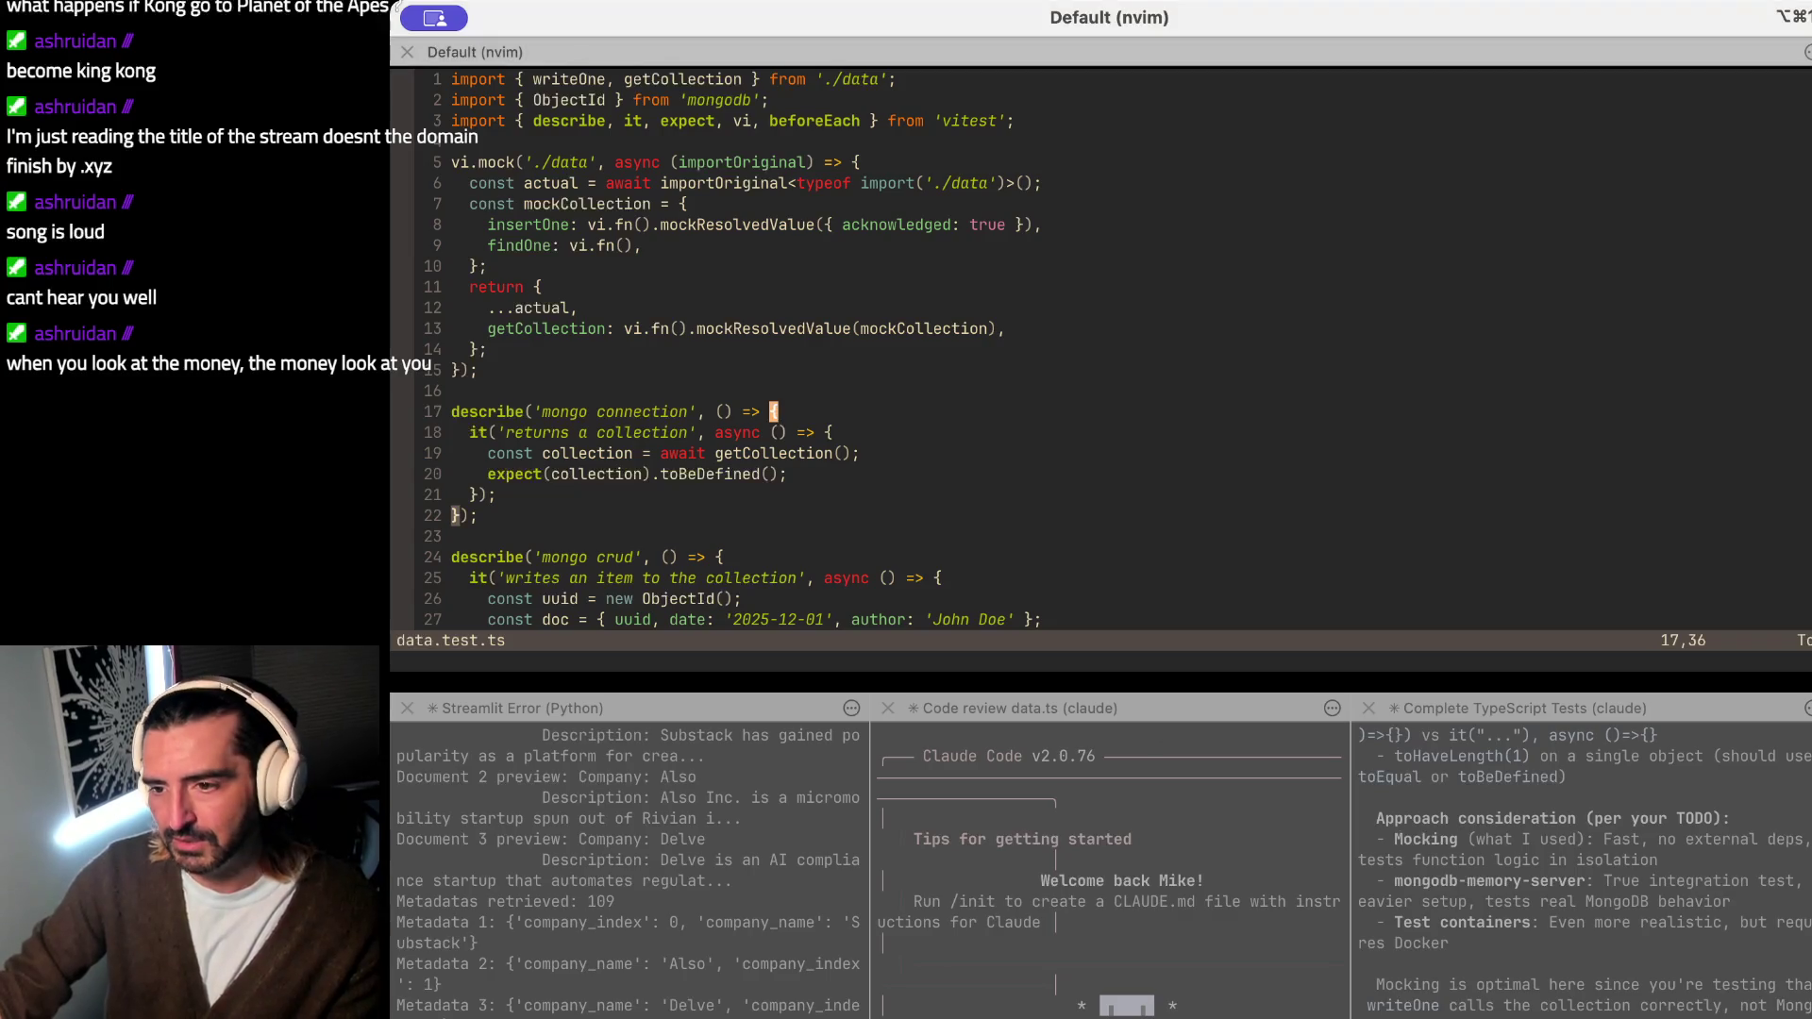
{"action": "key", "text": "k"}
{"action": "key", "text": "k"}
{"action": "key", "text": "k"}
{"action": "key", "text": "v"}
{"action": "key", "text": "j"}
{"action": "key", "text": "j"}
{"action": "key", "text": "j"}
{"action": "key", "text": "$"}
{"action": "double_click", "coordinate": [564, 159]}
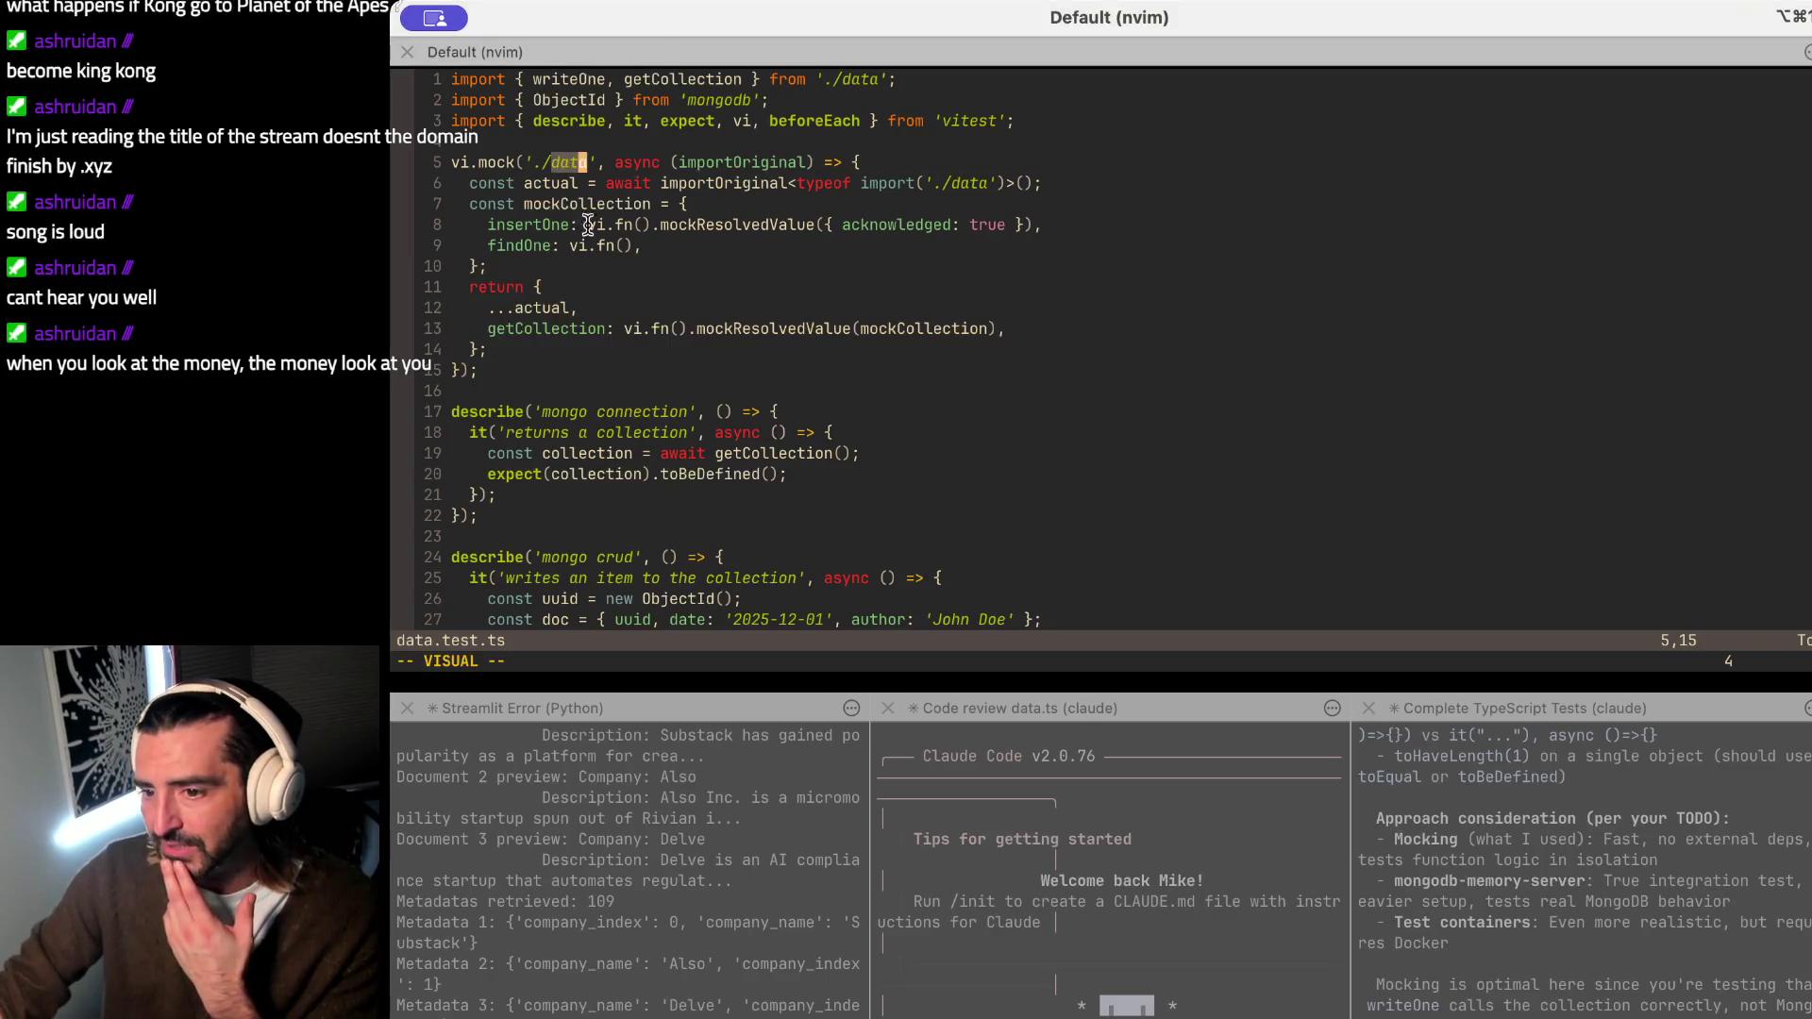
{"action": "left_click_drag", "start_coordinate": [918, 456], "coordinate": [453, 453]}
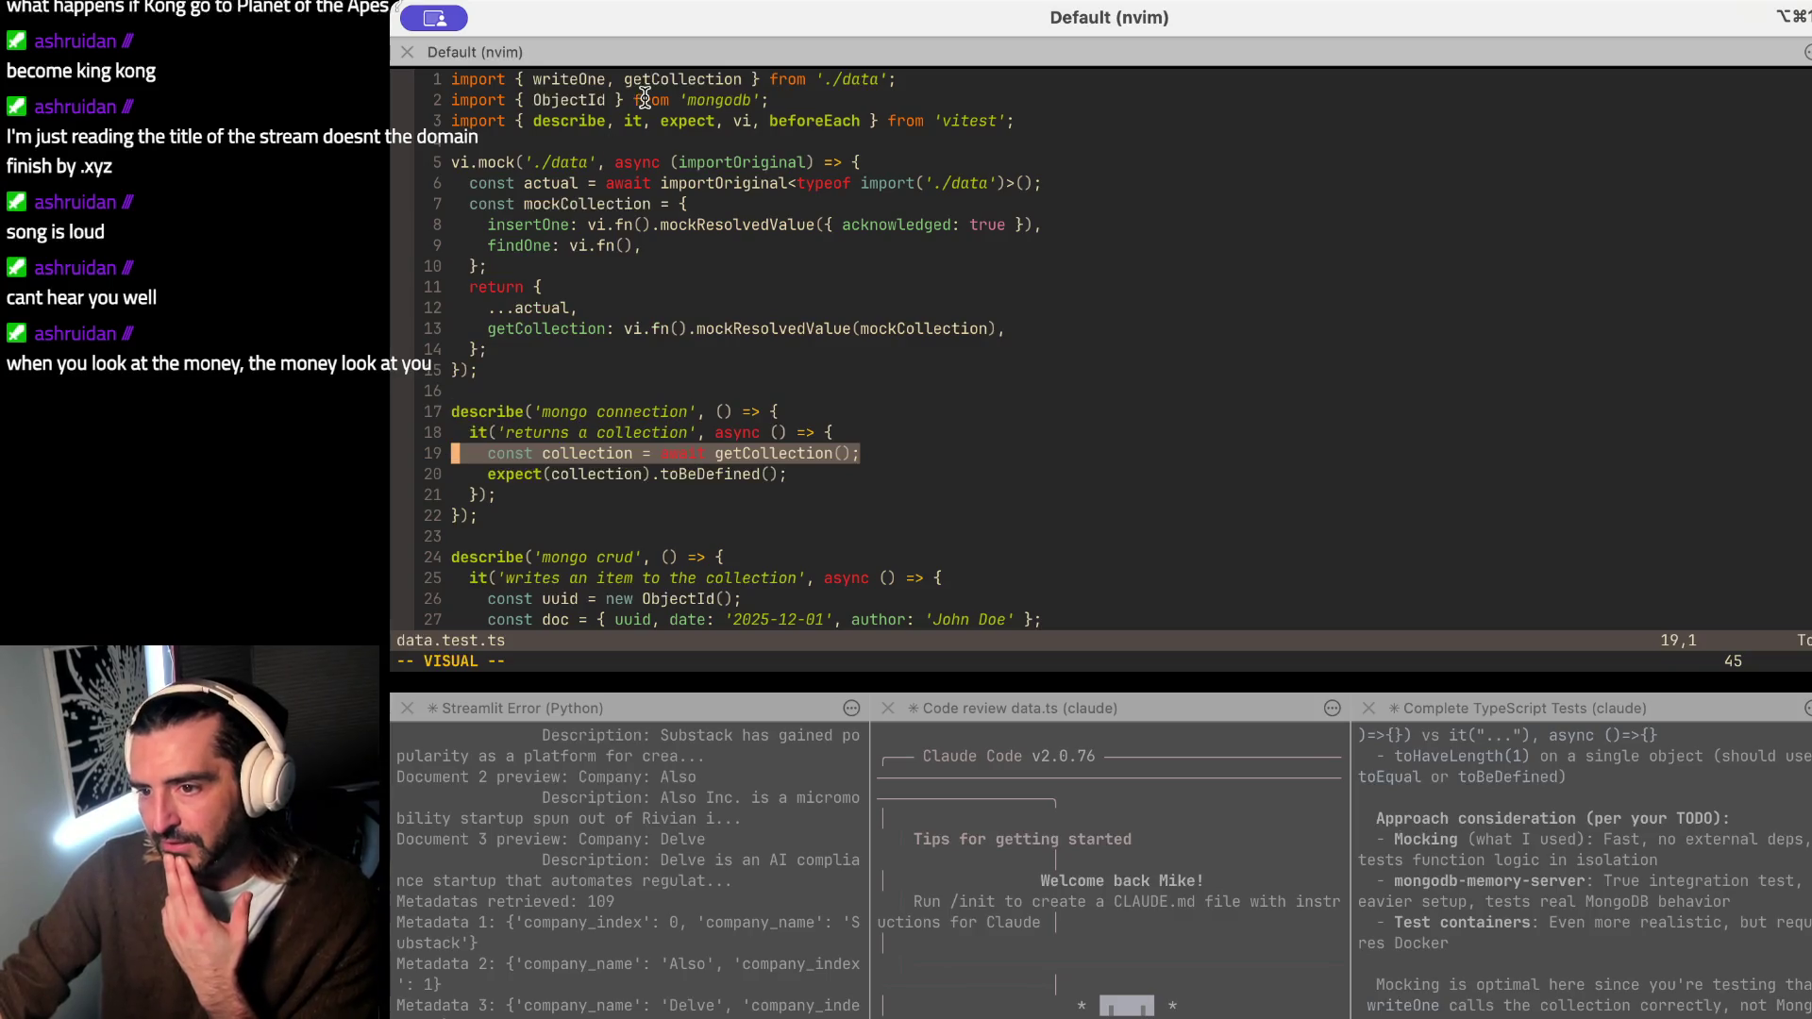
{"action": "left_click_drag", "start_coordinate": [657, 79], "coordinate": [907, 79]}
{"action": "left_click", "coordinate": [794, 252]}
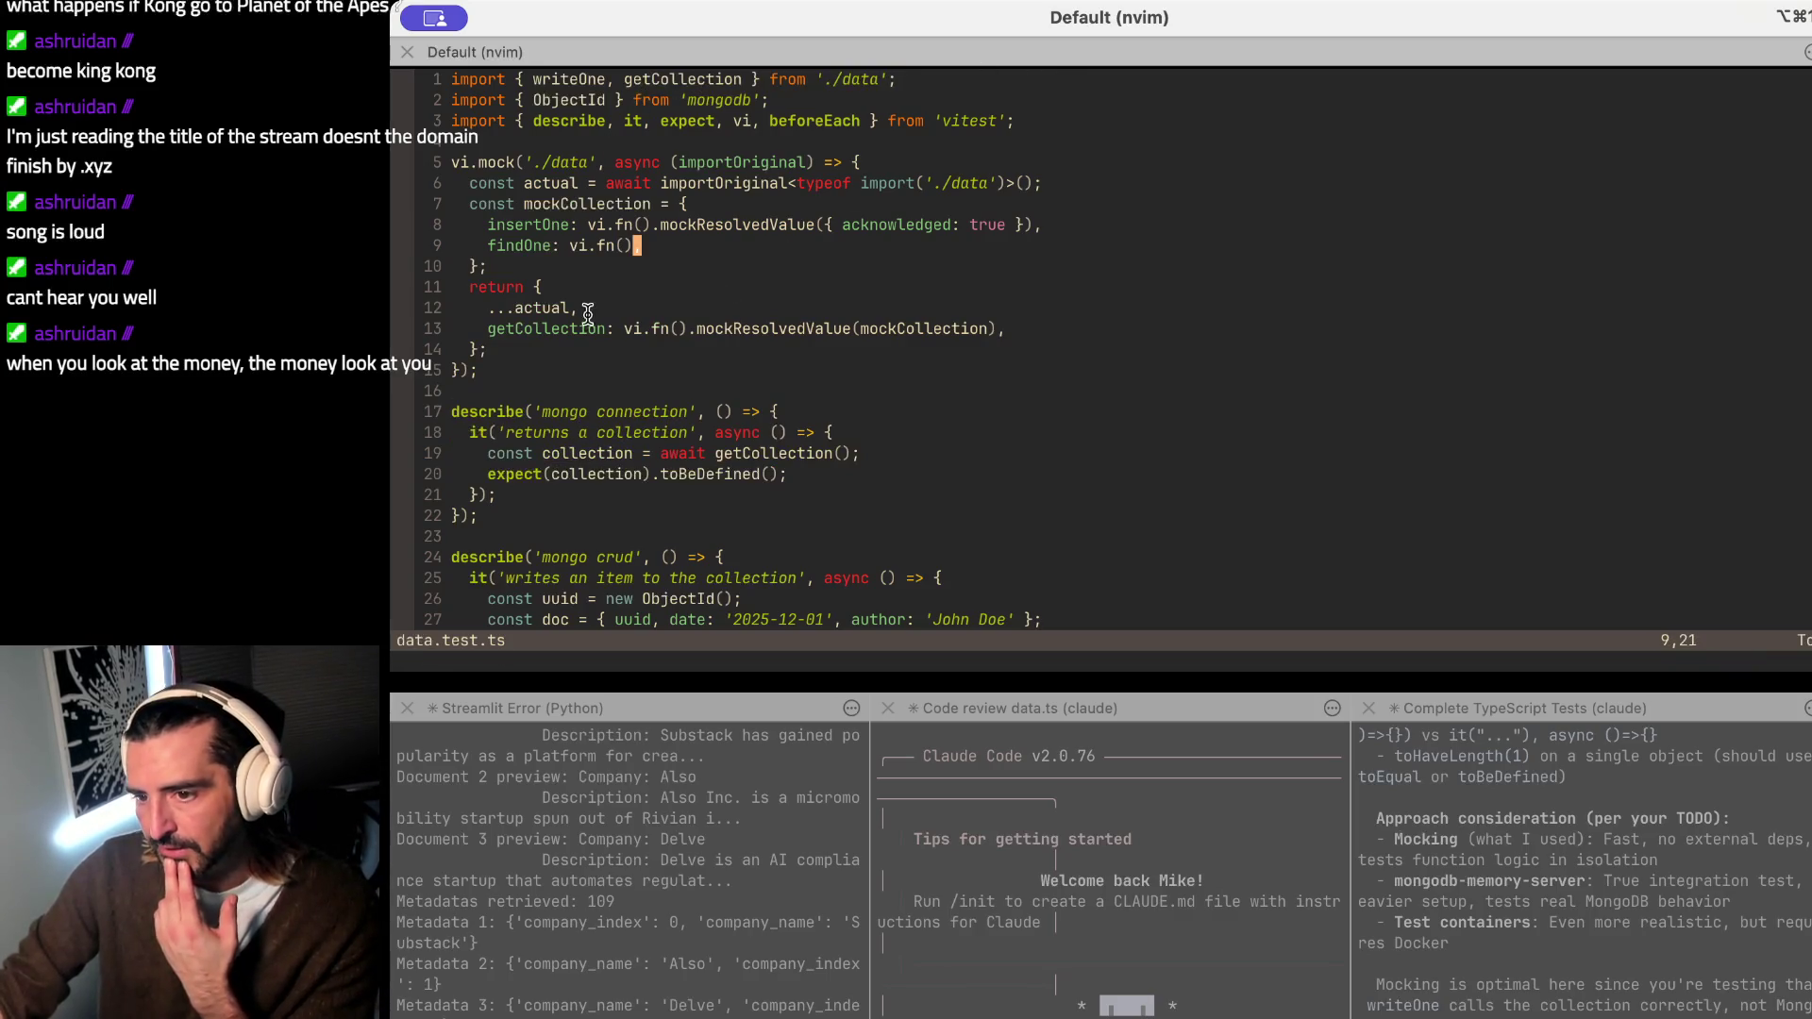
{"action": "left_click_drag", "start_coordinate": [574, 159], "coordinate": [577, 391]}
{"action": "type", "text": ","}
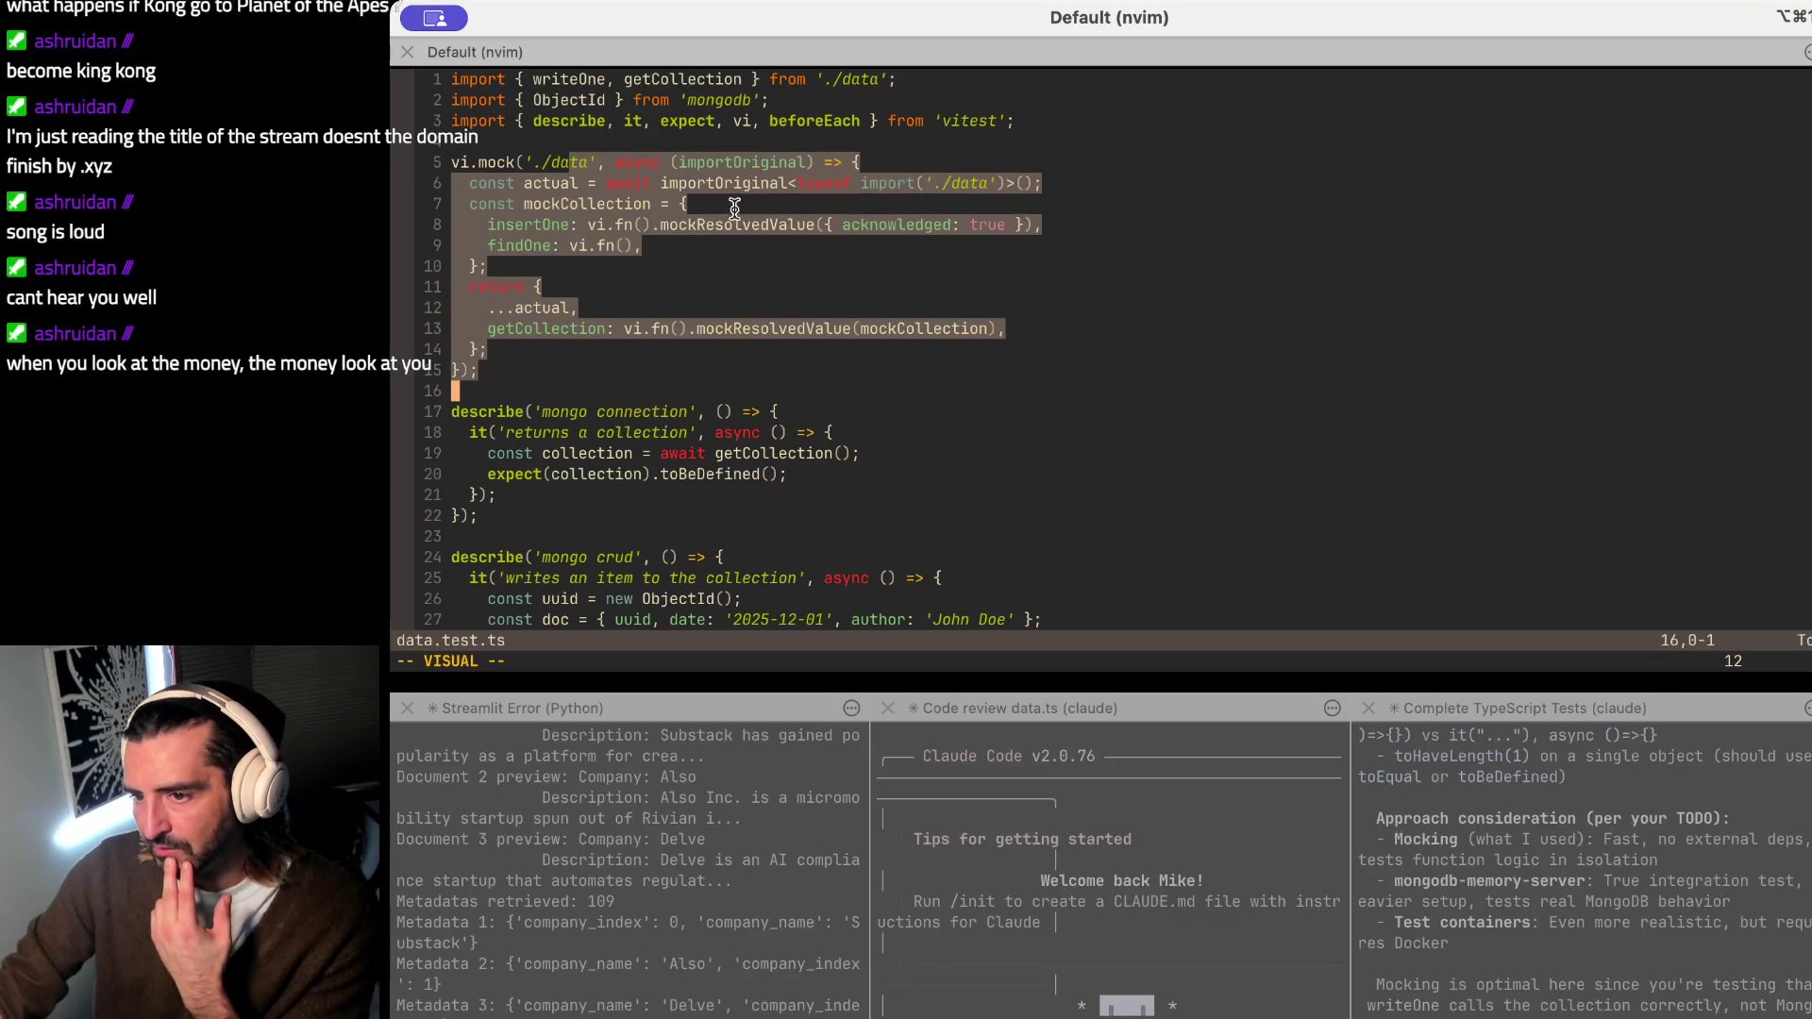
{"action": "left_click", "coordinate": [617, 225]}
{"action": "key", "text": "^"}
{"action": "key", "text": "v"}
{"action": "key", "text": "$"}
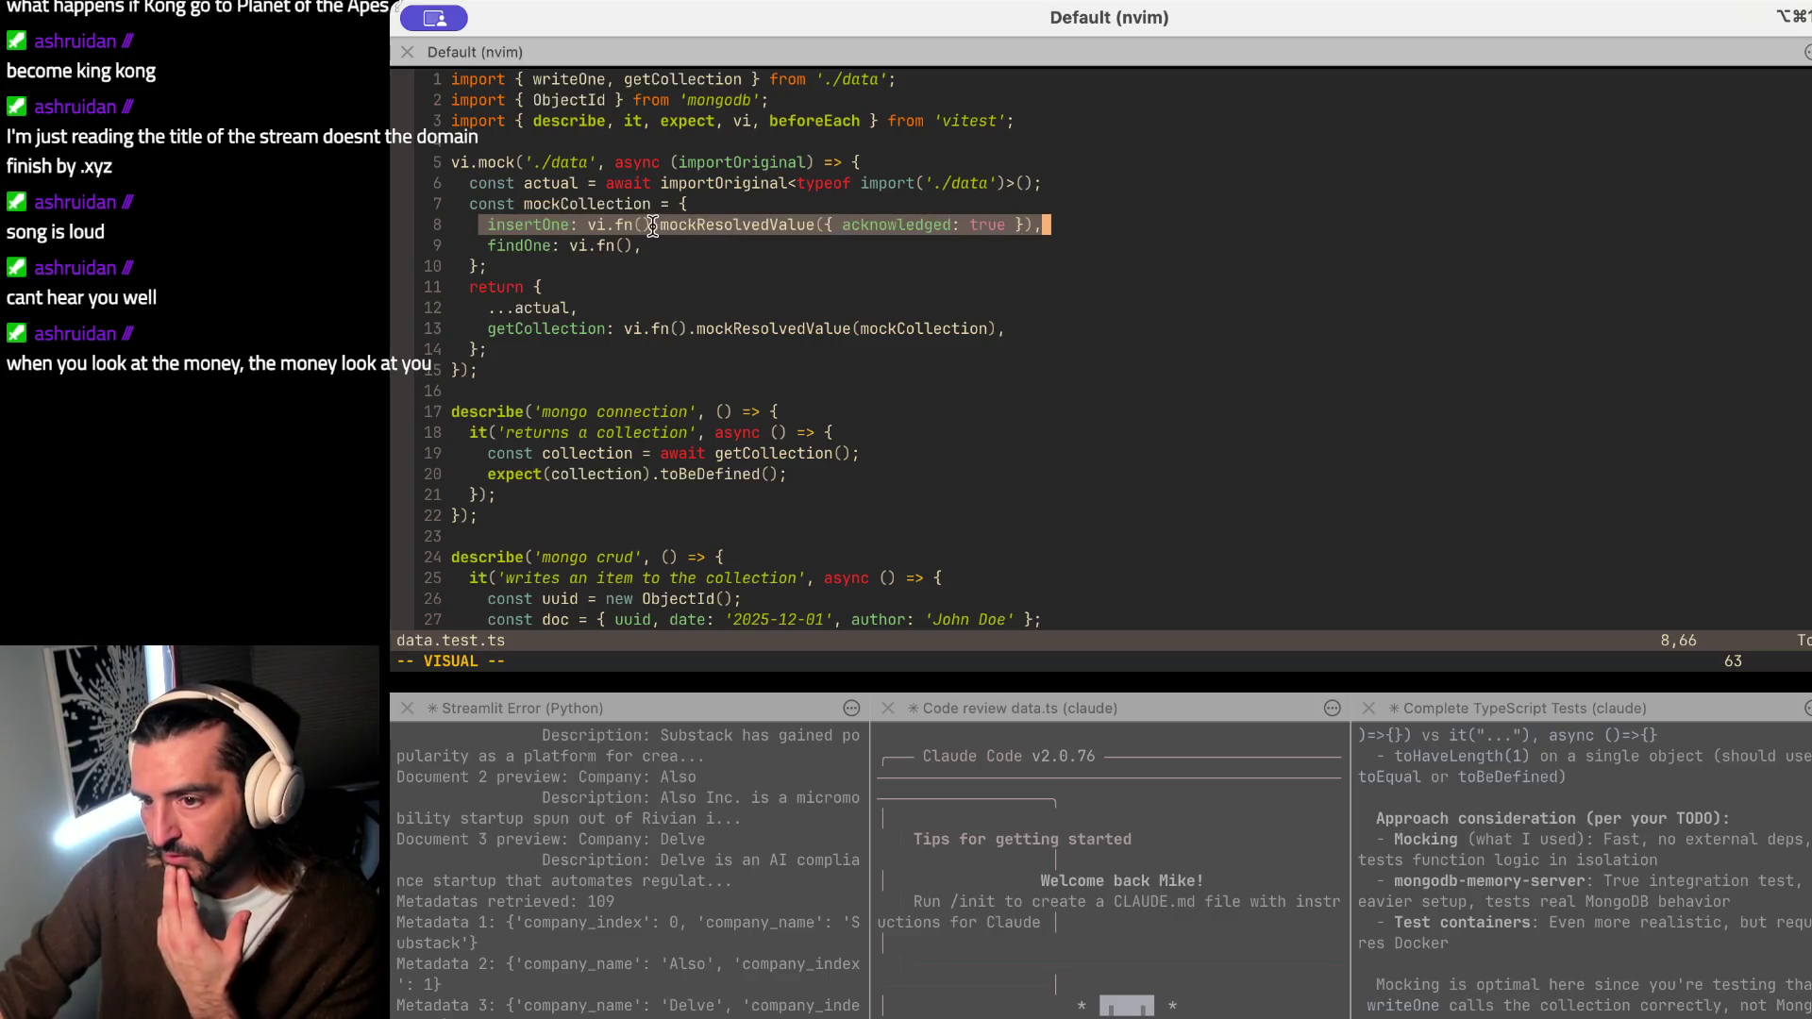
{"action": "key", "text": "Escape"}
{"action": "left_click_drag", "start_coordinate": [481, 266], "coordinate": [577, 267]}
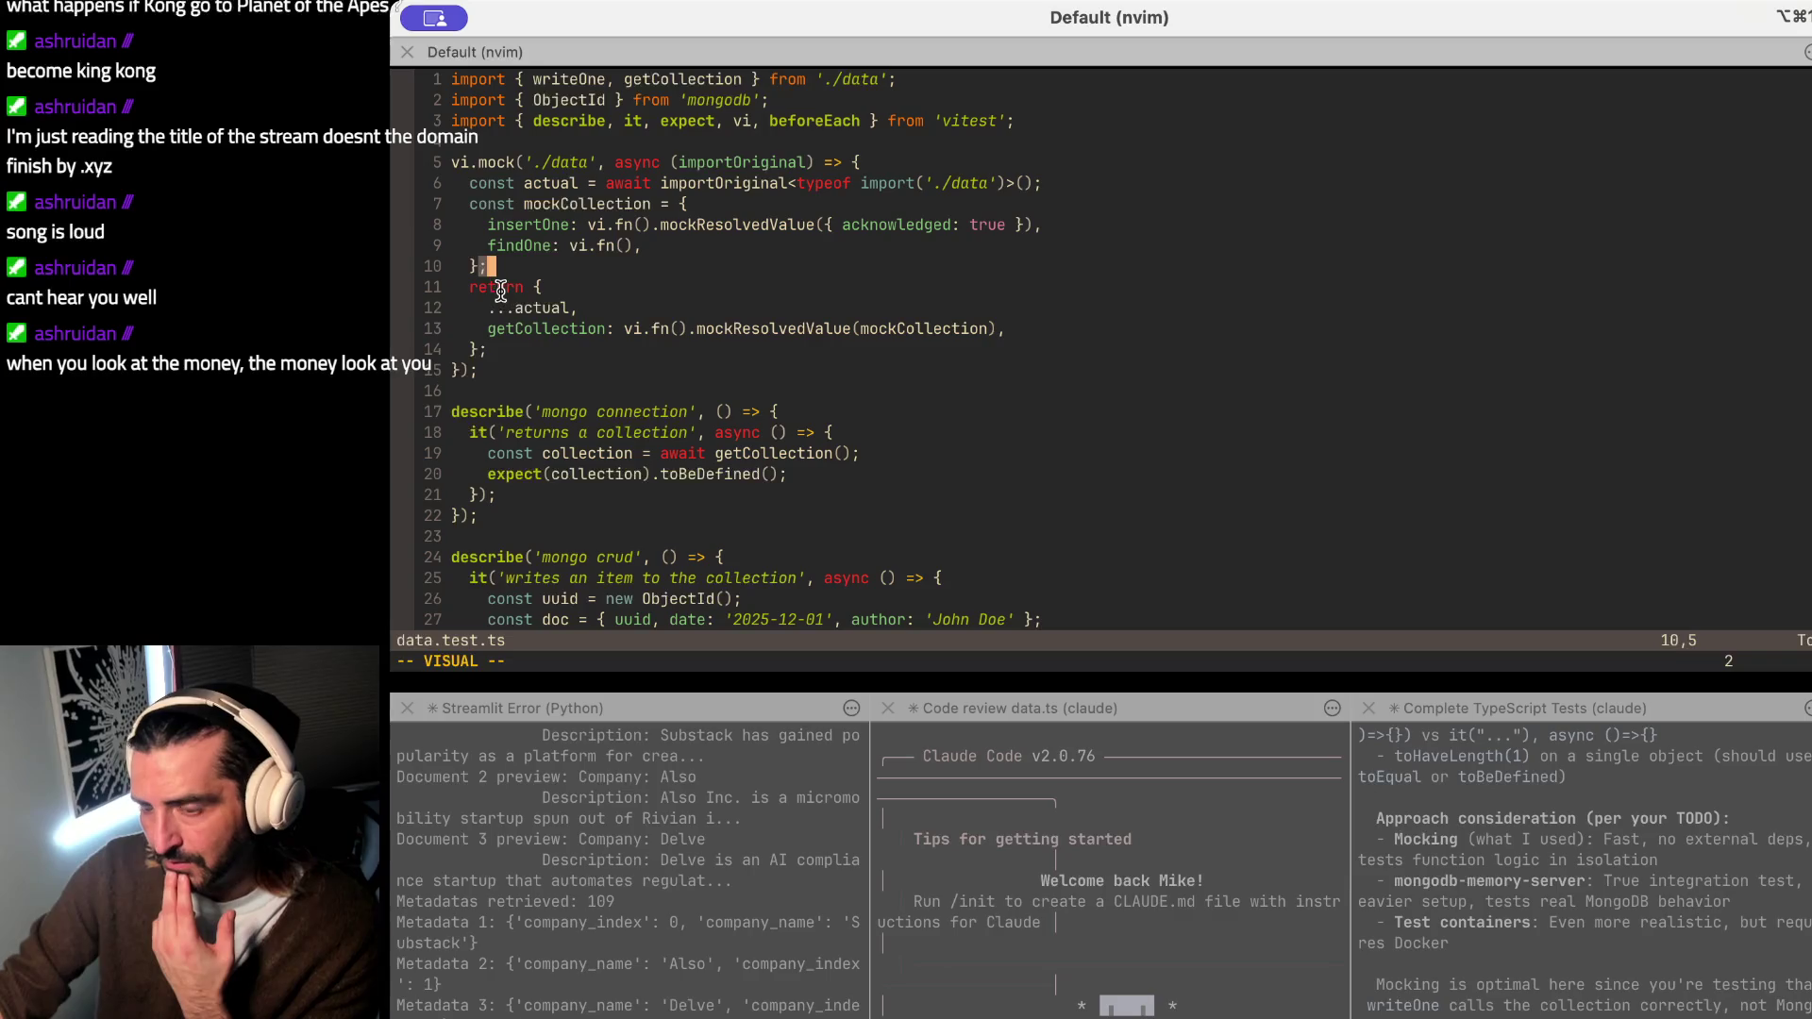
{"action": "left_click_drag", "start_coordinate": [471, 287], "coordinate": [496, 328]}
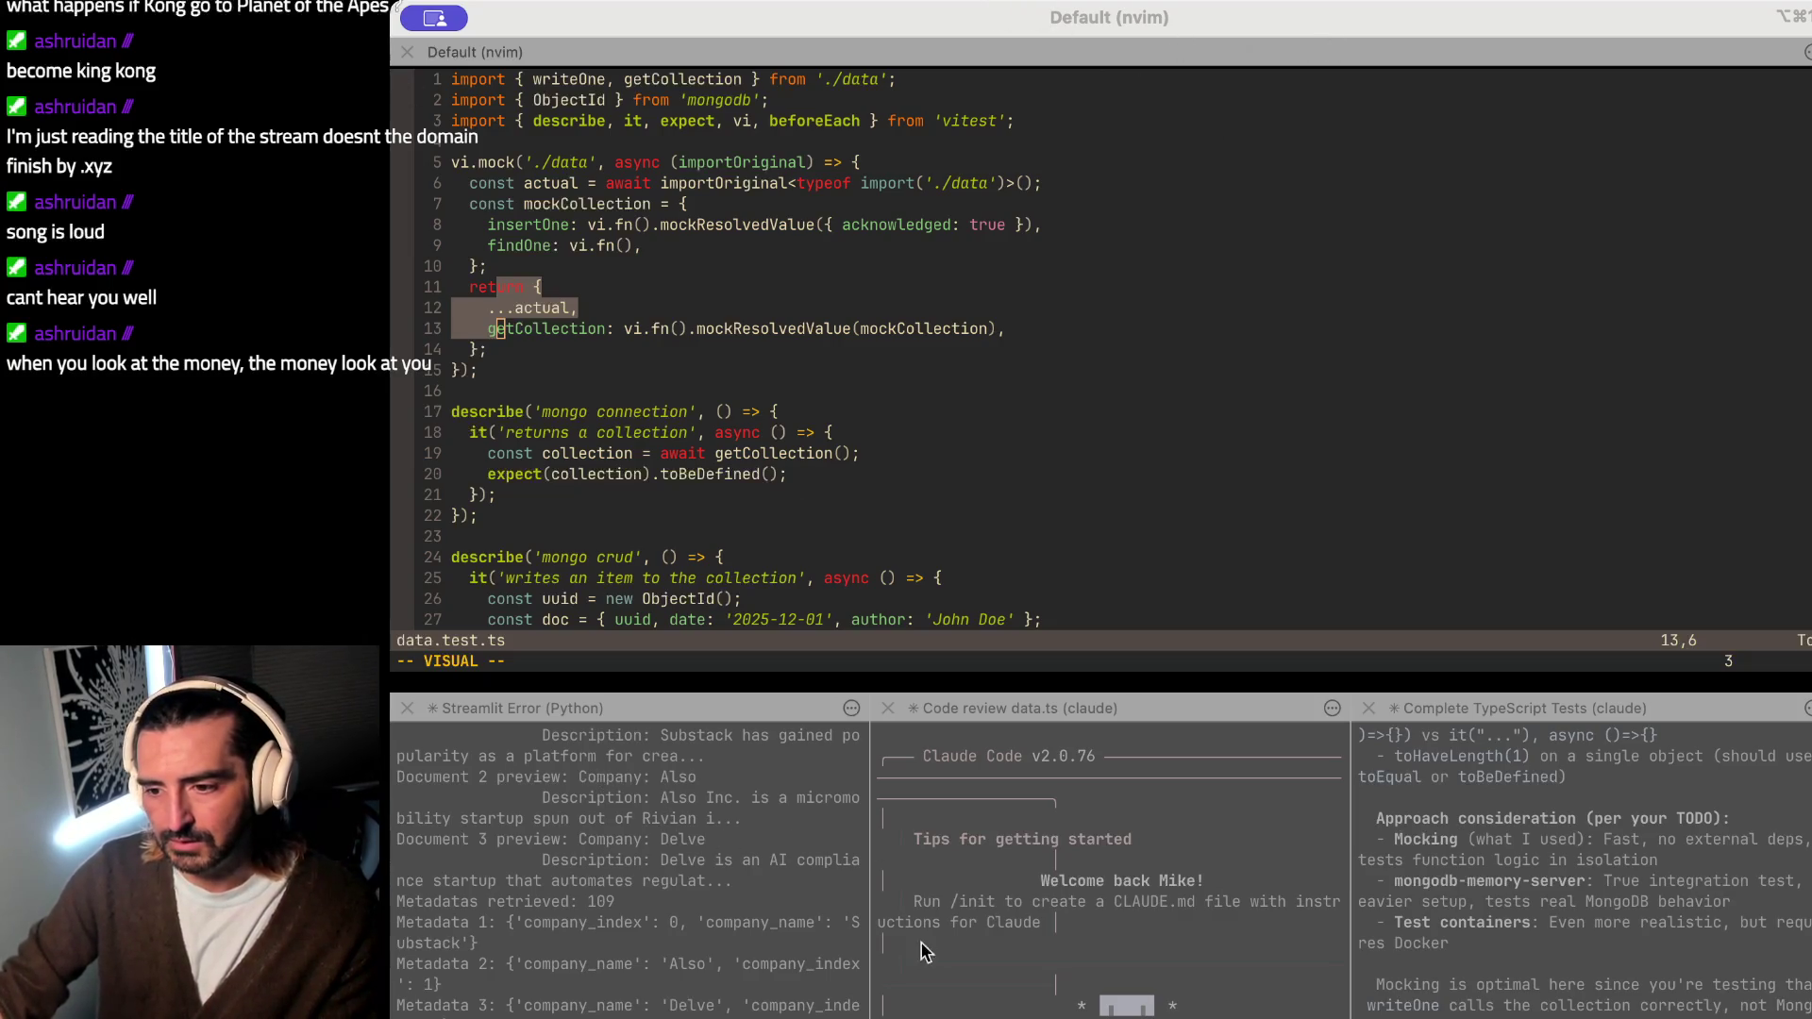
{"action": "key", "text": "super+Tab"}
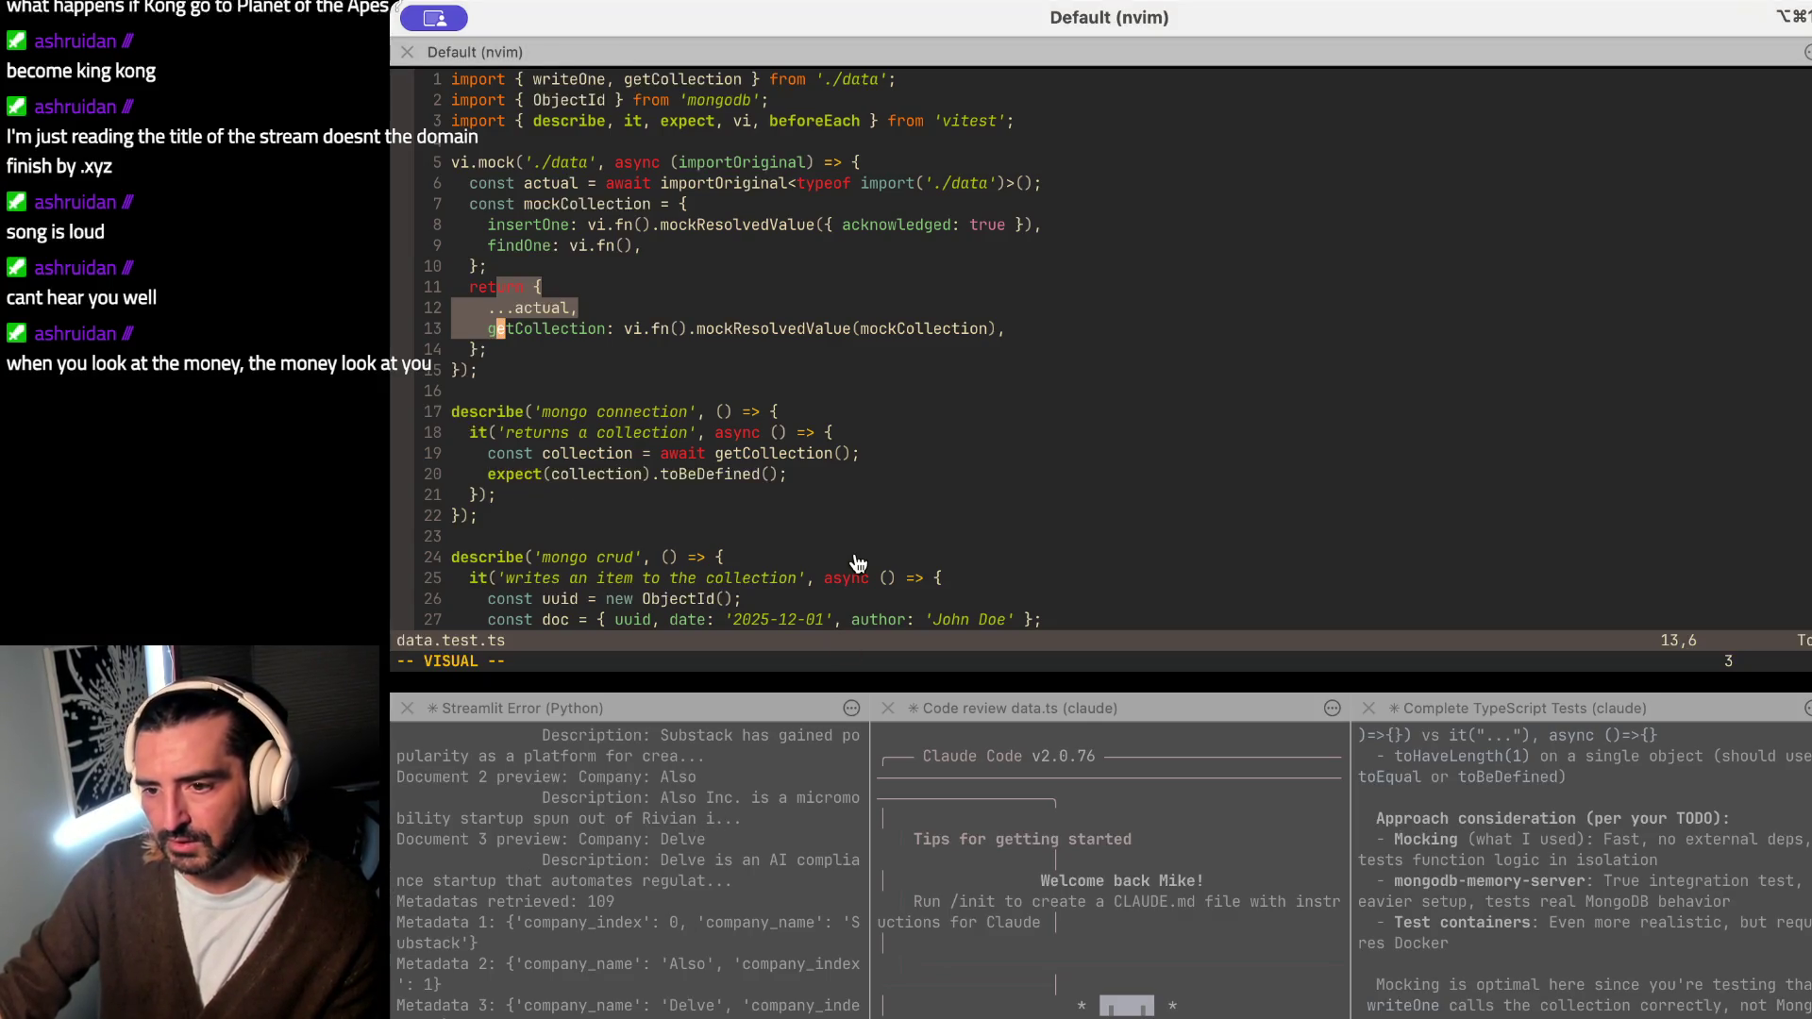
{"action": "scroll", "coordinate": [853, 550], "scroll_direction": "down", "scroll_amount": 1}
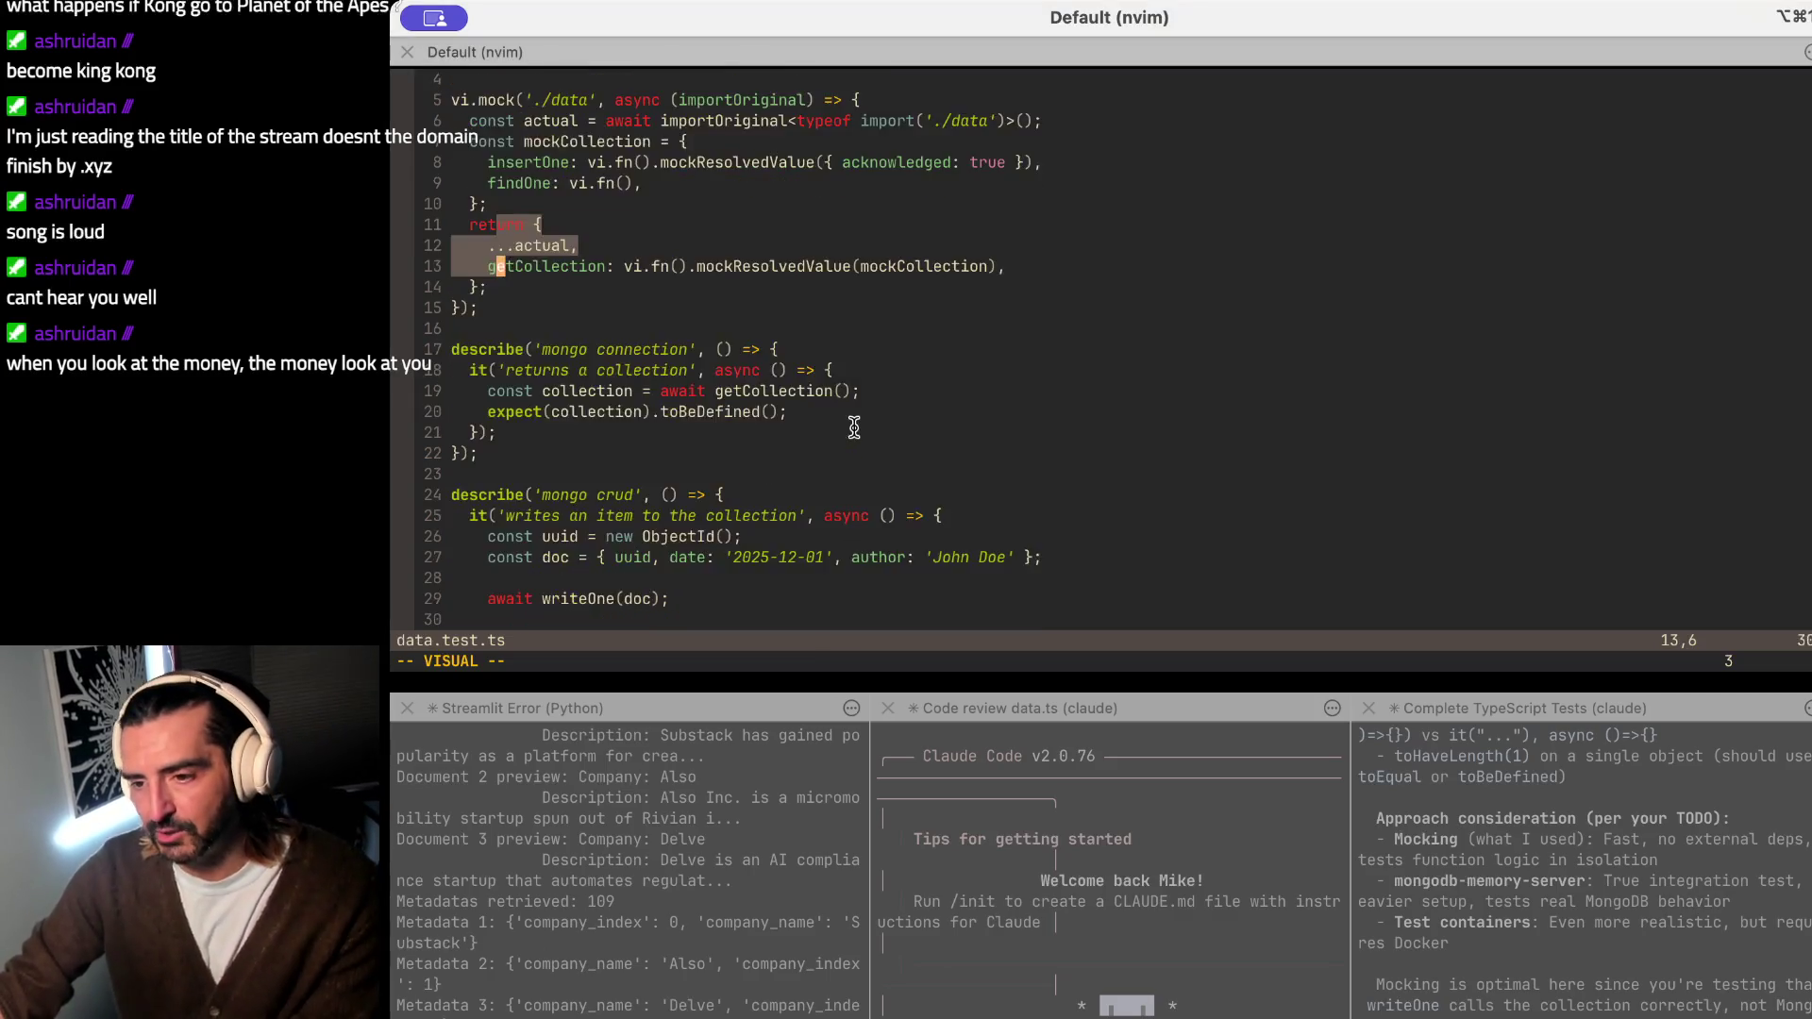
{"action": "scroll", "coordinate": [854, 509], "scroll_direction": "down", "scroll_amount": 3}
{"action": "scroll", "coordinate": [854, 425], "scroll_direction": "down", "scroll_amount": 4}
{"action": "scroll", "coordinate": [853, 427], "scroll_direction": "up", "scroll_amount": 8}
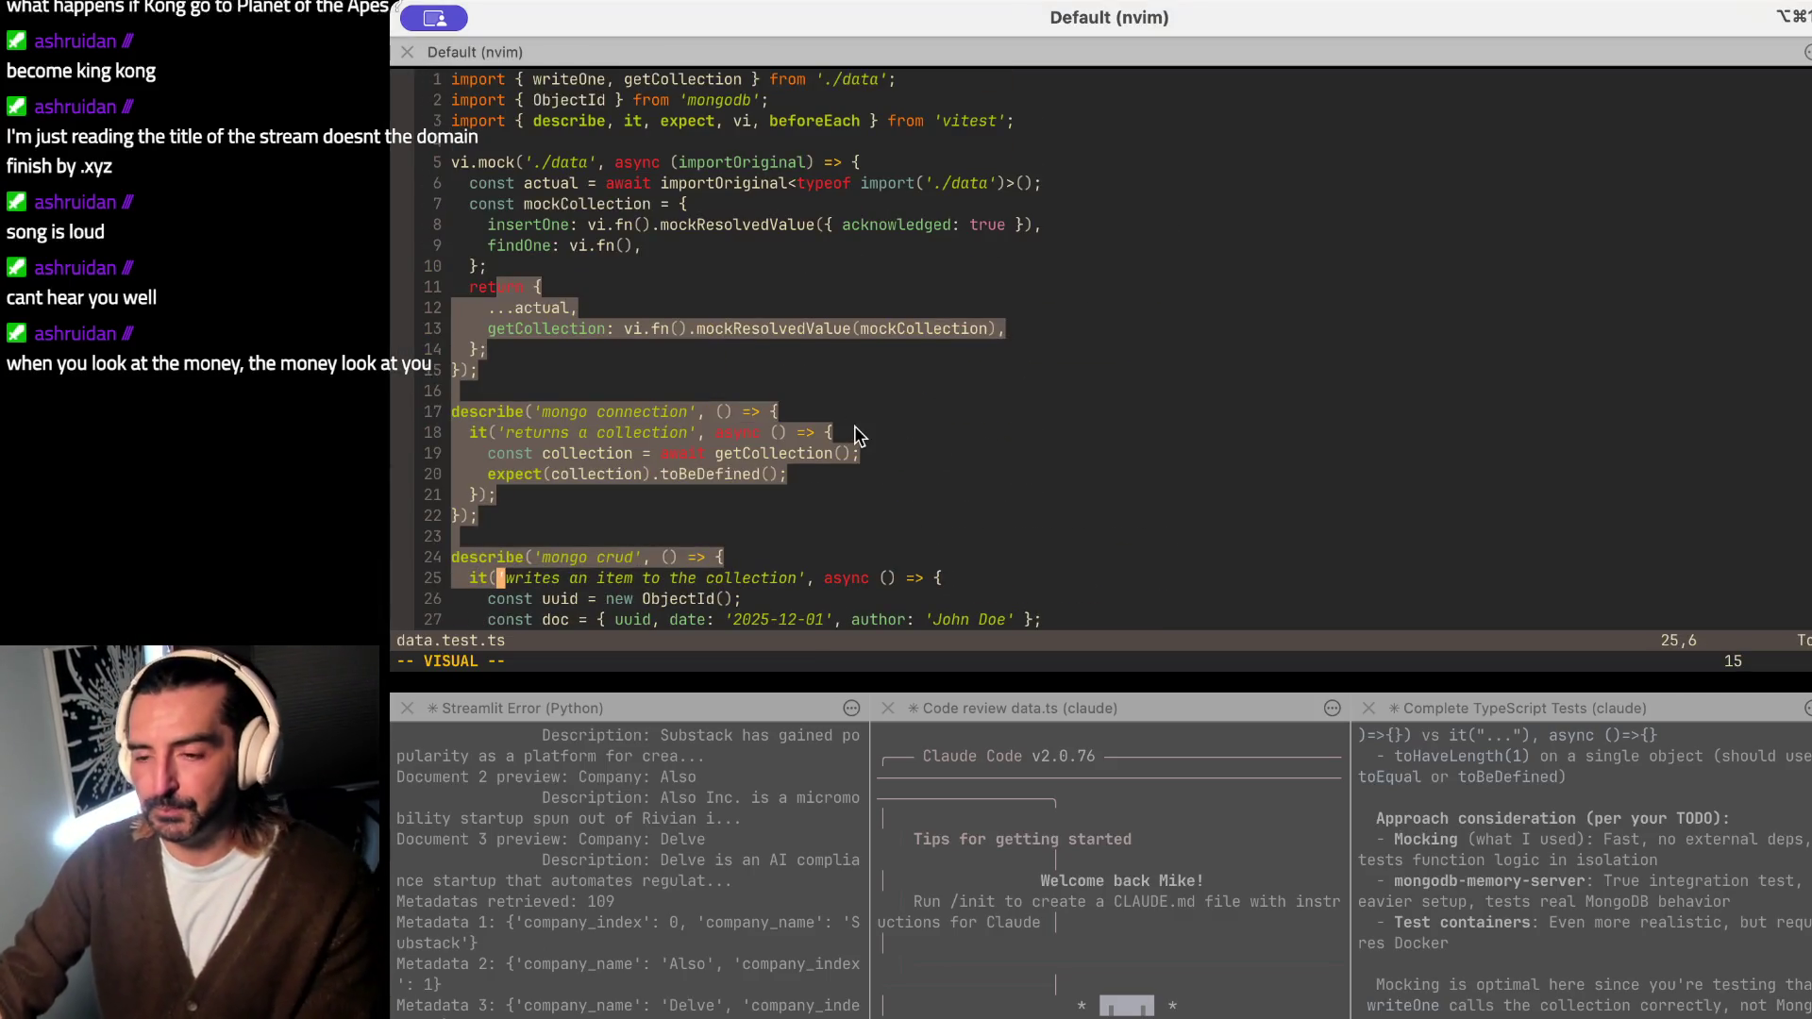
{"action": "left_click", "coordinate": [715, 326]}
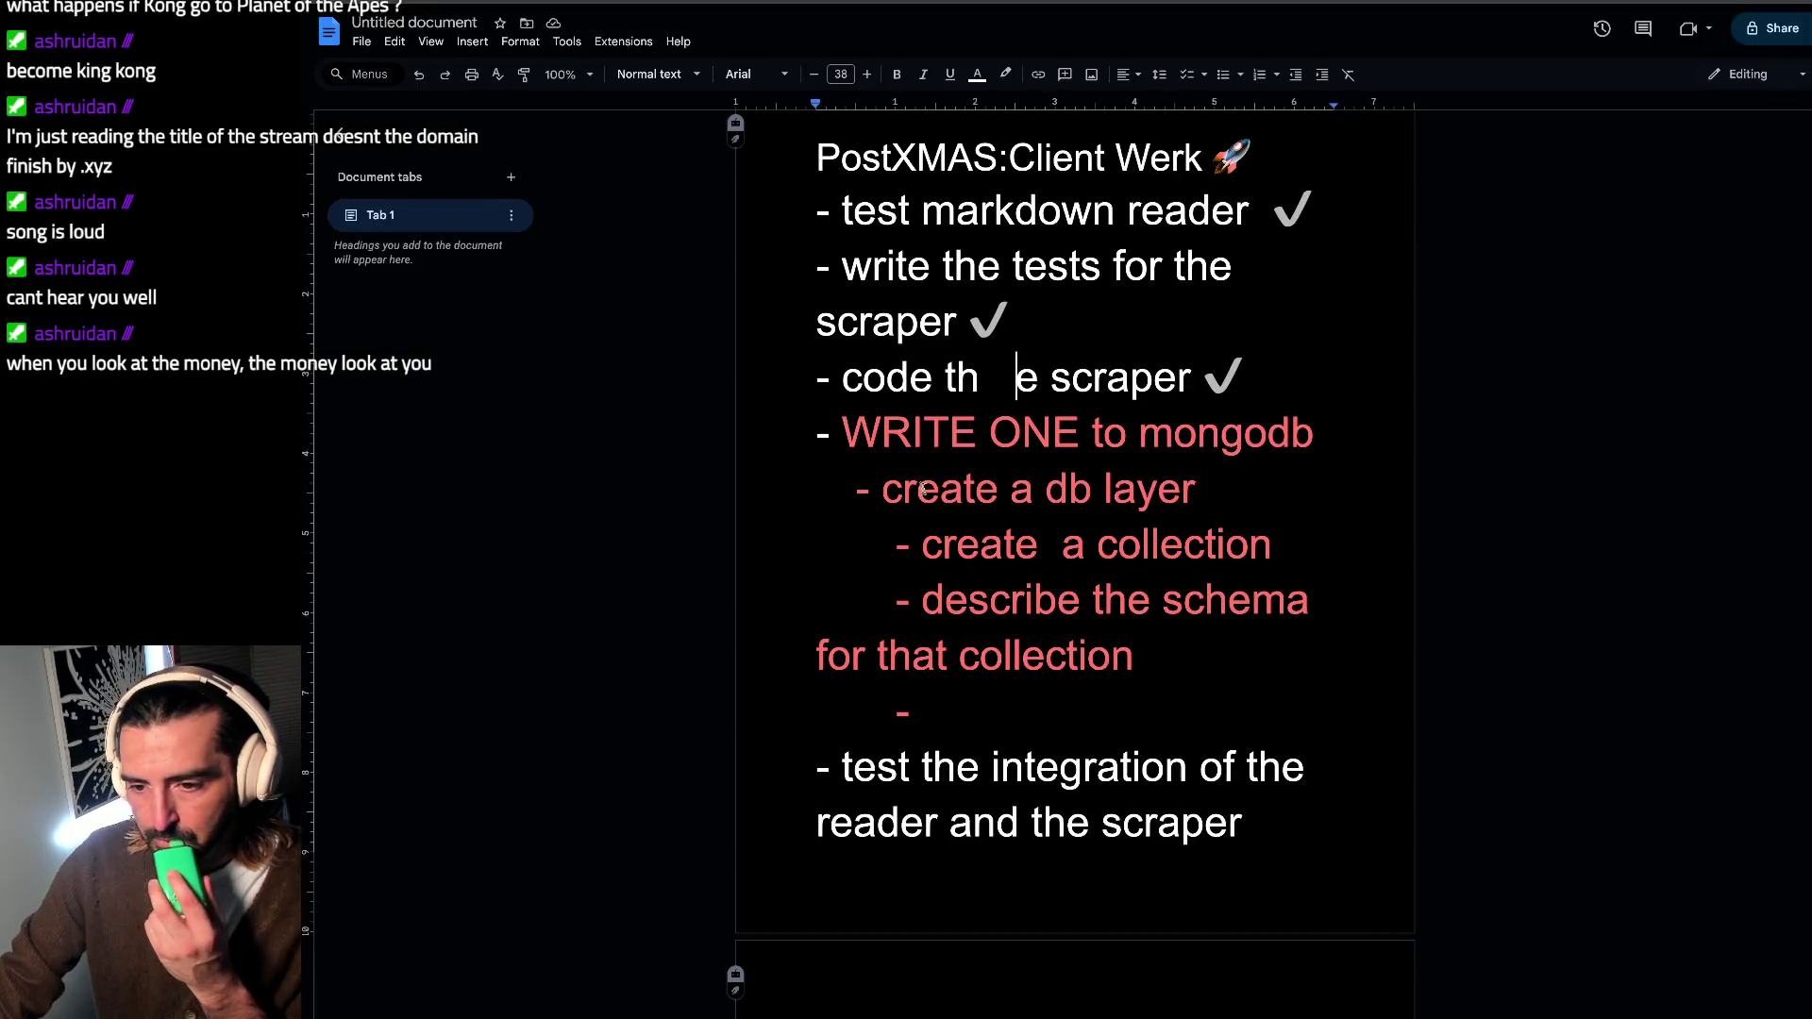
Step: Select the 'describe the schema' sub-task text, then switch over to the Discord server
{"action": "left_click_drag", "start_coordinate": [917, 488], "coordinate": [956, 655]}
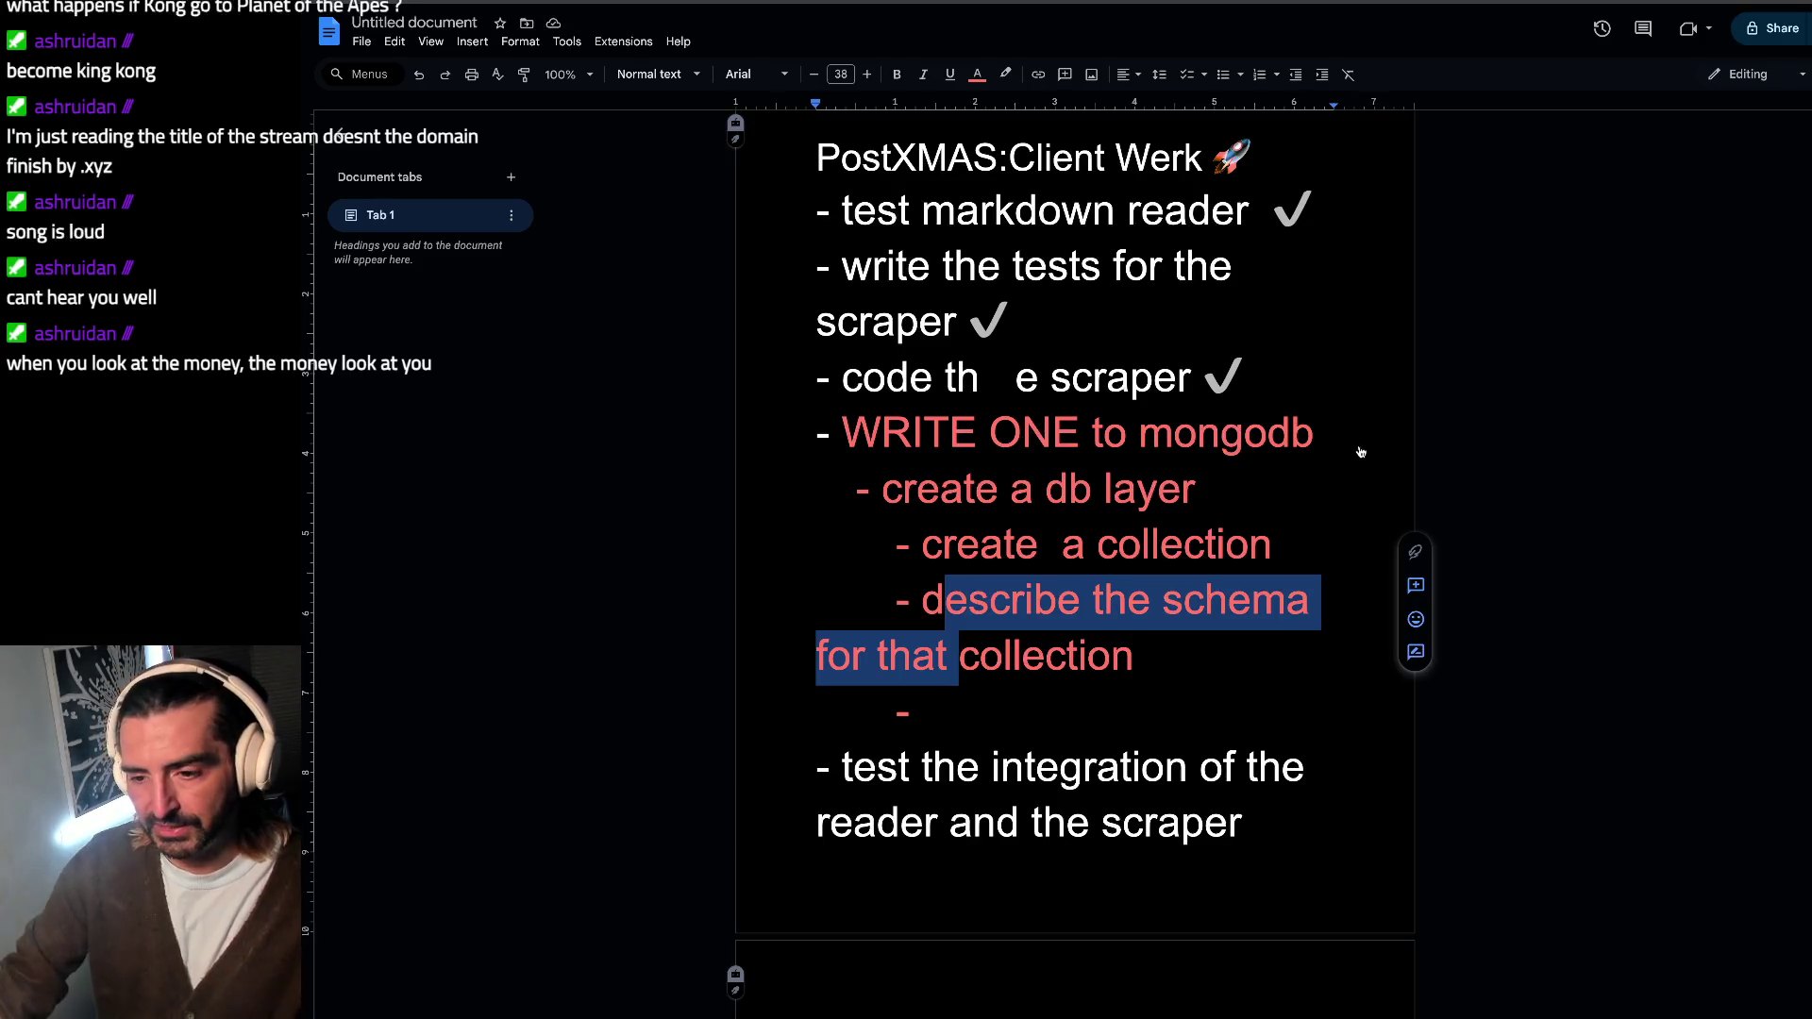
{"action": "key", "text": "alt+Tab"}
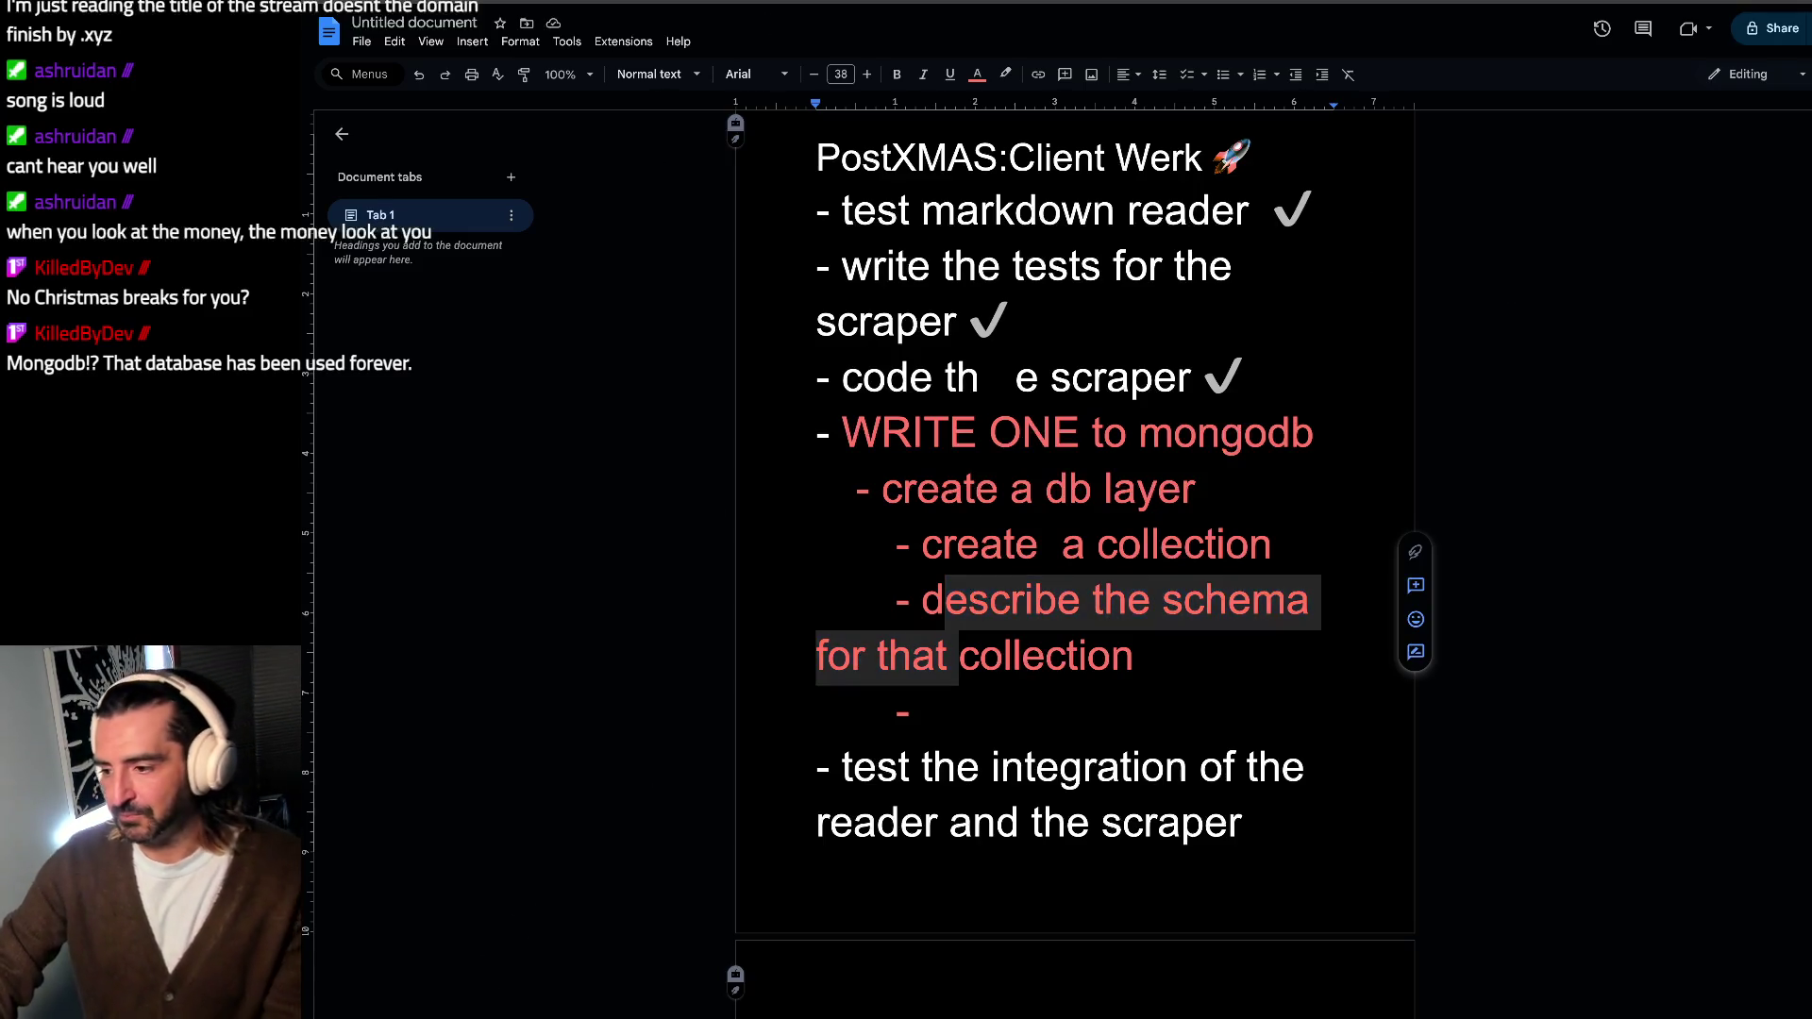
{"action": "key", "text": "alt+Tab"}
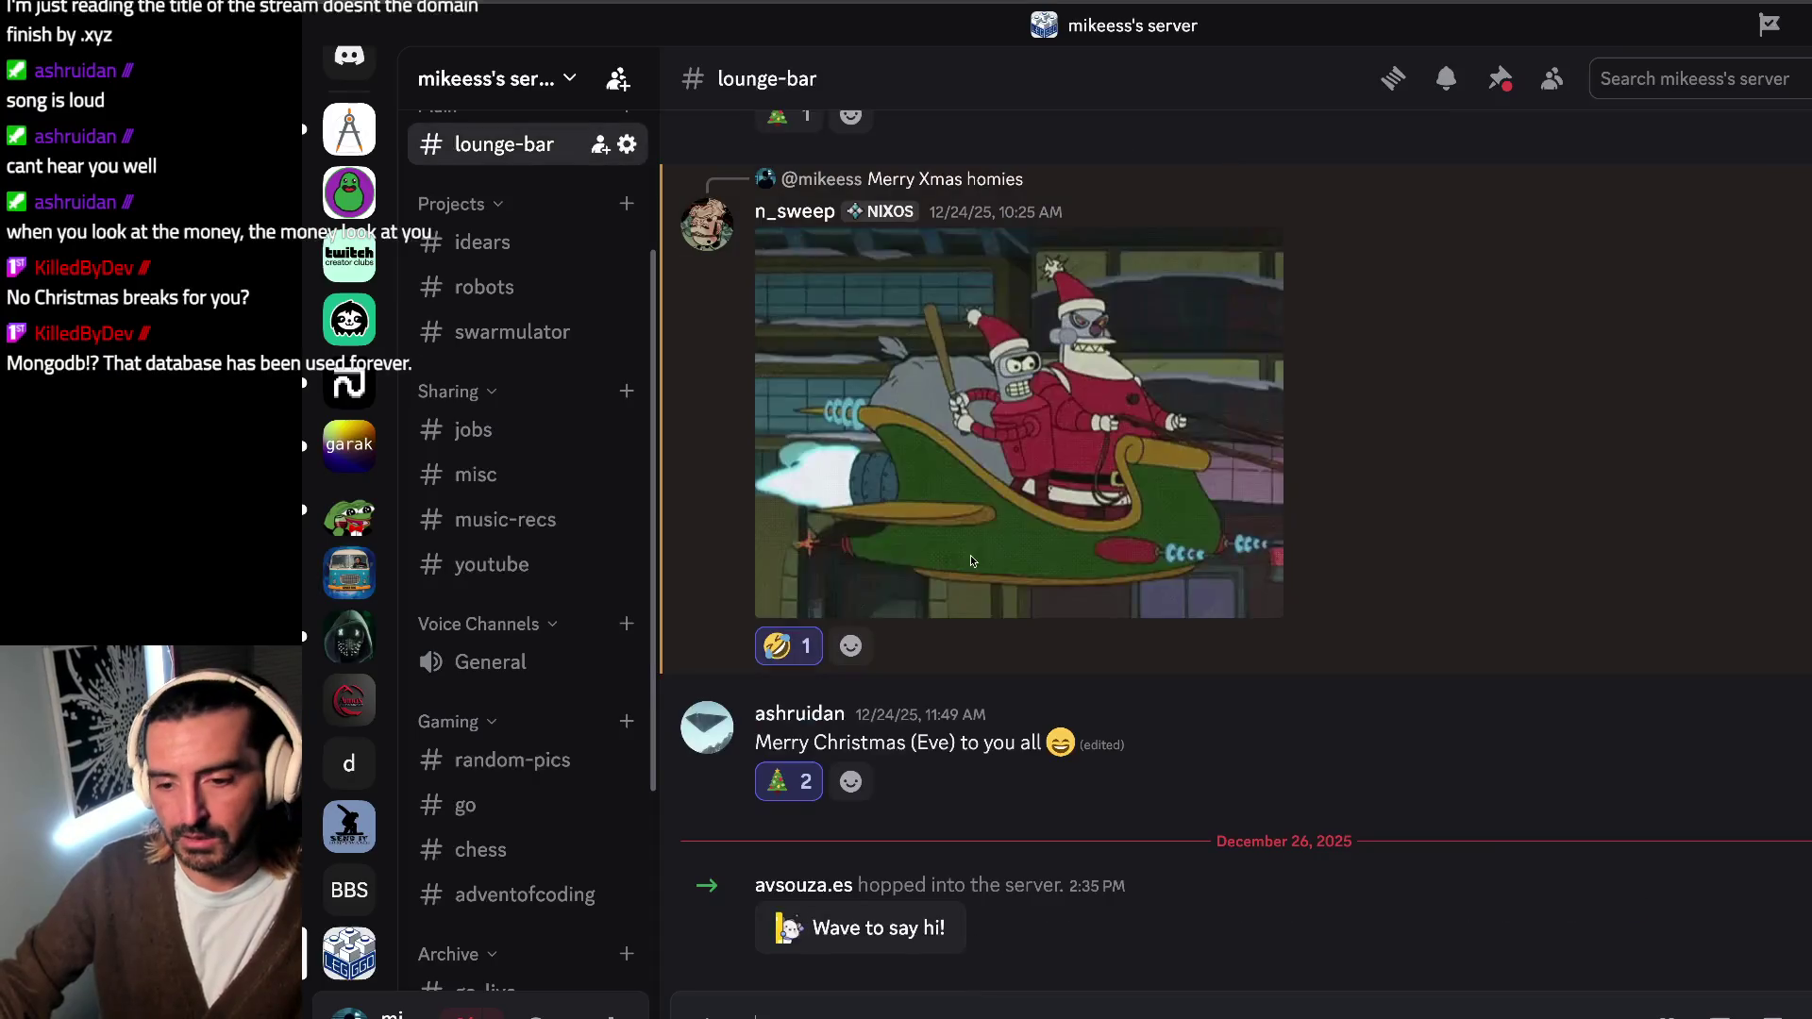
Step: Go to Discord home, open the Friends DM list, the architecture-diagram conversation, then the blackjack game DM
{"action": "left_click", "coordinate": [877, 928]}
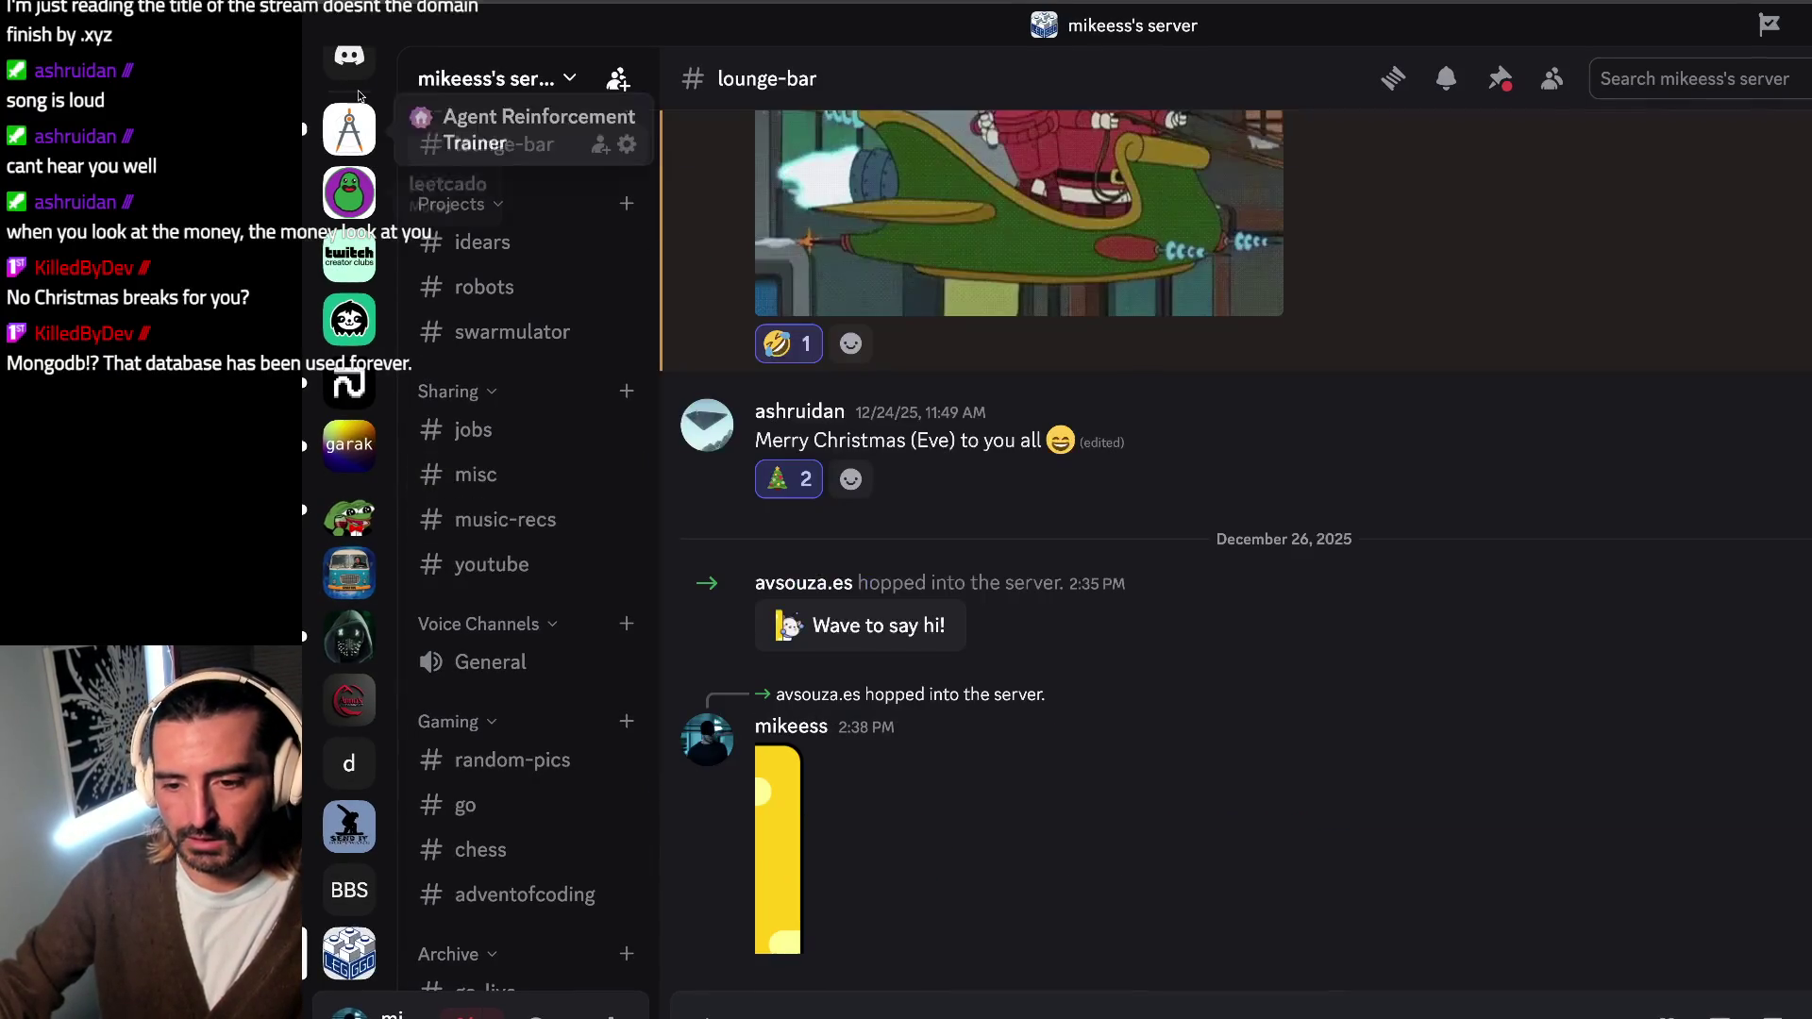
{"action": "left_click", "coordinate": [349, 56]}
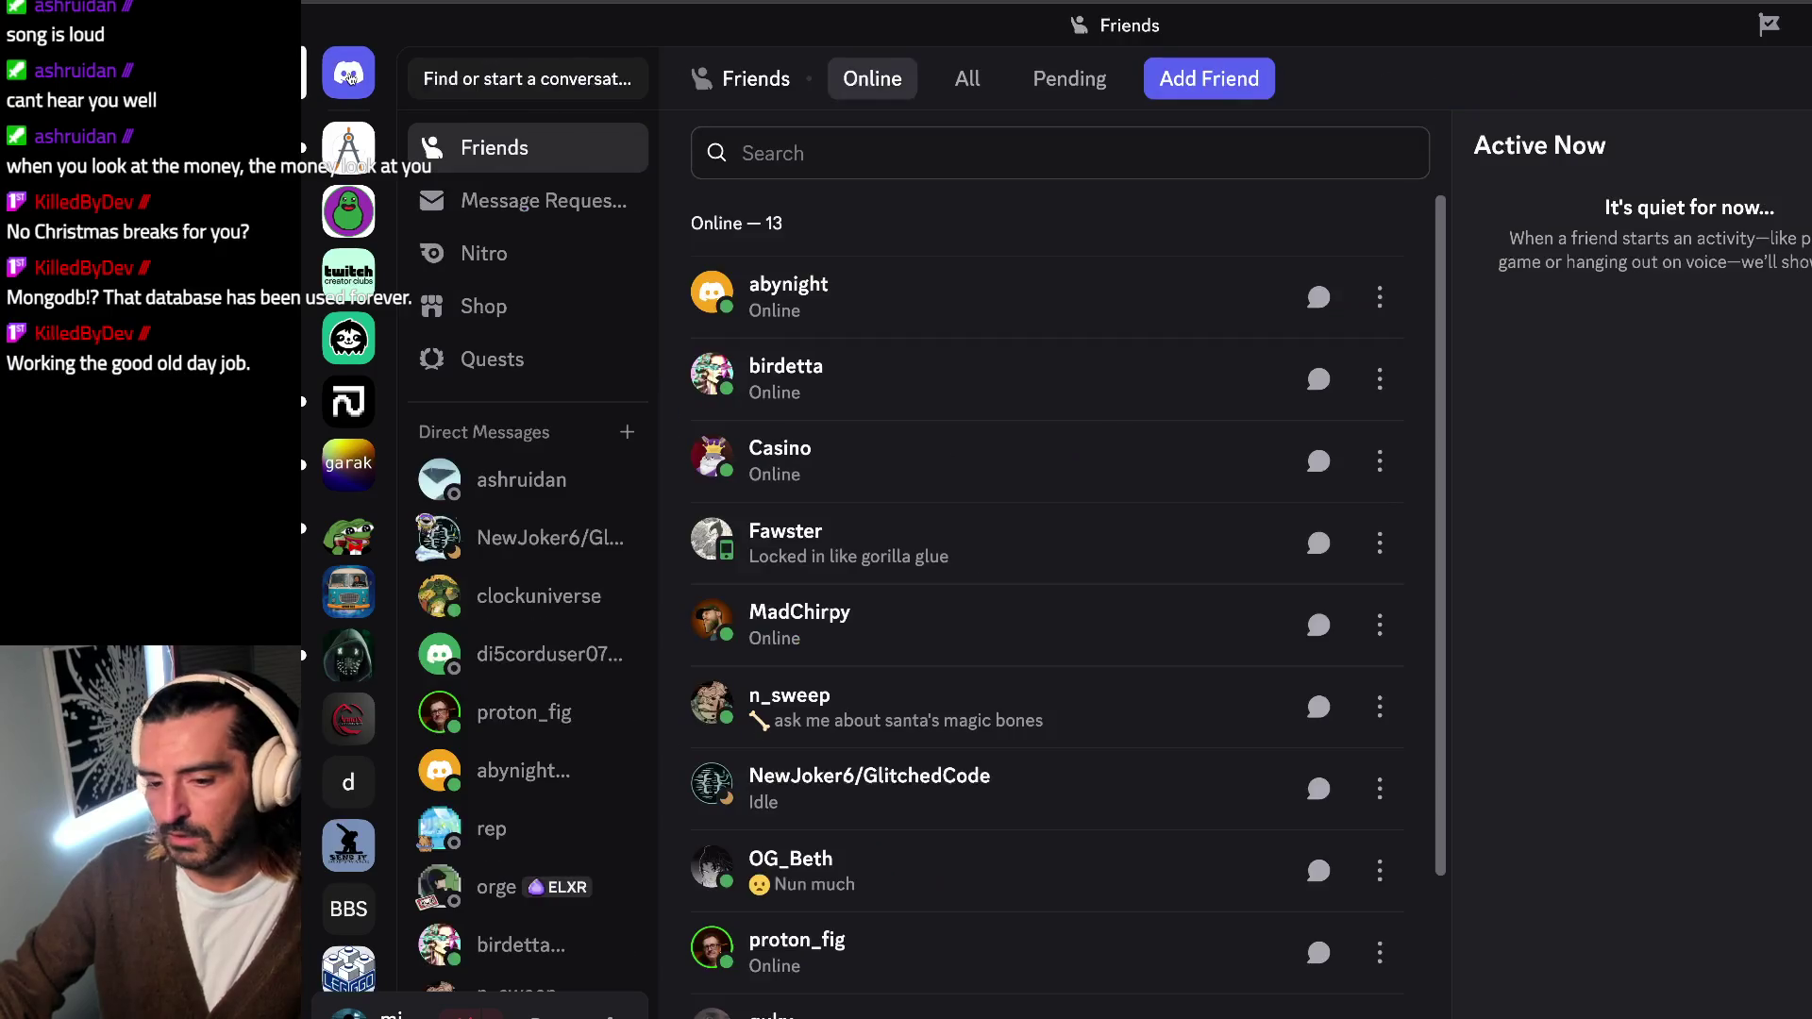
{"action": "left_click", "coordinate": [521, 478]}
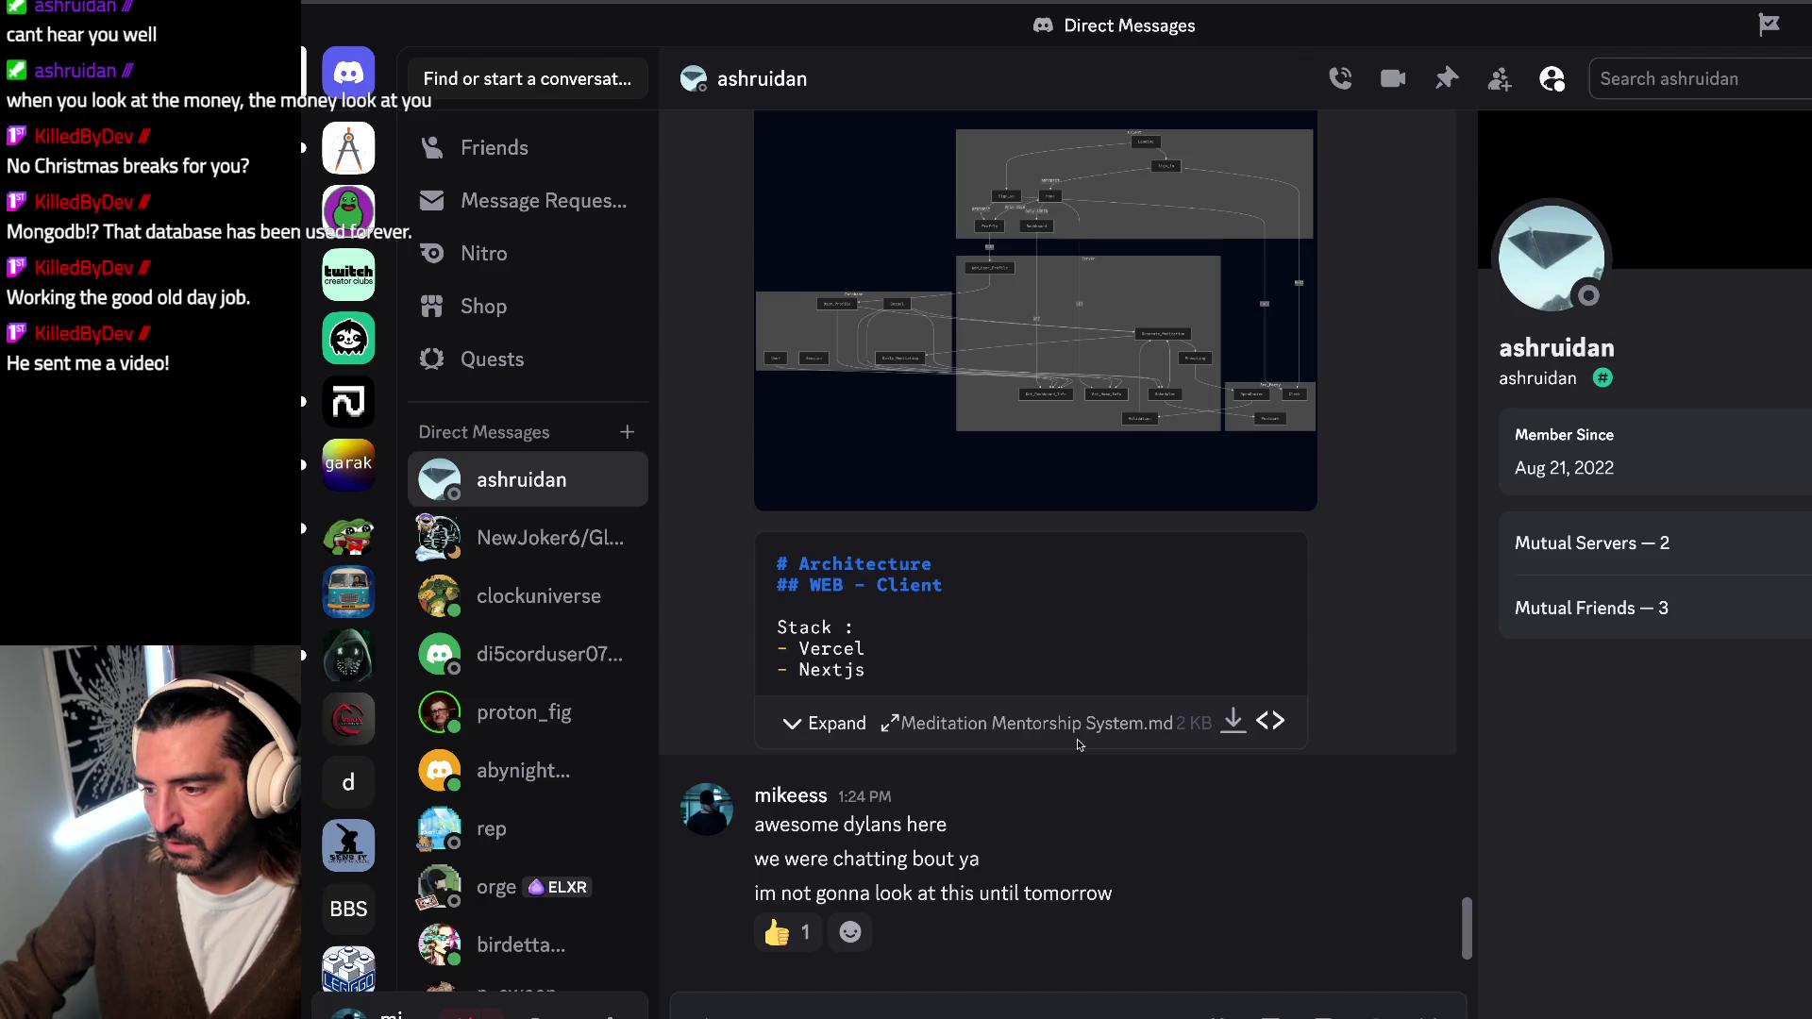
{"action": "scroll", "coordinate": [1077, 746], "scroll_direction": "up", "scroll_amount": 2}
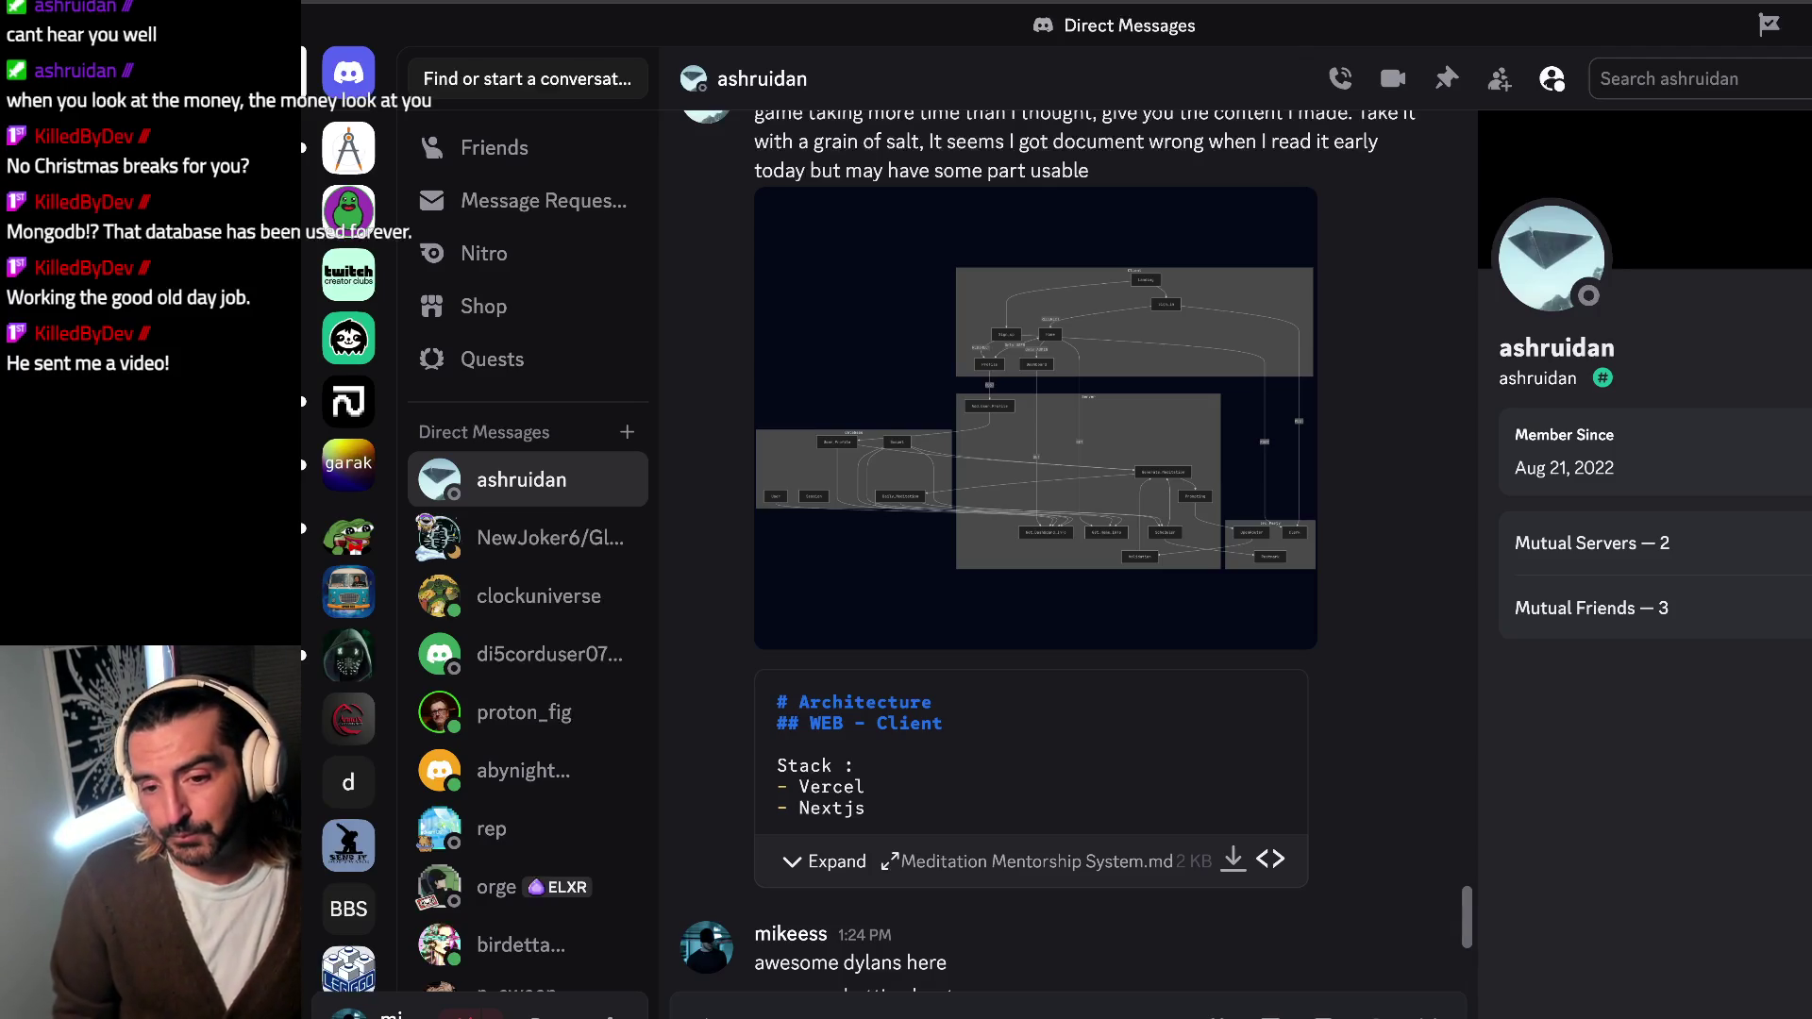
{"action": "left_click", "coordinate": [535, 537]}
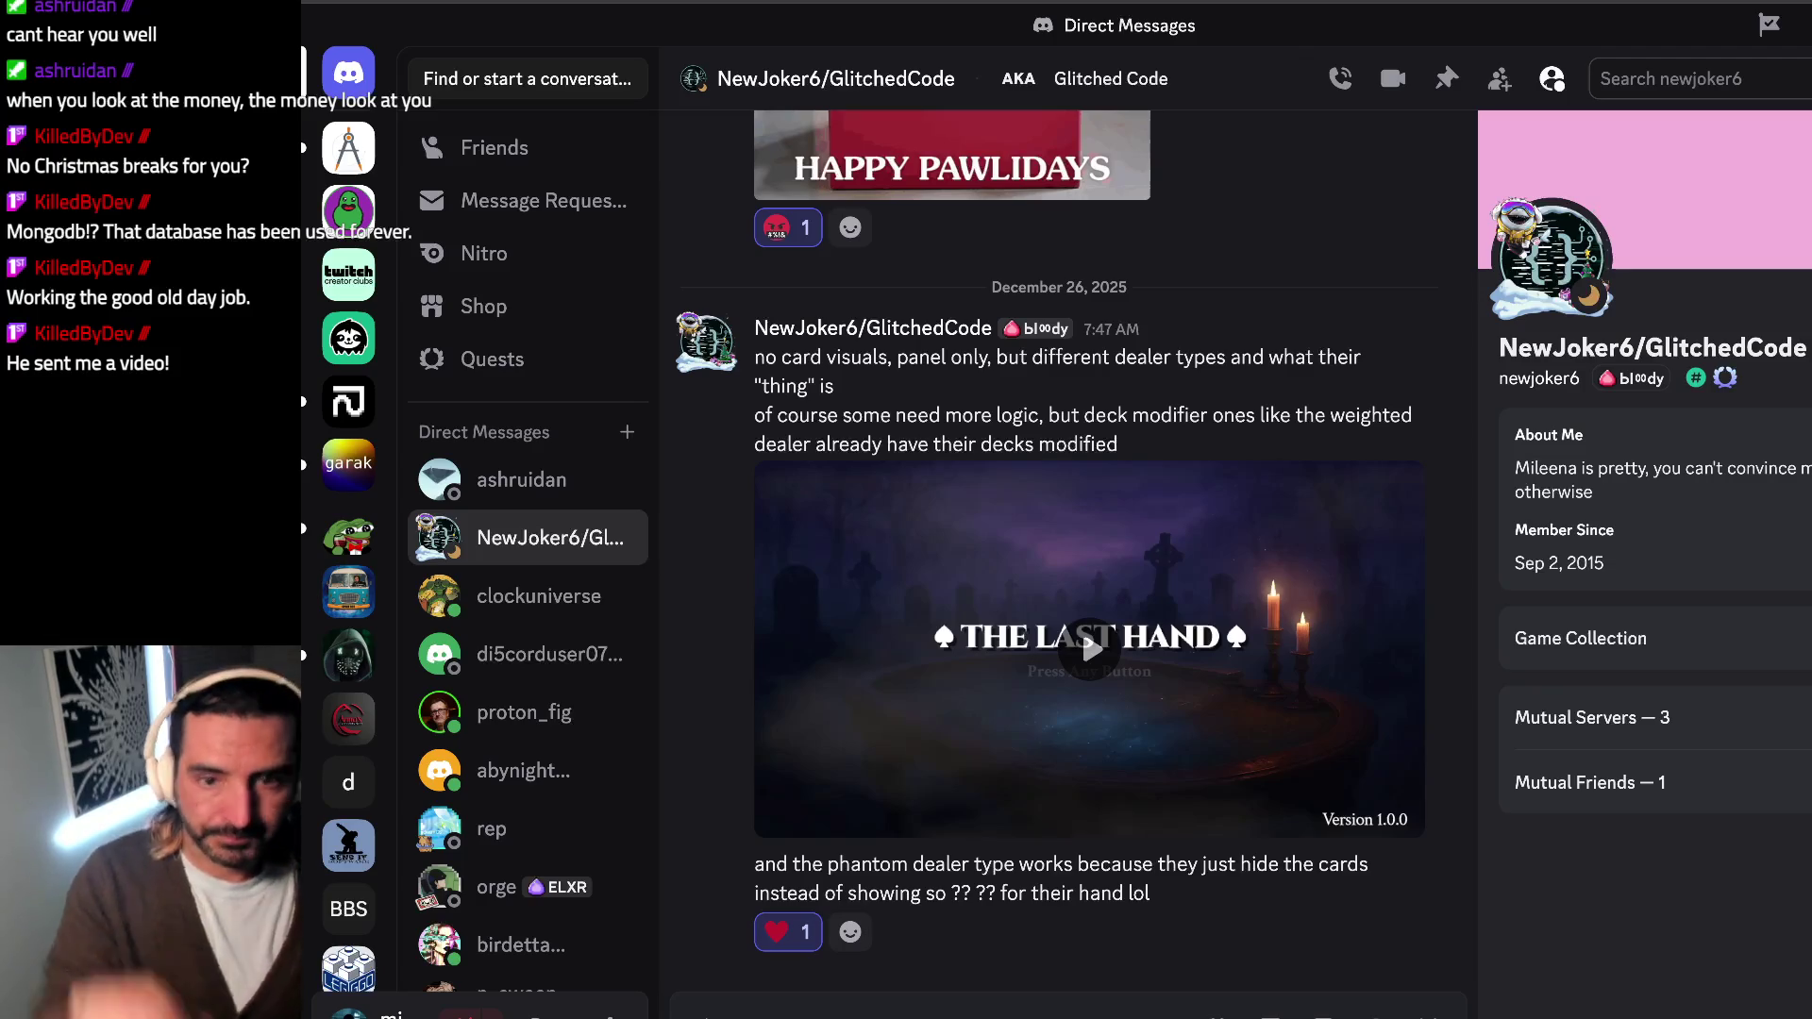
Step: Play and pause the embedded Last Hand game video, return to the to-do document, then start a new browser tab
{"action": "left_click", "coordinate": [1090, 647]}
{"action": "mouse_move", "coordinate": [1172, 616]}
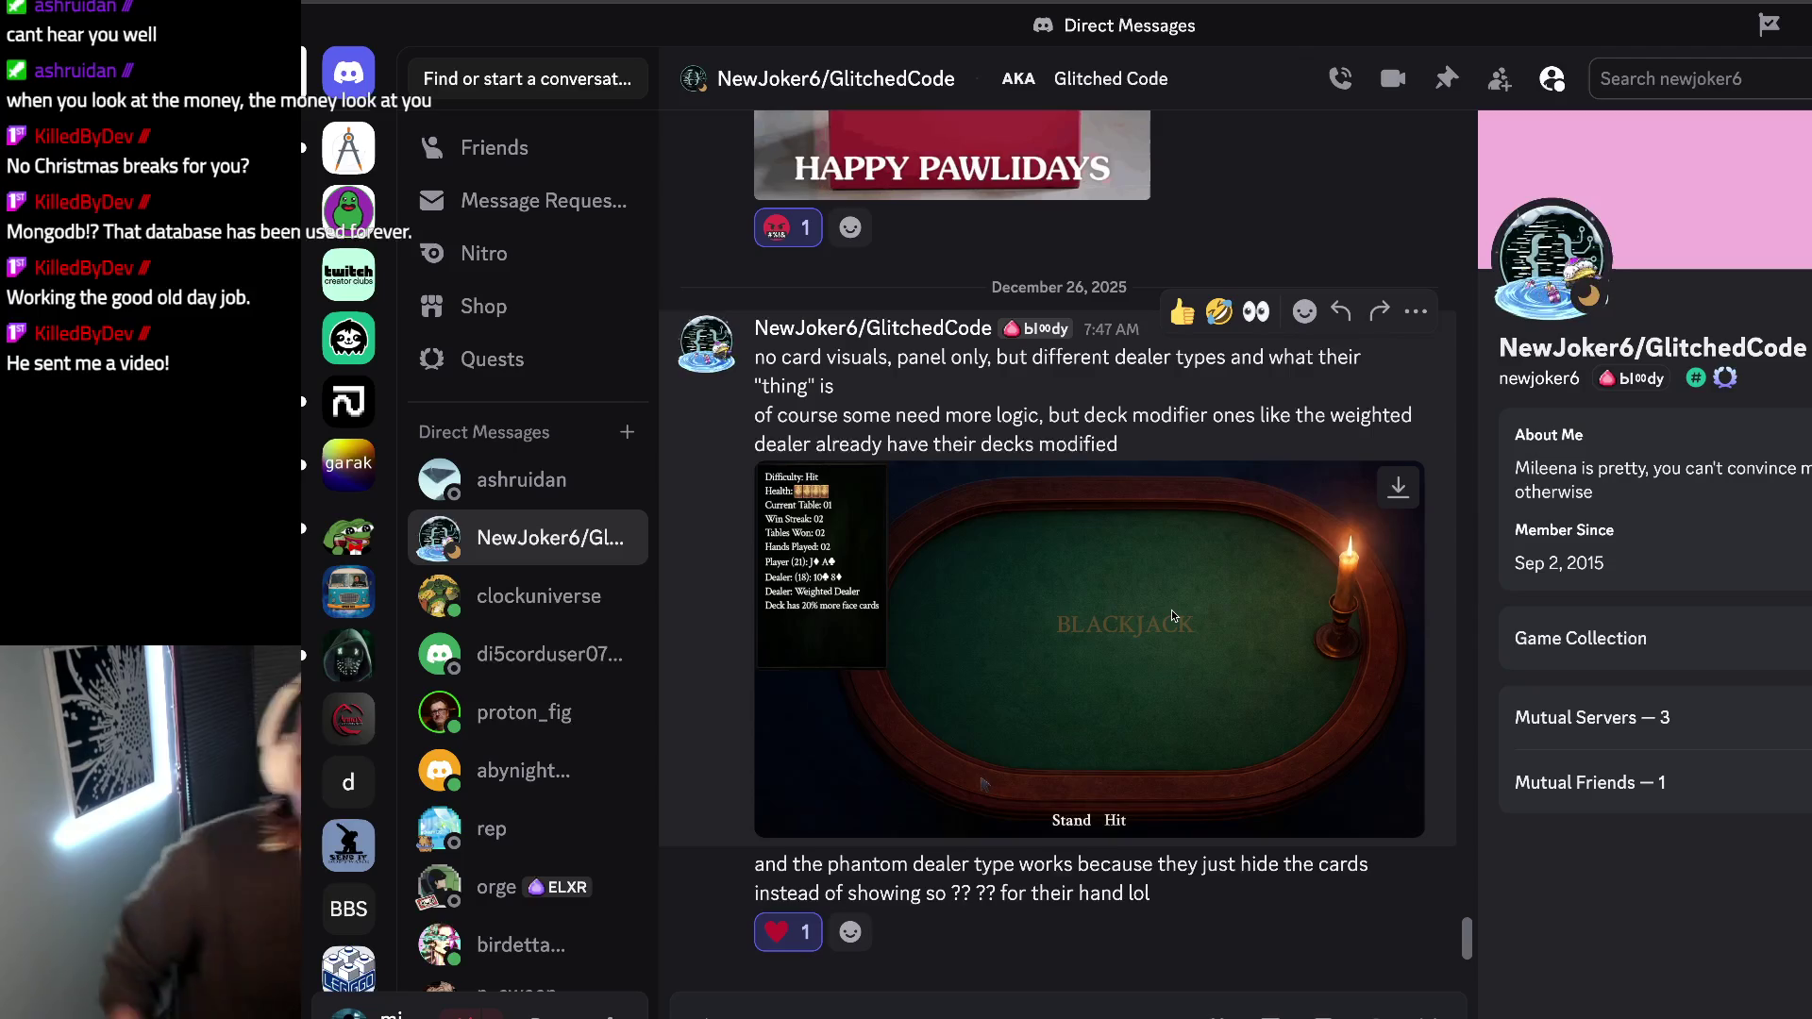
{"action": "left_click", "coordinate": [939, 643]}
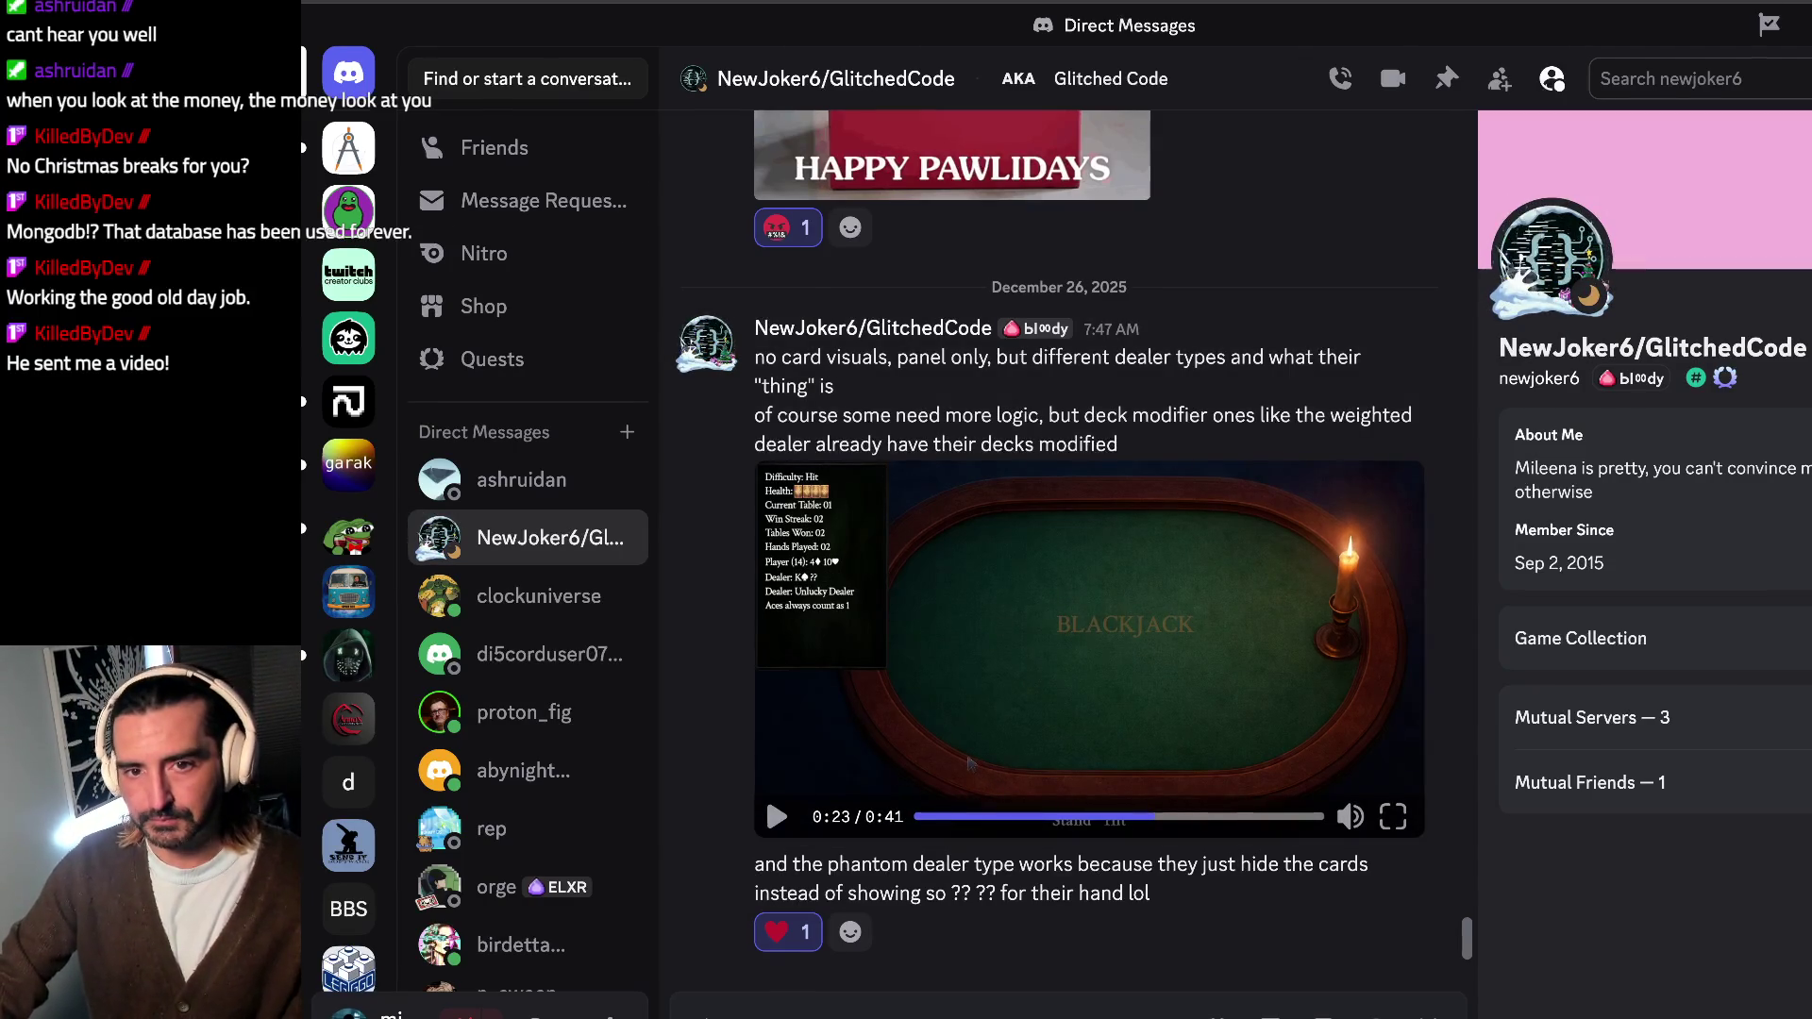
{"action": "key", "text": "alt+Tab"}
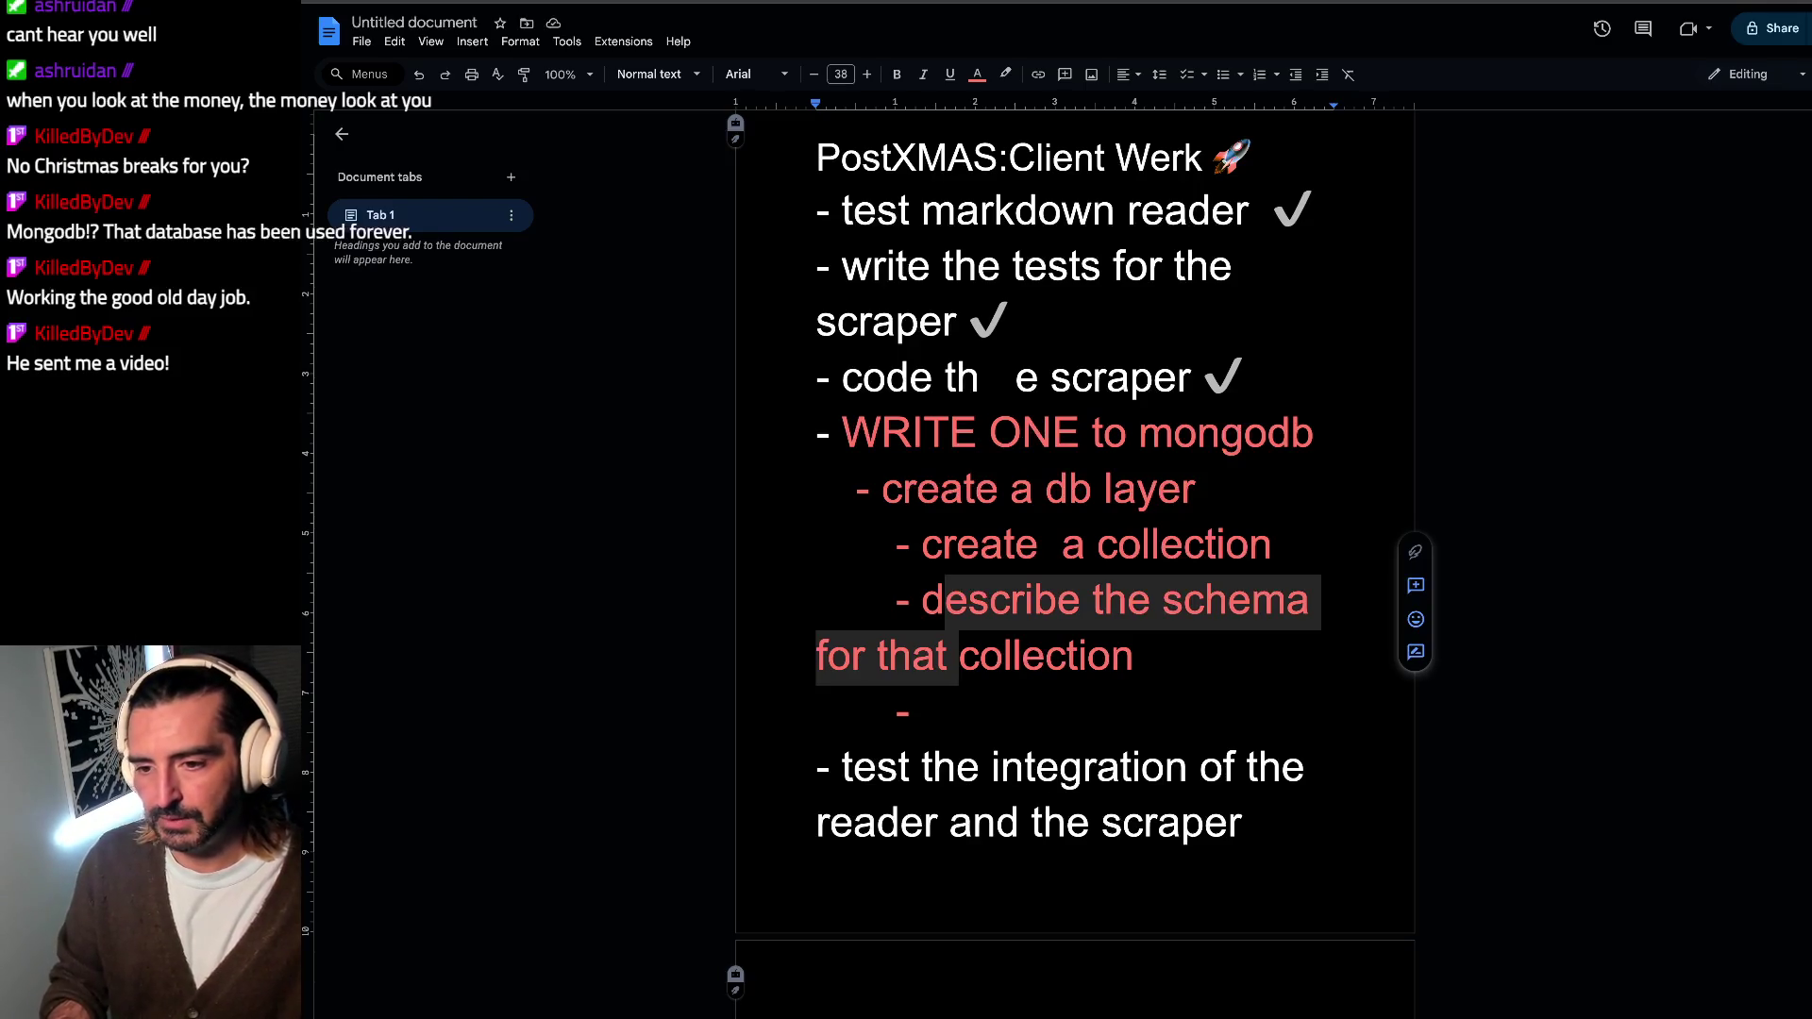
{"action": "key", "text": "ctrl+t"}
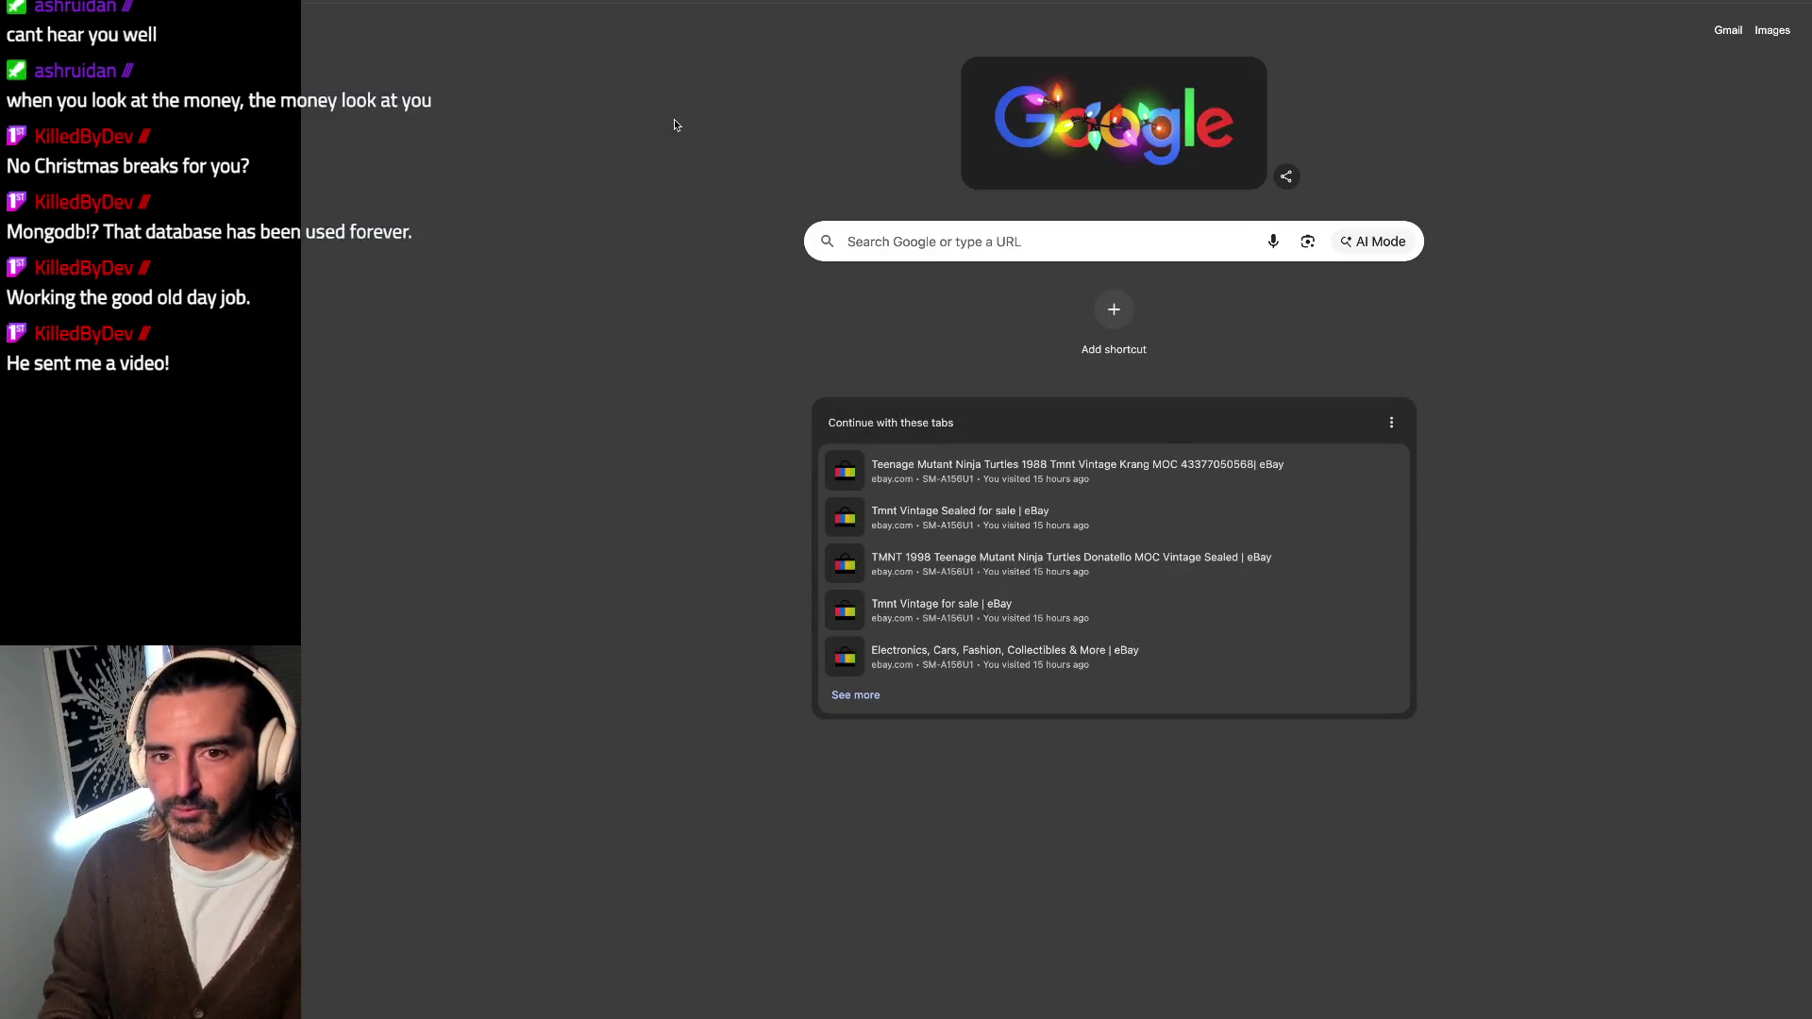
{"action": "type", "text": "vampir"}
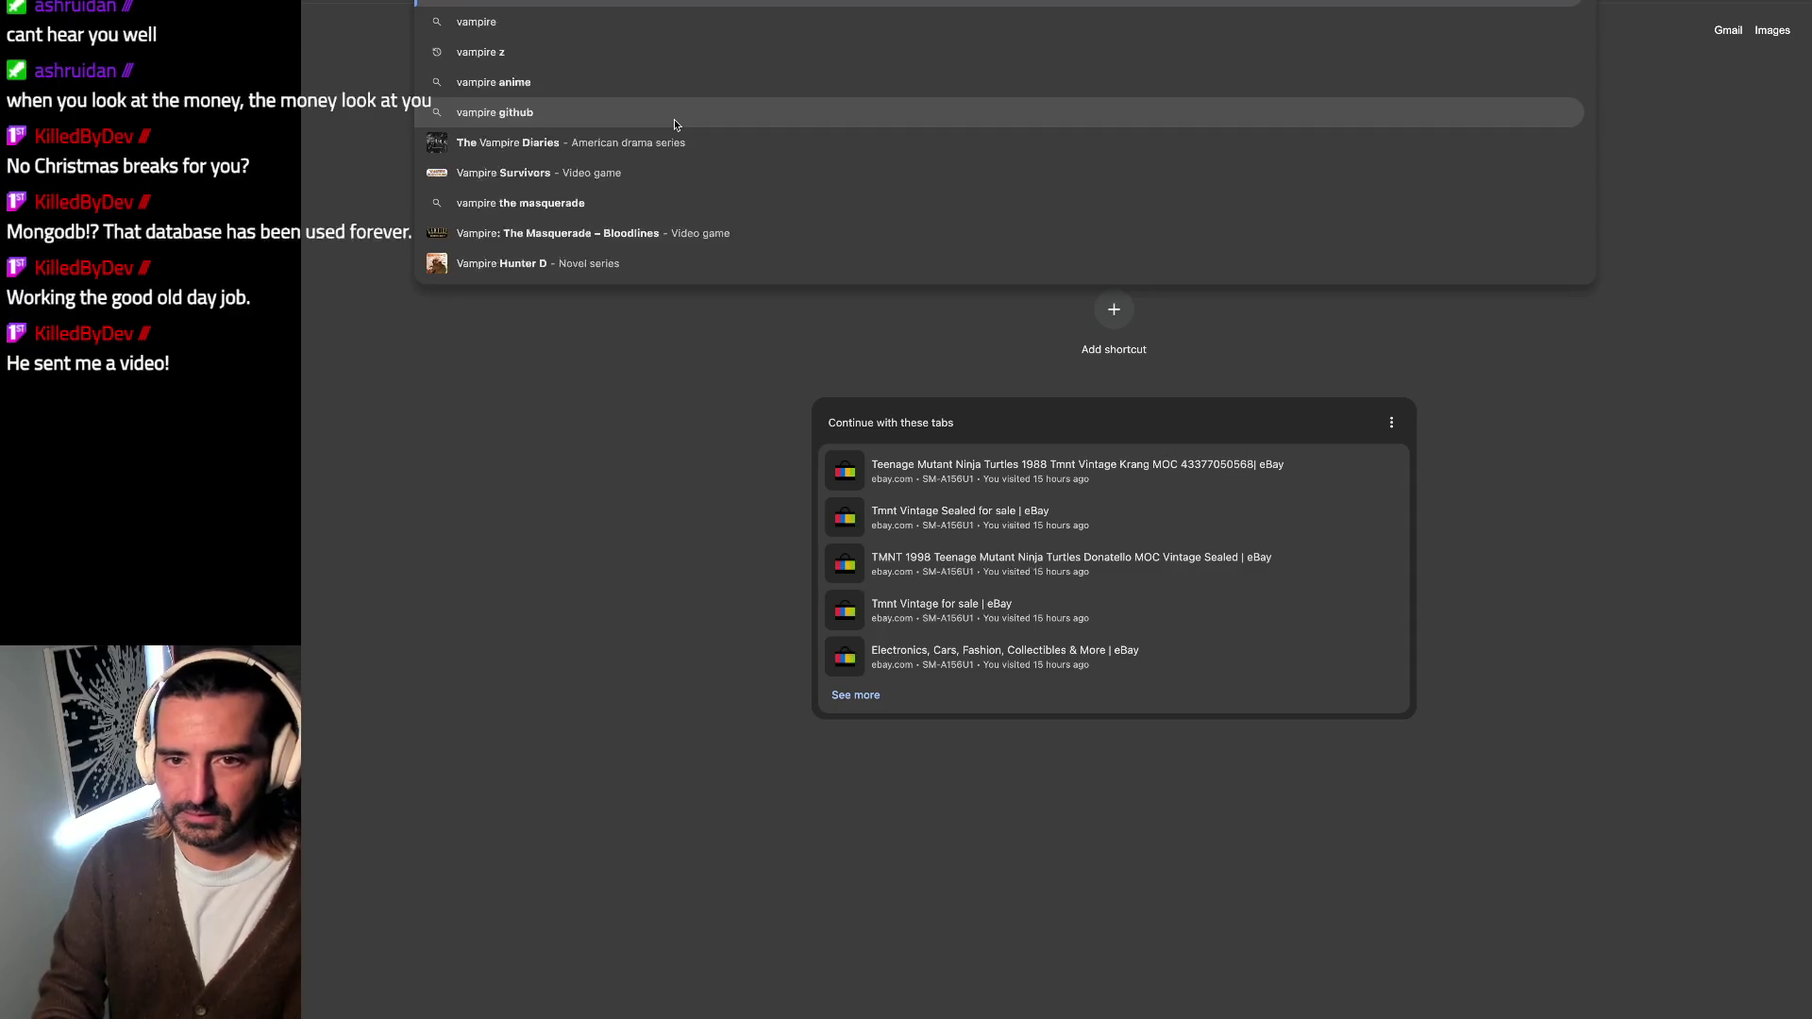
{"action": "type", "text": "s suck"}
Step: Run the 'vampires suck' search, view image results, then return focus to the PostXMAS:Client Werk to-do document
{"action": "key", "text": "Return"}
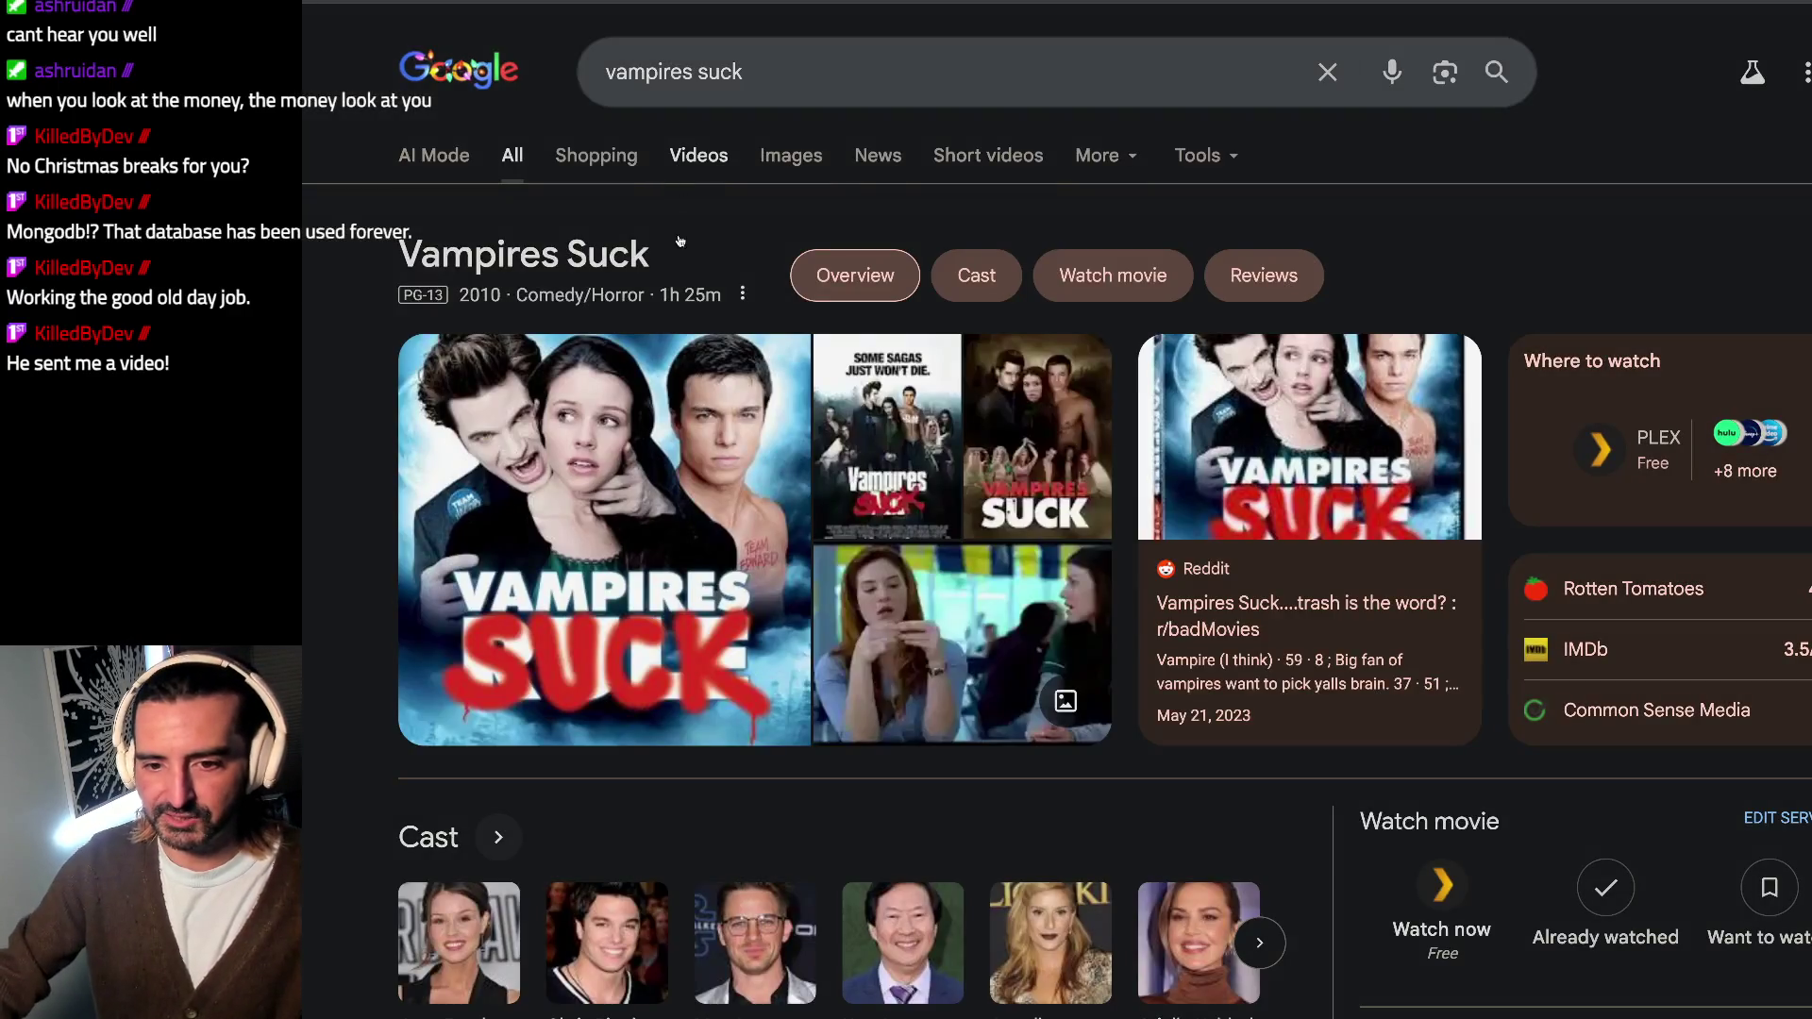
{"action": "left_click", "coordinate": [791, 156]}
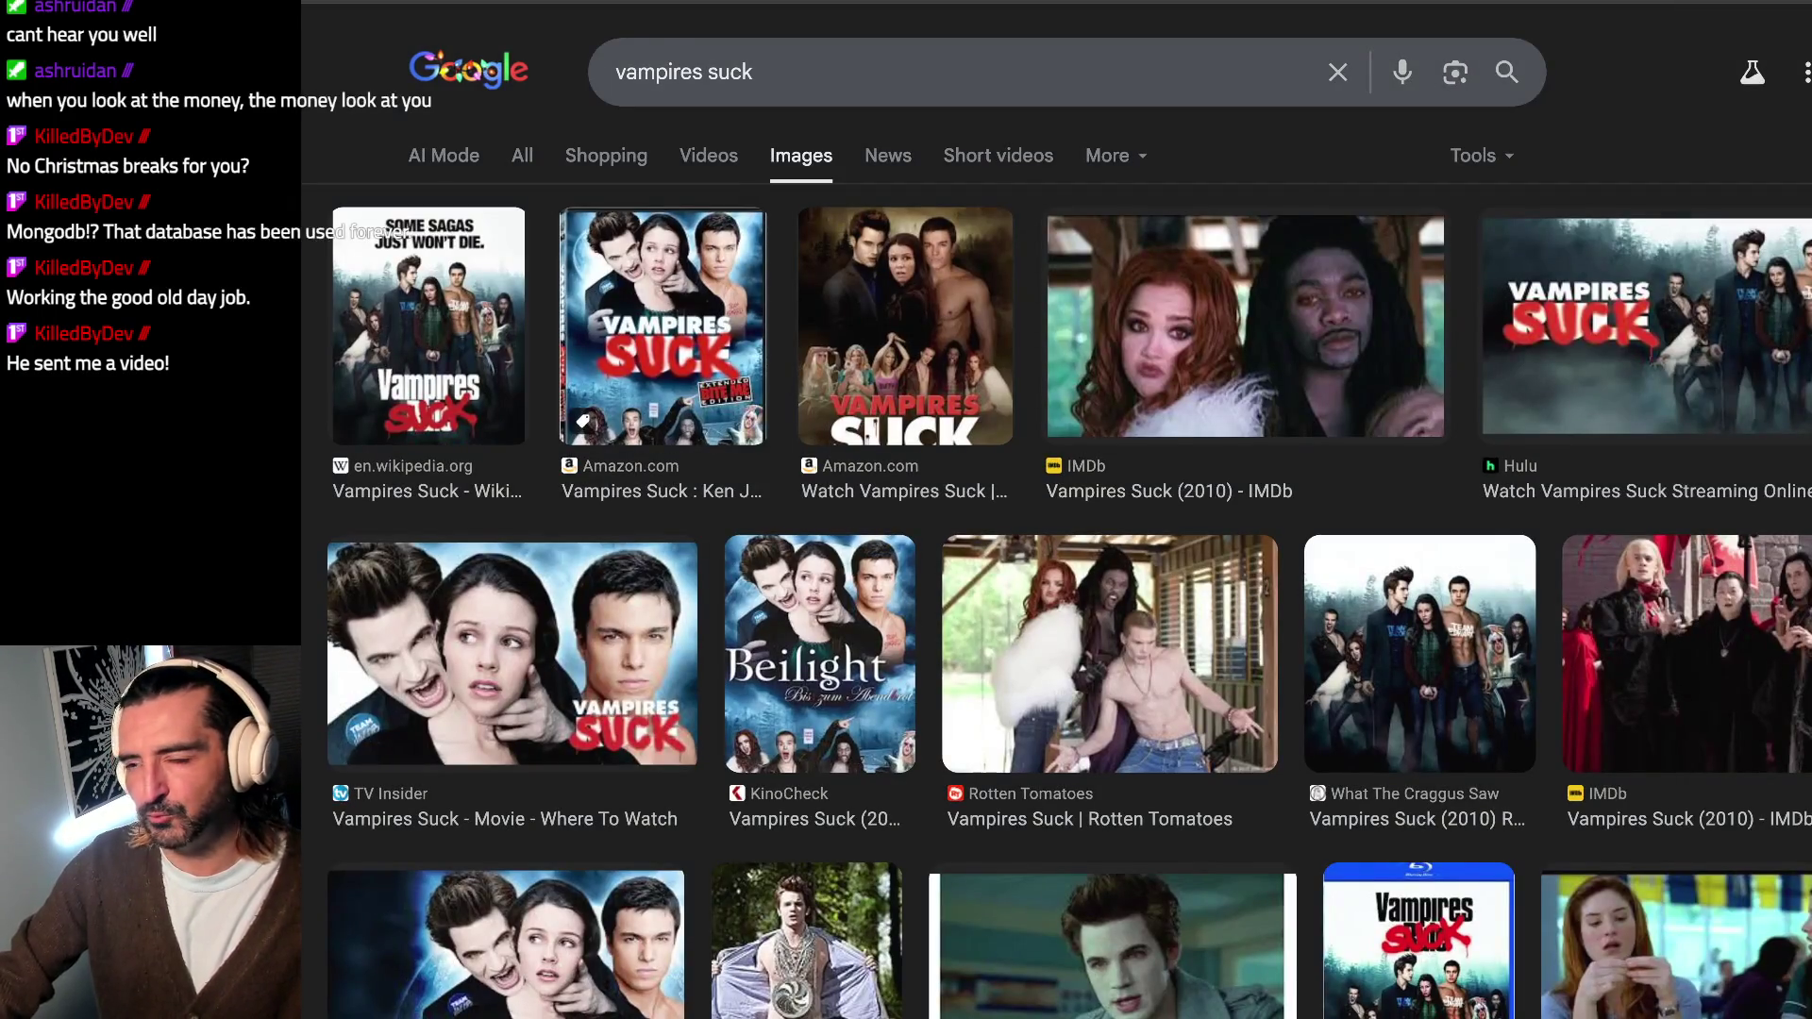
{"action": "key", "text": "alt+Tab"}
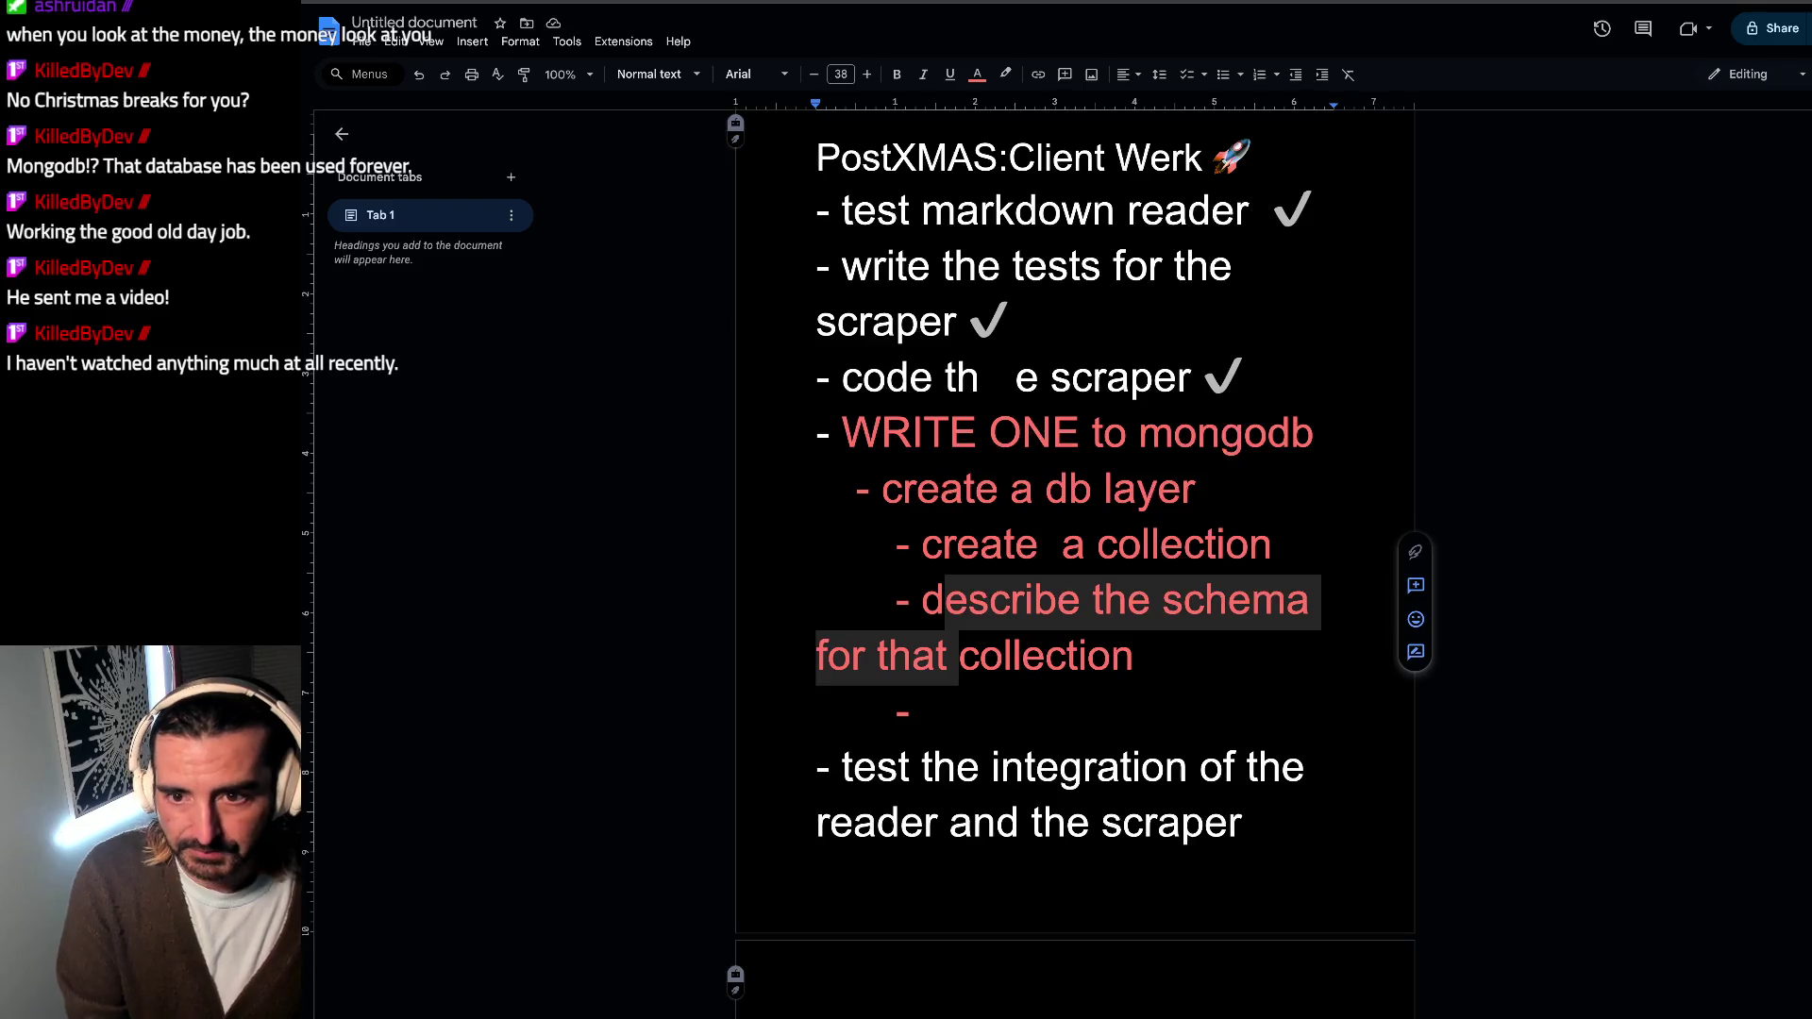
{"action": "left_click", "coordinate": [606, 351]}
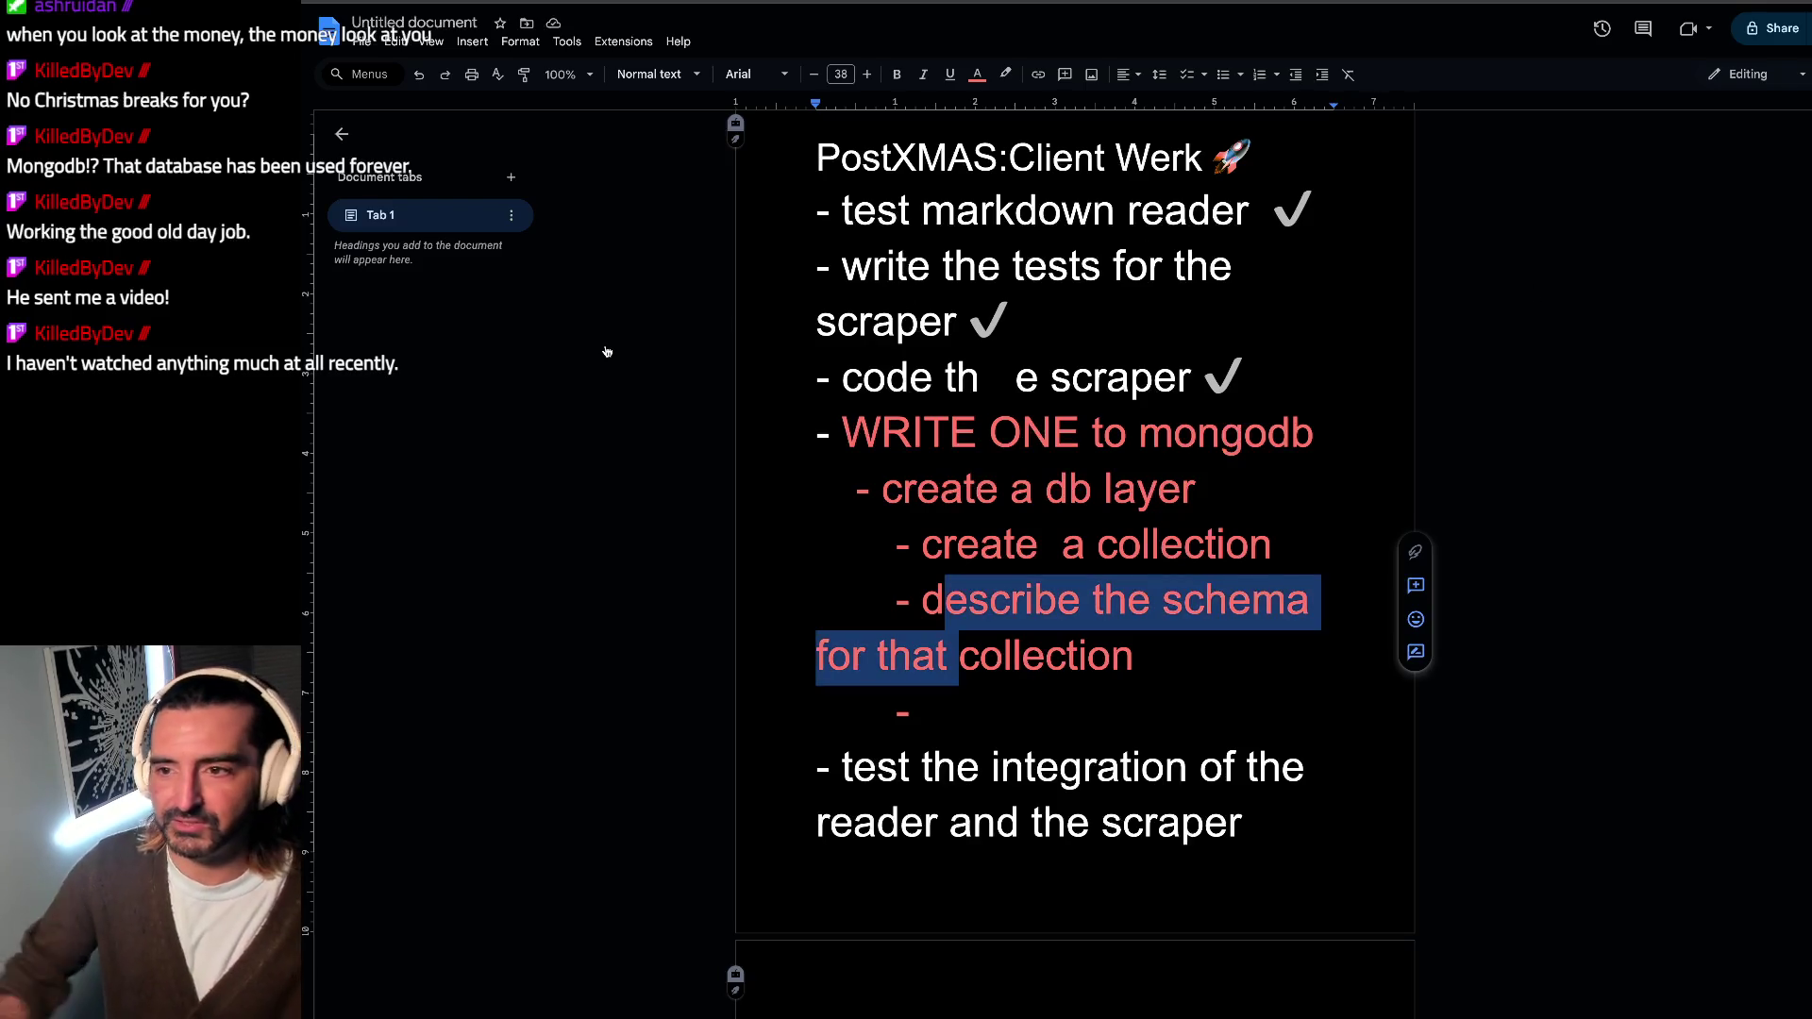
Step: Search 'original zelda sucks youtube' in a new tab and open the 'Zelda 1 an unplayable cryptic wreck' video
{"action": "key", "text": "ctrl+t"}
{"action": "type", "text": "or"}
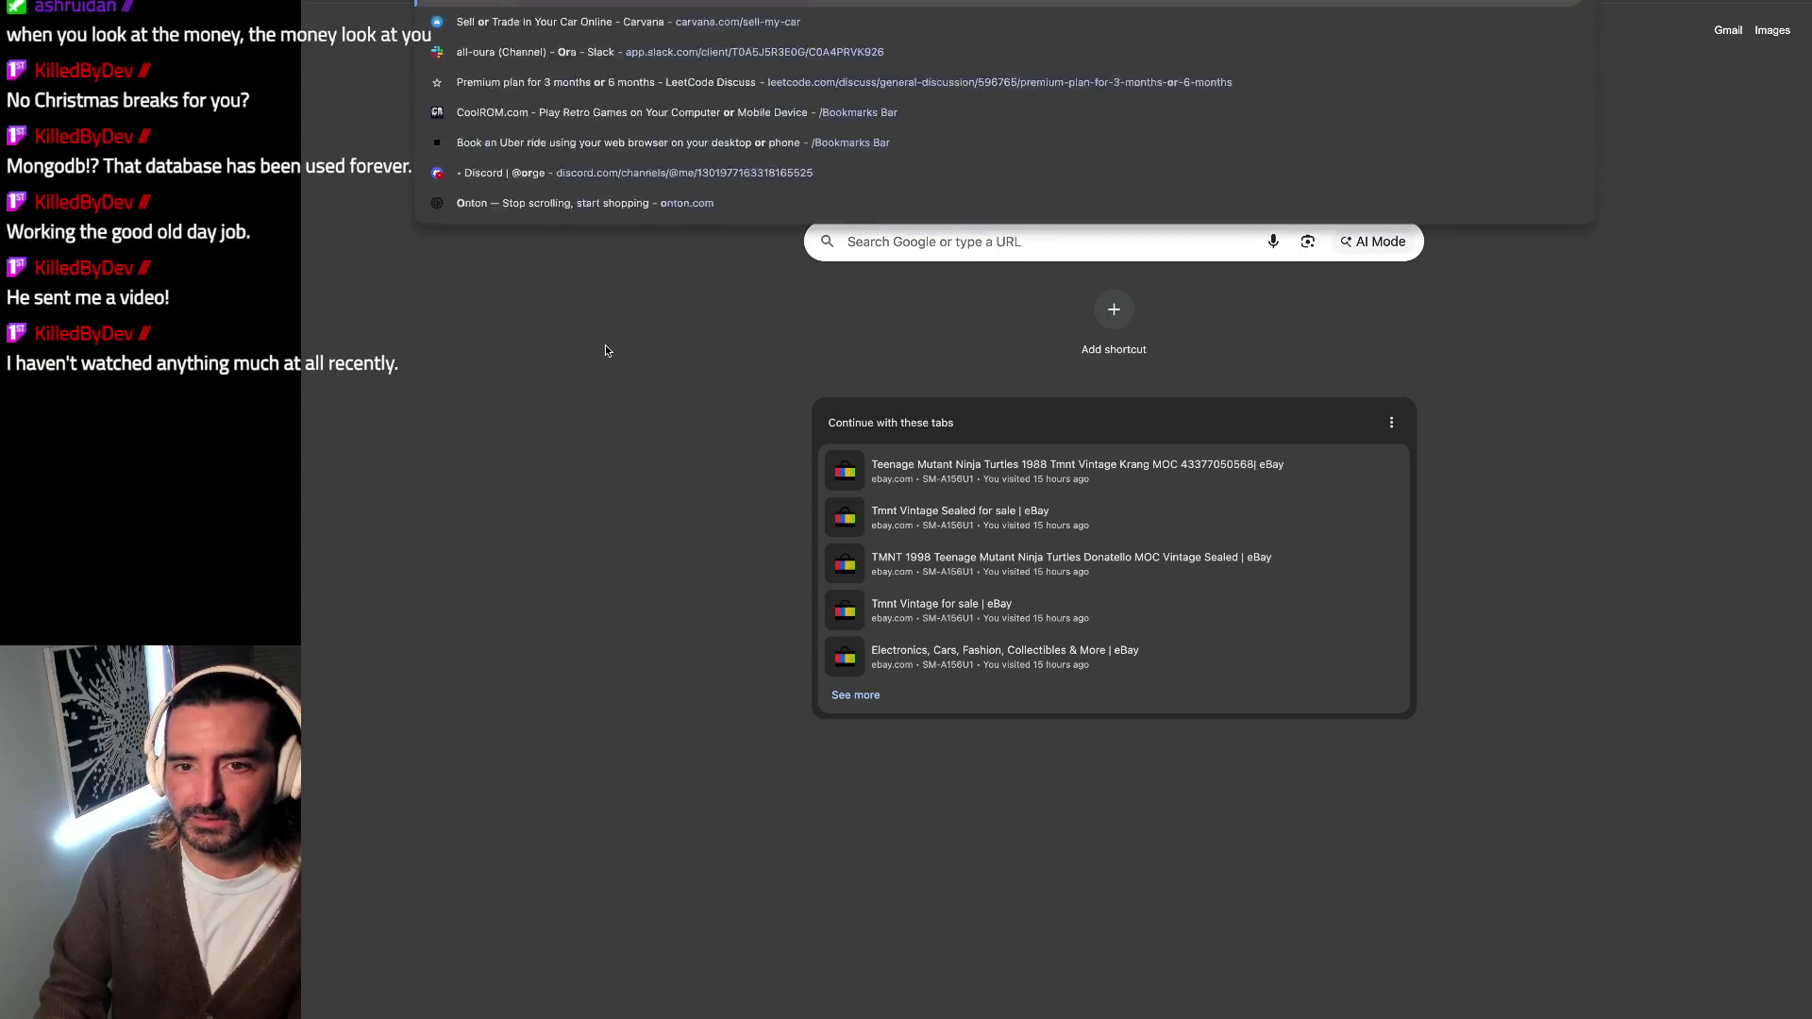
{"action": "type", "text": "iginal zelda"}
{"action": "key", "text": "Return"}
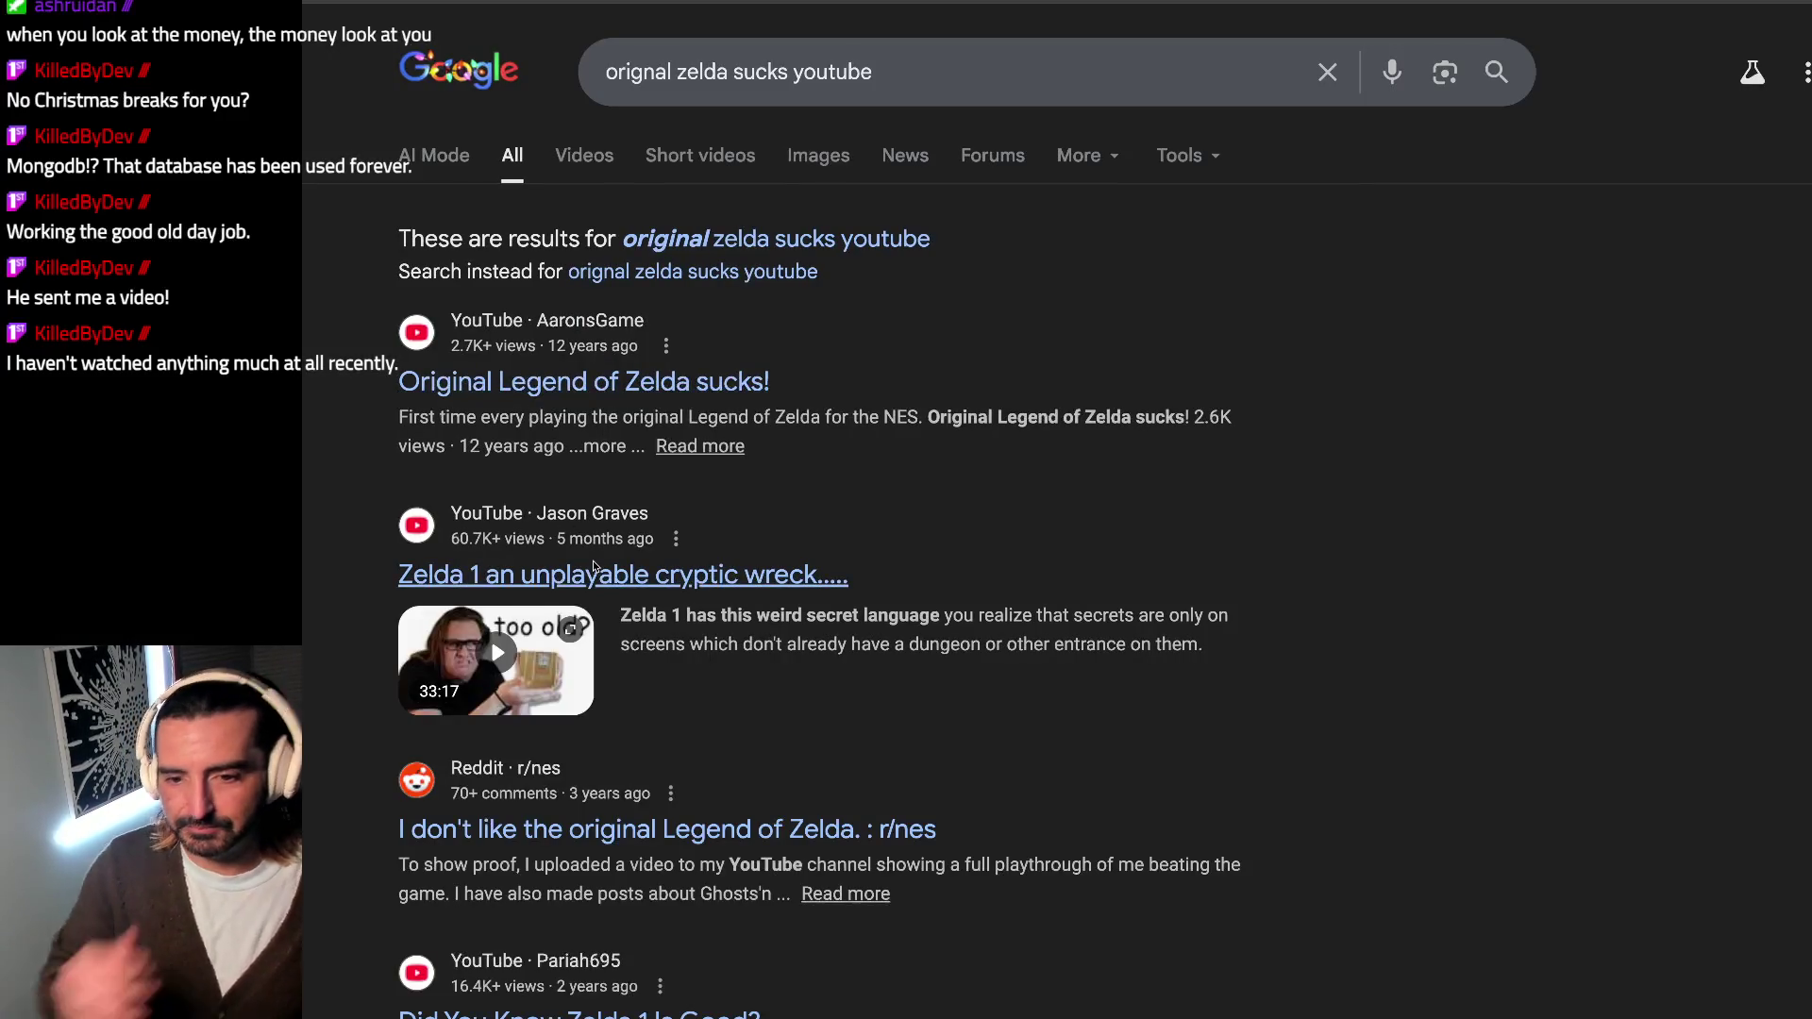
{"action": "left_click", "coordinate": [593, 571]}
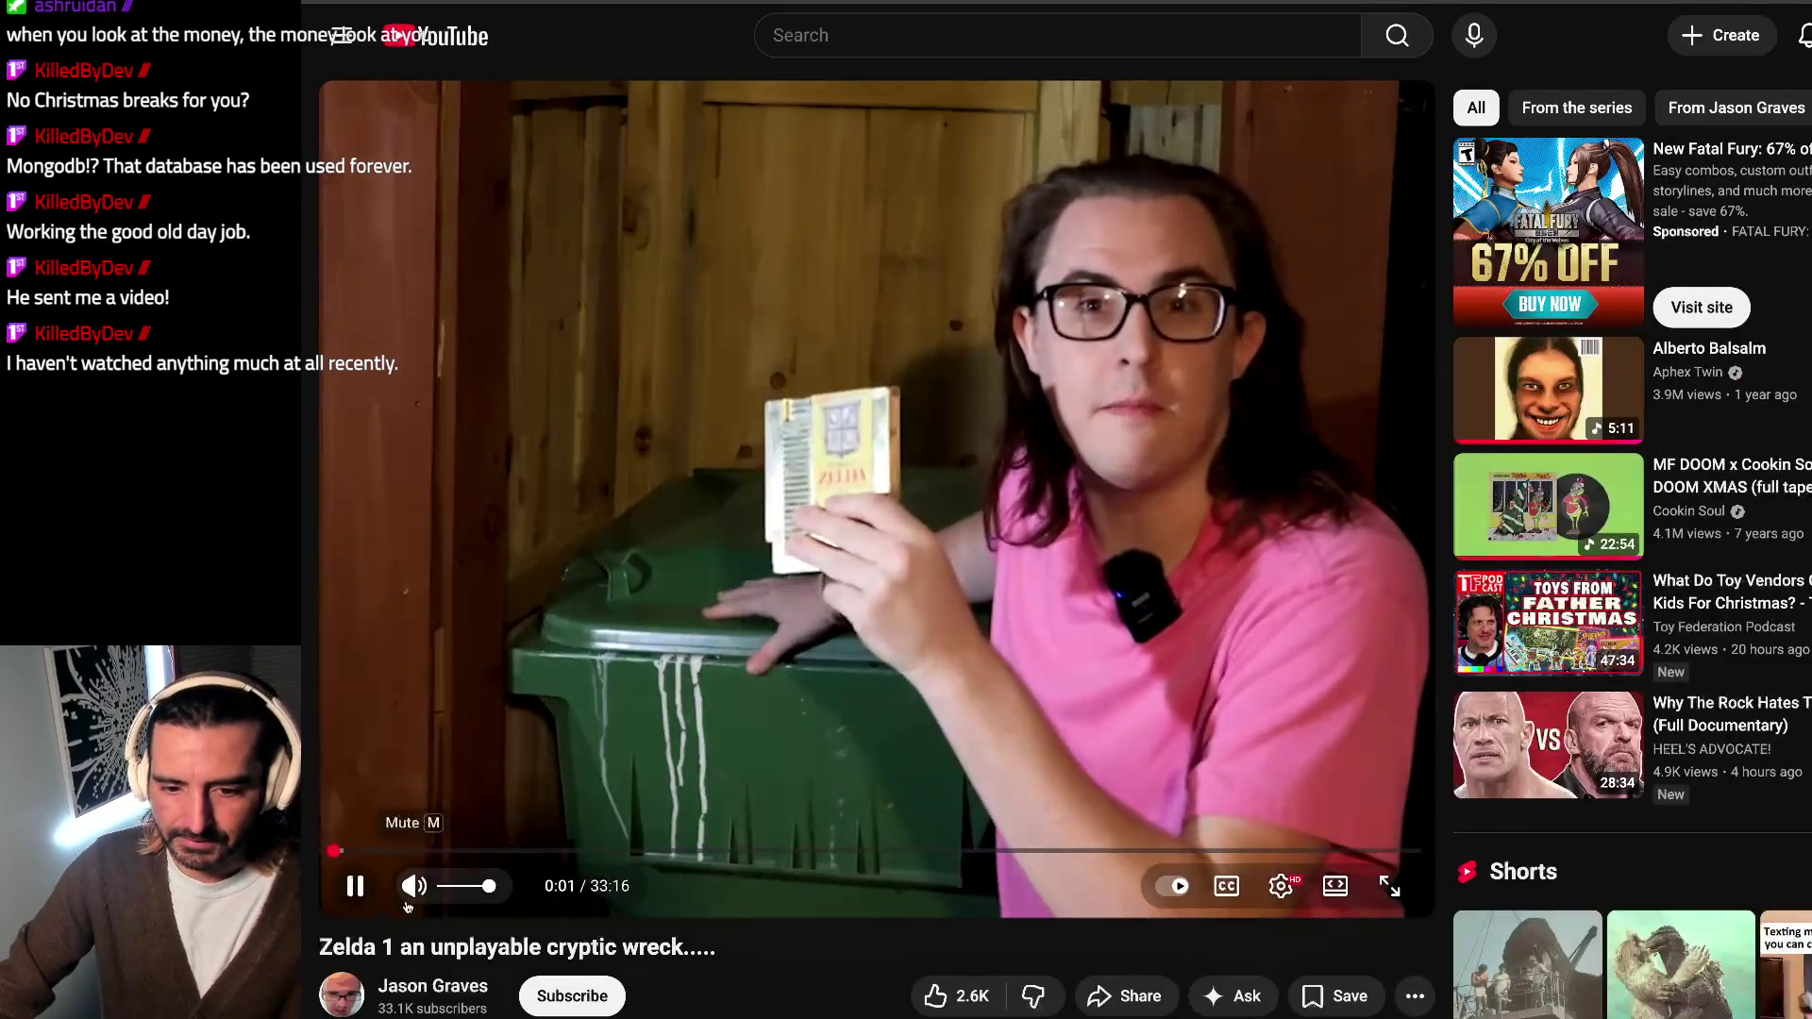
Step: Mute and pause the Zelda 1 video, then switch back to the to-do list document
{"action": "left_click", "coordinate": [413, 885]}
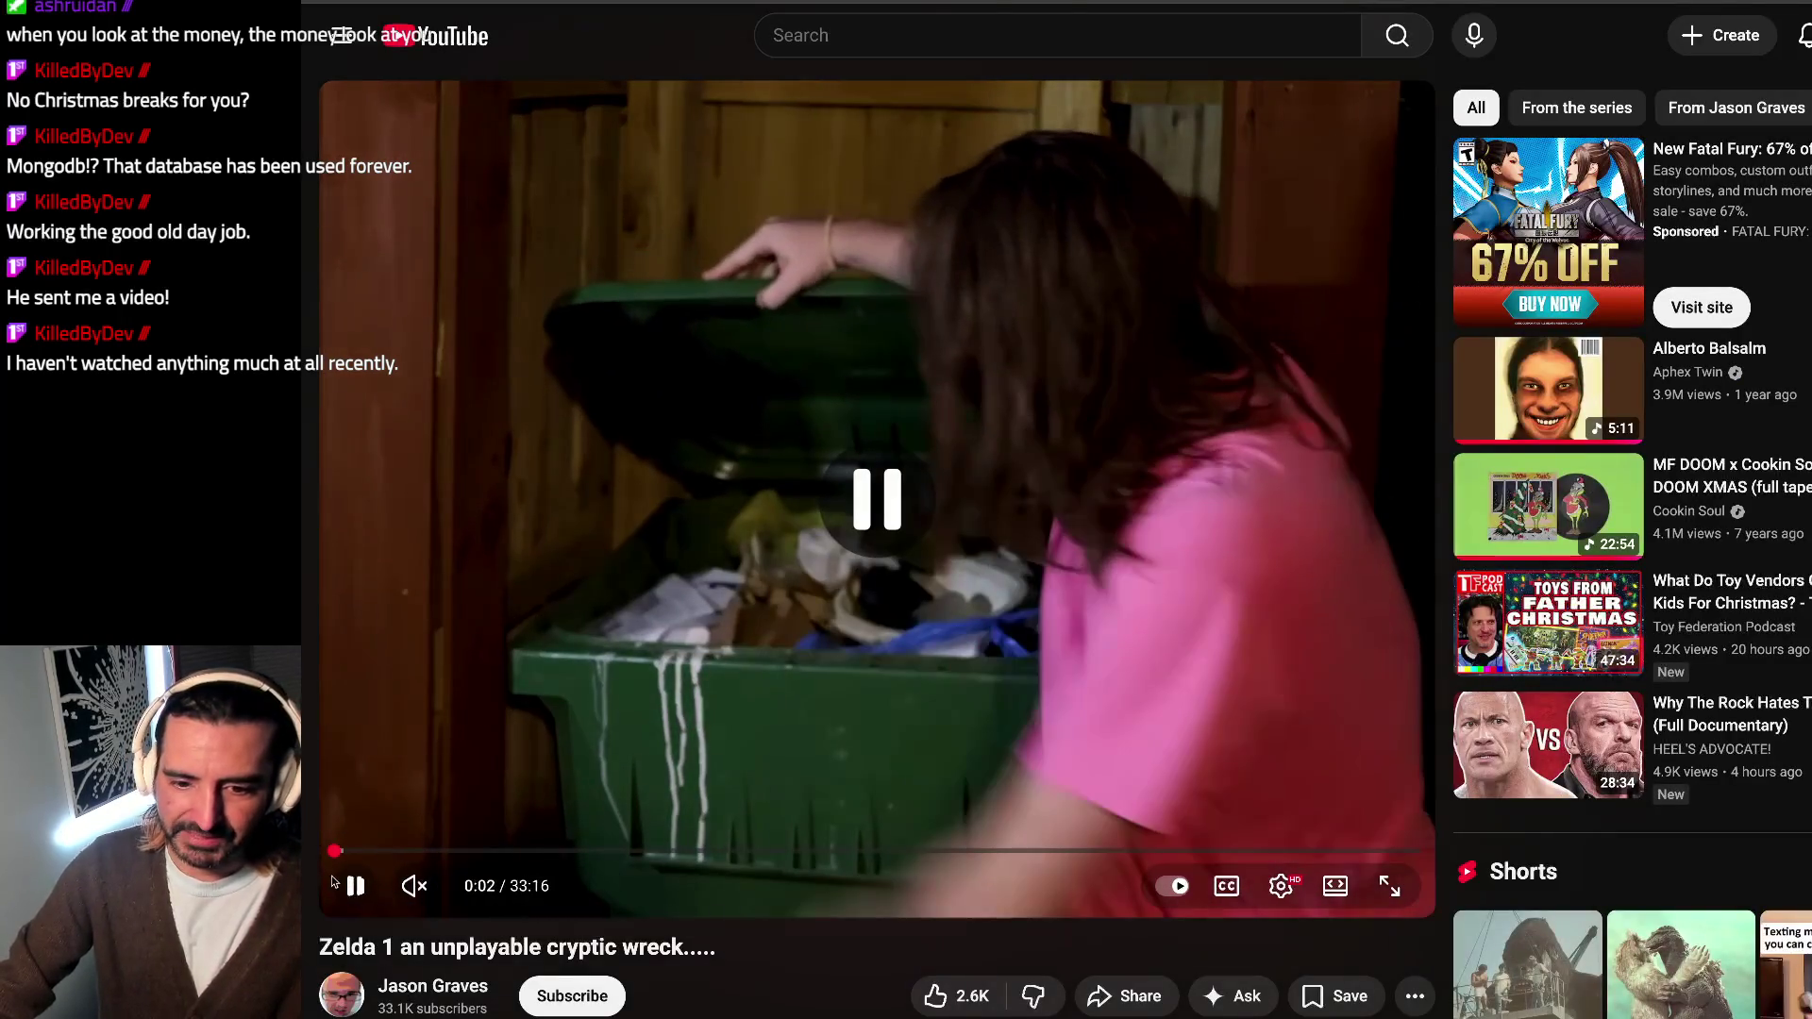
{"action": "left_click", "coordinate": [340, 885]}
{"action": "scroll", "coordinate": [341, 708], "scroll_direction": "down", "scroll_amount": 2}
{"action": "left_click_drag", "start_coordinate": [320, 637], "coordinate": [638, 638]}
{"action": "key", "text": "alt+Tab"}
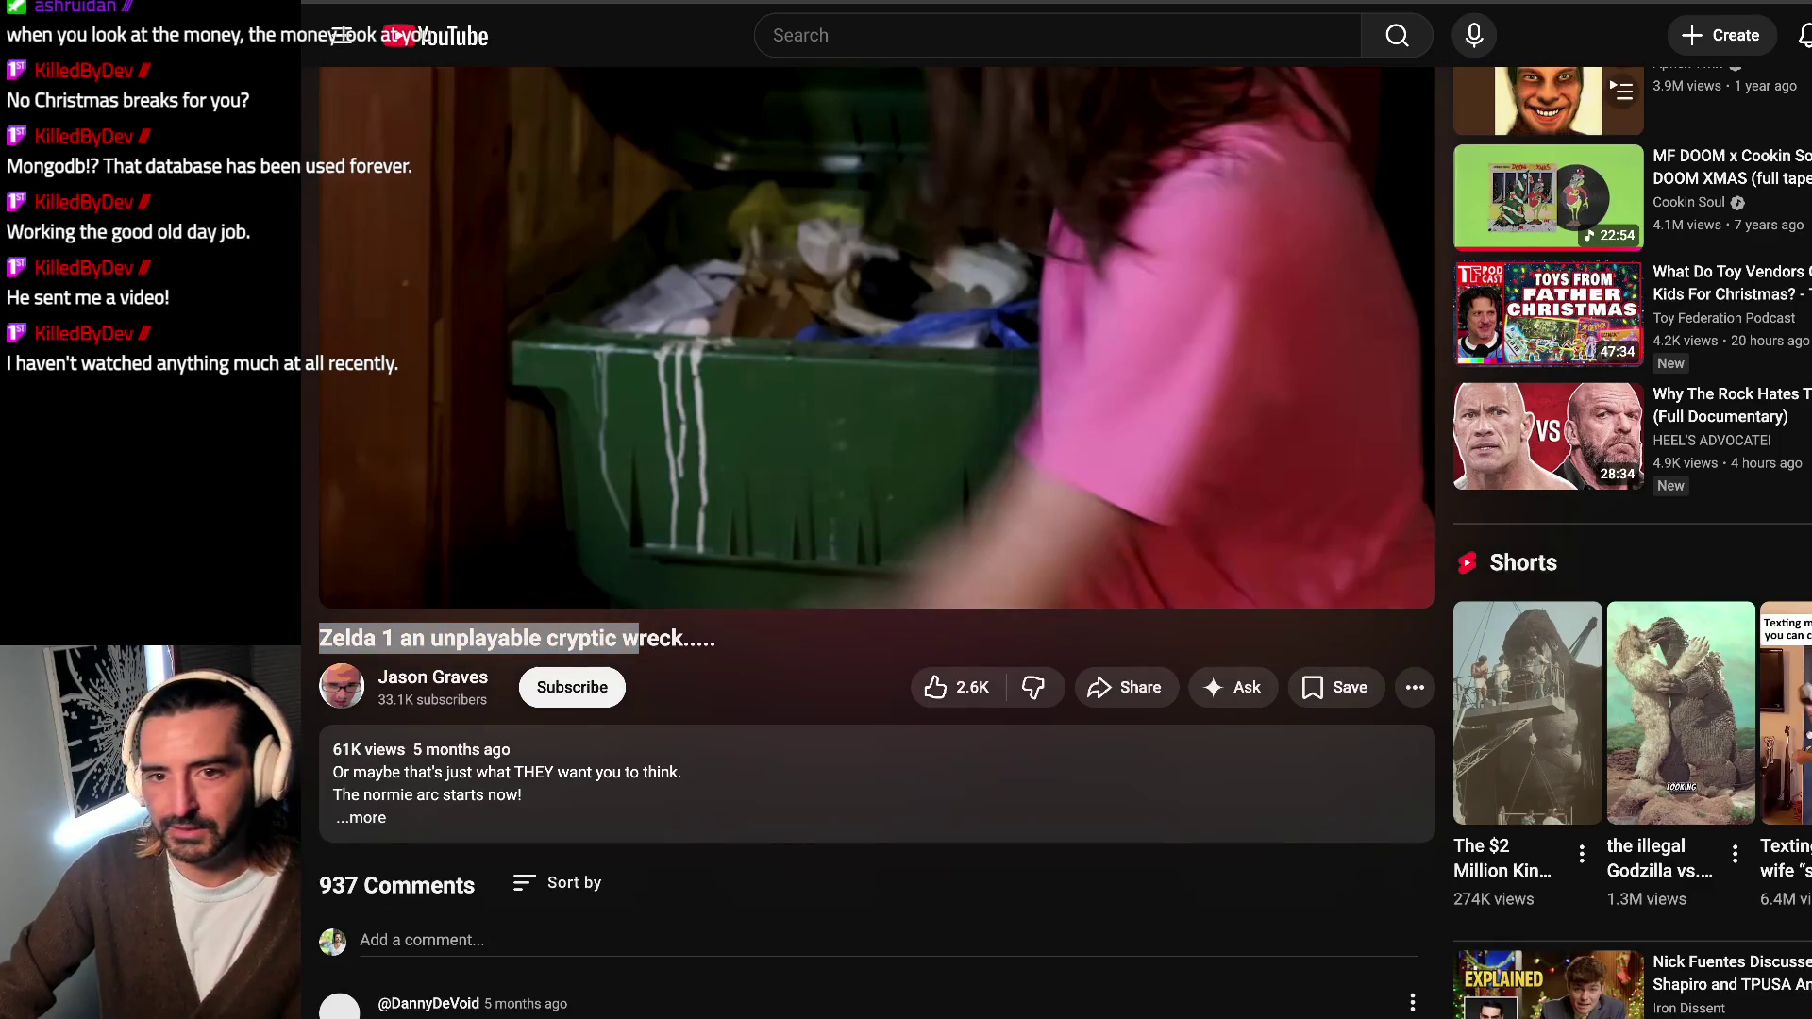
{"action": "key", "text": "alt+Tab"}
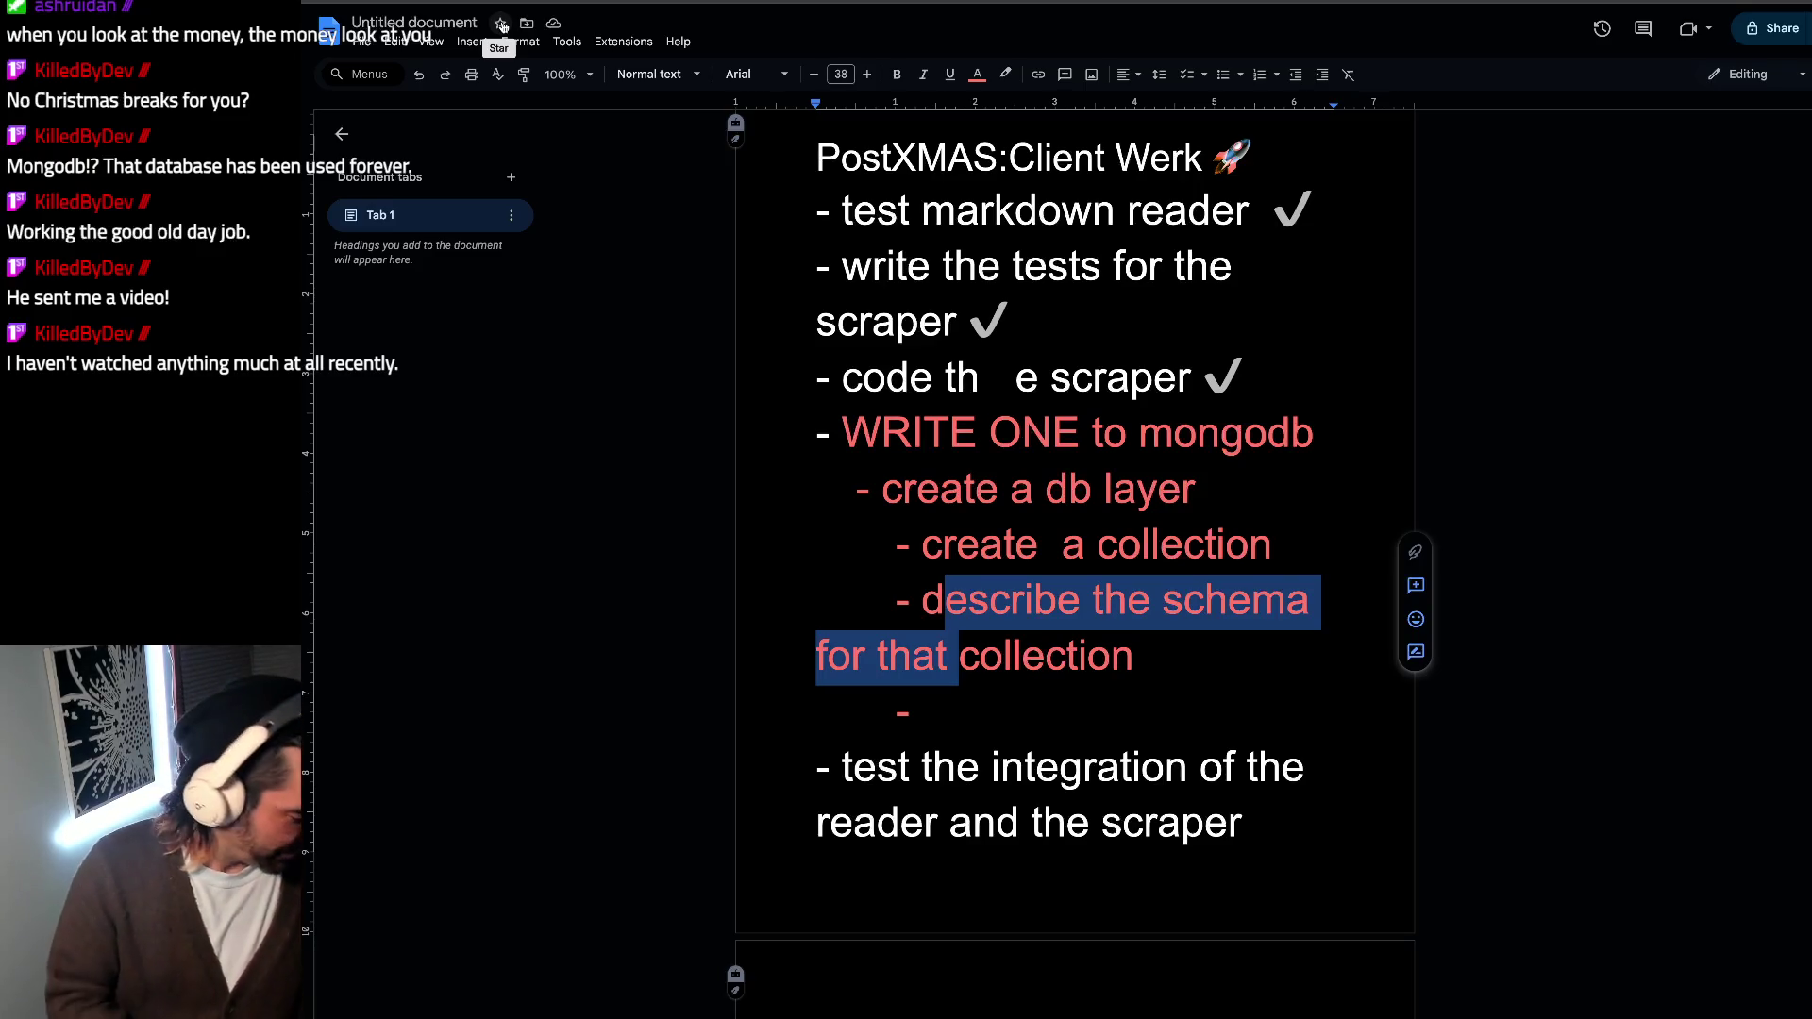
Step: Leave the to-do list by bringing up a blank new browser tab
{"action": "key", "text": "ctrl+t"}
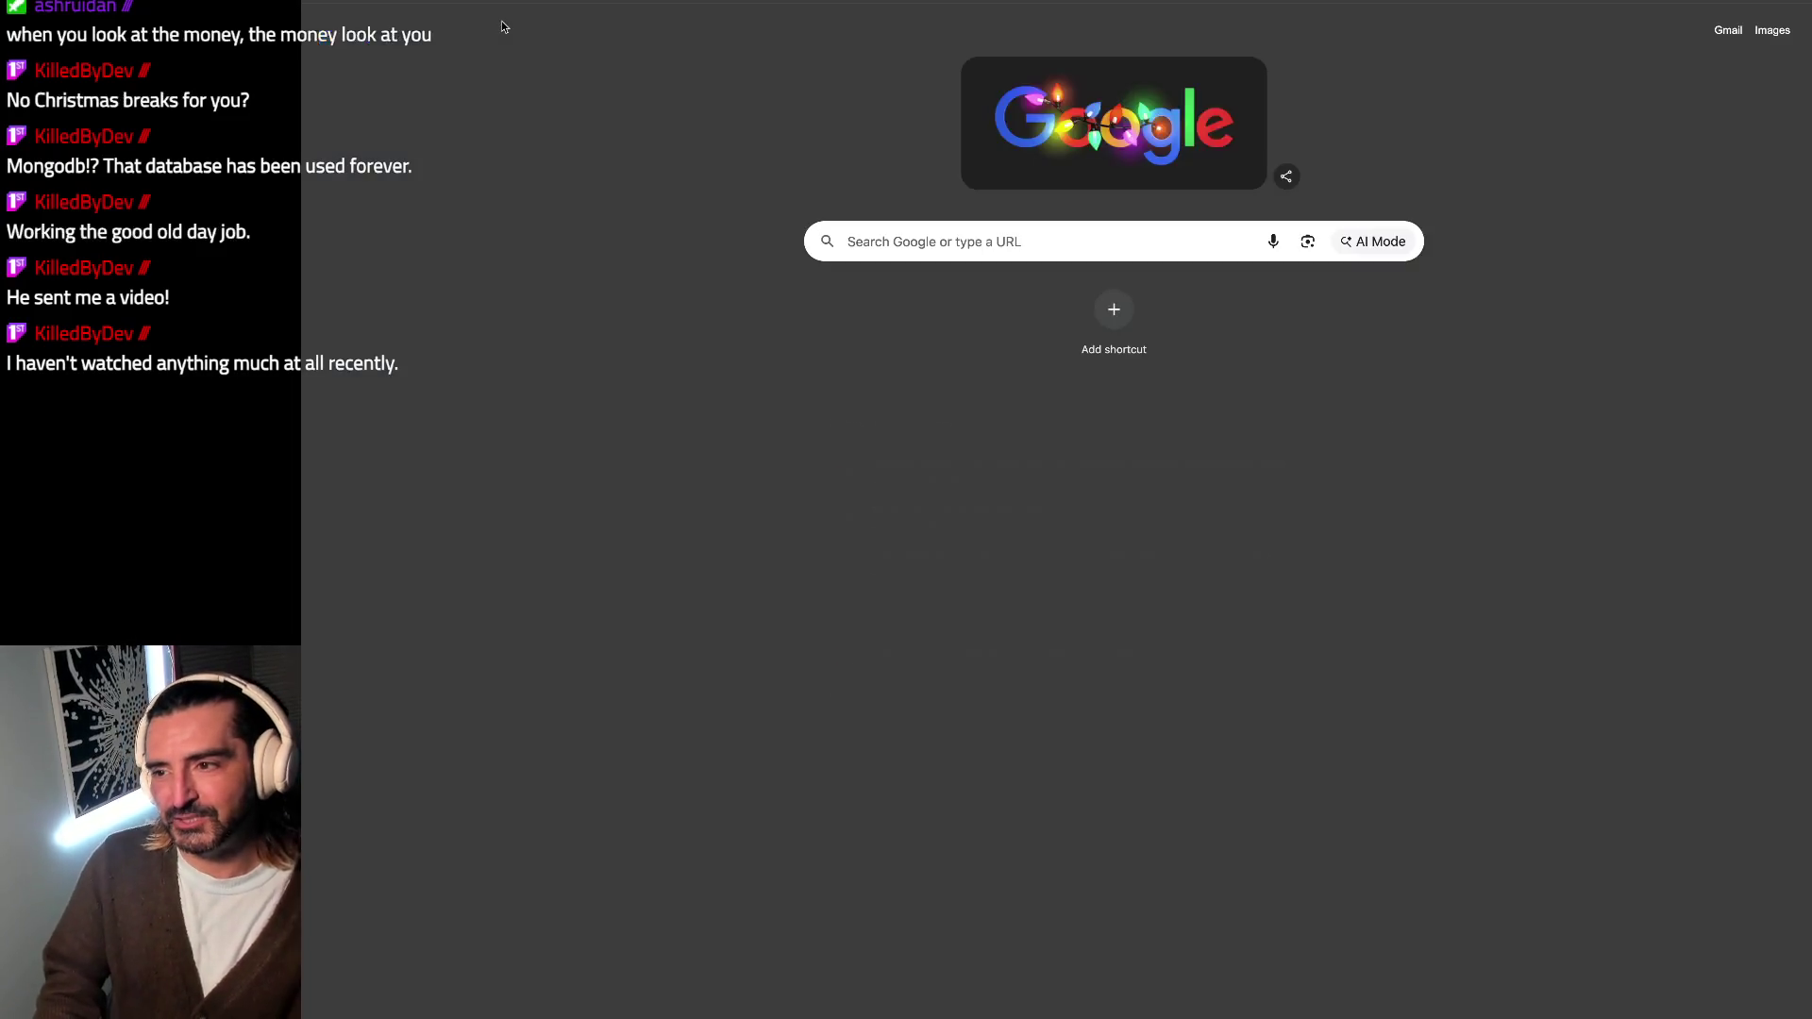
{"action": "type", "text": "gr"}
Step: Run a Google search for 'gta role play', then go to YouTube and focus its search box
{"action": "key", "text": "BackSpace"}
{"action": "type", "text": "ta role play"}
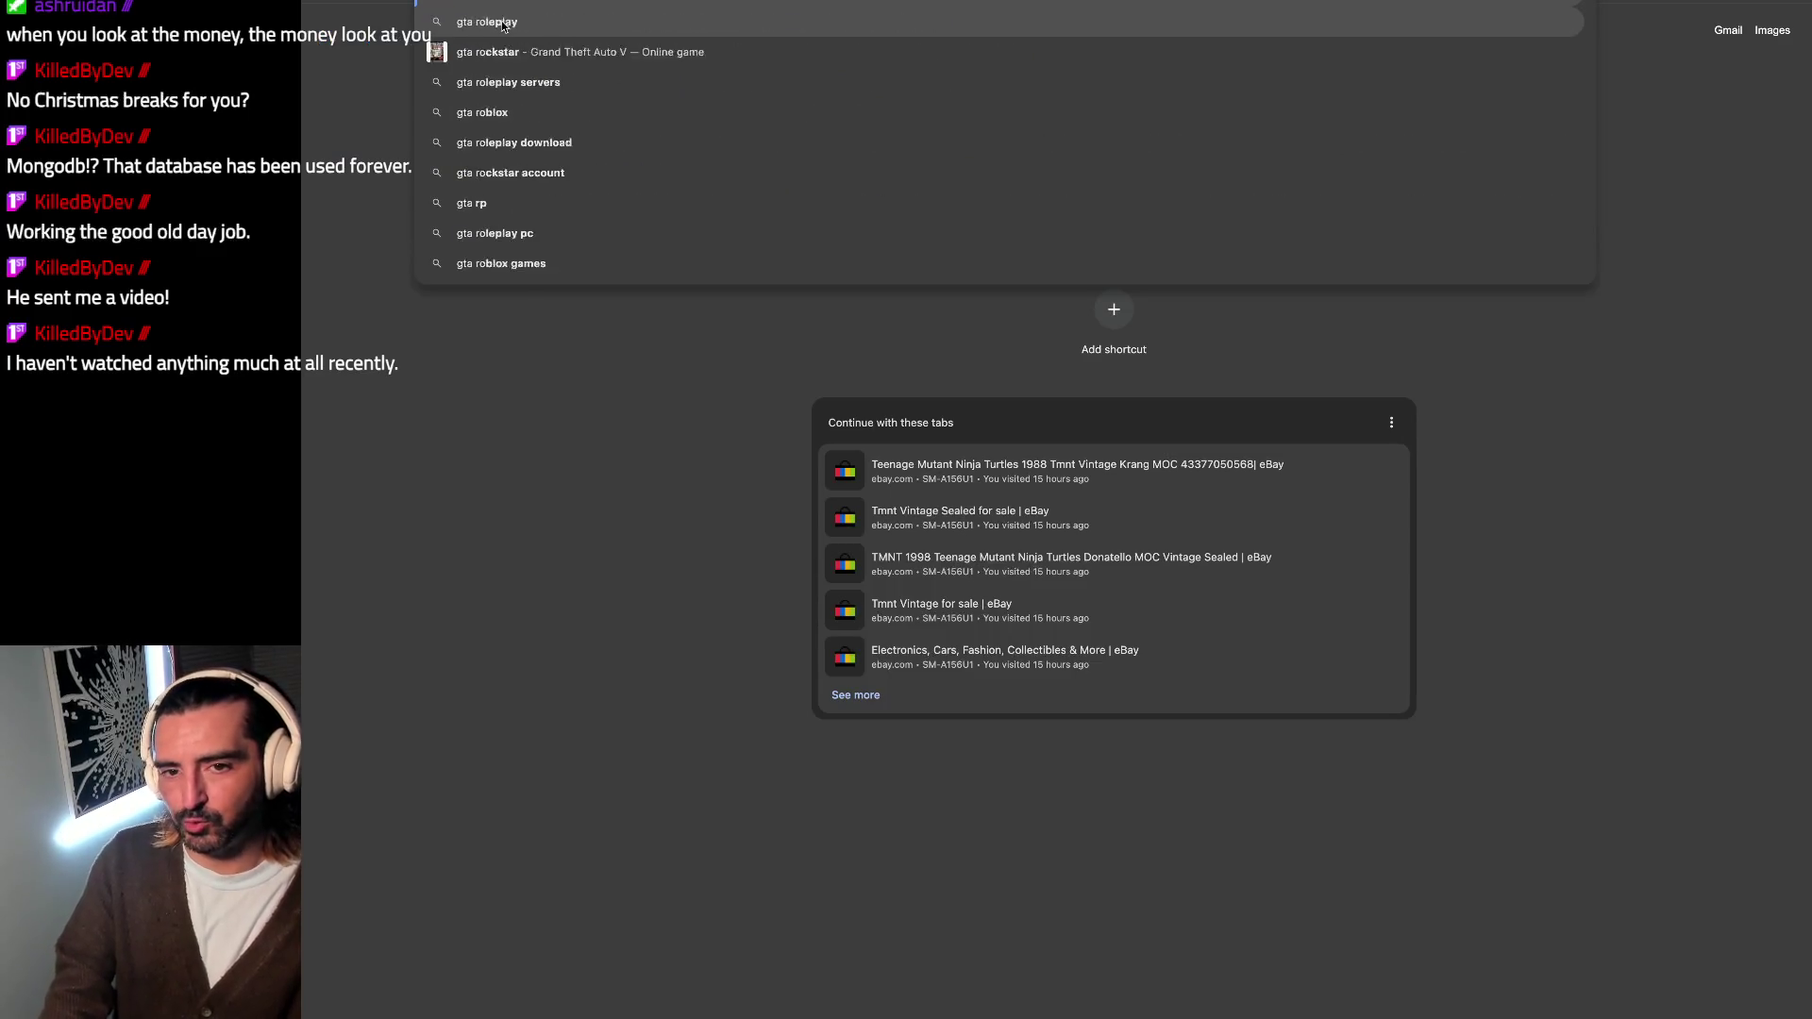
{"action": "key", "text": "Return"}
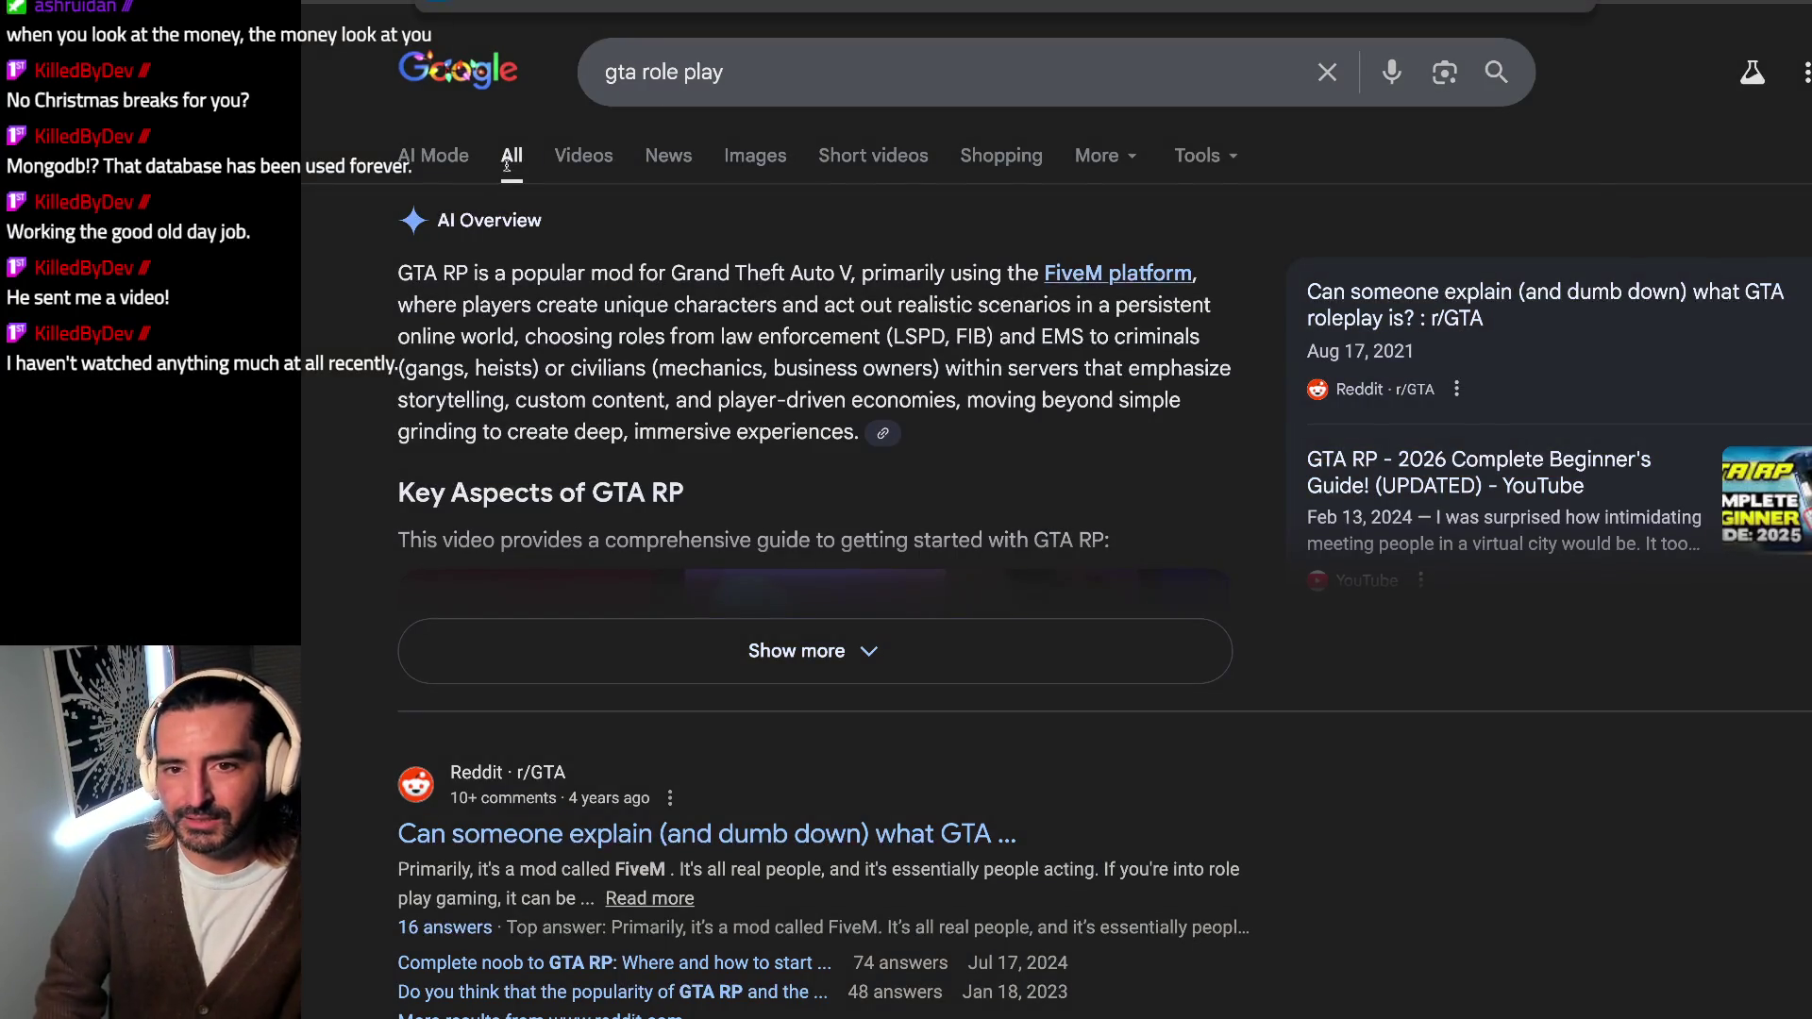
{"action": "key", "text": "ctrl+l"}
{"action": "key", "text": "Return"}
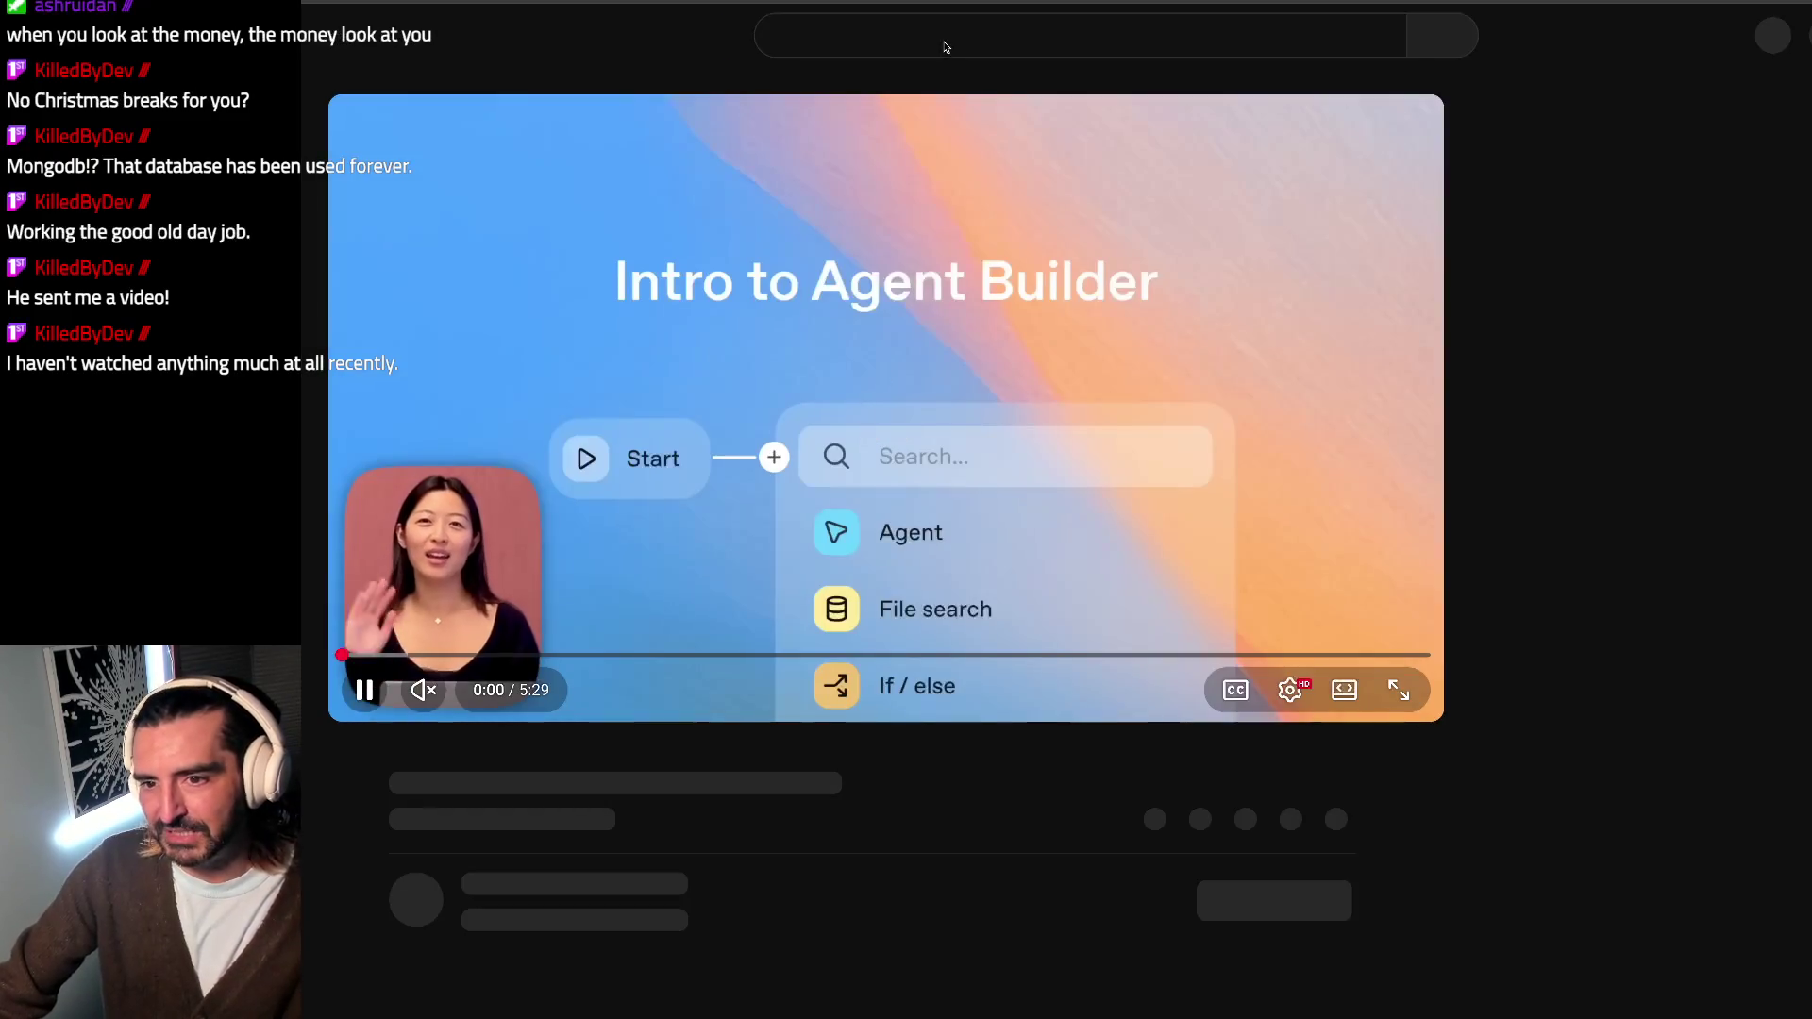
{"action": "left_click", "coordinate": [945, 43]}
{"action": "type", "text": "gta role play"}
Step: Search YouTube for 'gta role play' and open the 'Server Crashed' GTA RP trolling video
{"action": "key", "text": "Return"}
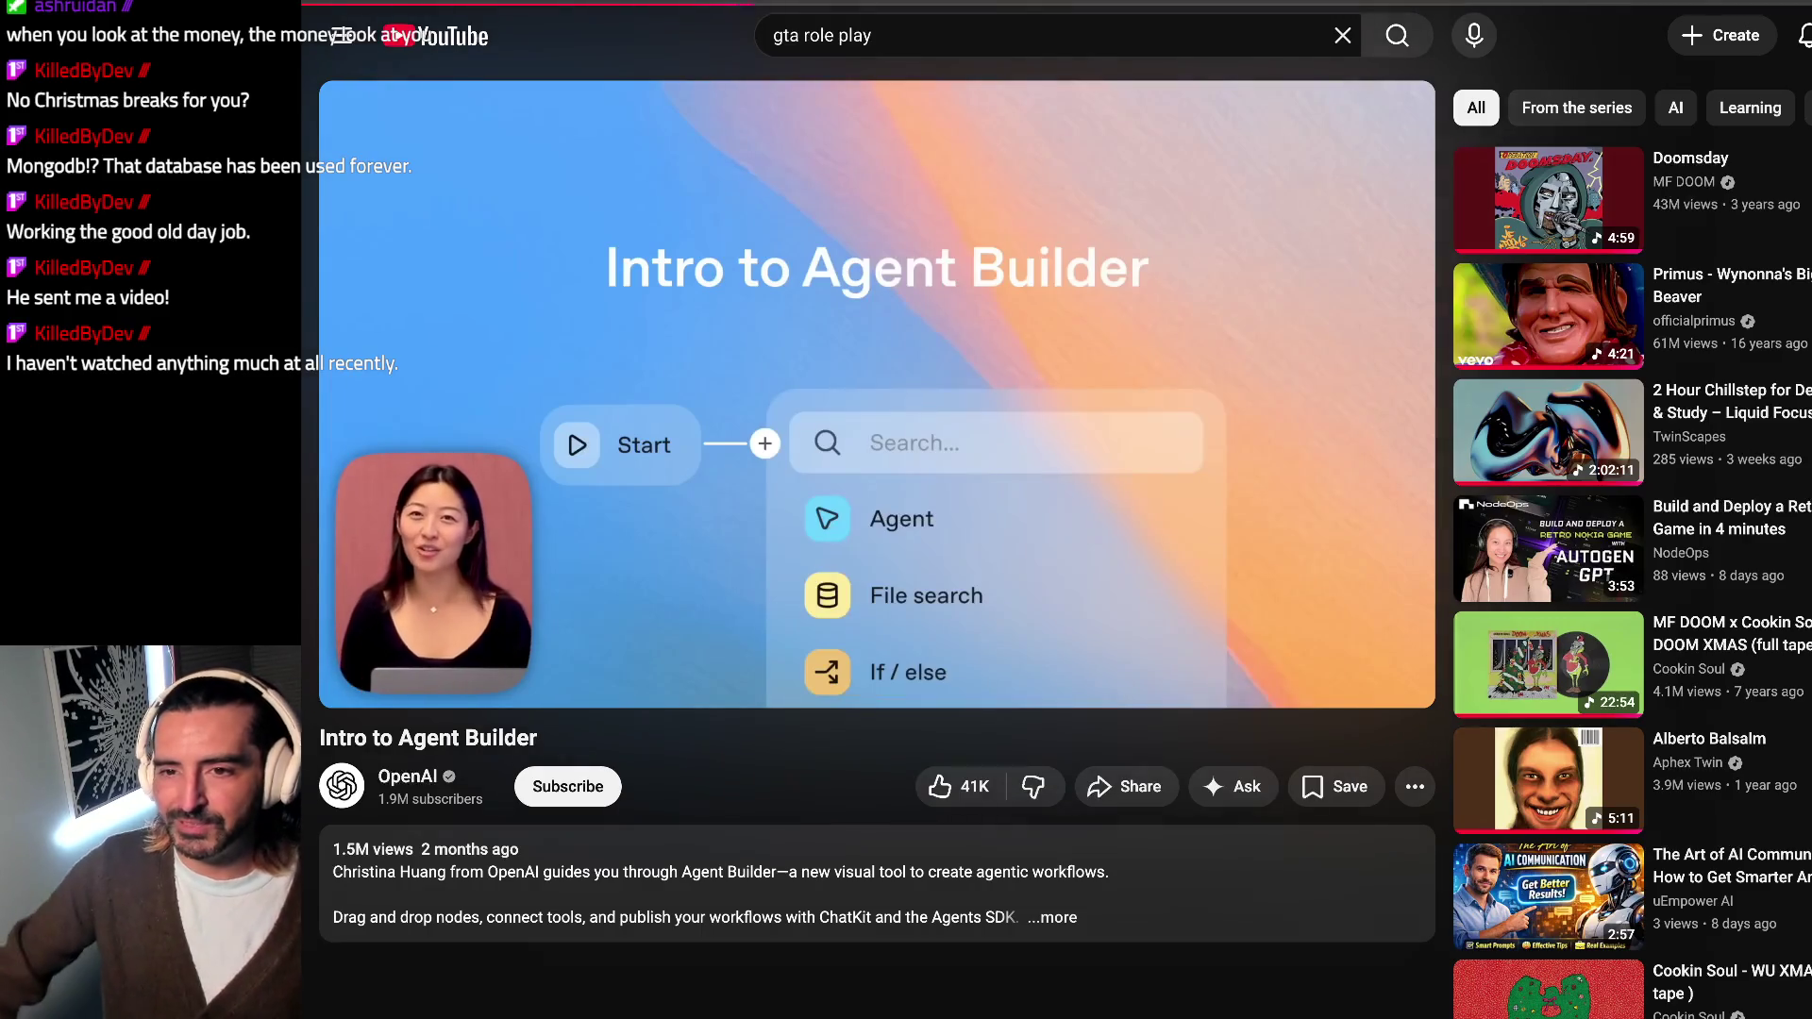
{"action": "scroll", "coordinate": [906, 595], "scroll_direction": "down", "scroll_amount": 1}
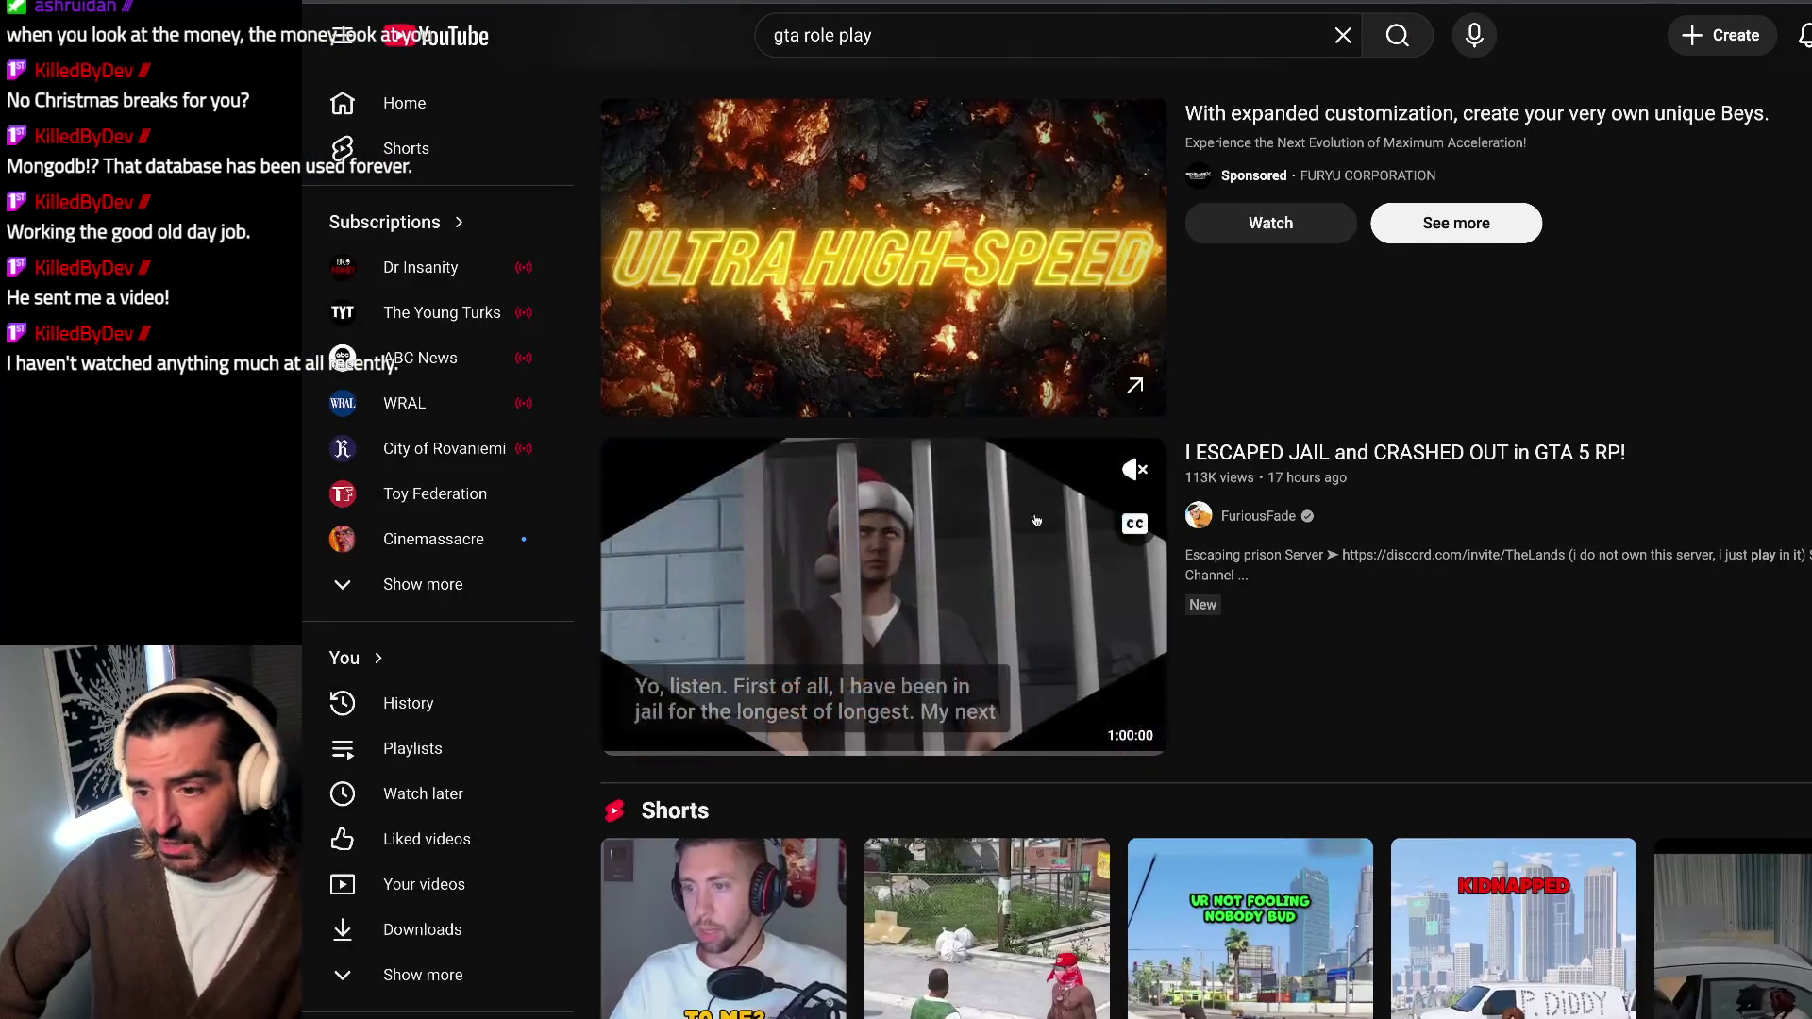
{"action": "scroll", "coordinate": [917, 499], "scroll_direction": "down", "scroll_amount": 2}
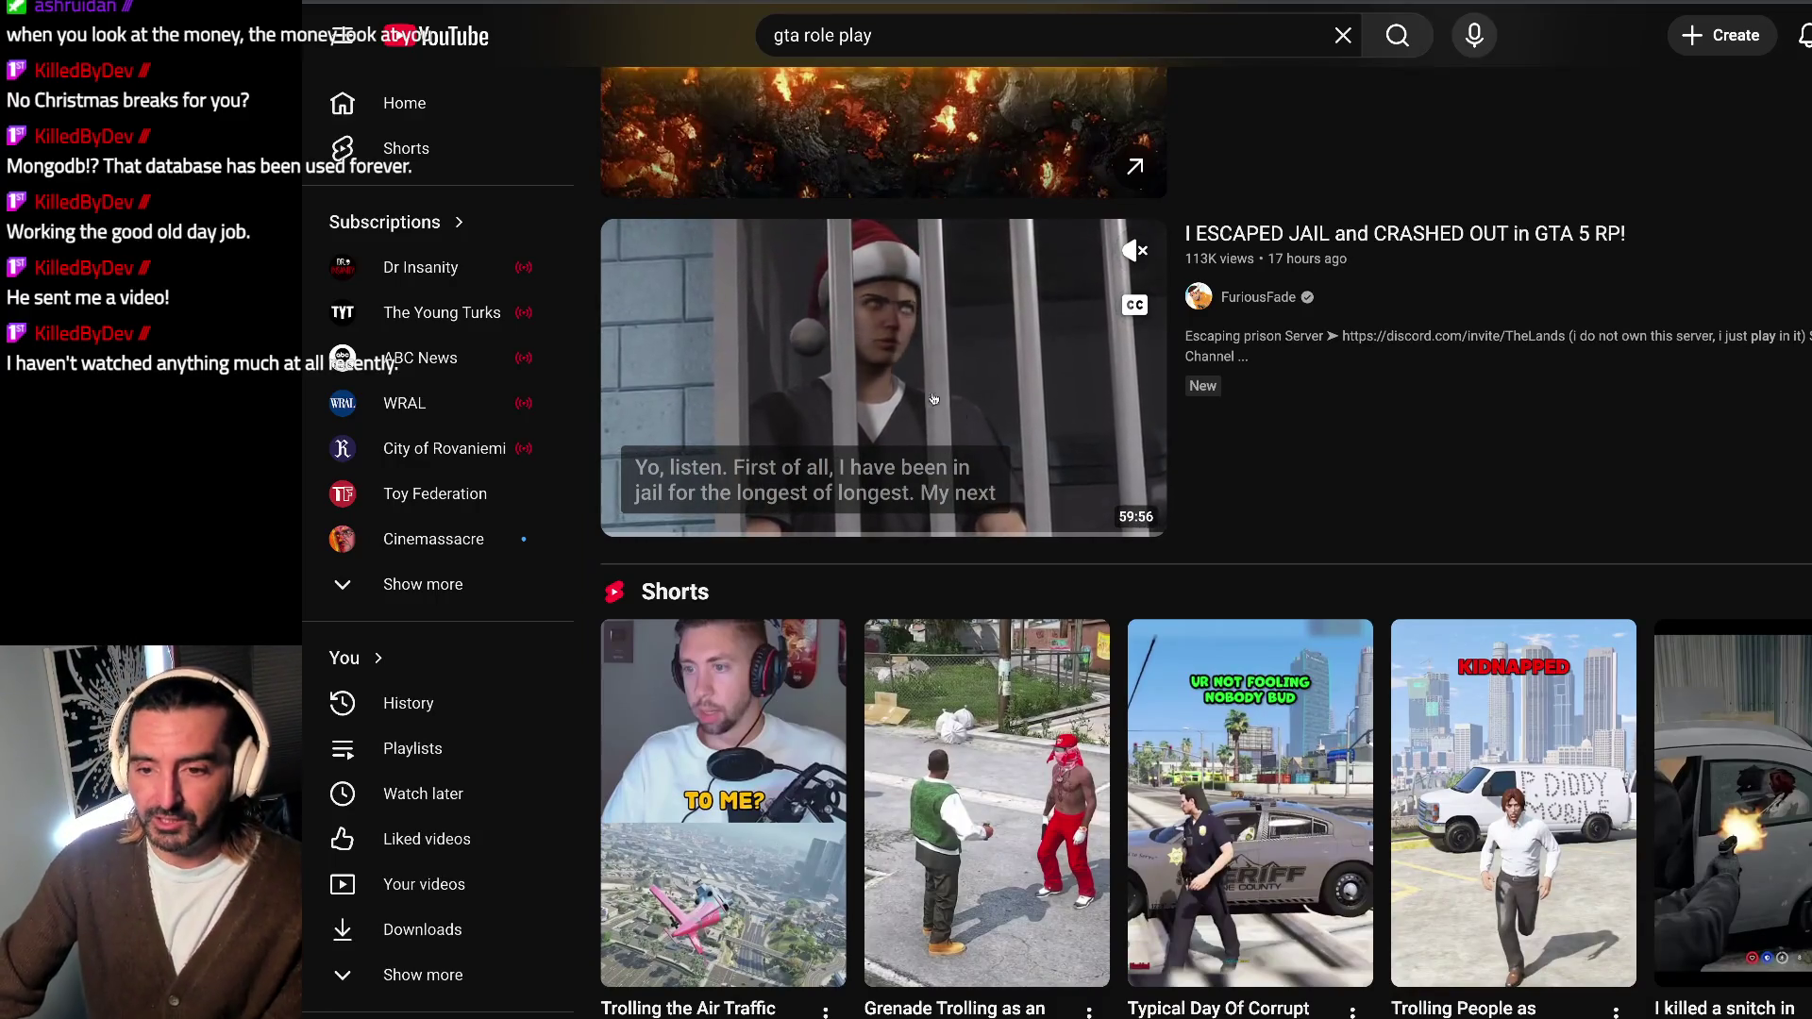
{"action": "scroll", "coordinate": [930, 344], "scroll_direction": "down", "scroll_amount": 4}
{"action": "scroll", "coordinate": [913, 375], "scroll_direction": "down", "scroll_amount": 4}
{"action": "scroll", "coordinate": [920, 395], "scroll_direction": "down", "scroll_amount": 3}
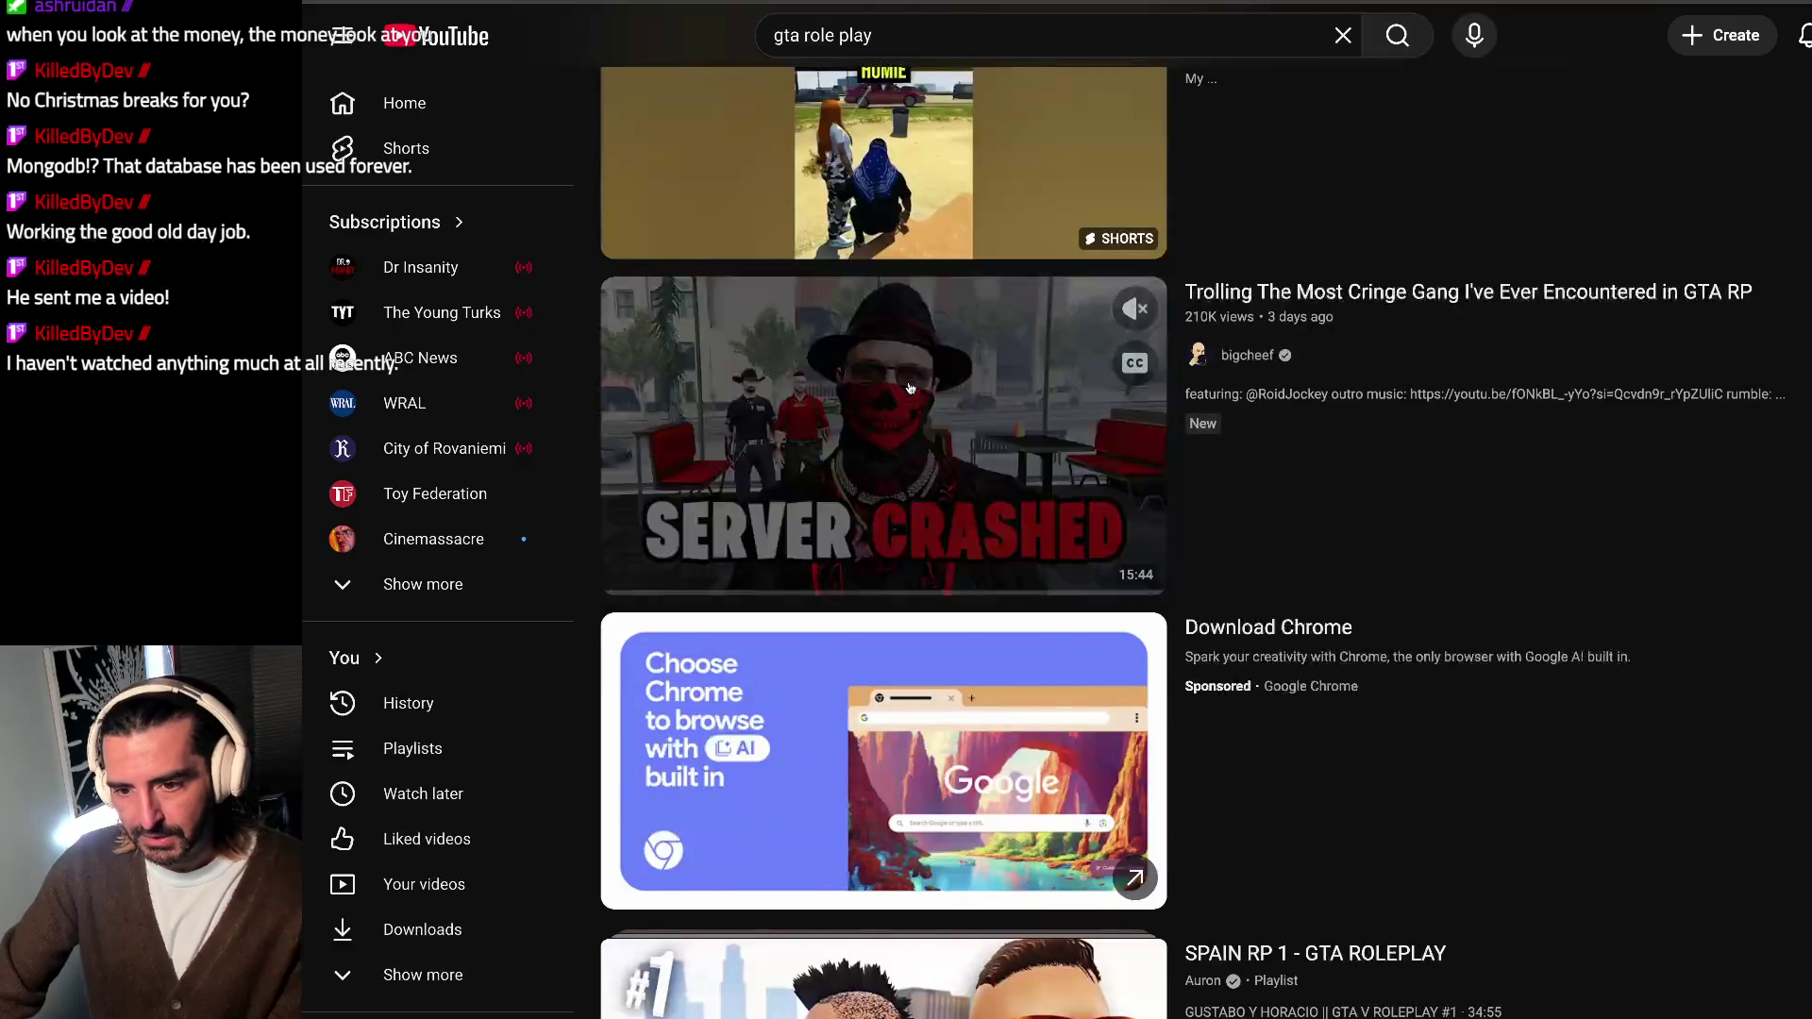
{"action": "left_click", "coordinate": [958, 406]}
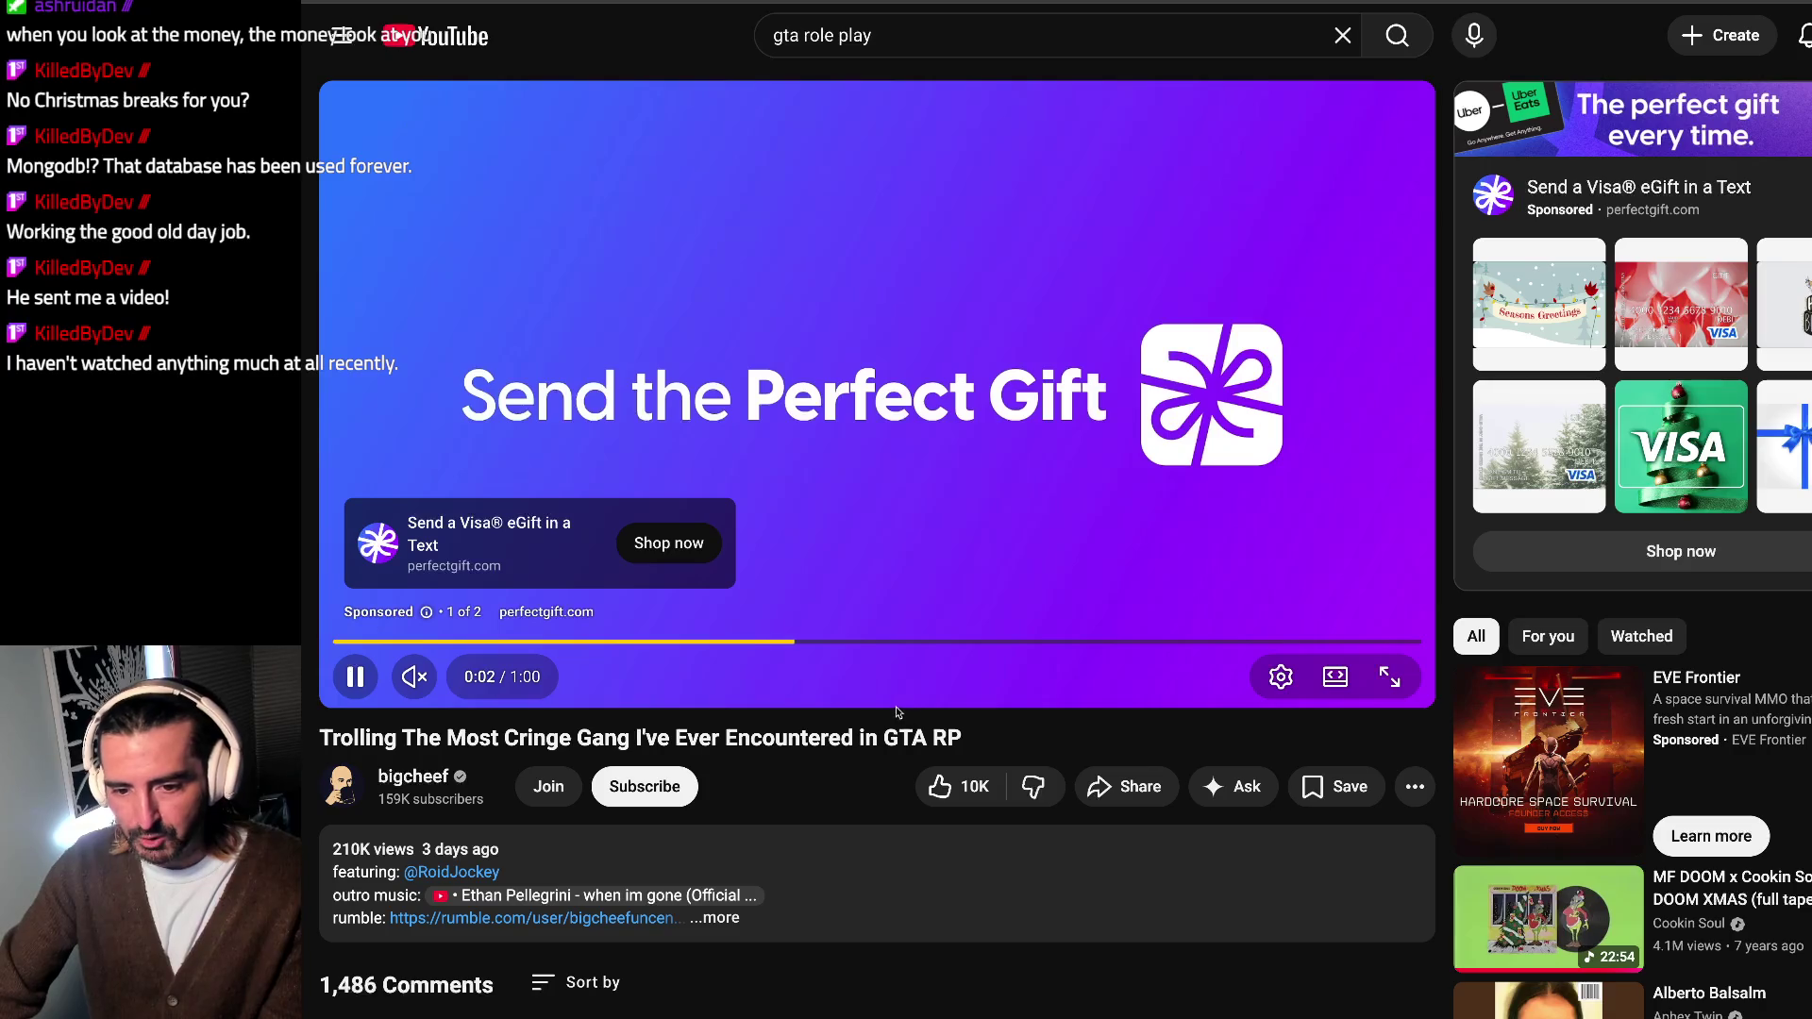
Step: Skip the sponsored ad, jump to about 2:57, then back to around 1:20 and resume playback
{"action": "left_click_drag", "start_coordinate": [643, 737], "coordinate": [979, 740]}
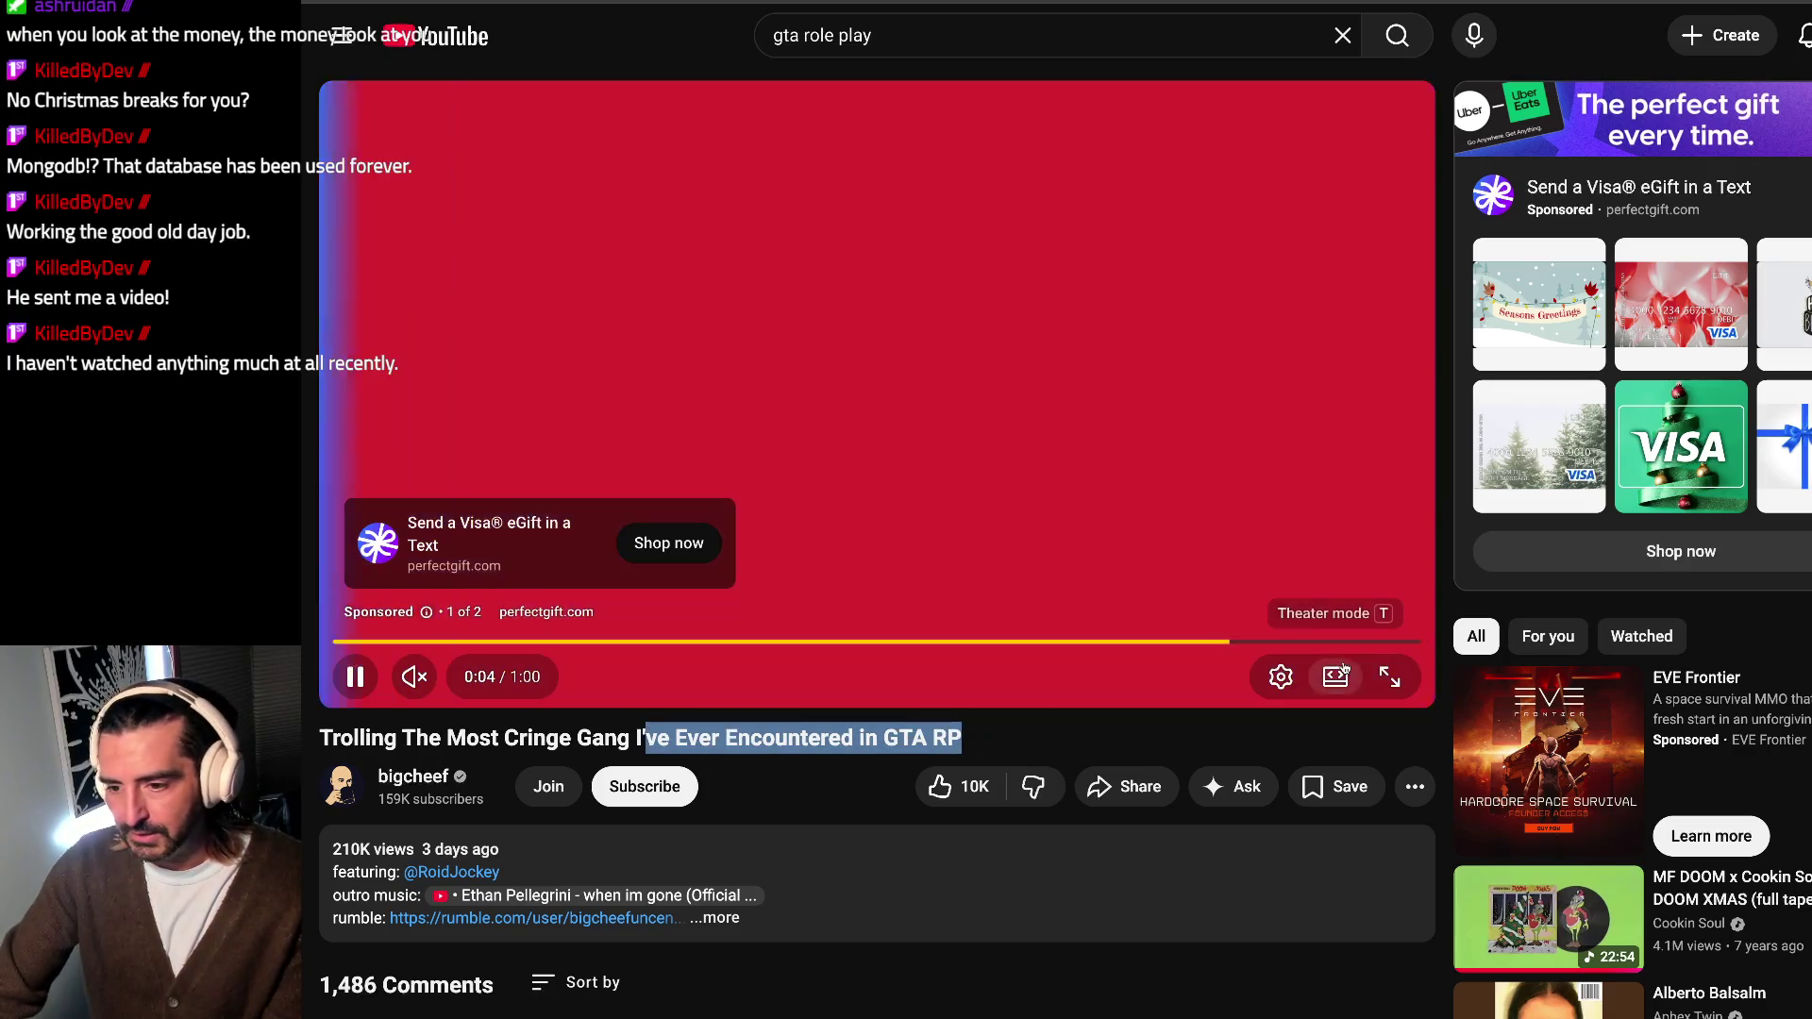
{"action": "left_click", "coordinate": [1381, 611]}
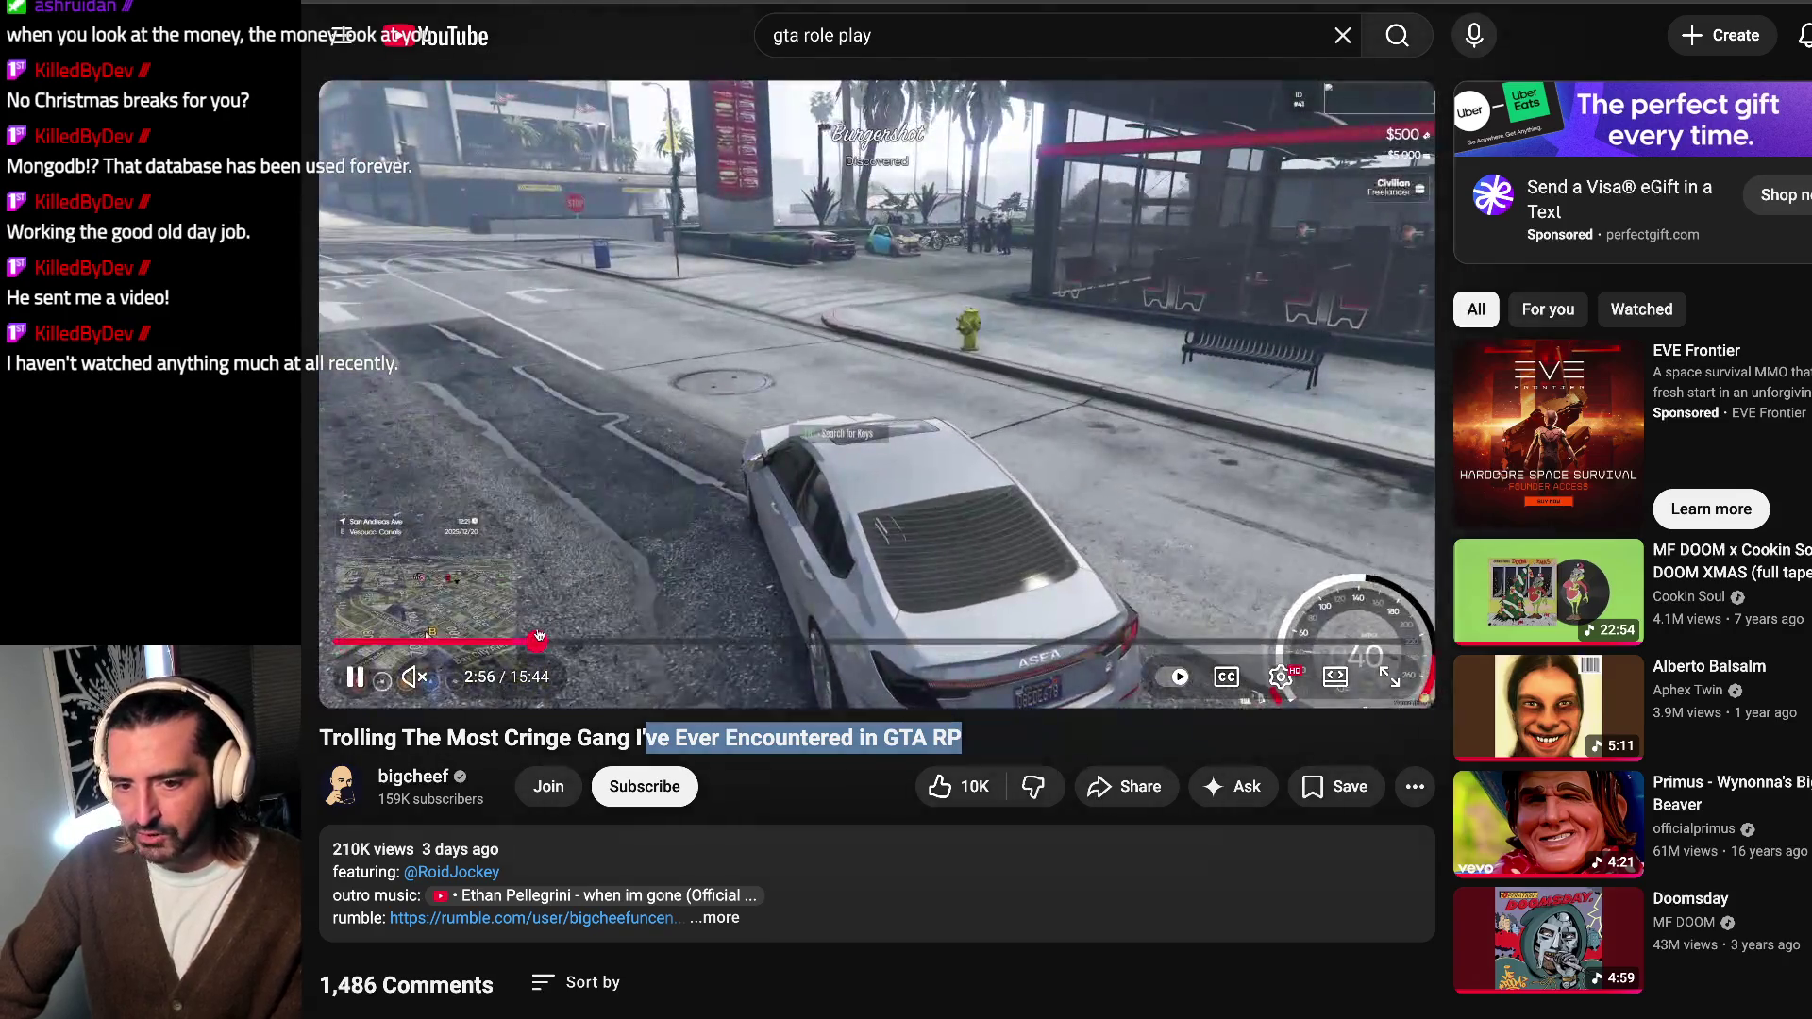
{"action": "left_click", "coordinate": [538, 640]}
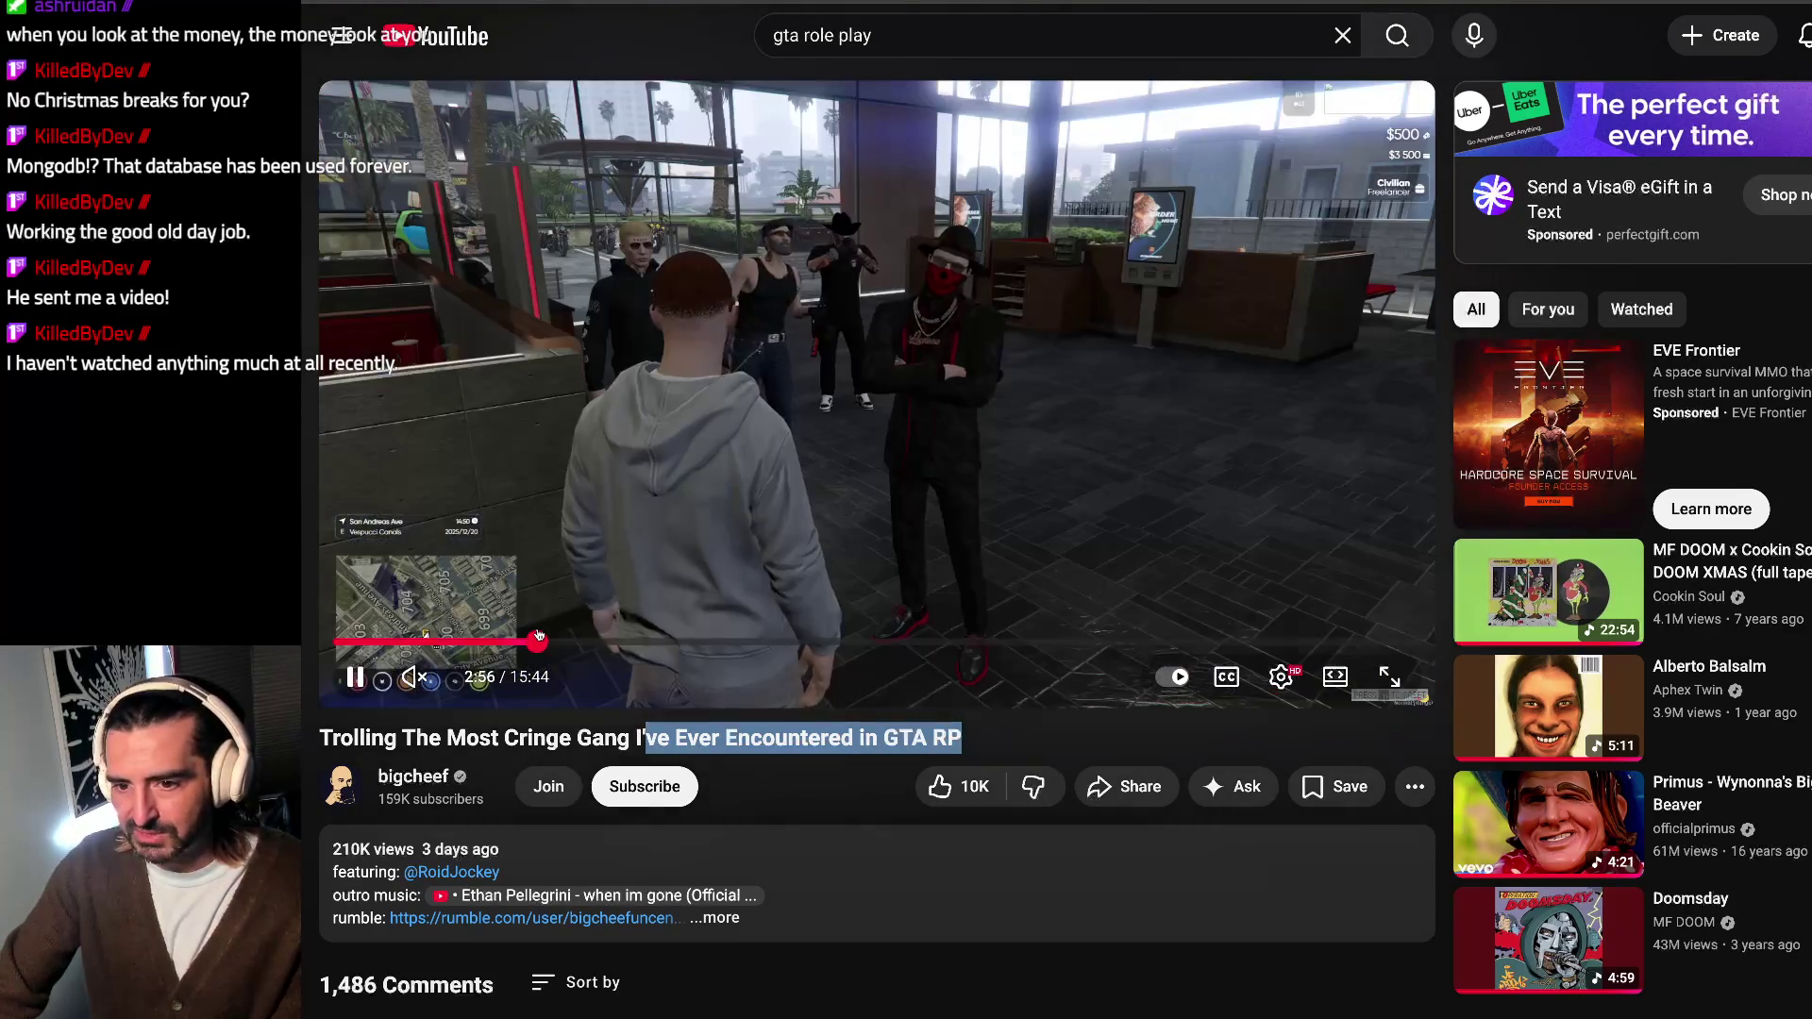
{"action": "left_click", "coordinate": [882, 519]}
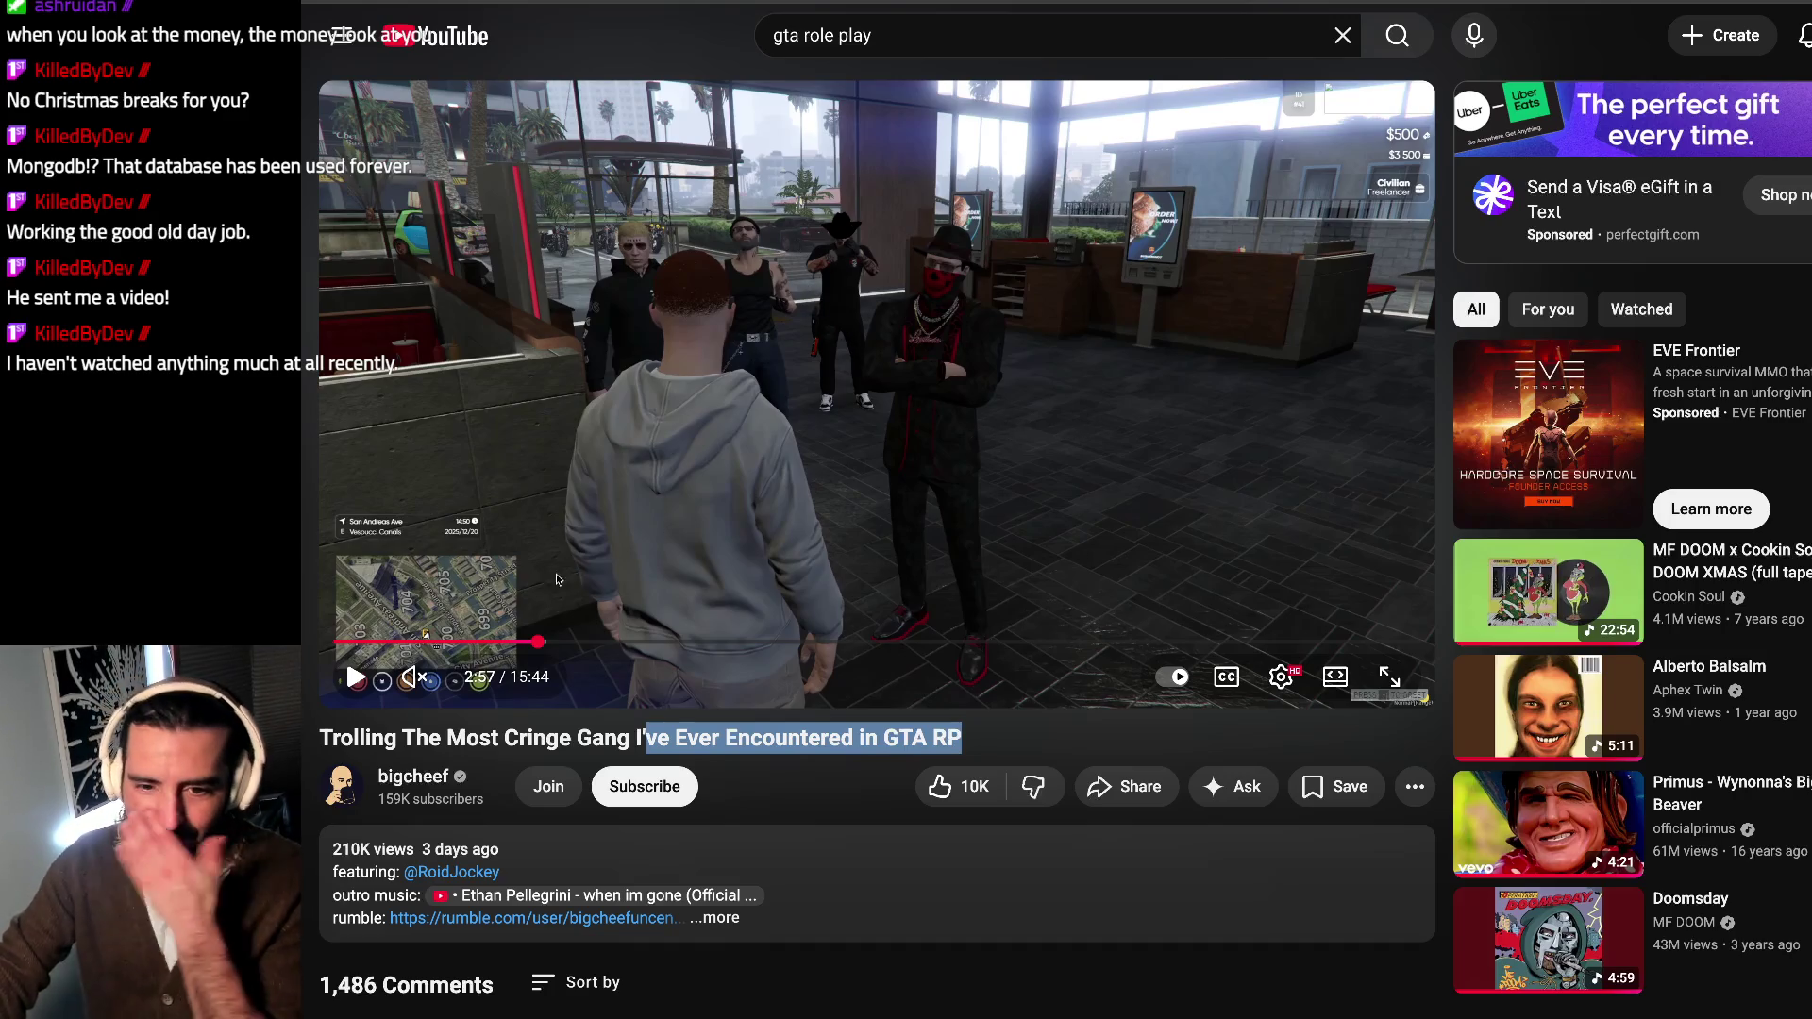
{"action": "left_click", "coordinate": [425, 638]}
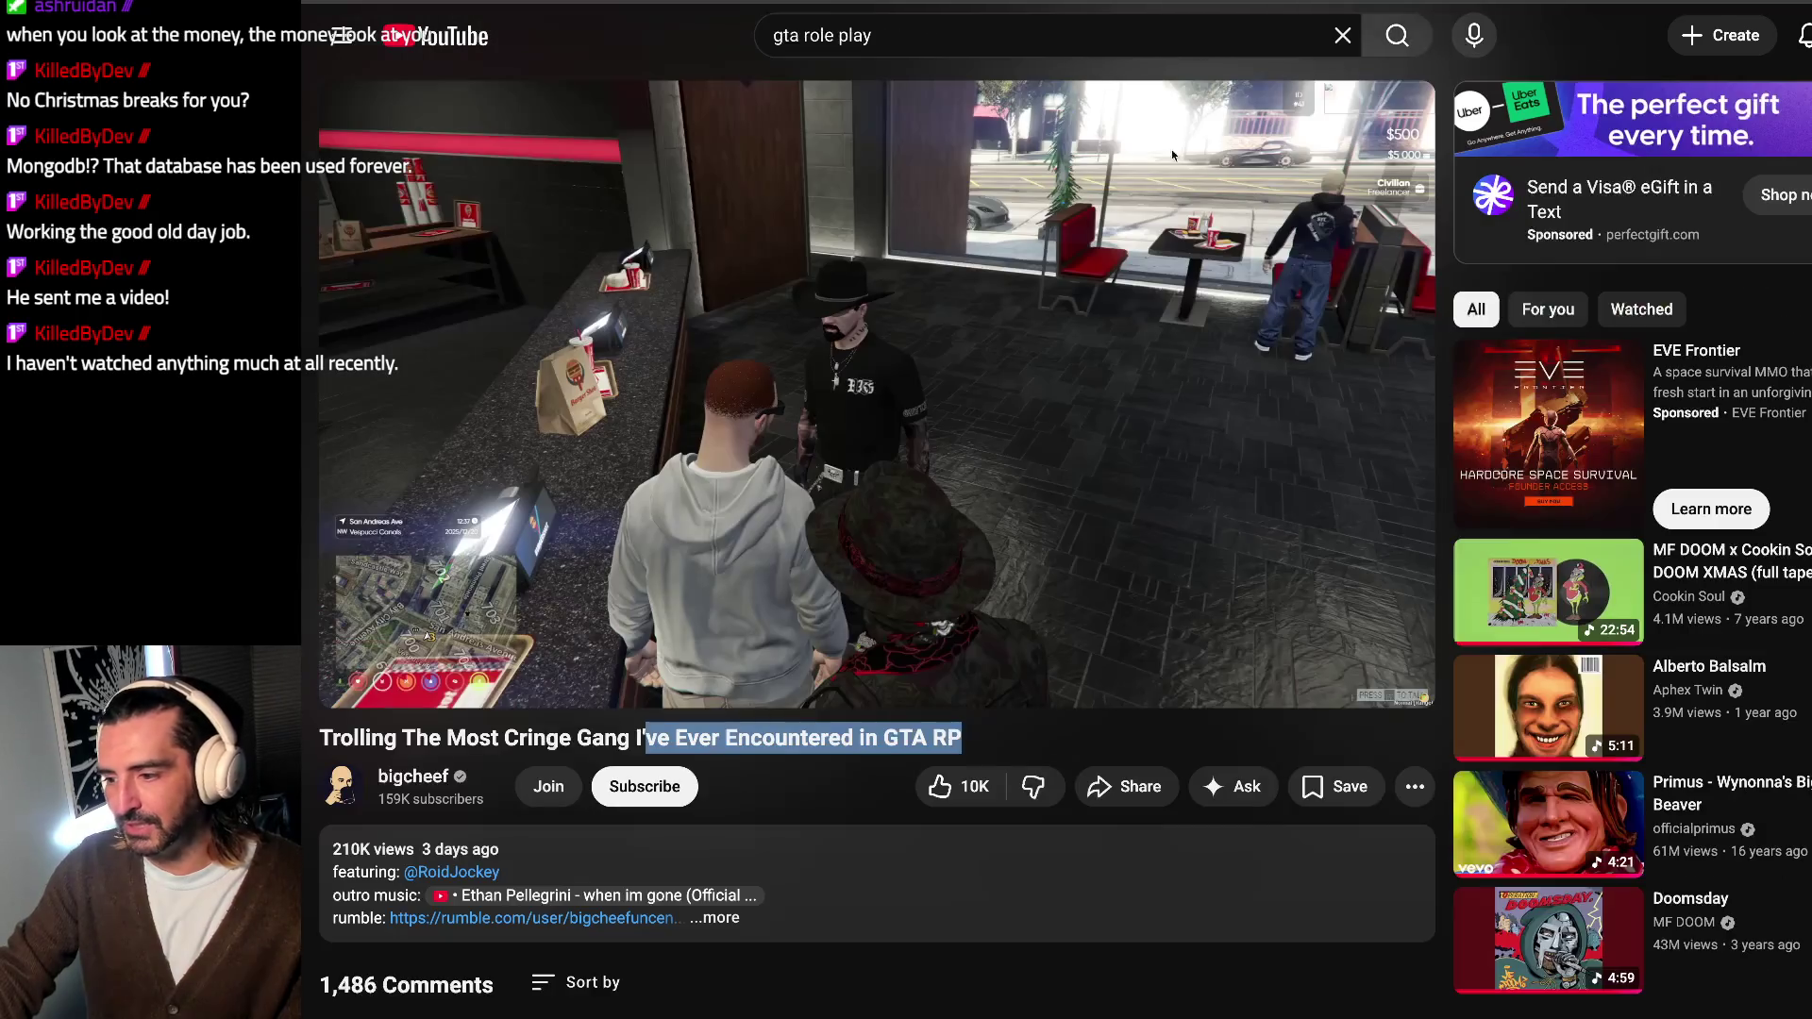
{"action": "key", "text": "space"}
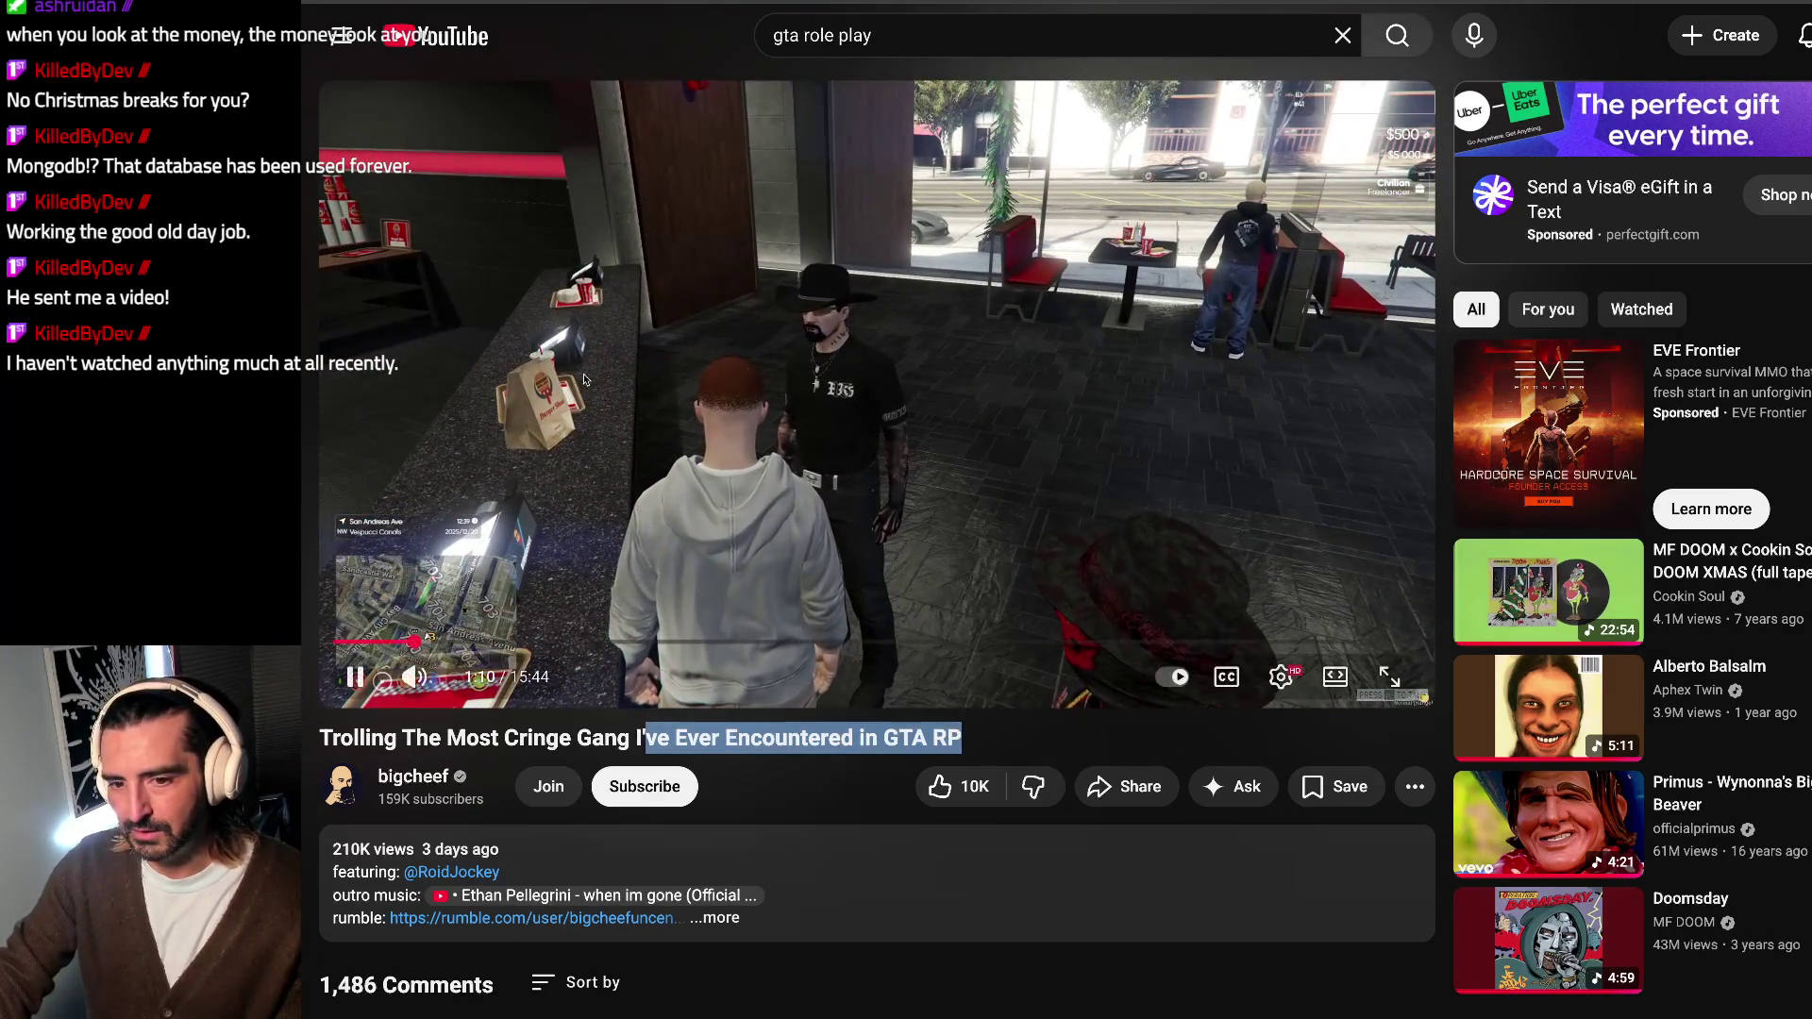
Step: Pause and resume a few times, then jump to about 3:37 and scrub forward to around six minutes
{"action": "left_click", "coordinate": [584, 380]}
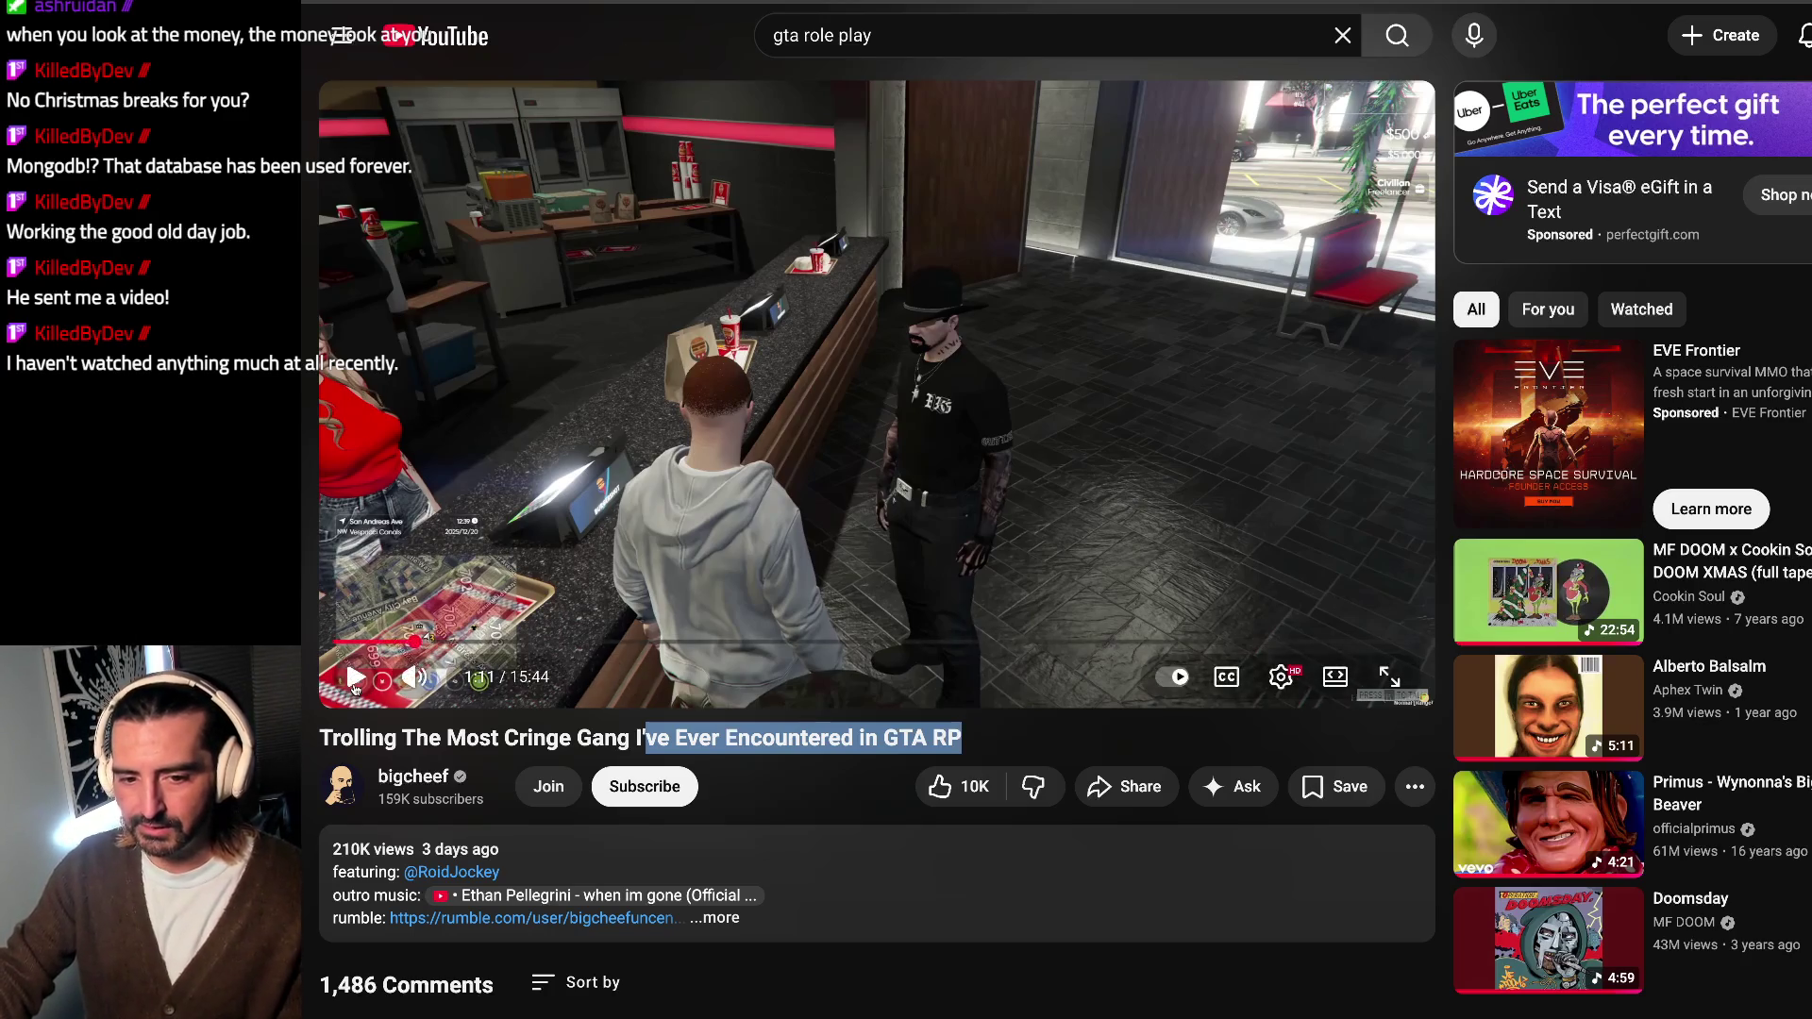
{"action": "left_click", "coordinate": [353, 678]}
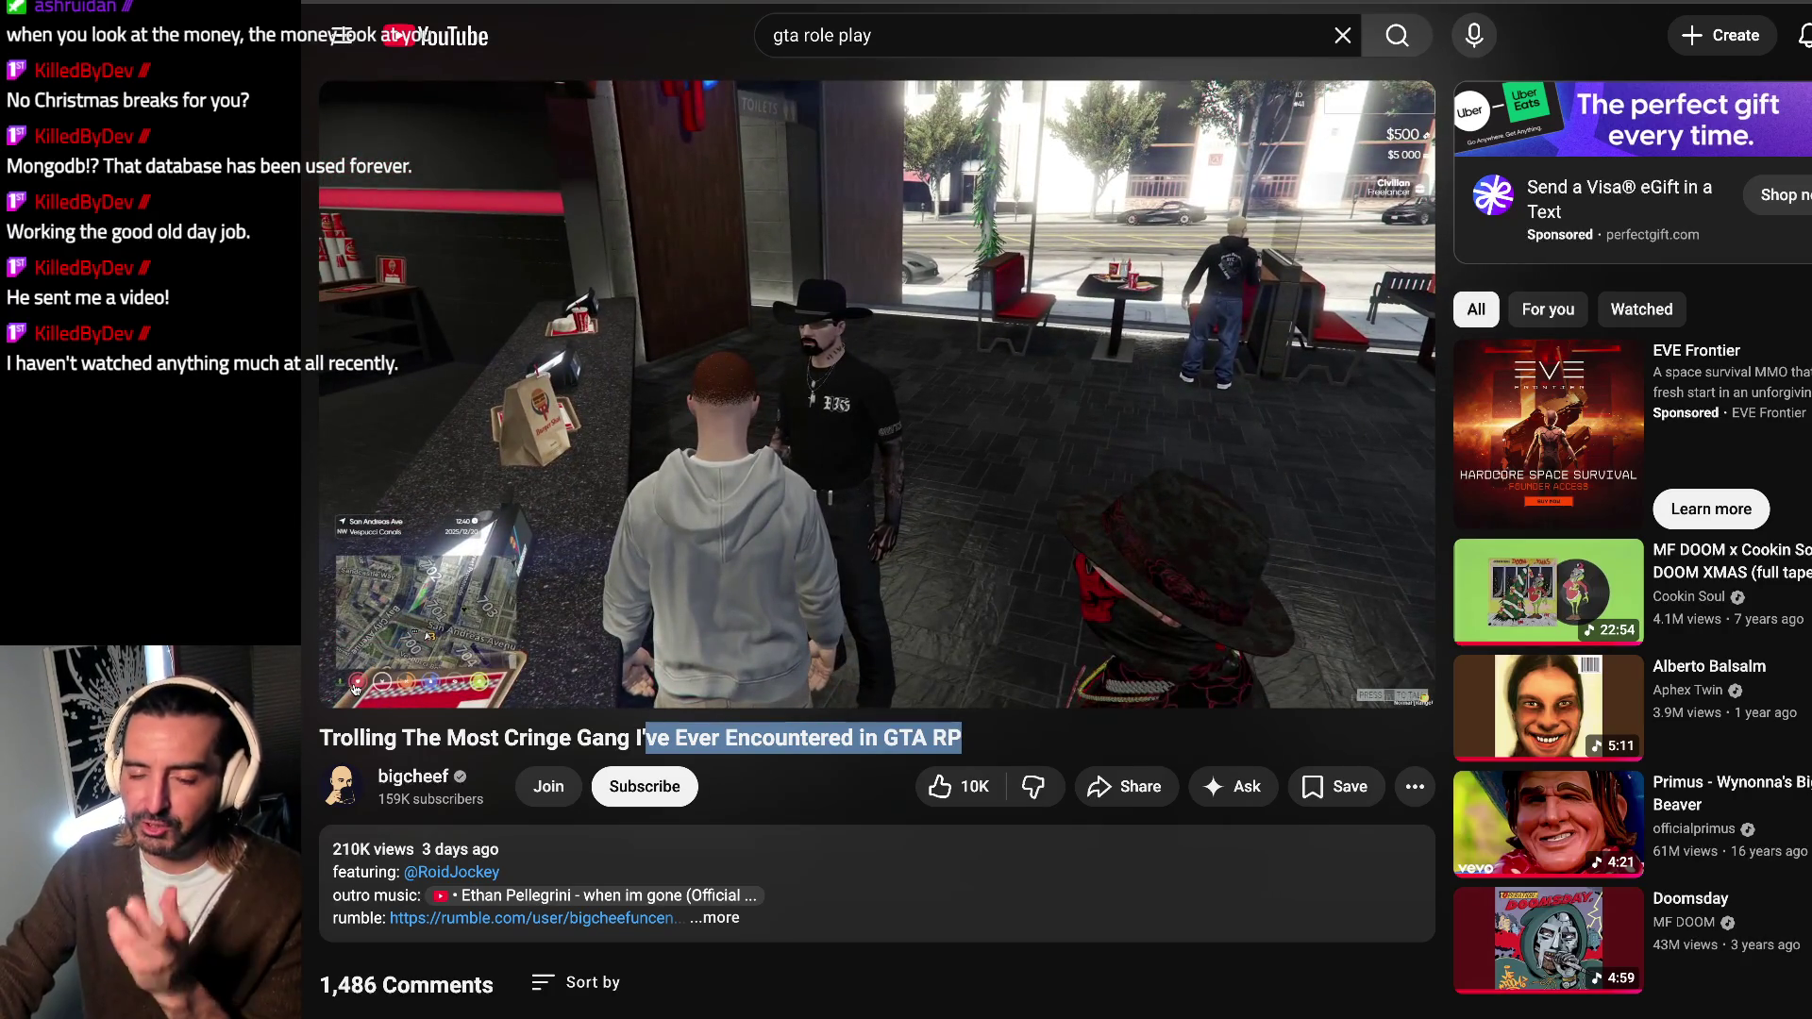
{"action": "left_click", "coordinate": [355, 689]}
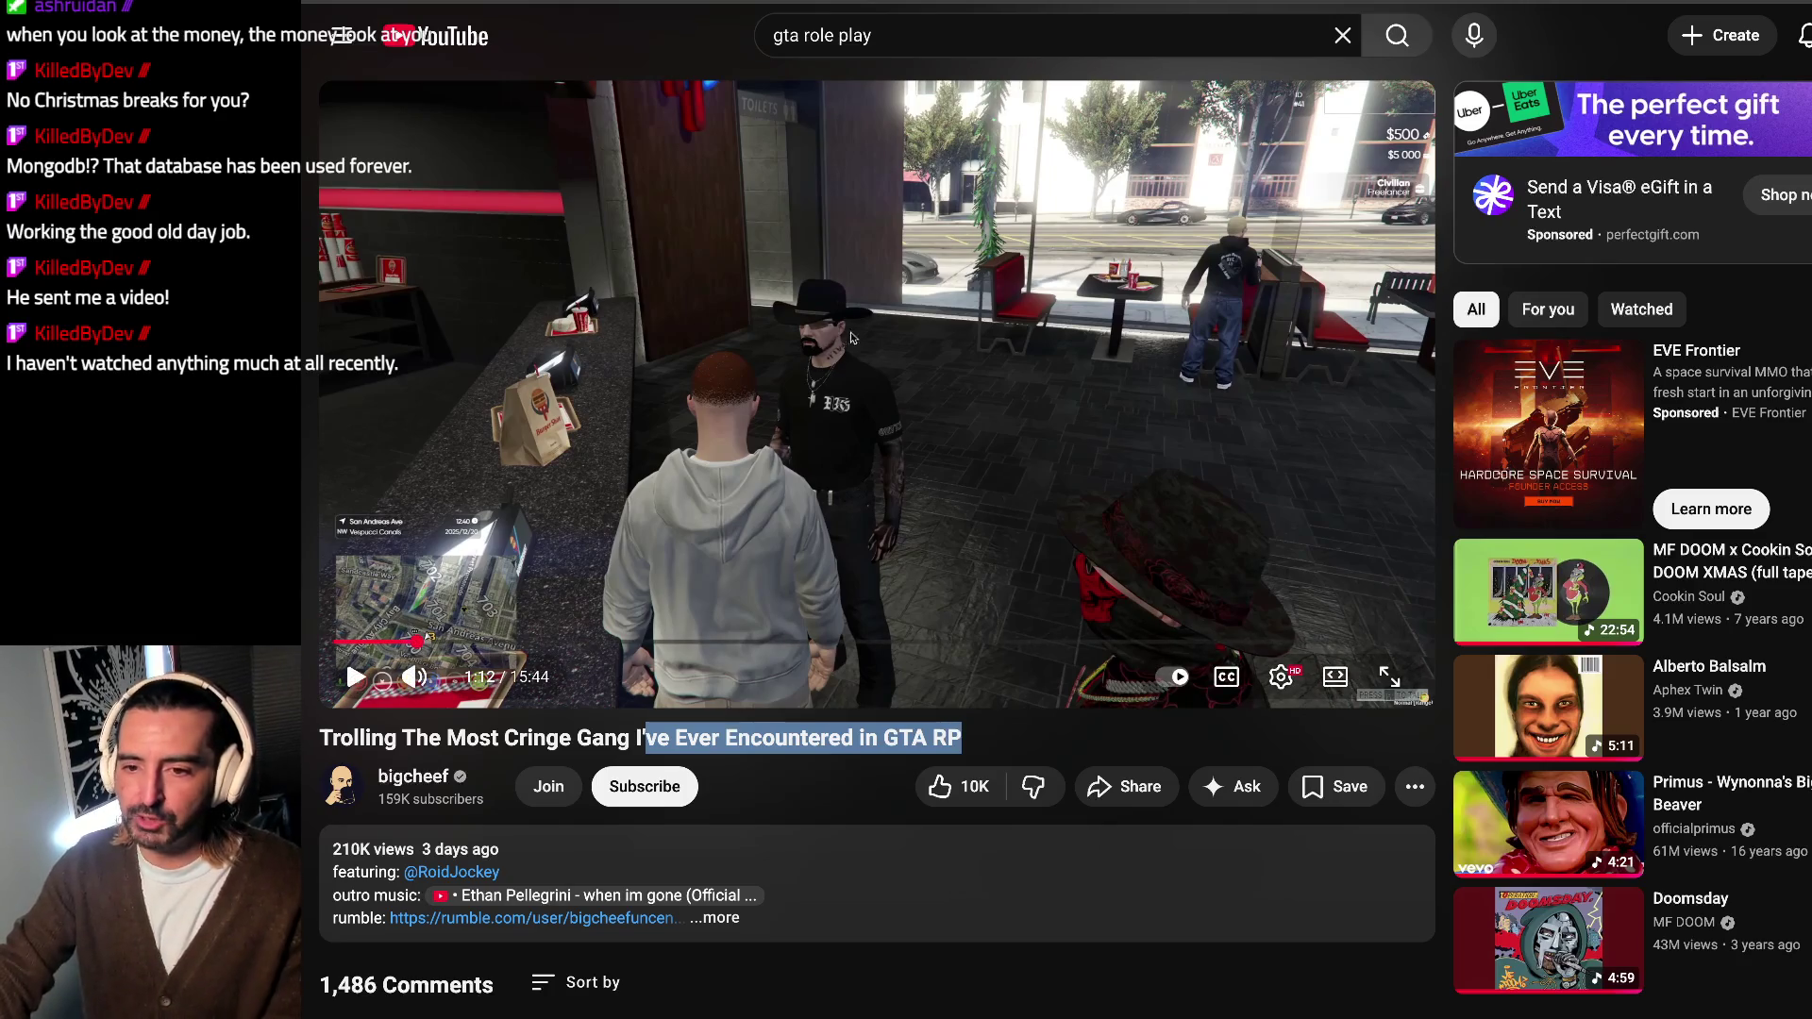
{"action": "left_click", "coordinate": [584, 641]}
{"action": "left_click_drag", "start_coordinate": [679, 640], "coordinate": [800, 646]}
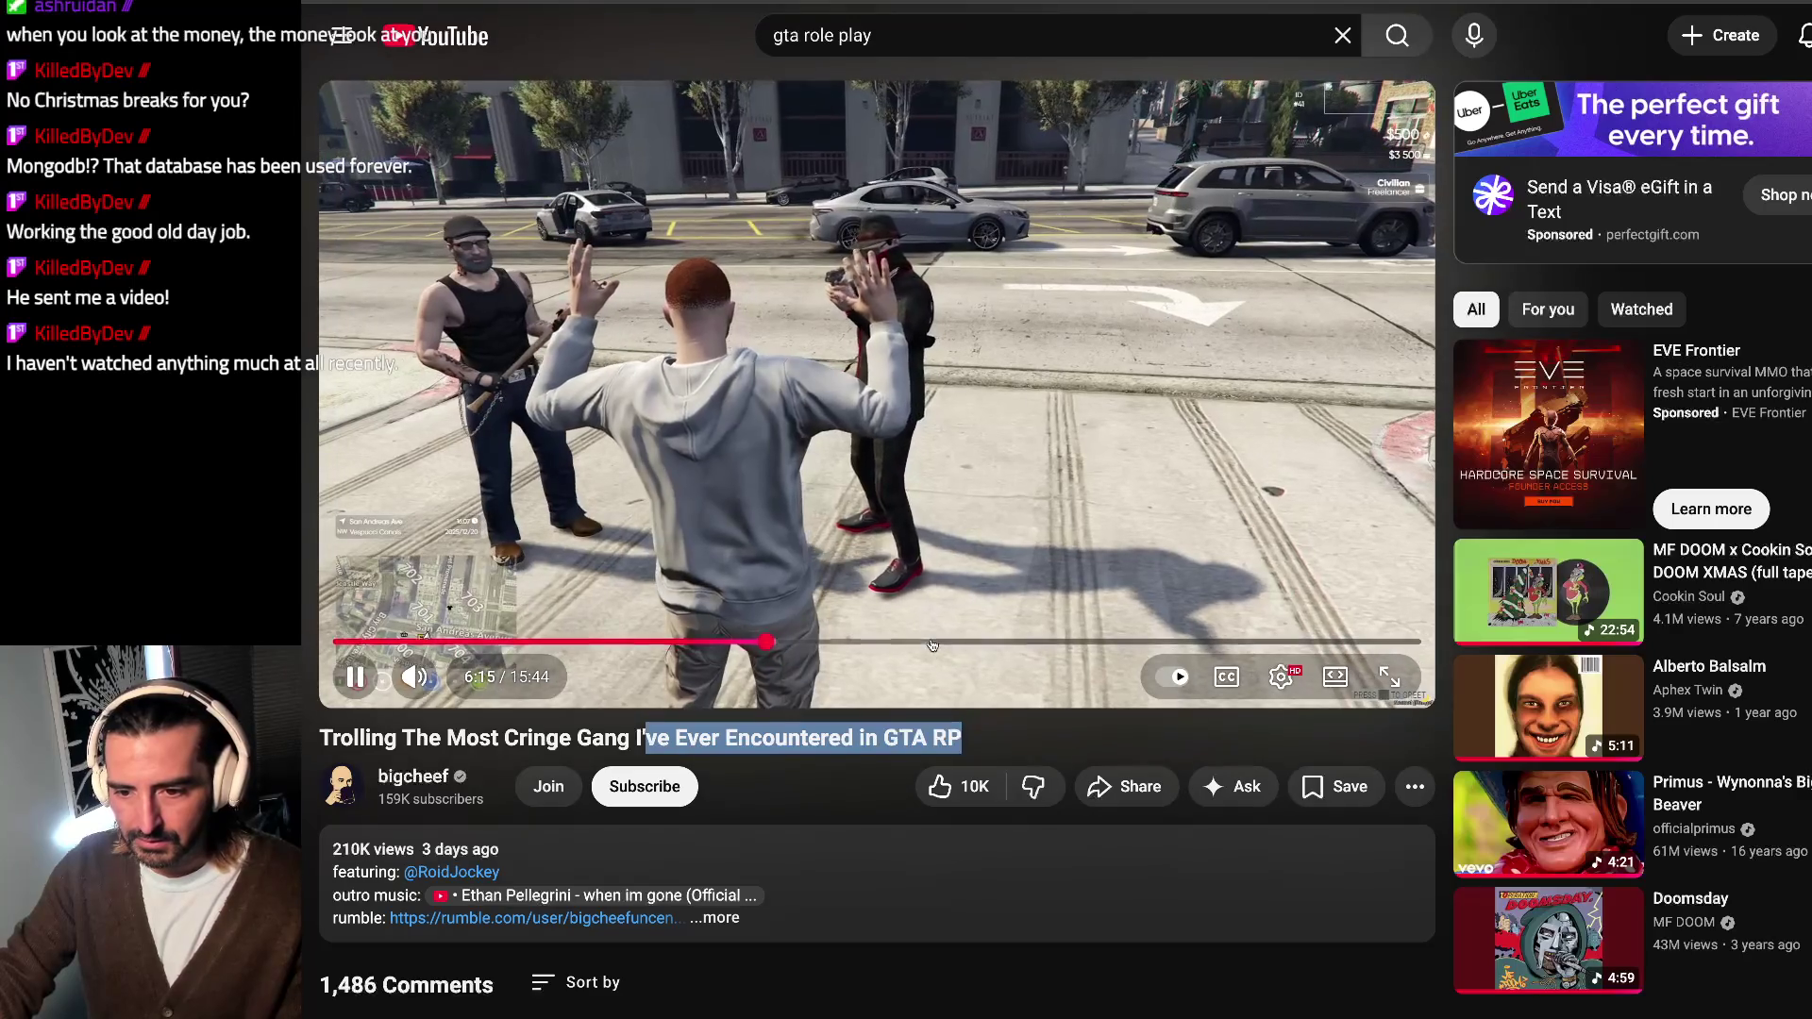
Step: Jump to about 8:37 then back to 6:57, watching with brief pauses up to 7:32
{"action": "left_click", "coordinate": [943, 645]}
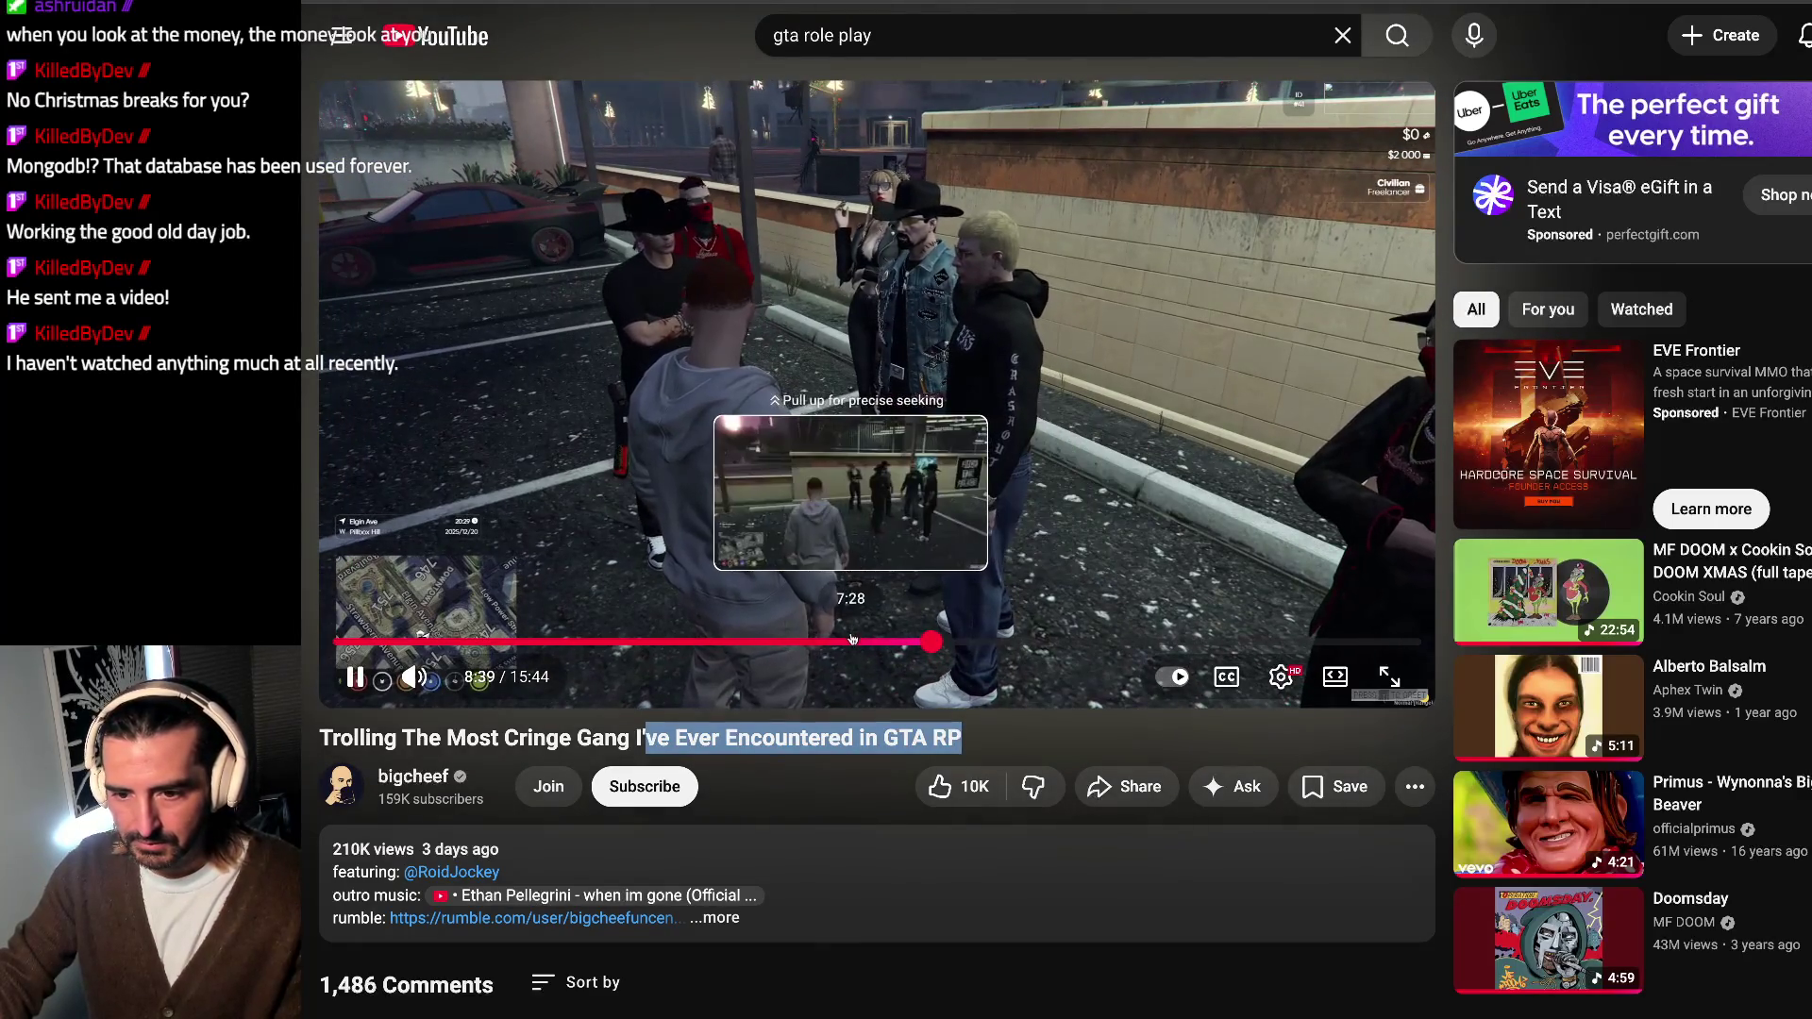
{"action": "left_click", "coordinate": [810, 644]}
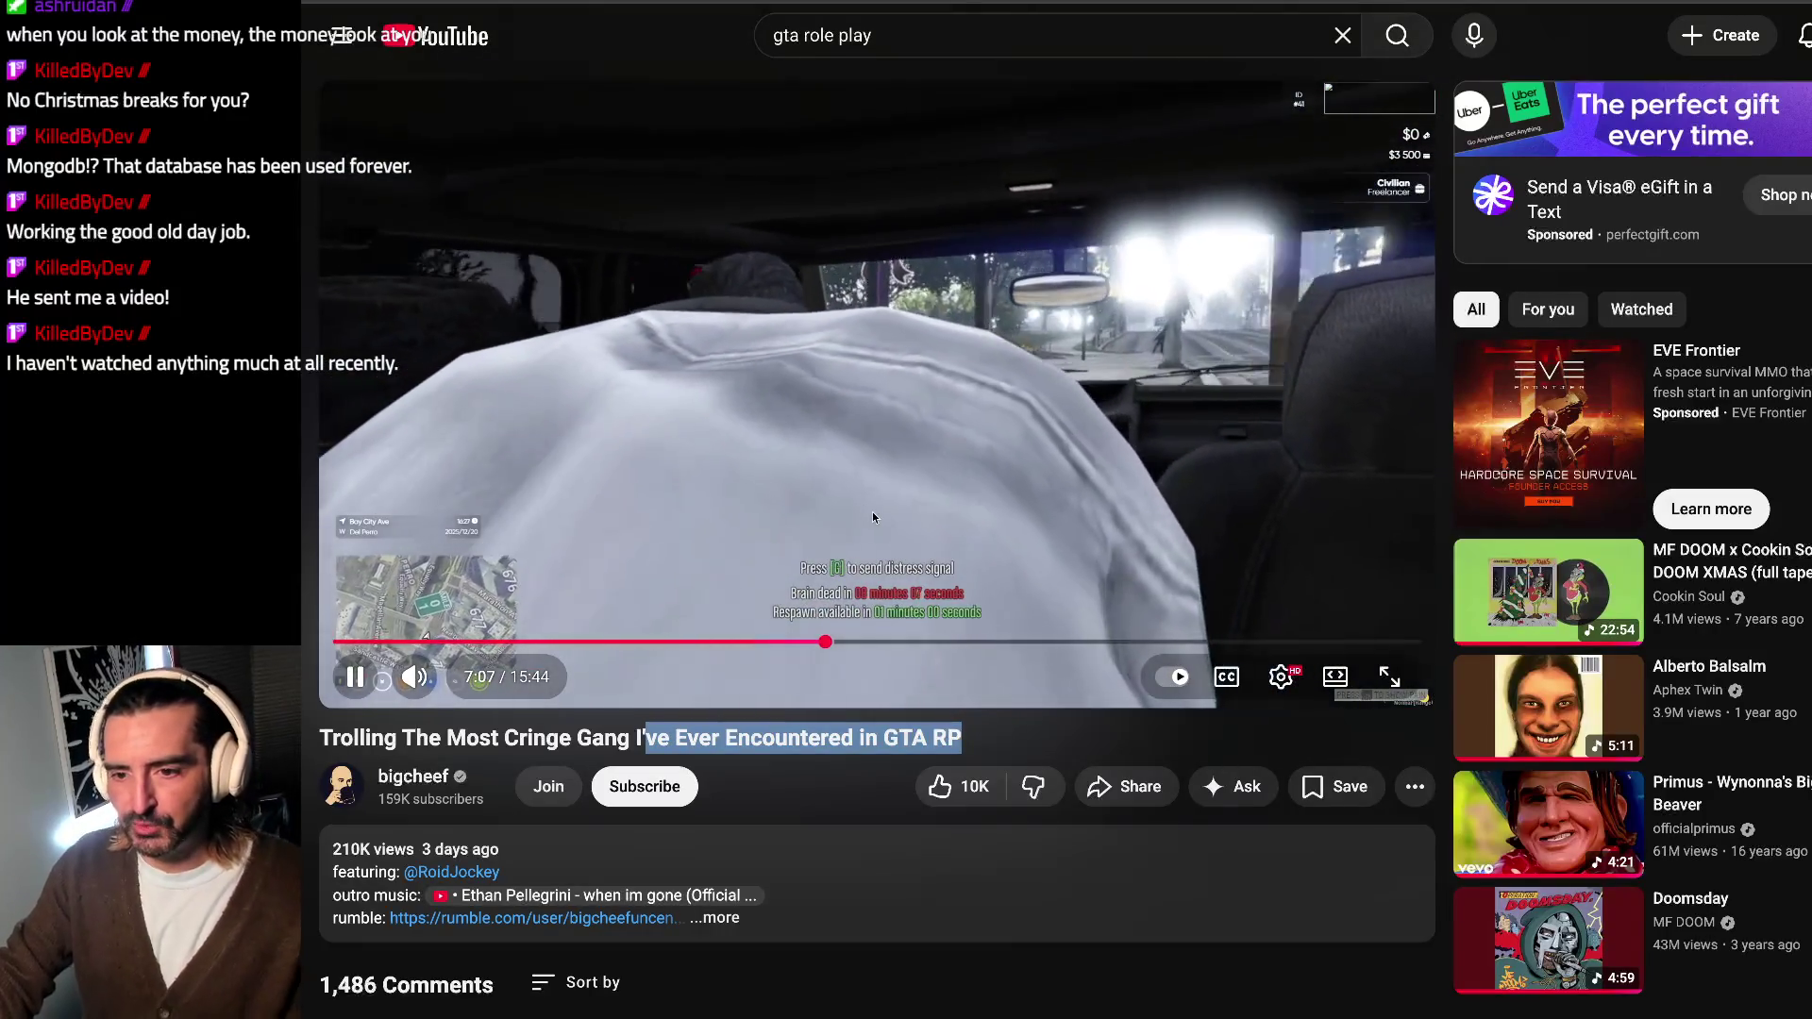
{"action": "left_click", "coordinate": [873, 511]}
{"action": "left_click", "coordinate": [872, 510]}
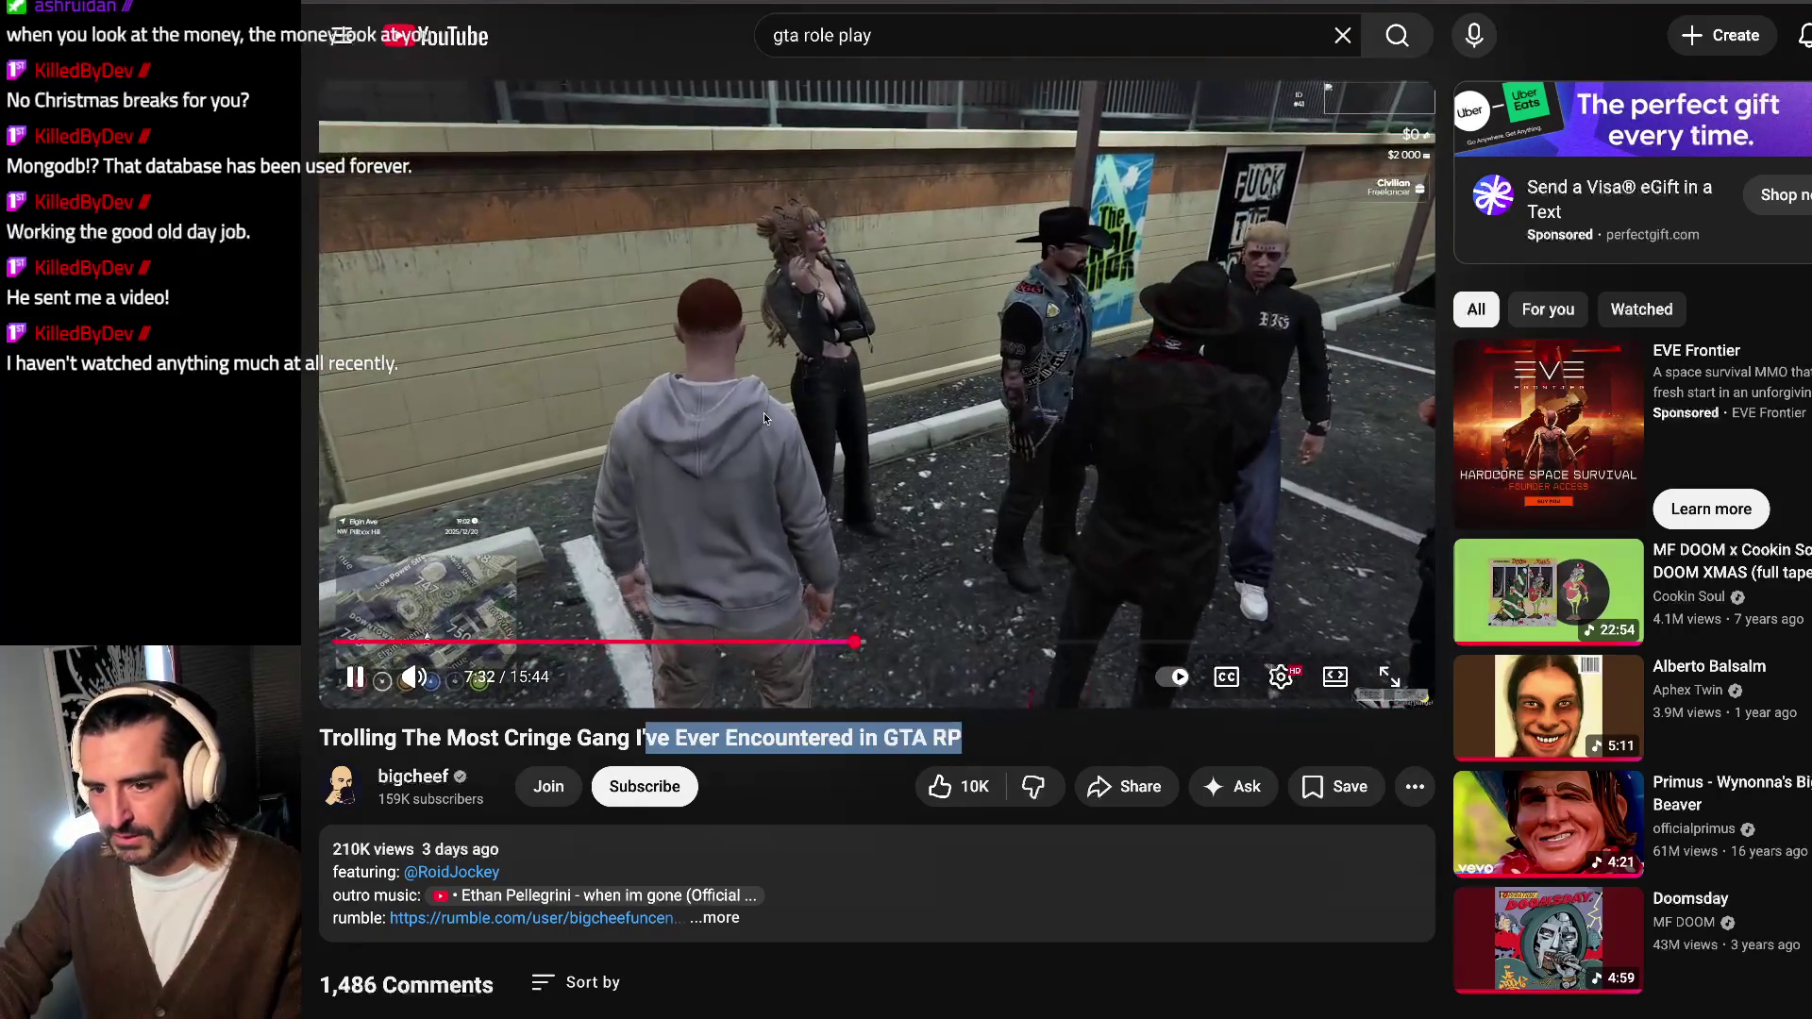
{"action": "left_click", "coordinate": [763, 412]}
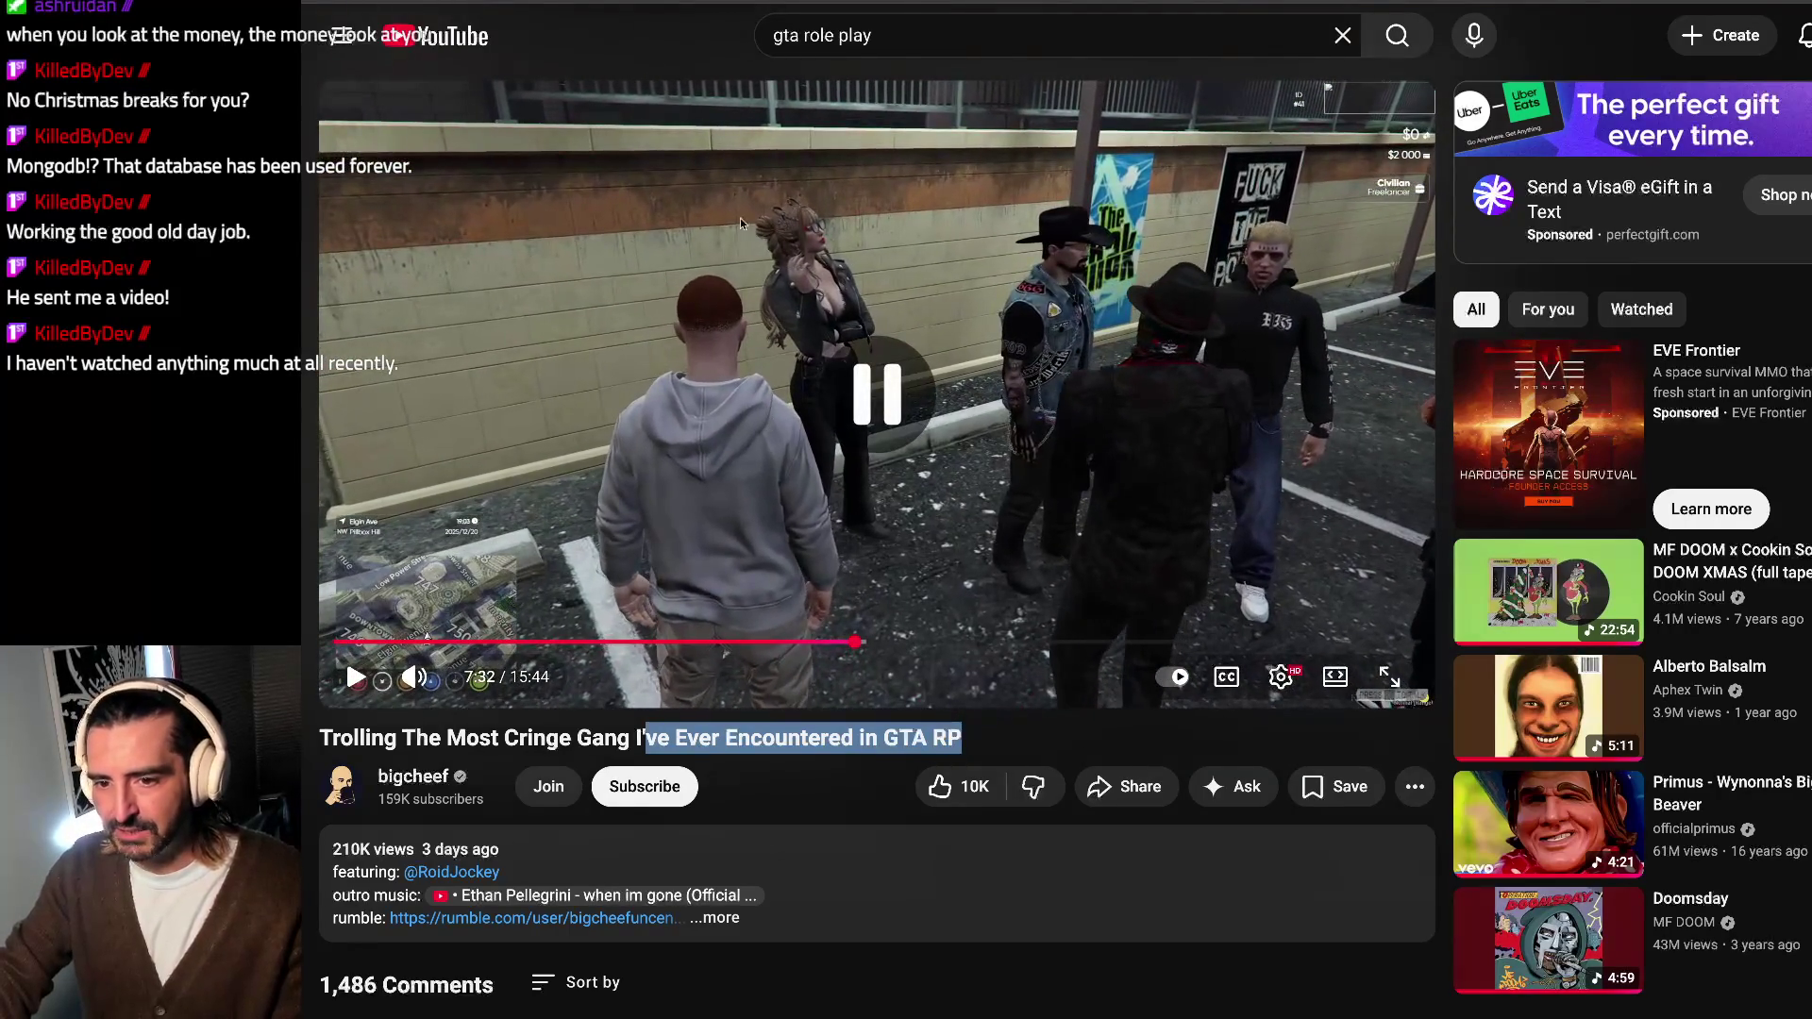
{"action": "left_click", "coordinate": [793, 317]}
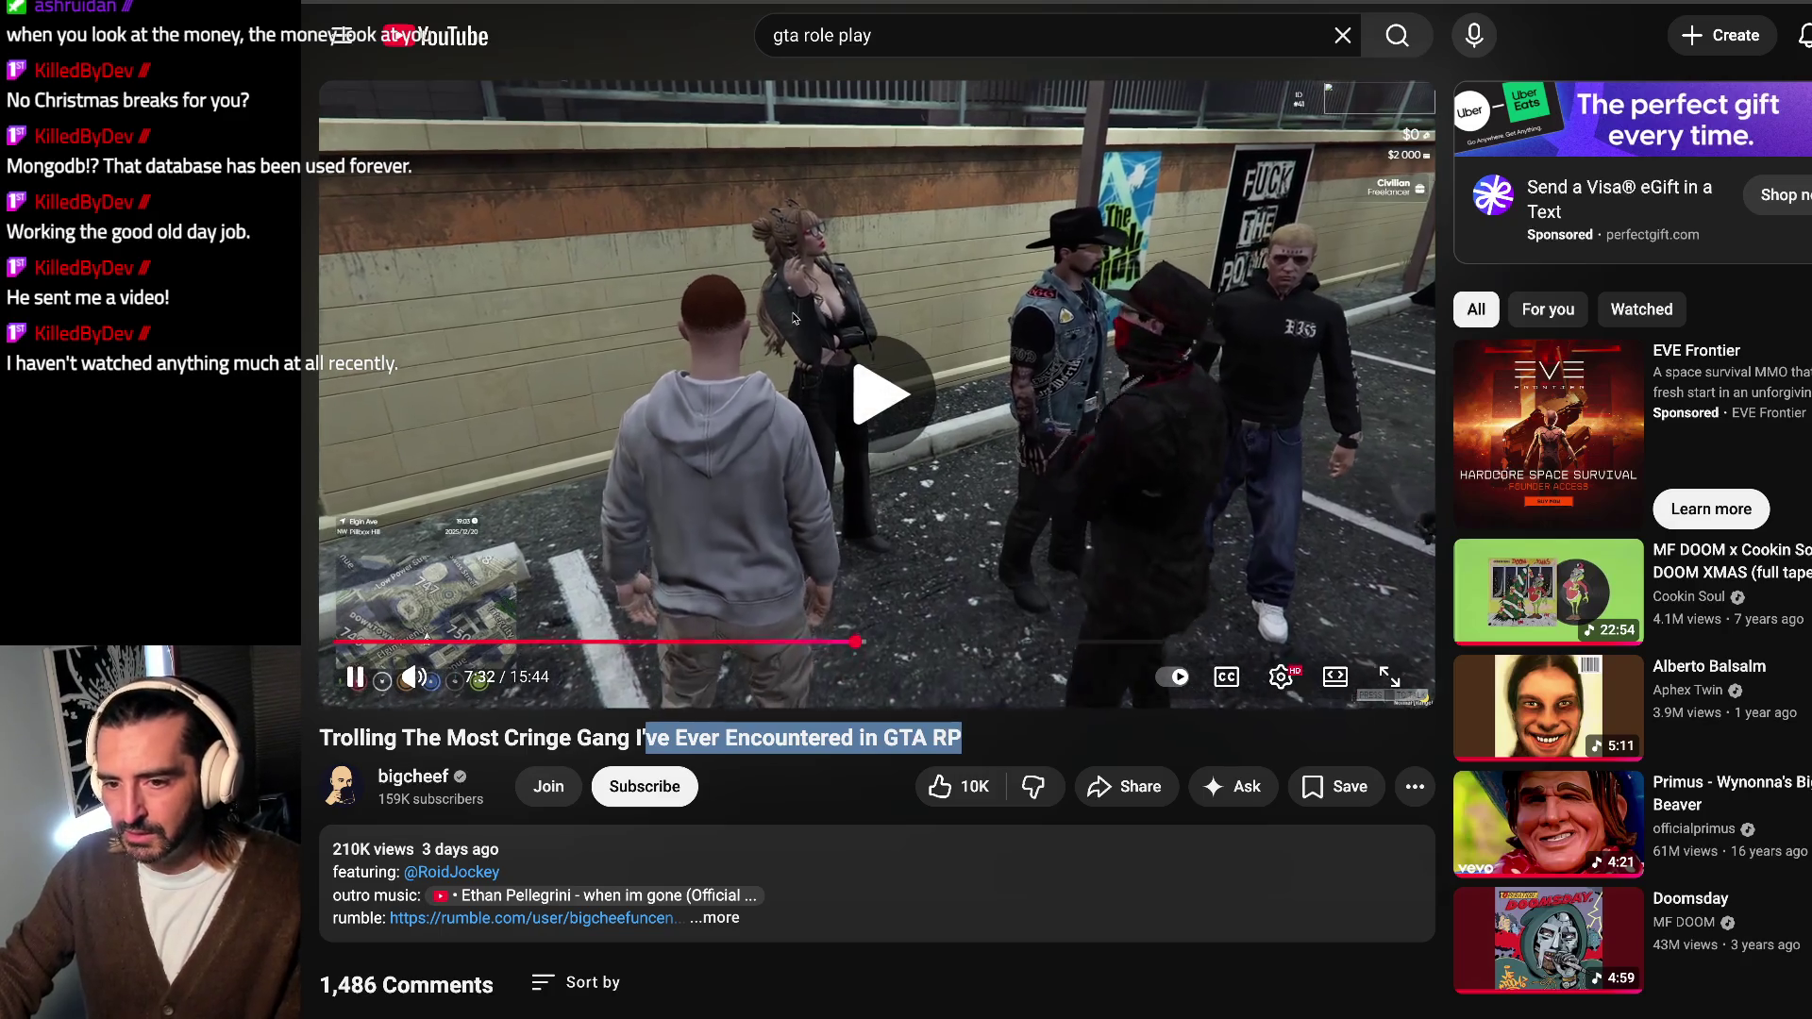
Step: Pause and resume through 7:38, then jump back to the knife scene at 7:22
{"action": "left_click", "coordinate": [794, 317]}
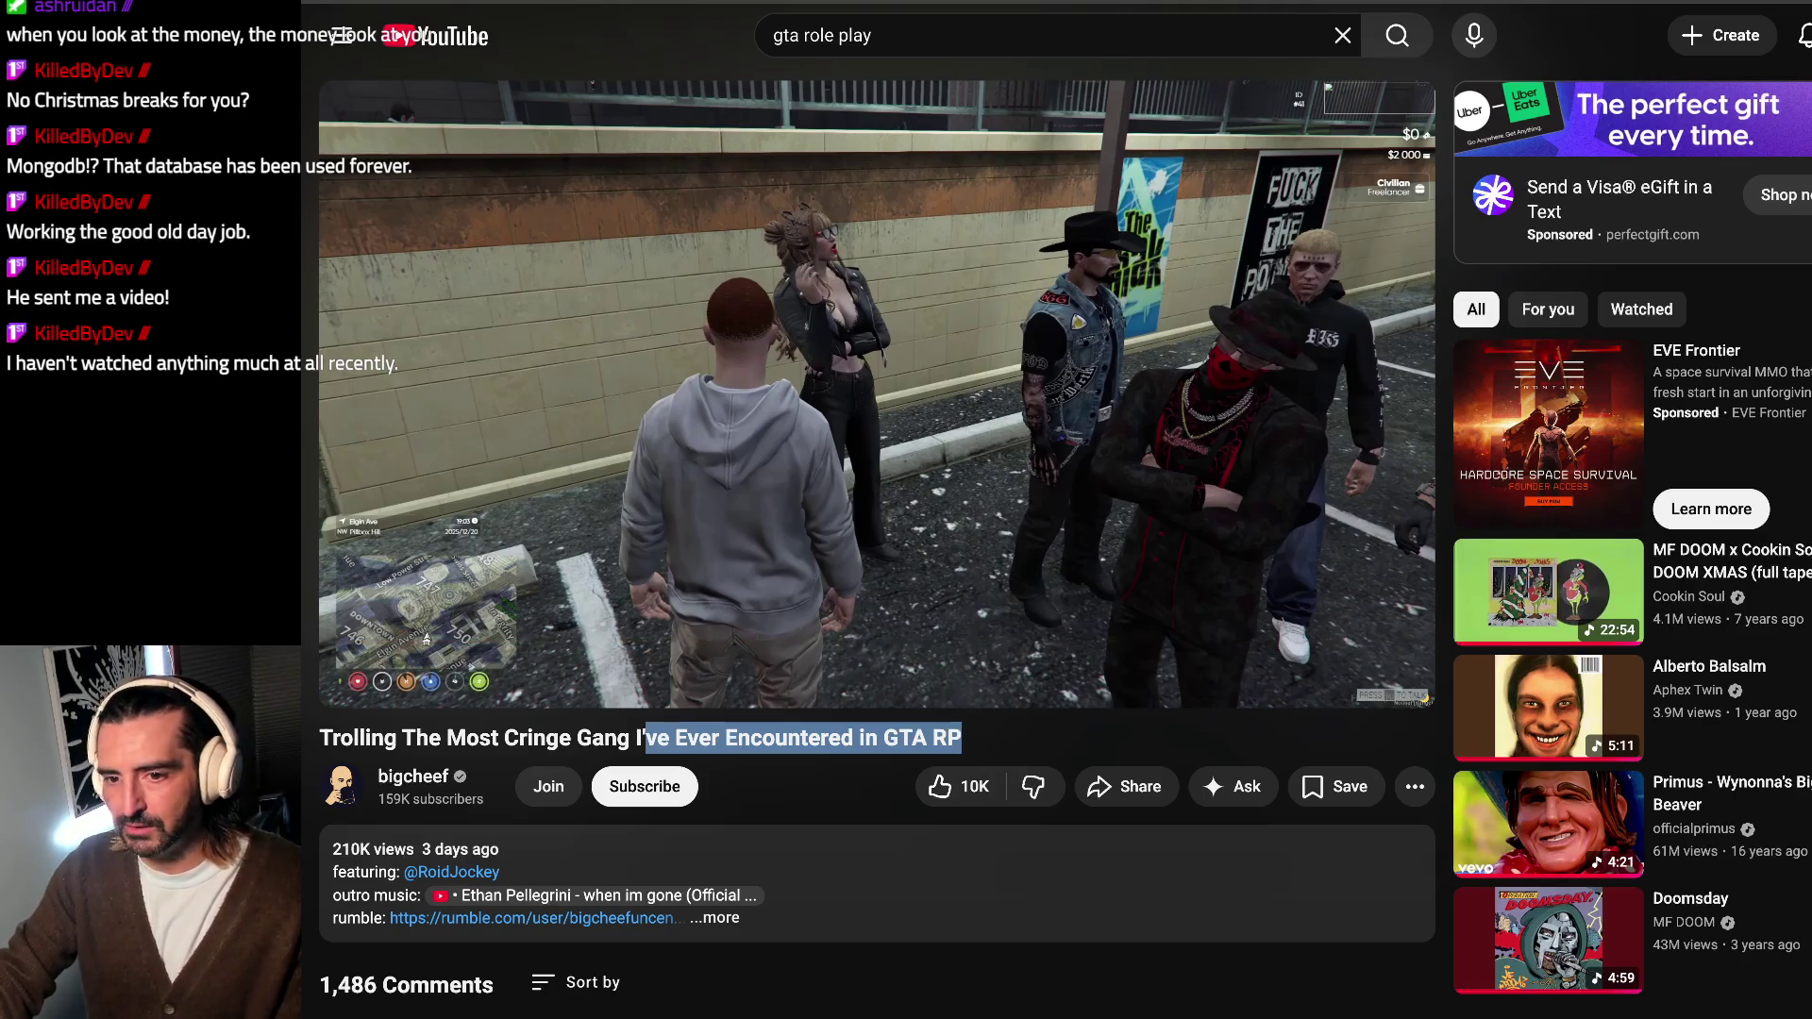
{"action": "key", "text": "space"}
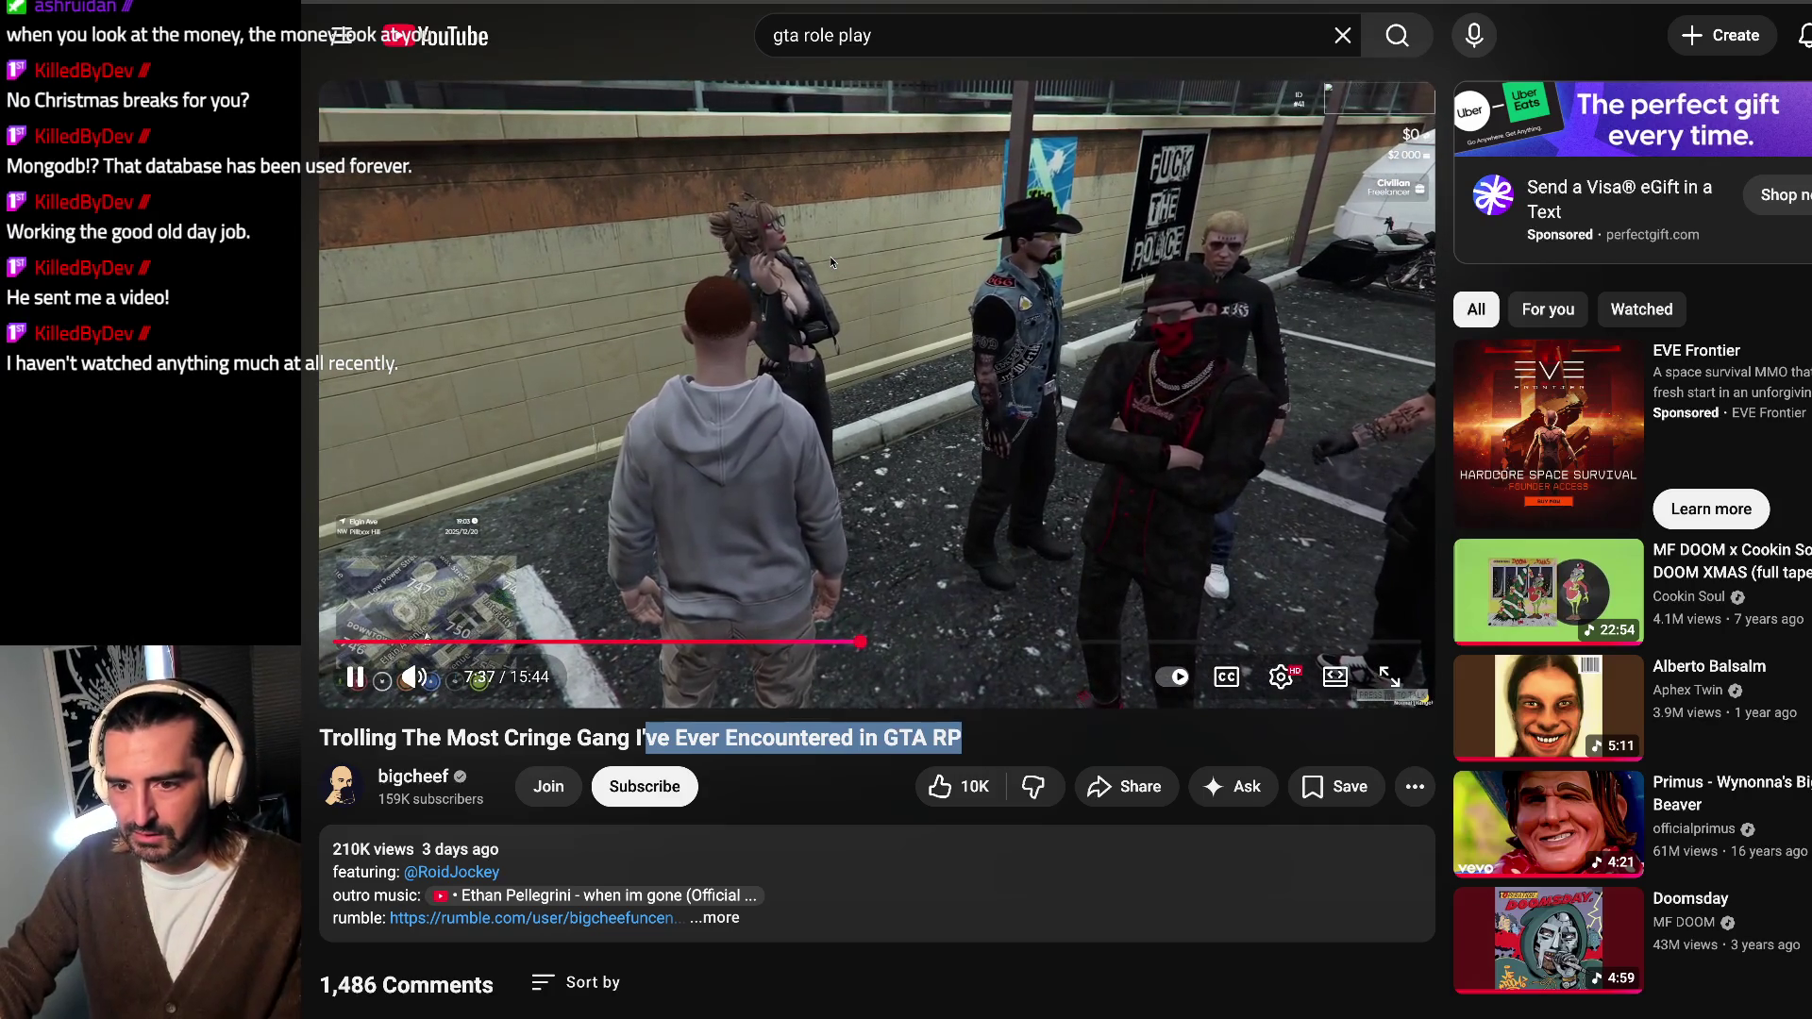
{"action": "key", "text": "space"}
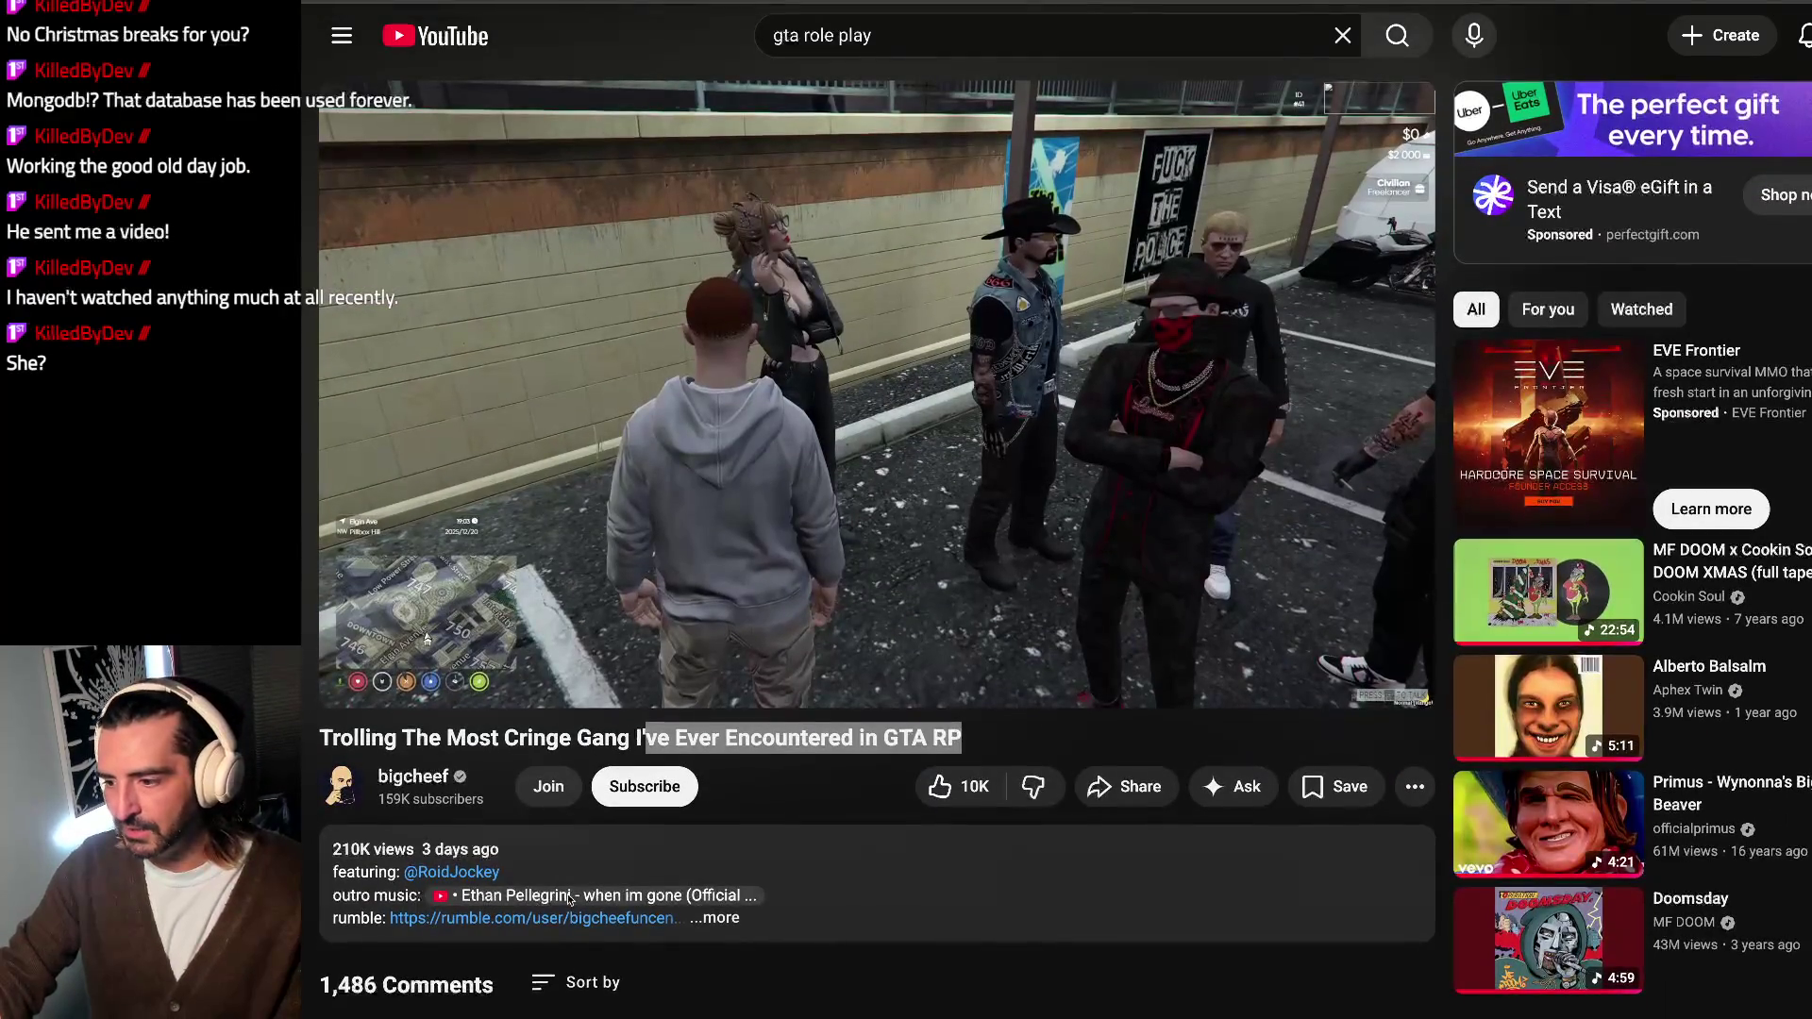
{"action": "left_click", "coordinate": [795, 471]}
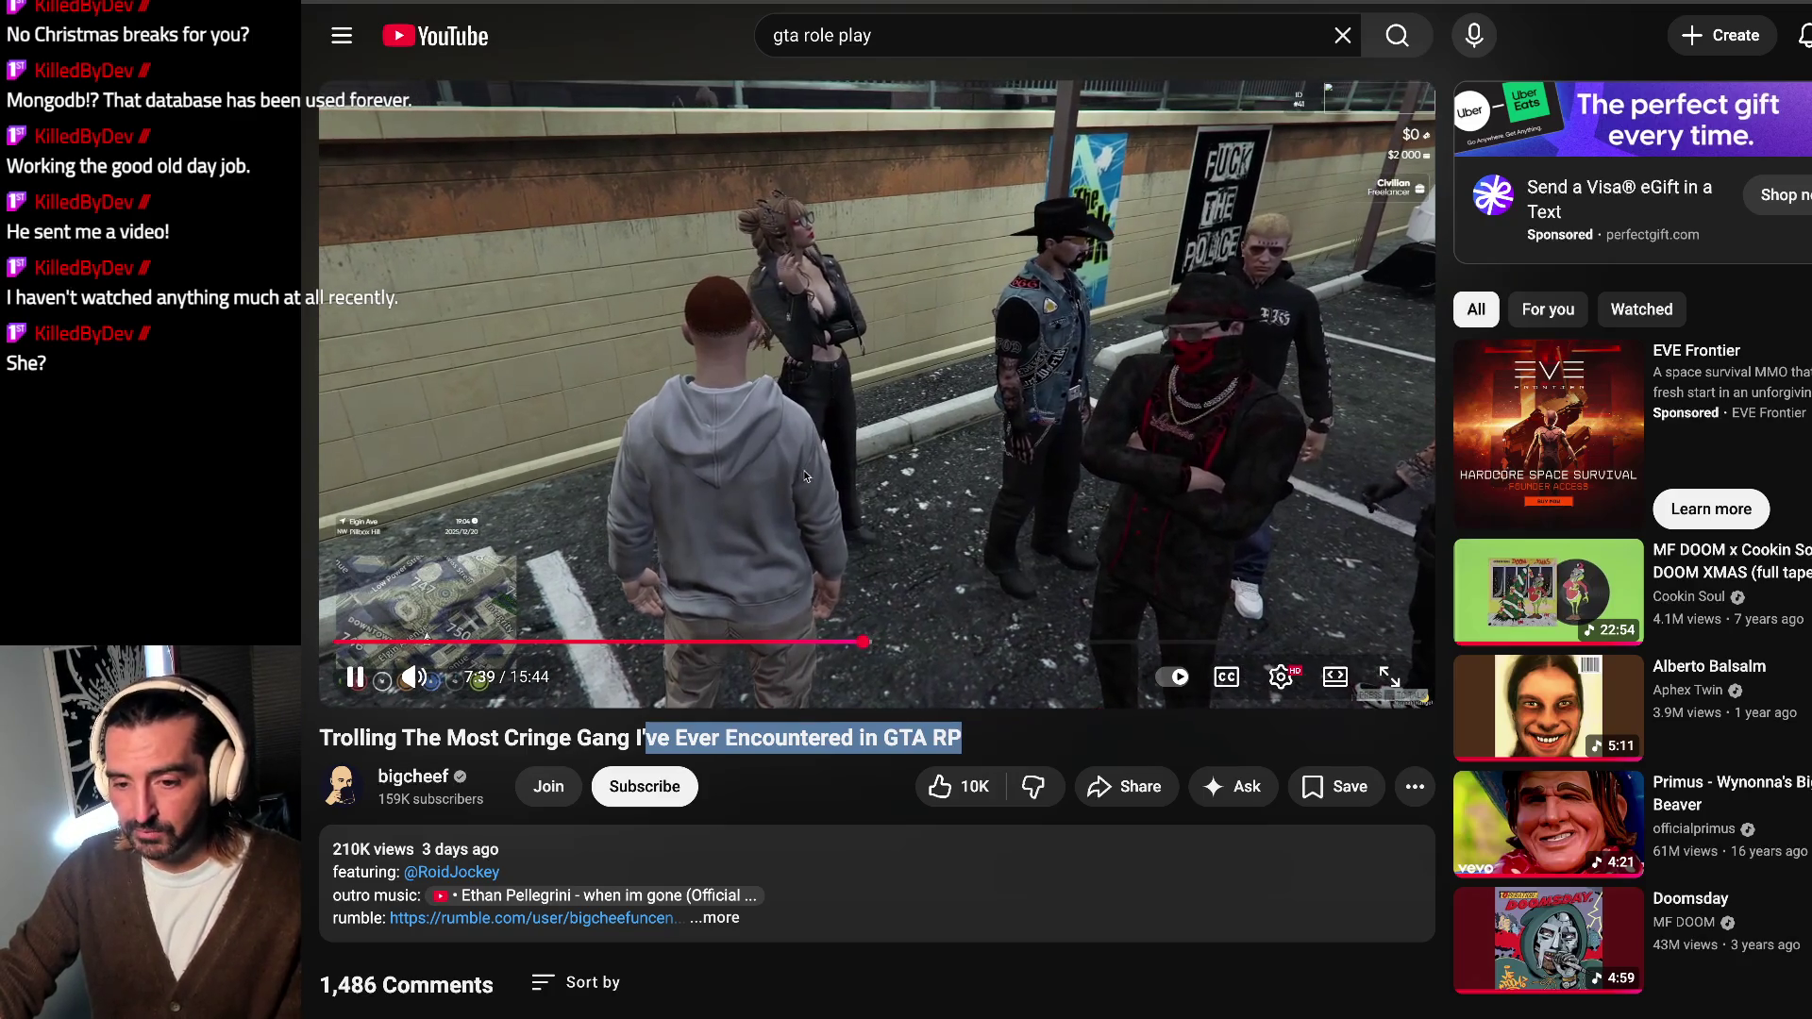
{"action": "key", "text": "Left"}
{"action": "key", "text": "Left"}
{"action": "key", "text": "Left"}
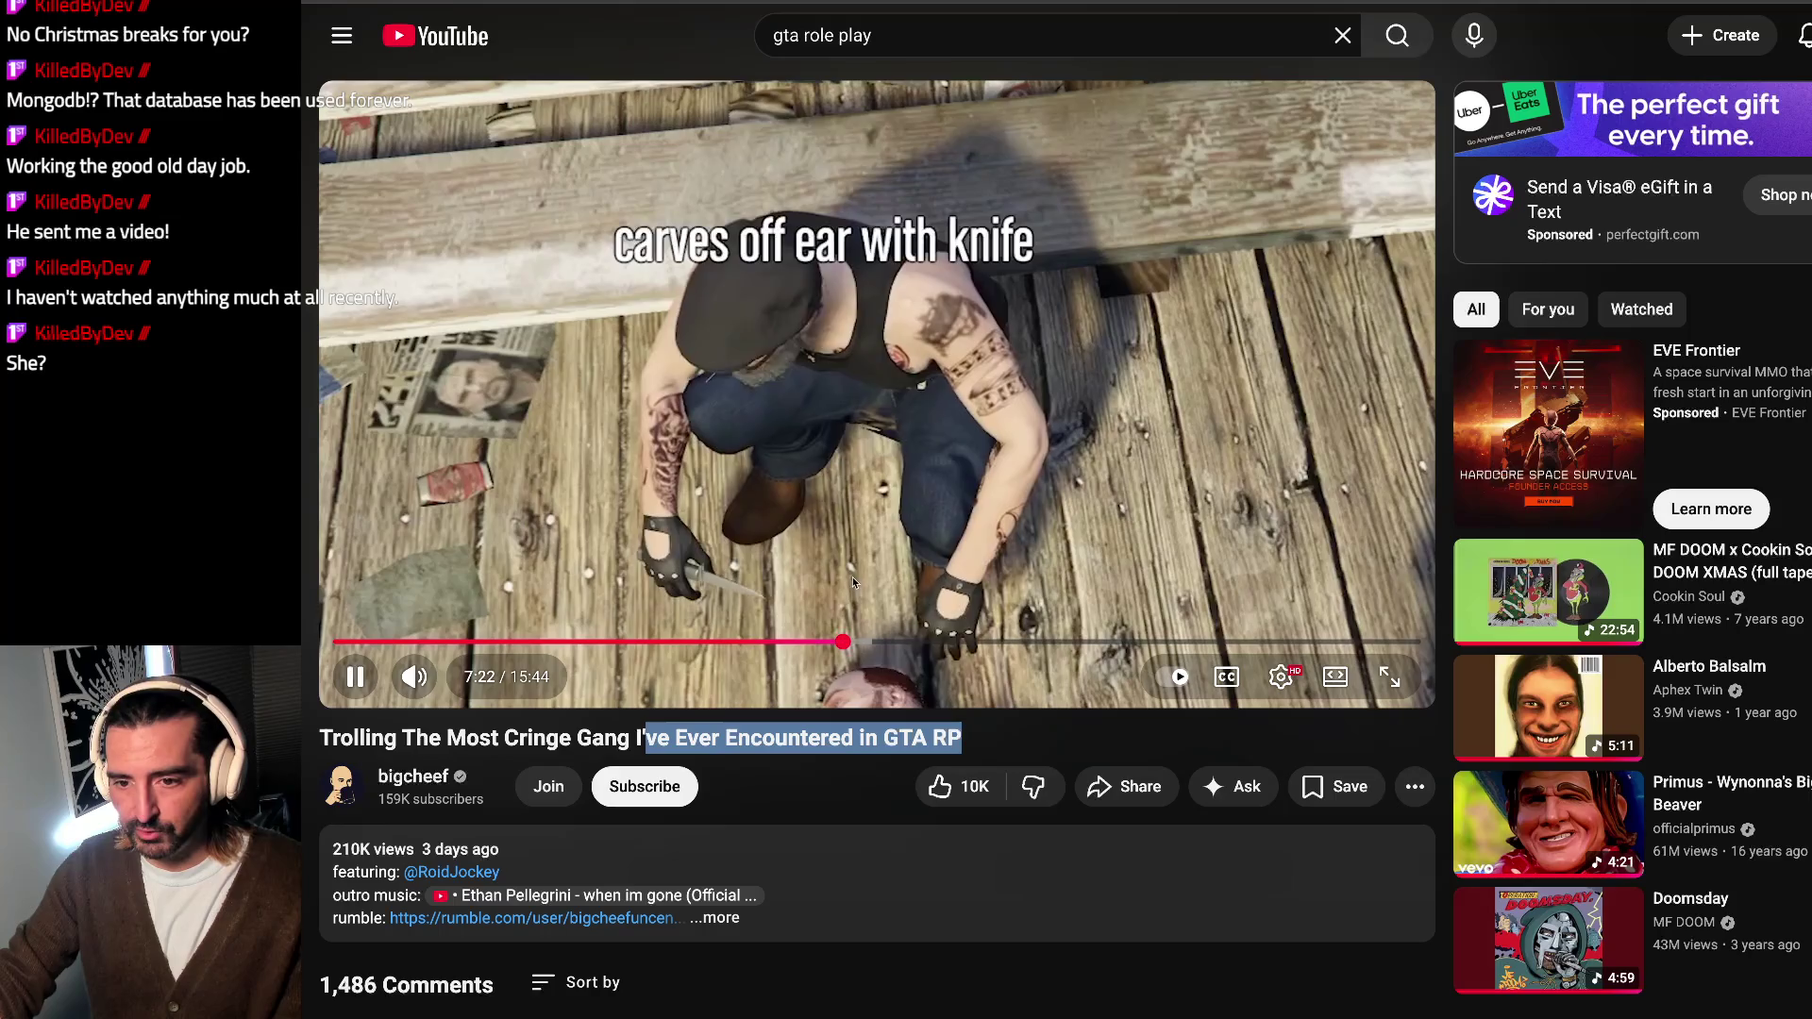
Step: Skip forward to about 7:34 and watch past the knife scene with brief pauses
{"action": "key", "text": "Right"}
{"action": "key", "text": "Right"}
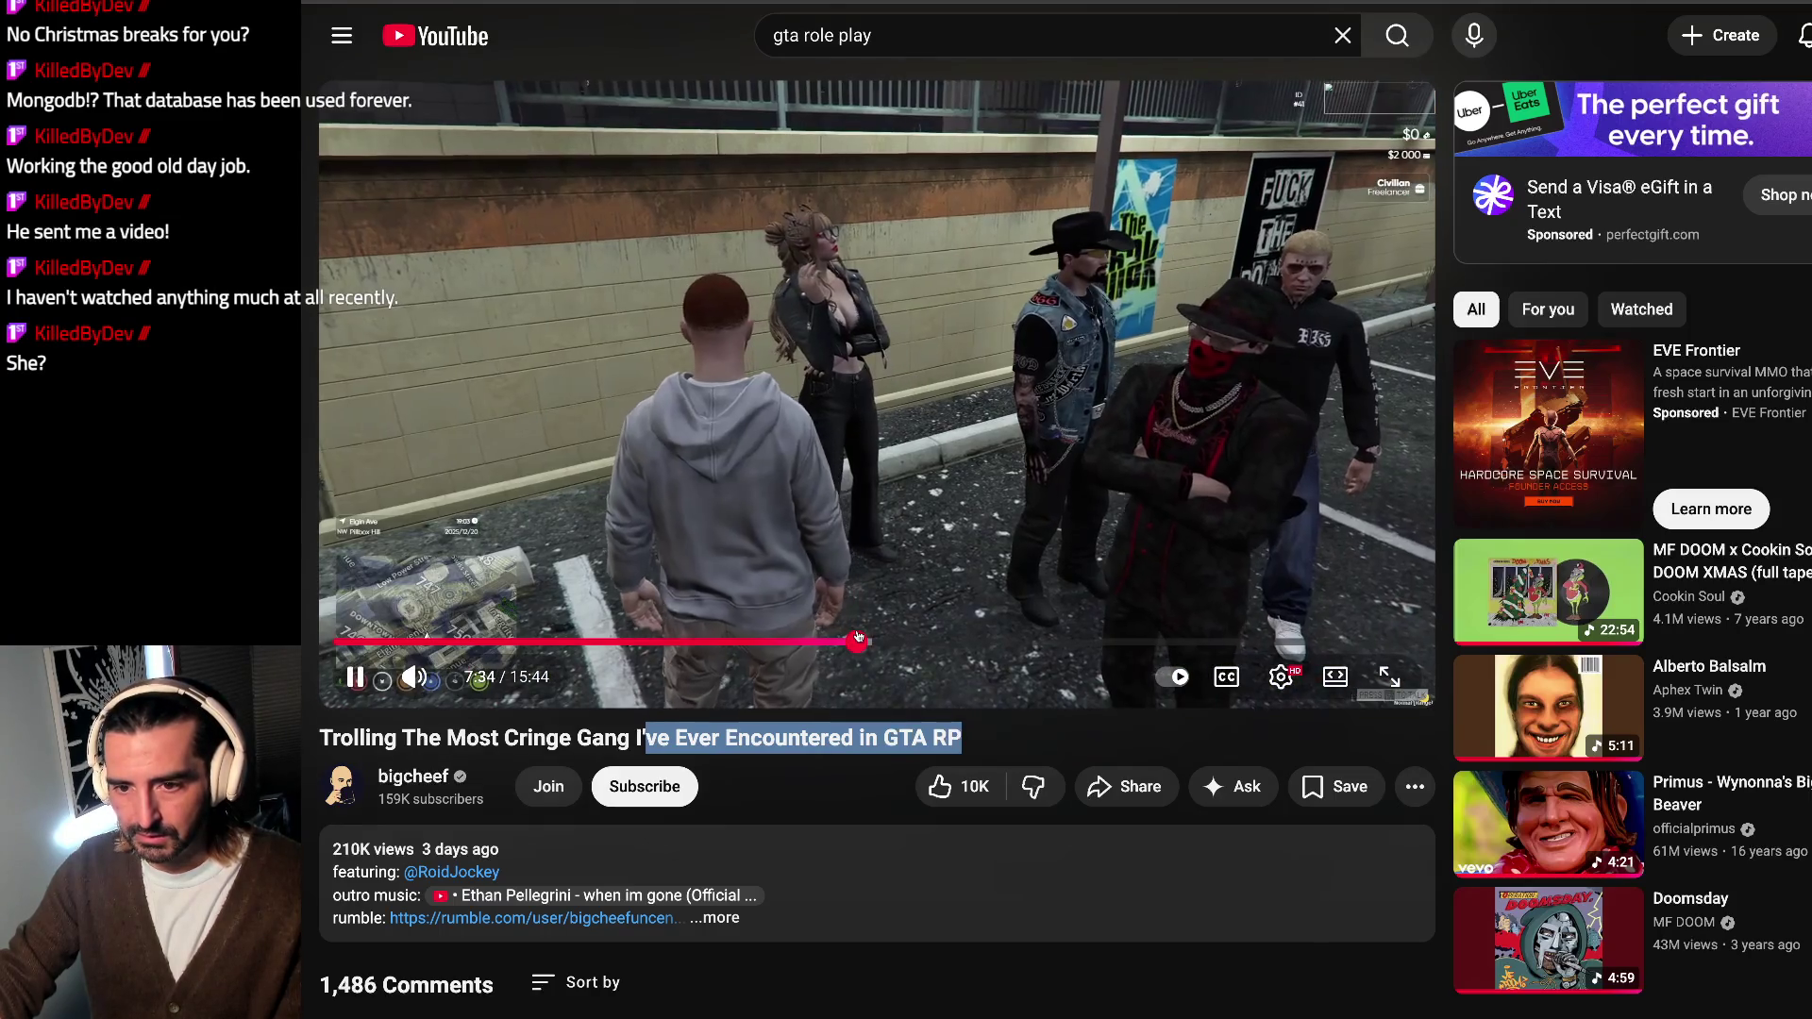
{"action": "left_click", "coordinate": [912, 412]}
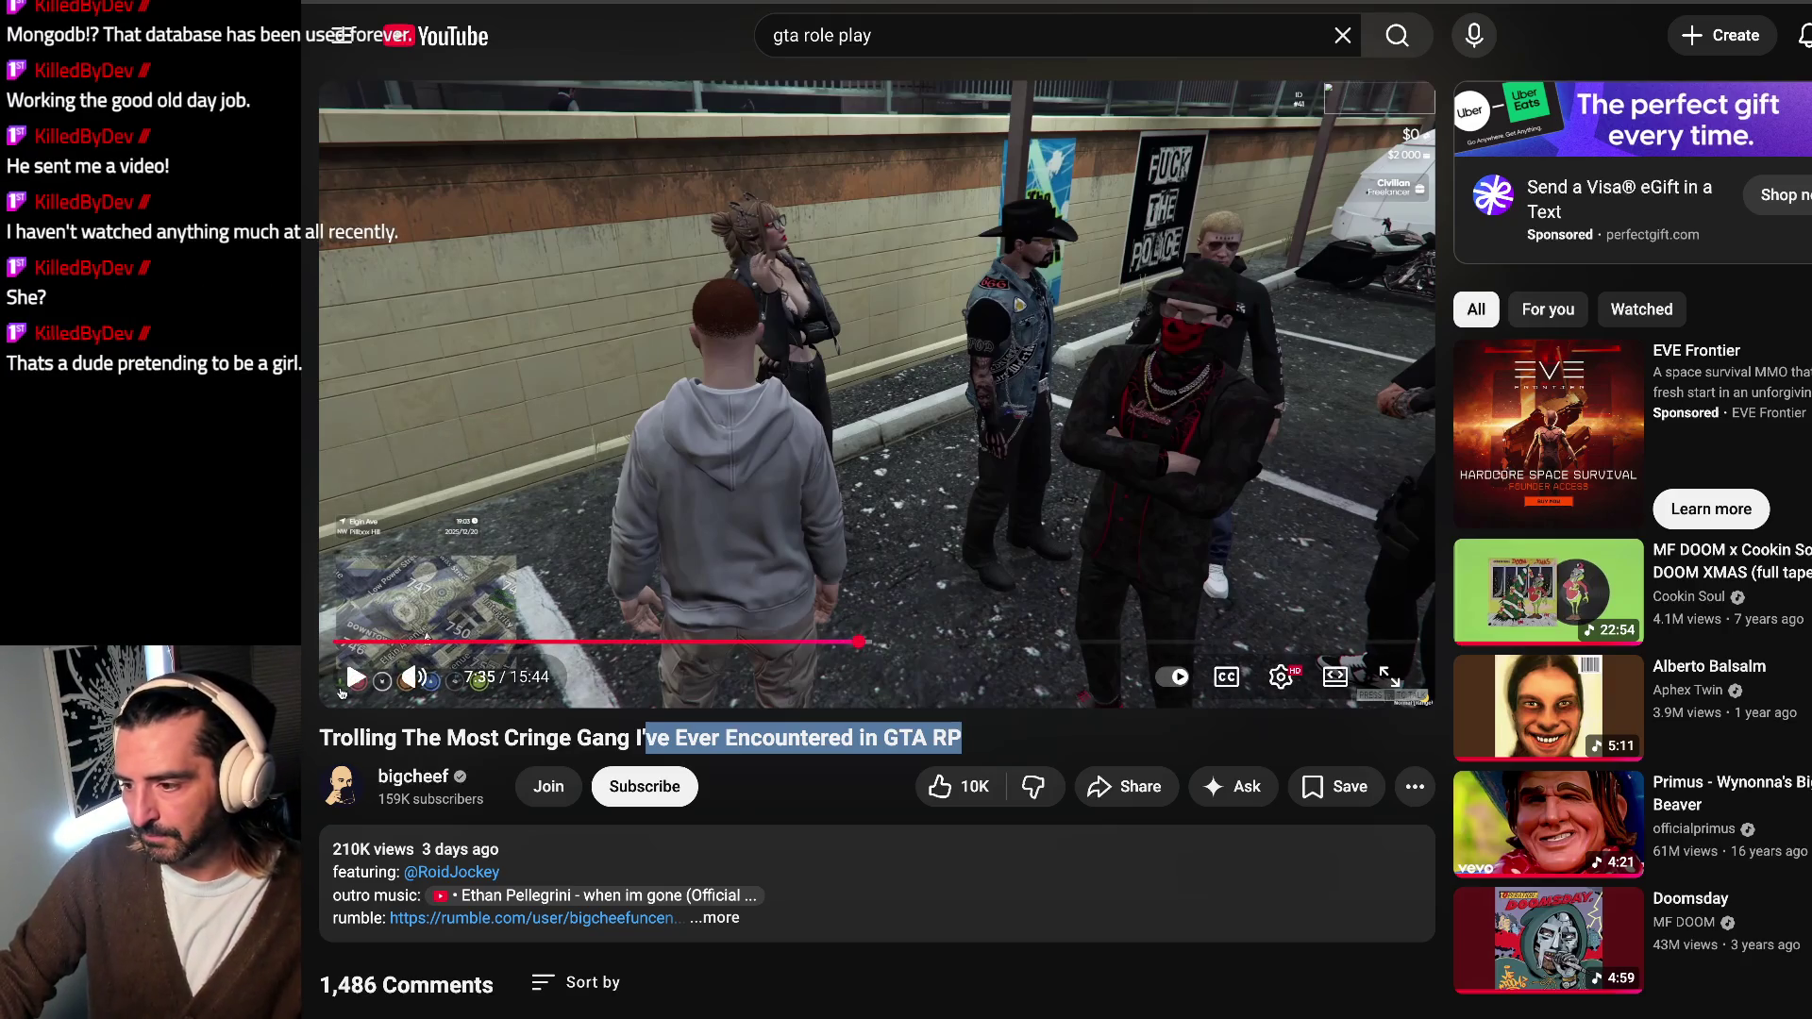
{"action": "left_click", "coordinate": [352, 680]}
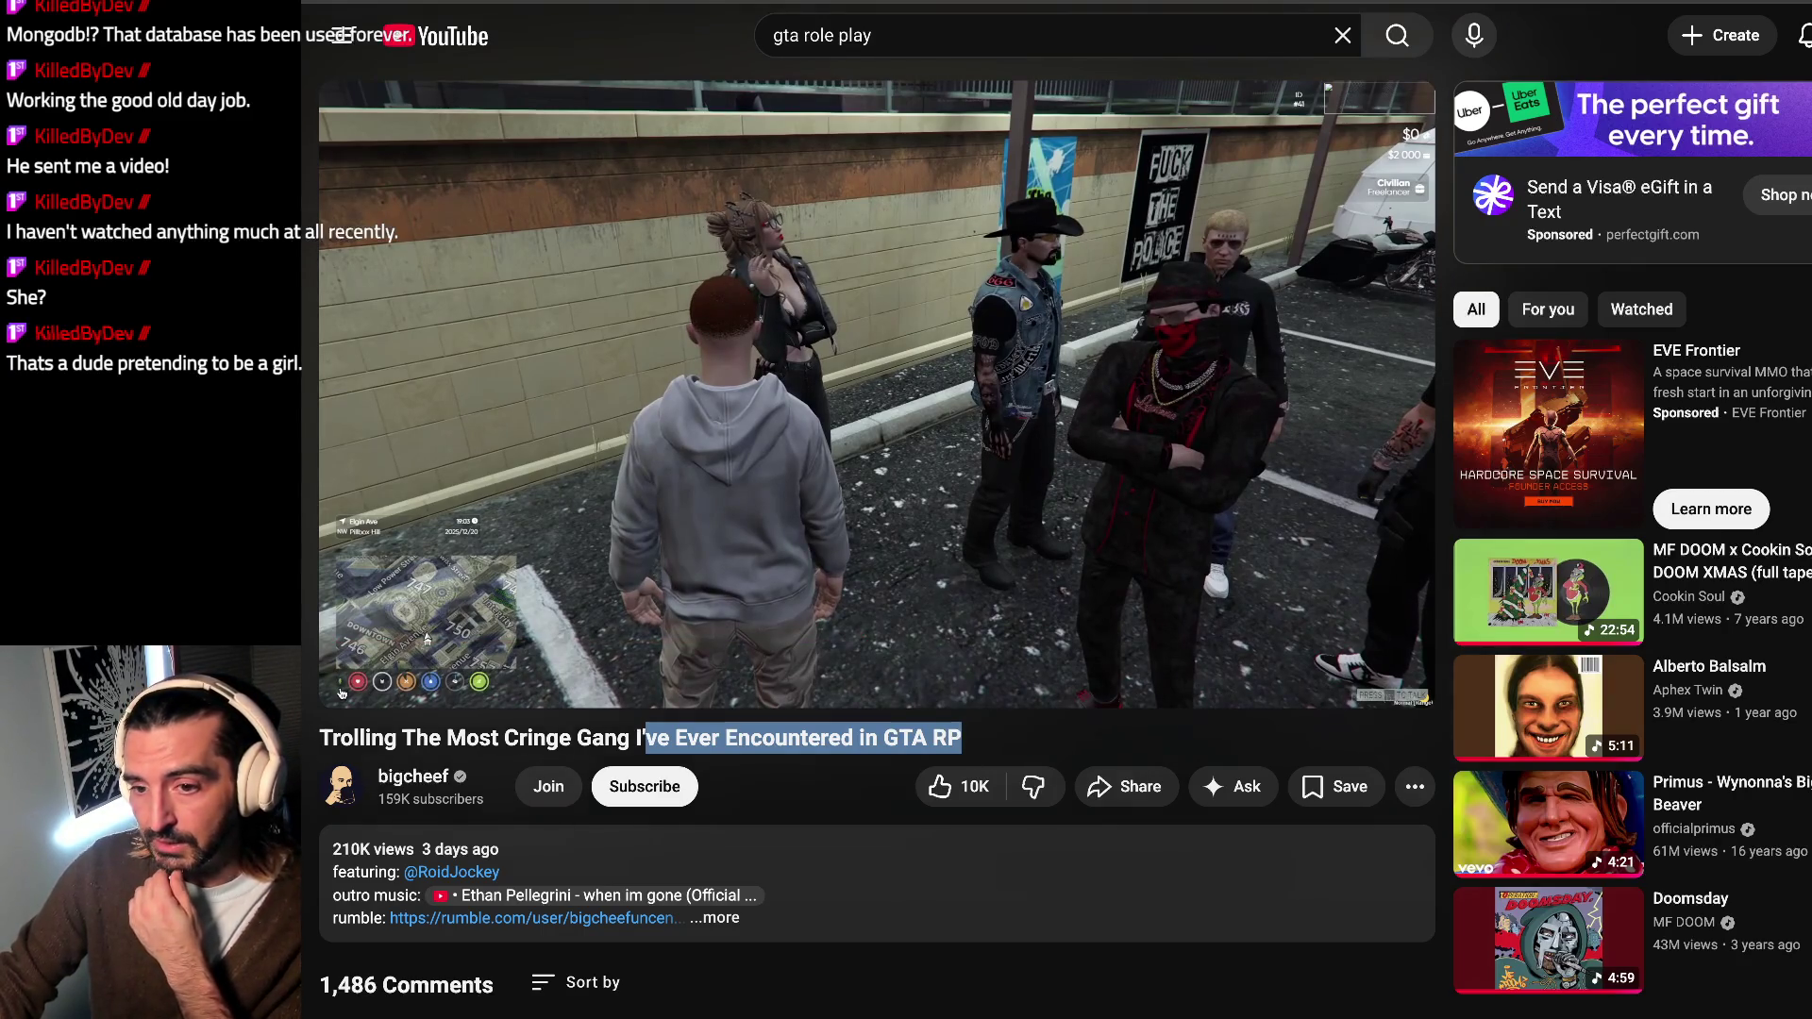
{"action": "left_click", "coordinate": [349, 683]}
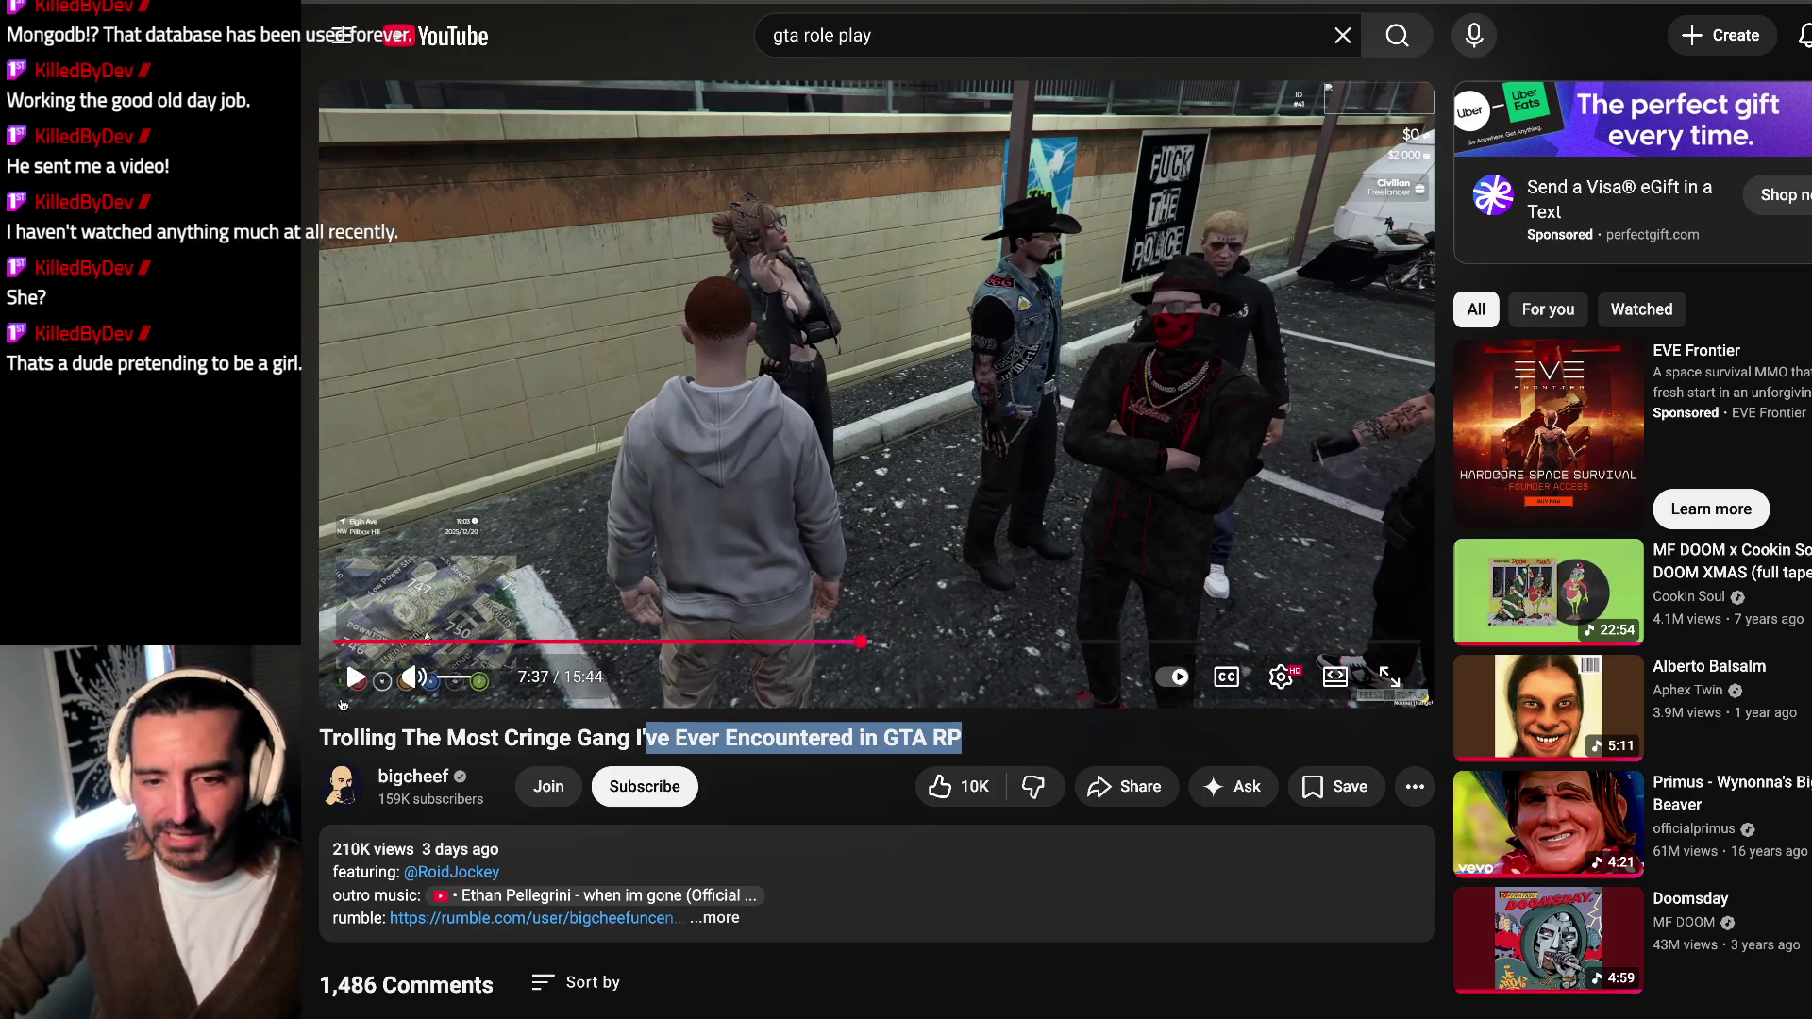
Step: Refocus the video window and keep it playing through the parking-lot standoff to about 7:40
{"action": "left_click", "coordinate": [644, 43]}
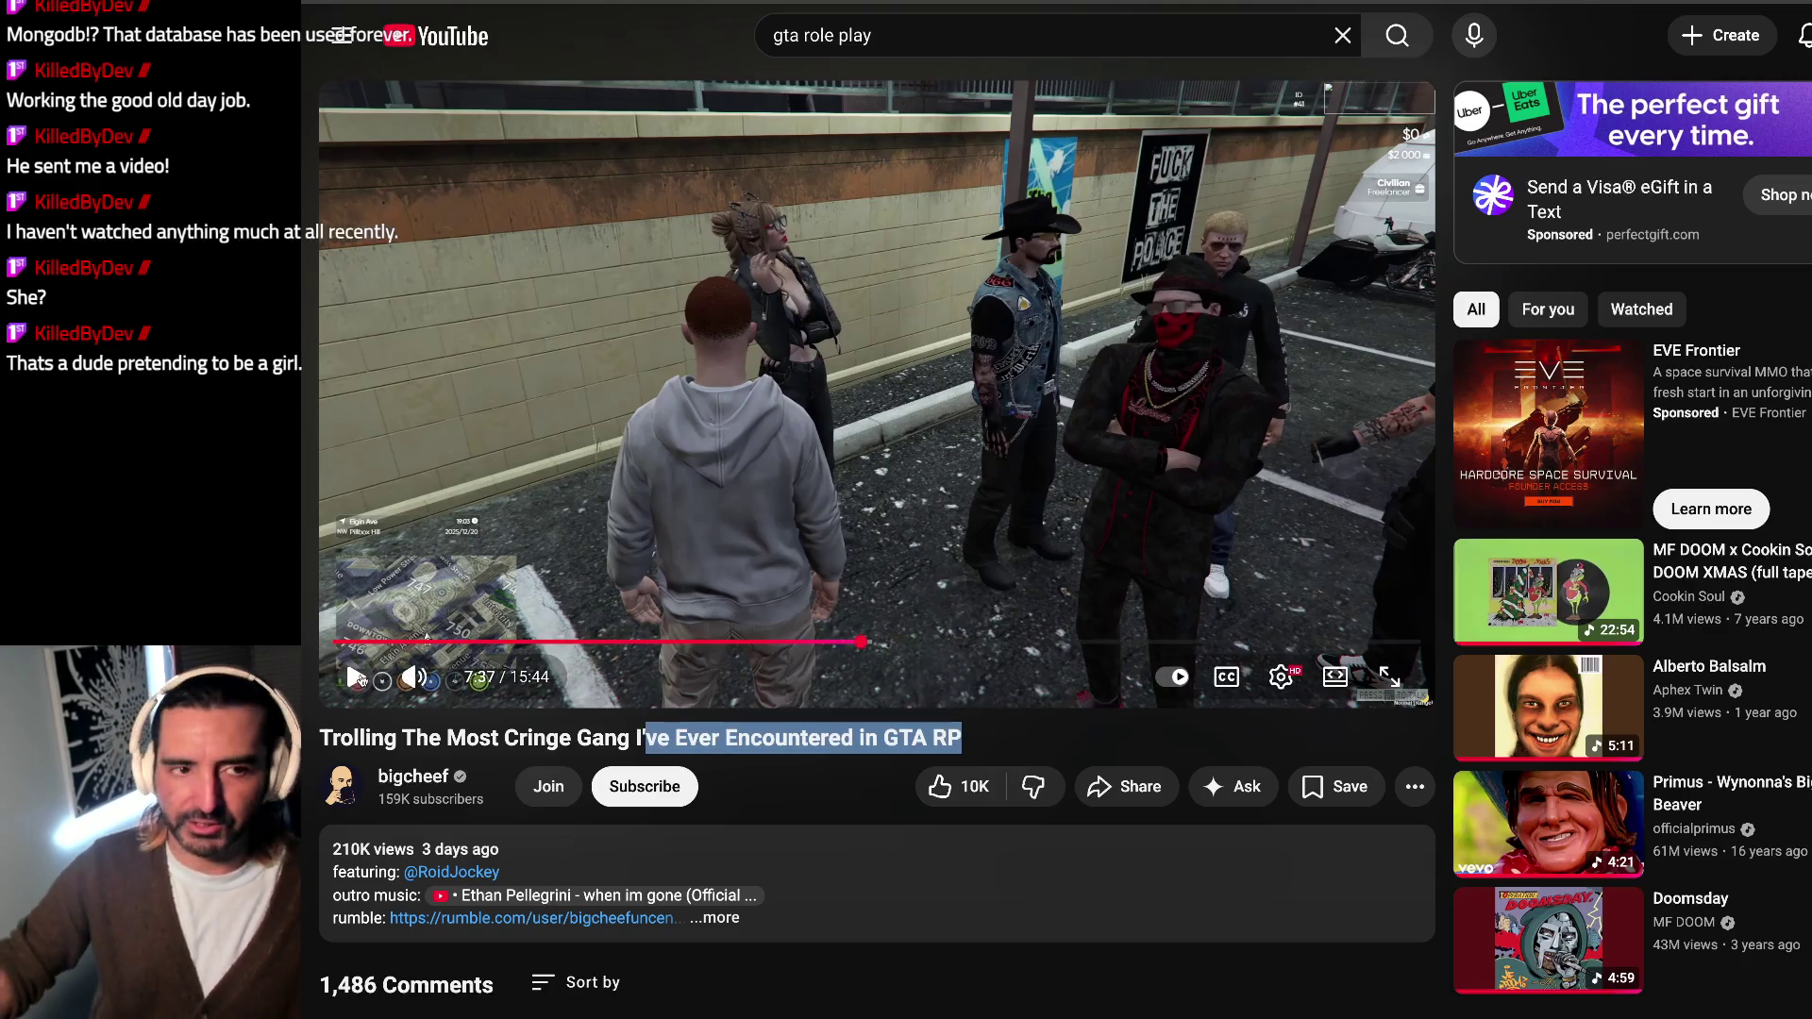
{"action": "left_click", "coordinate": [359, 678]}
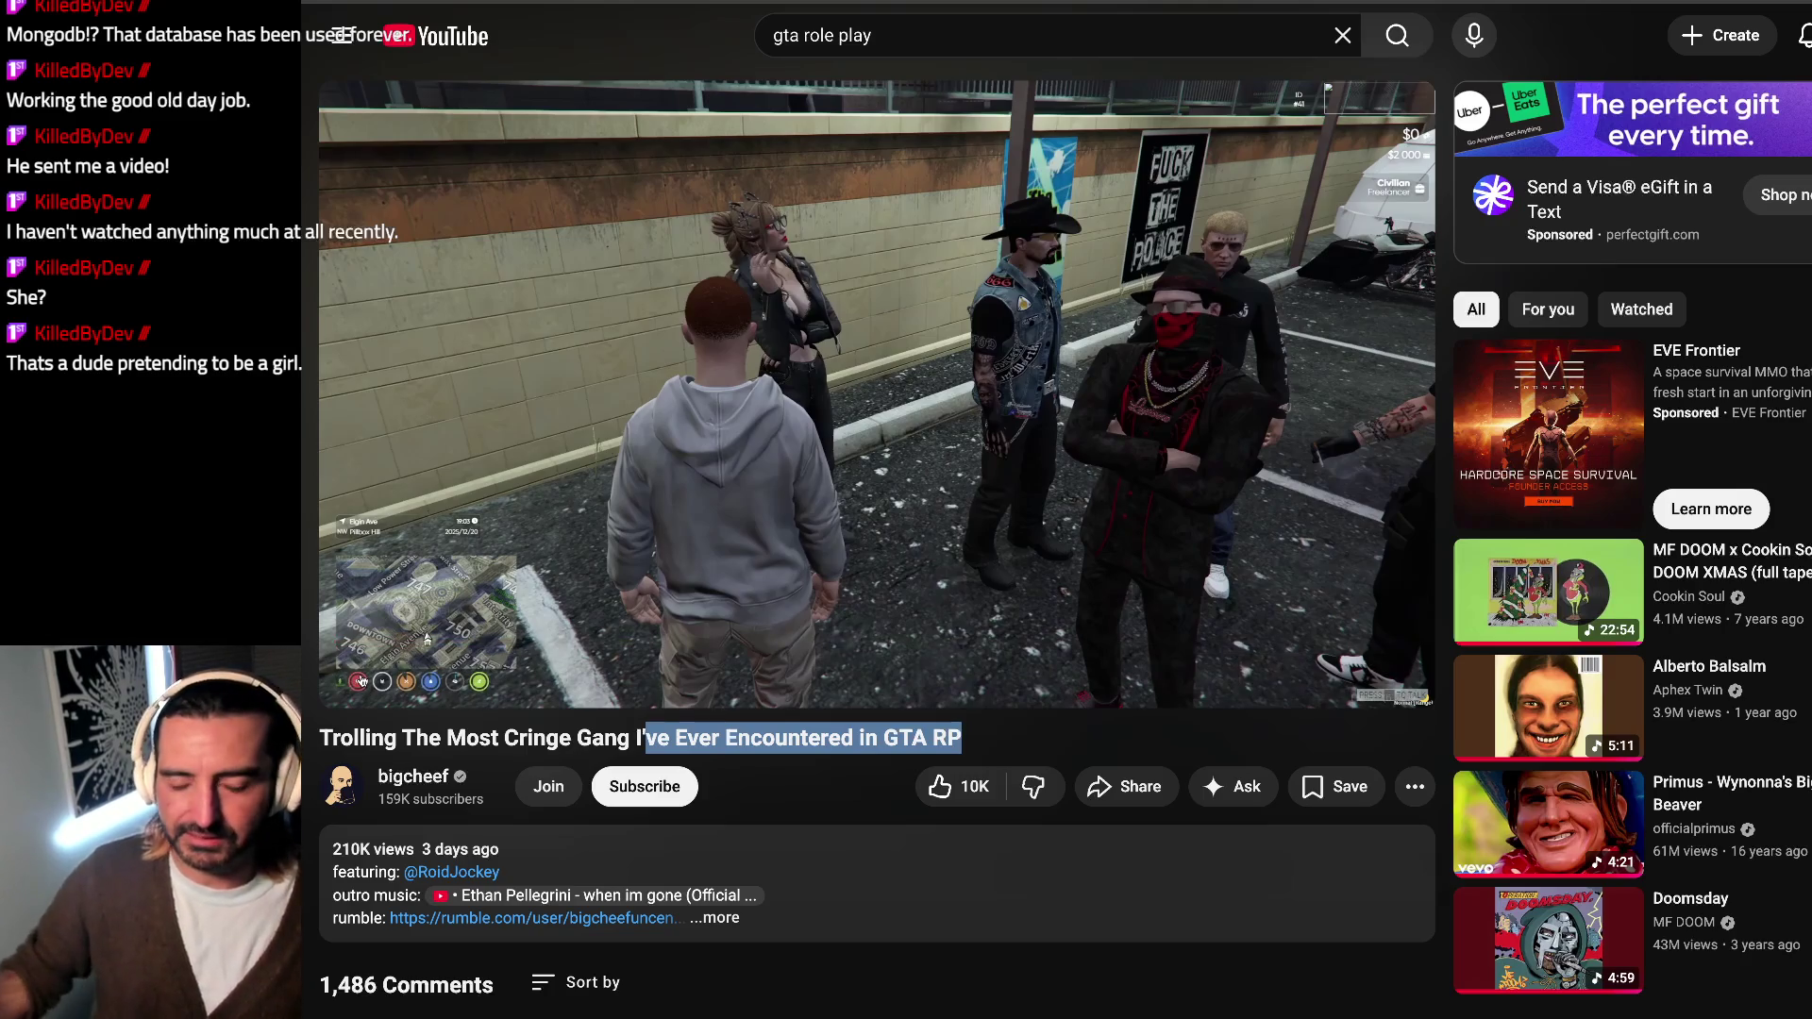
{"action": "left_click", "coordinate": [806, 325]}
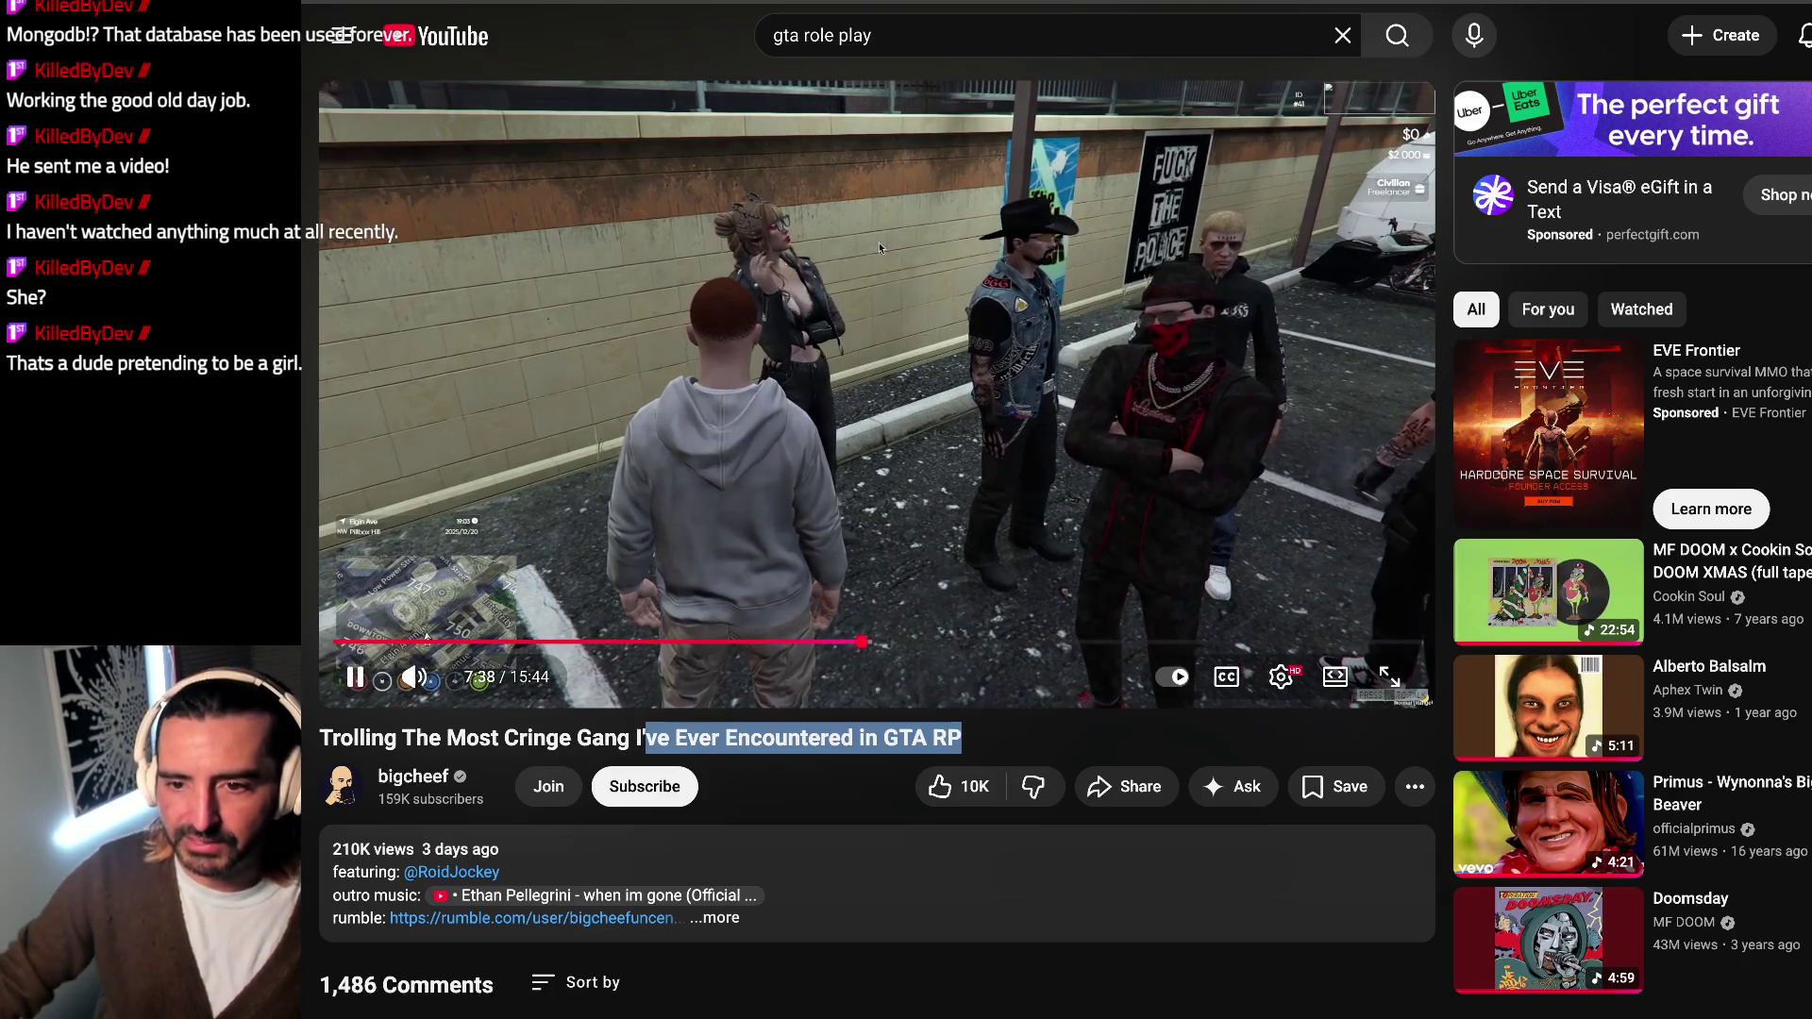
{"action": "left_click", "coordinate": [806, 325]}
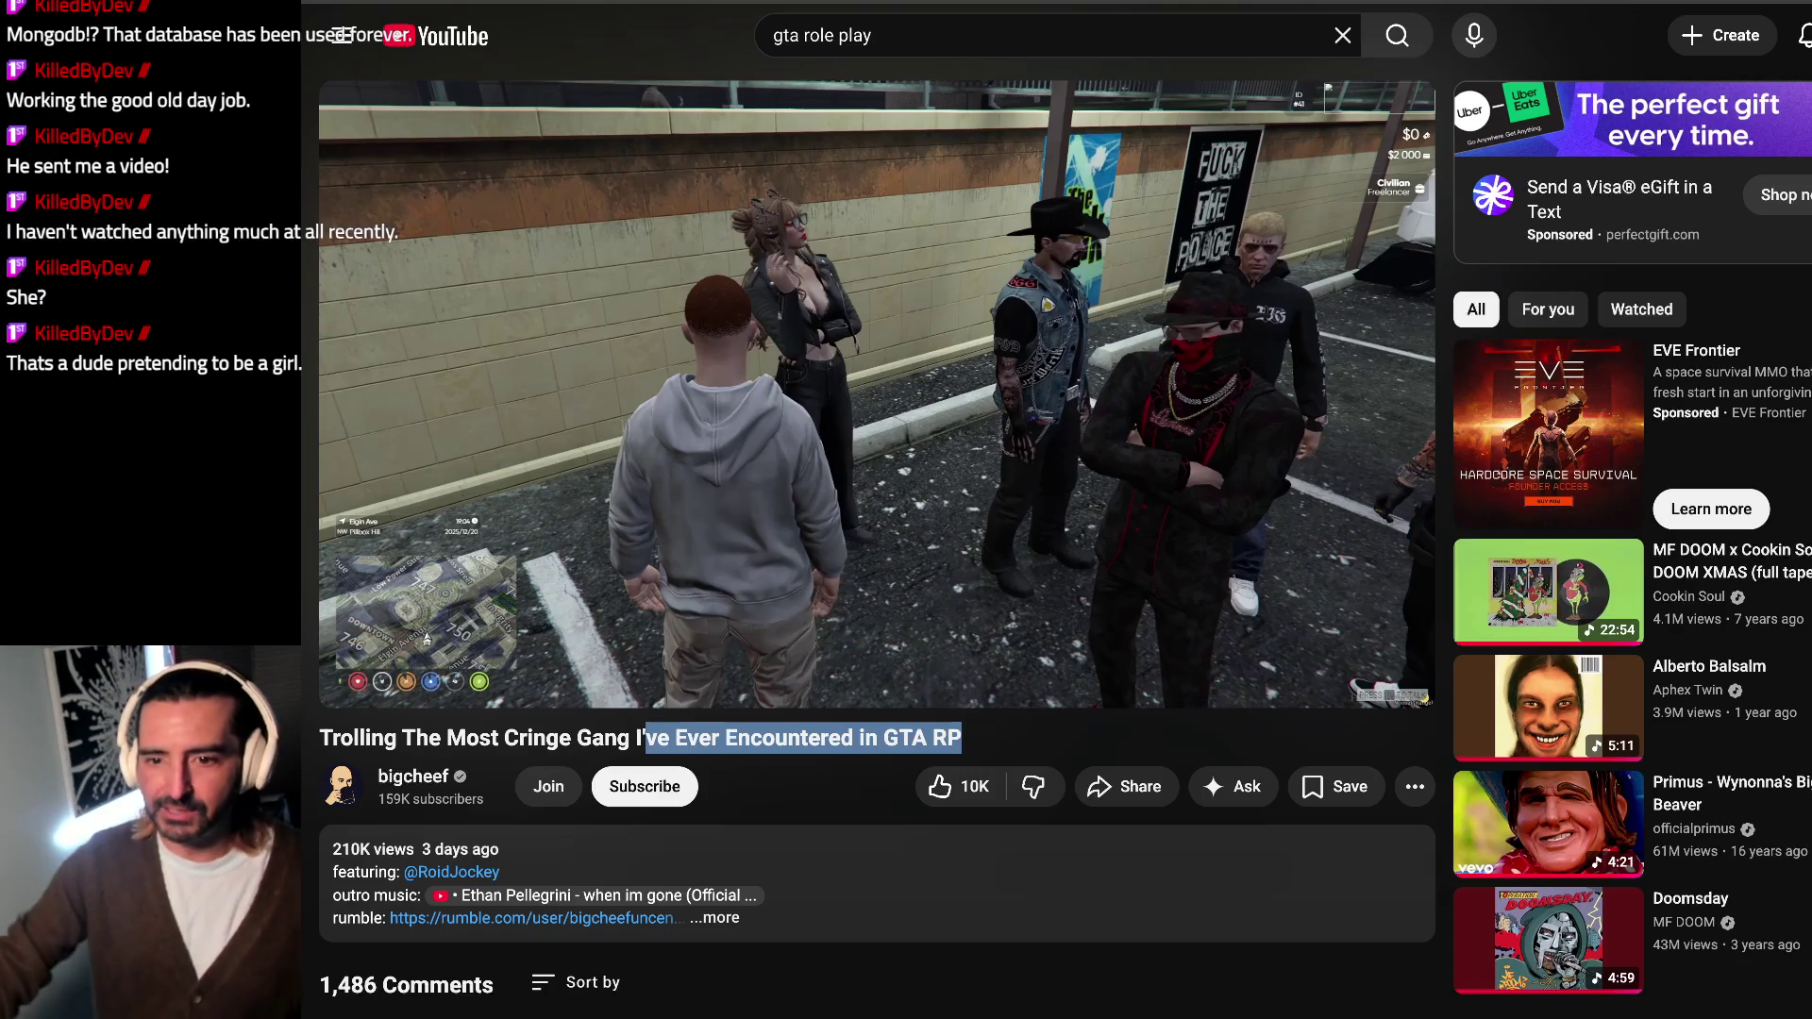
{"action": "left_click", "coordinate": [956, 184]}
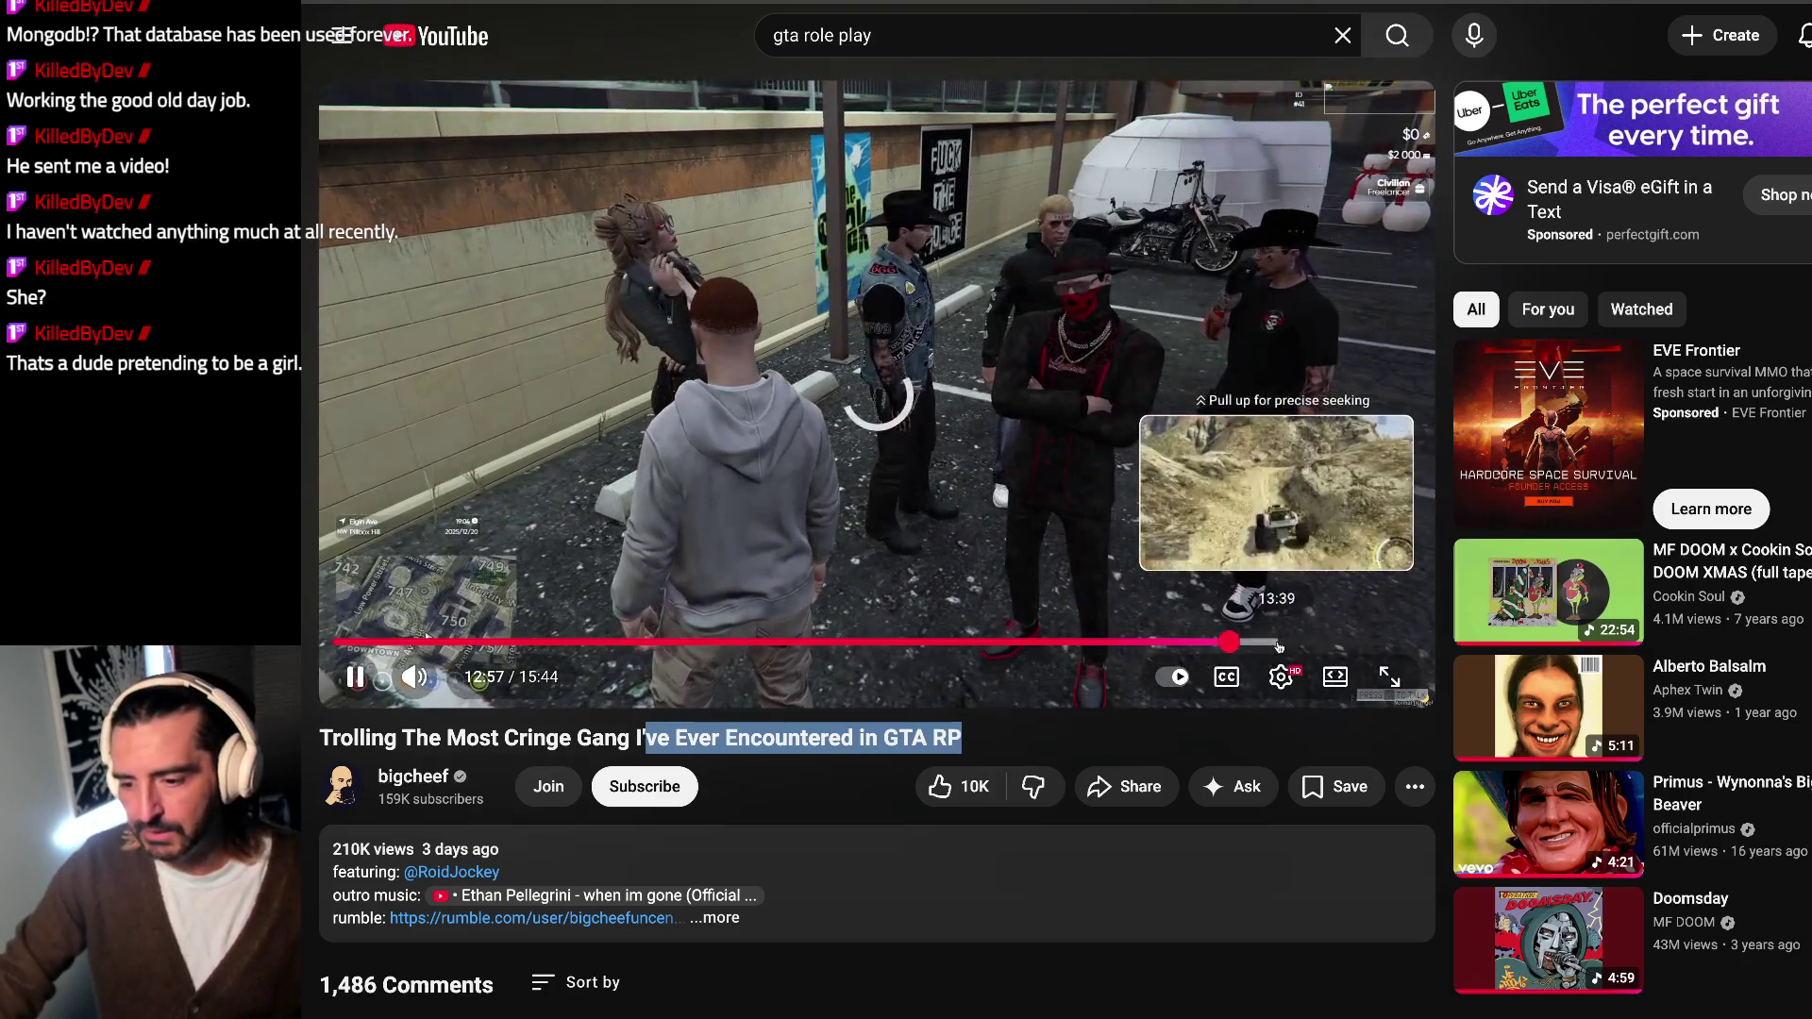
Step: Skip the GTA RP video to 13:39, let it play to near the end, and pause there
{"action": "left_click", "coordinate": [1269, 641]}
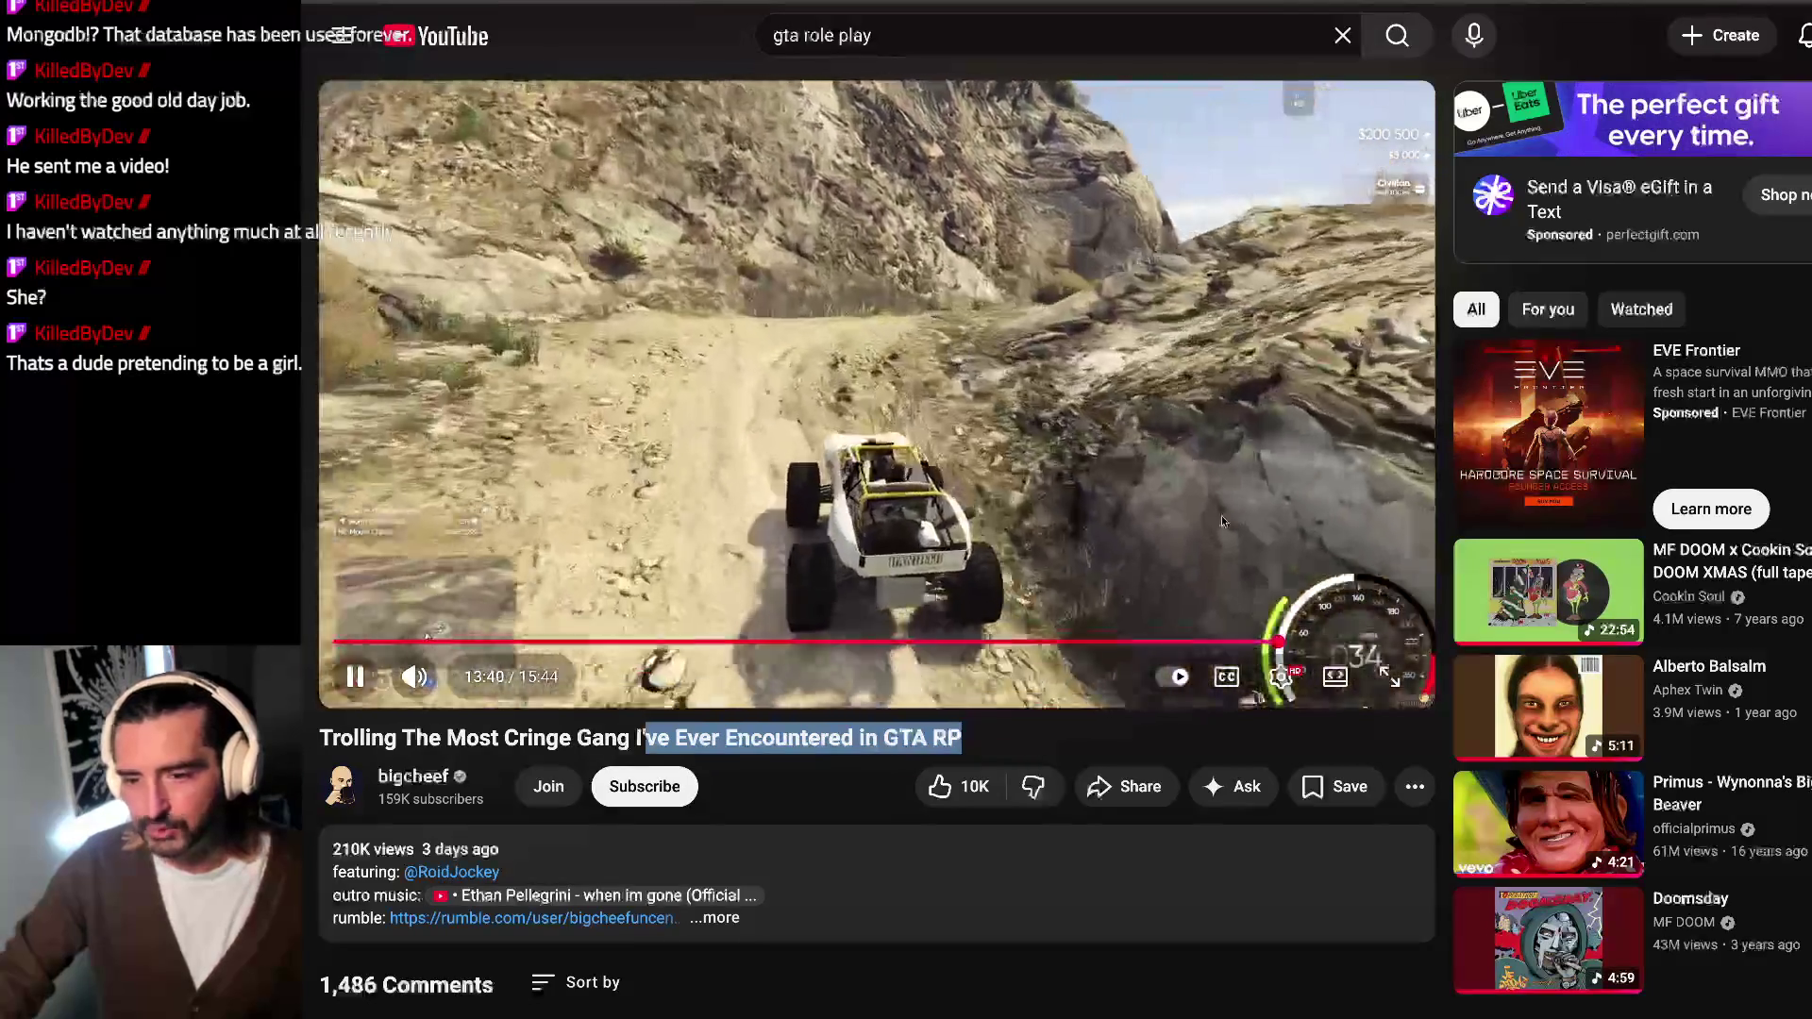
{"action": "left_click", "coordinate": [978, 421]}
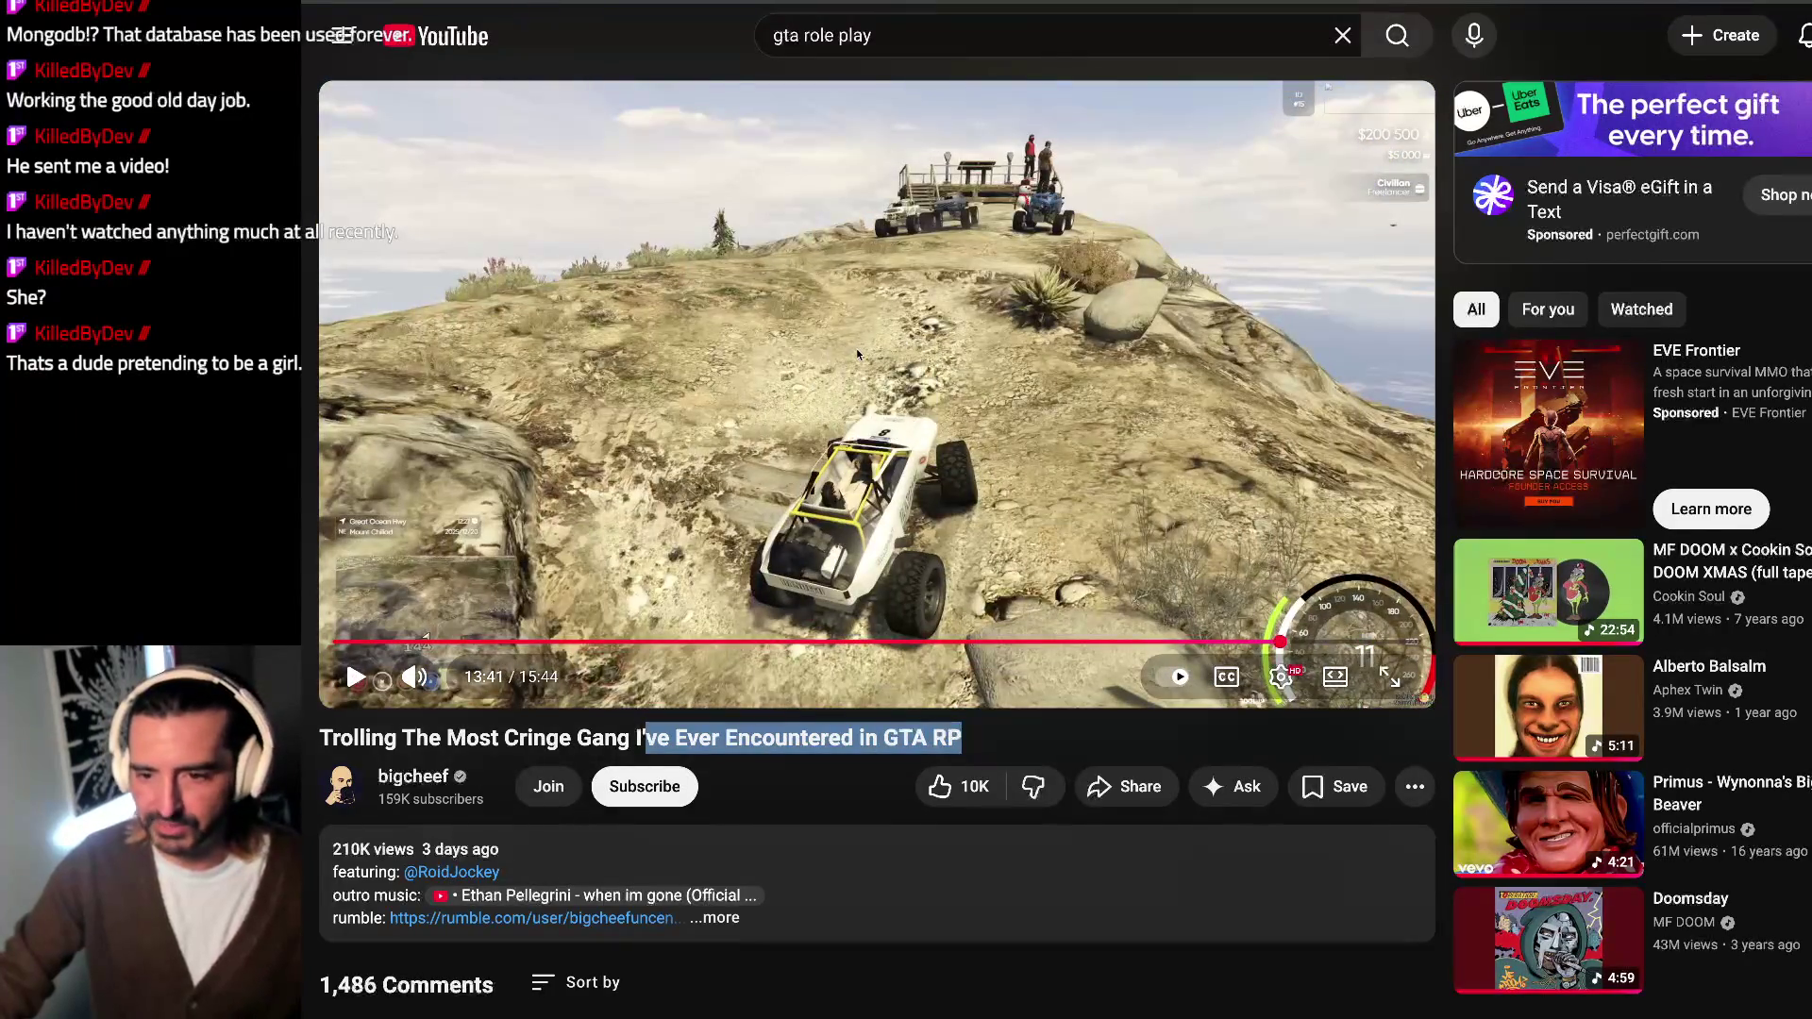
{"action": "left_click", "coordinate": [859, 356]}
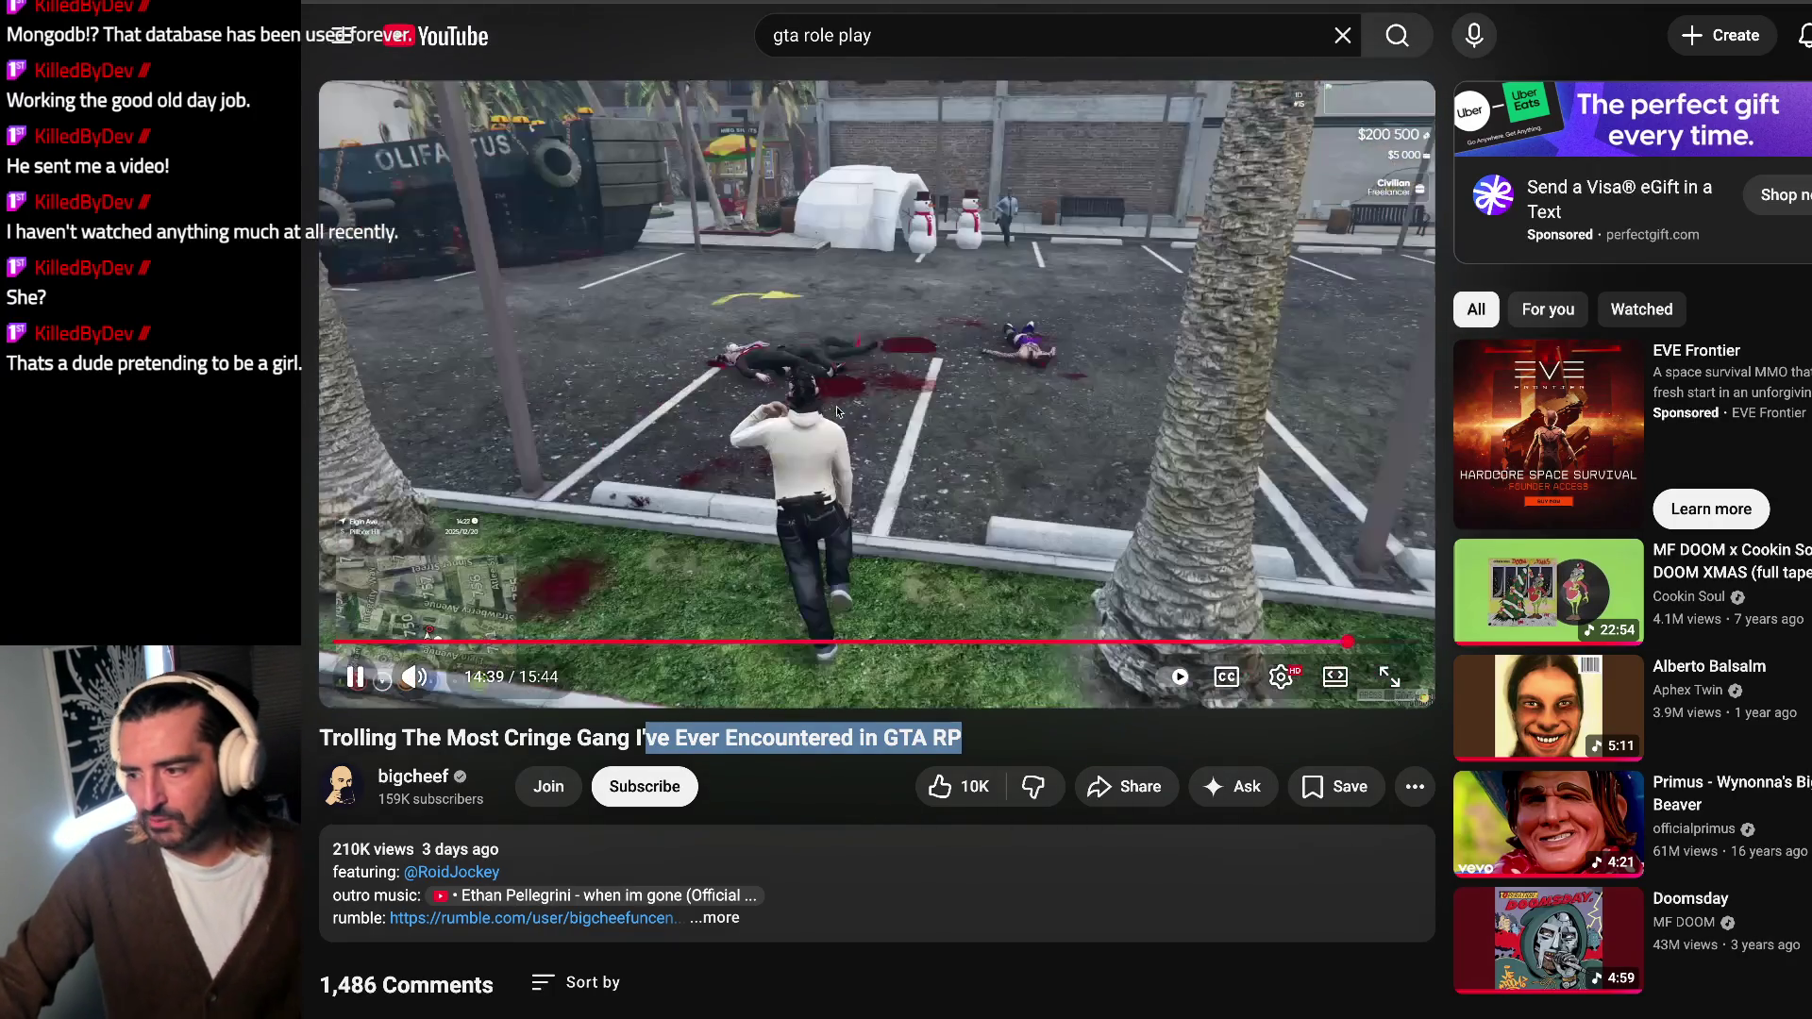
{"action": "left_click", "coordinate": [837, 410]}
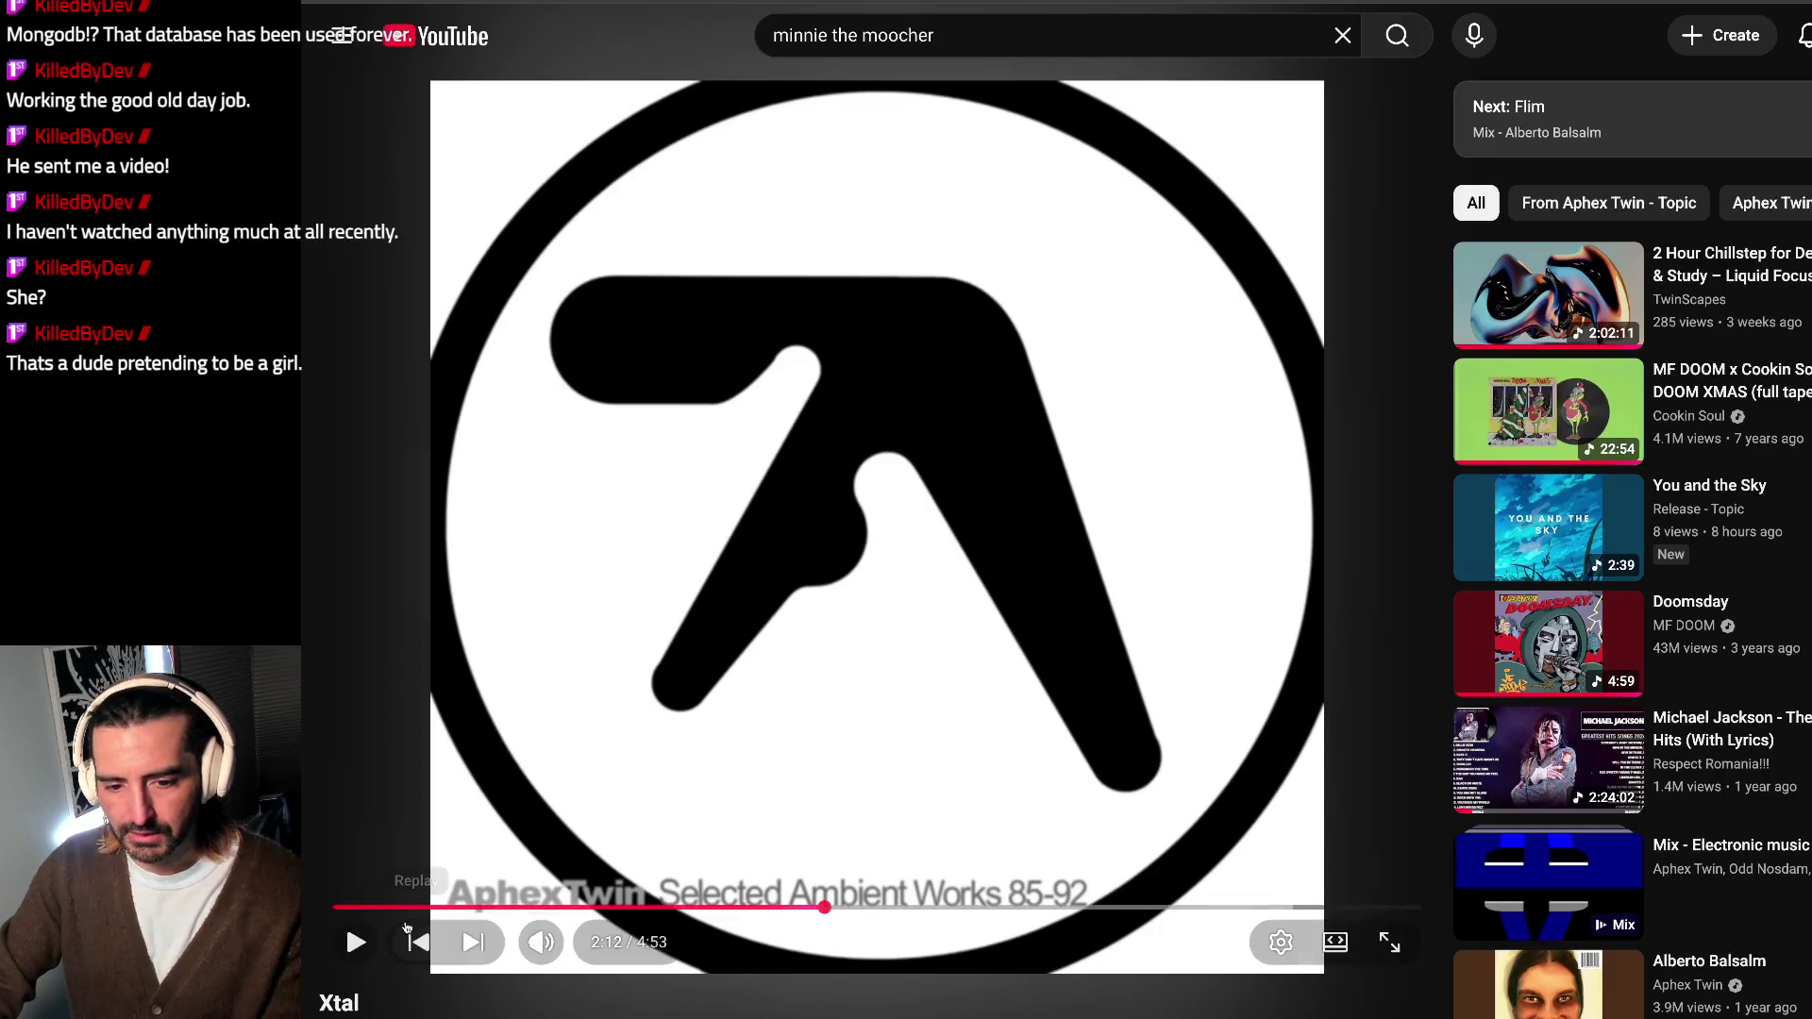
Step: Resume the Xtal track and switch to the Google Docs todo list
{"action": "left_click", "coordinate": [356, 942]}
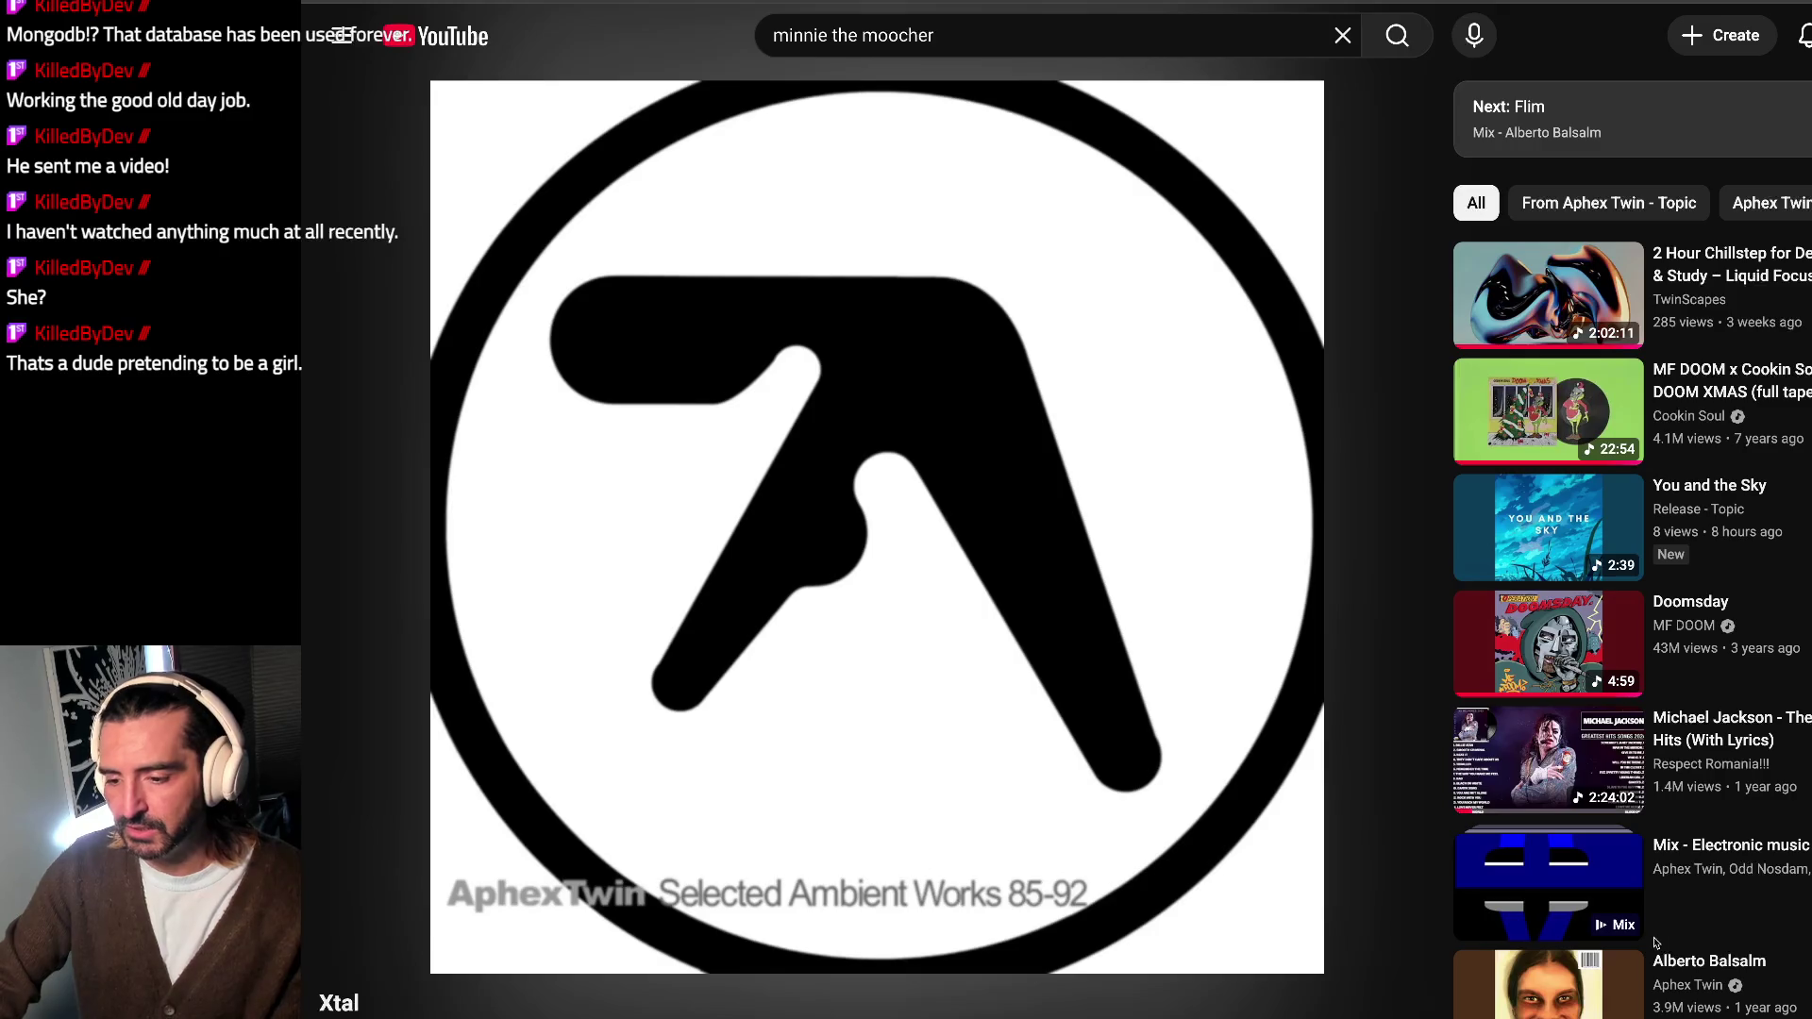
{"action": "key", "text": "alt+Tab"}
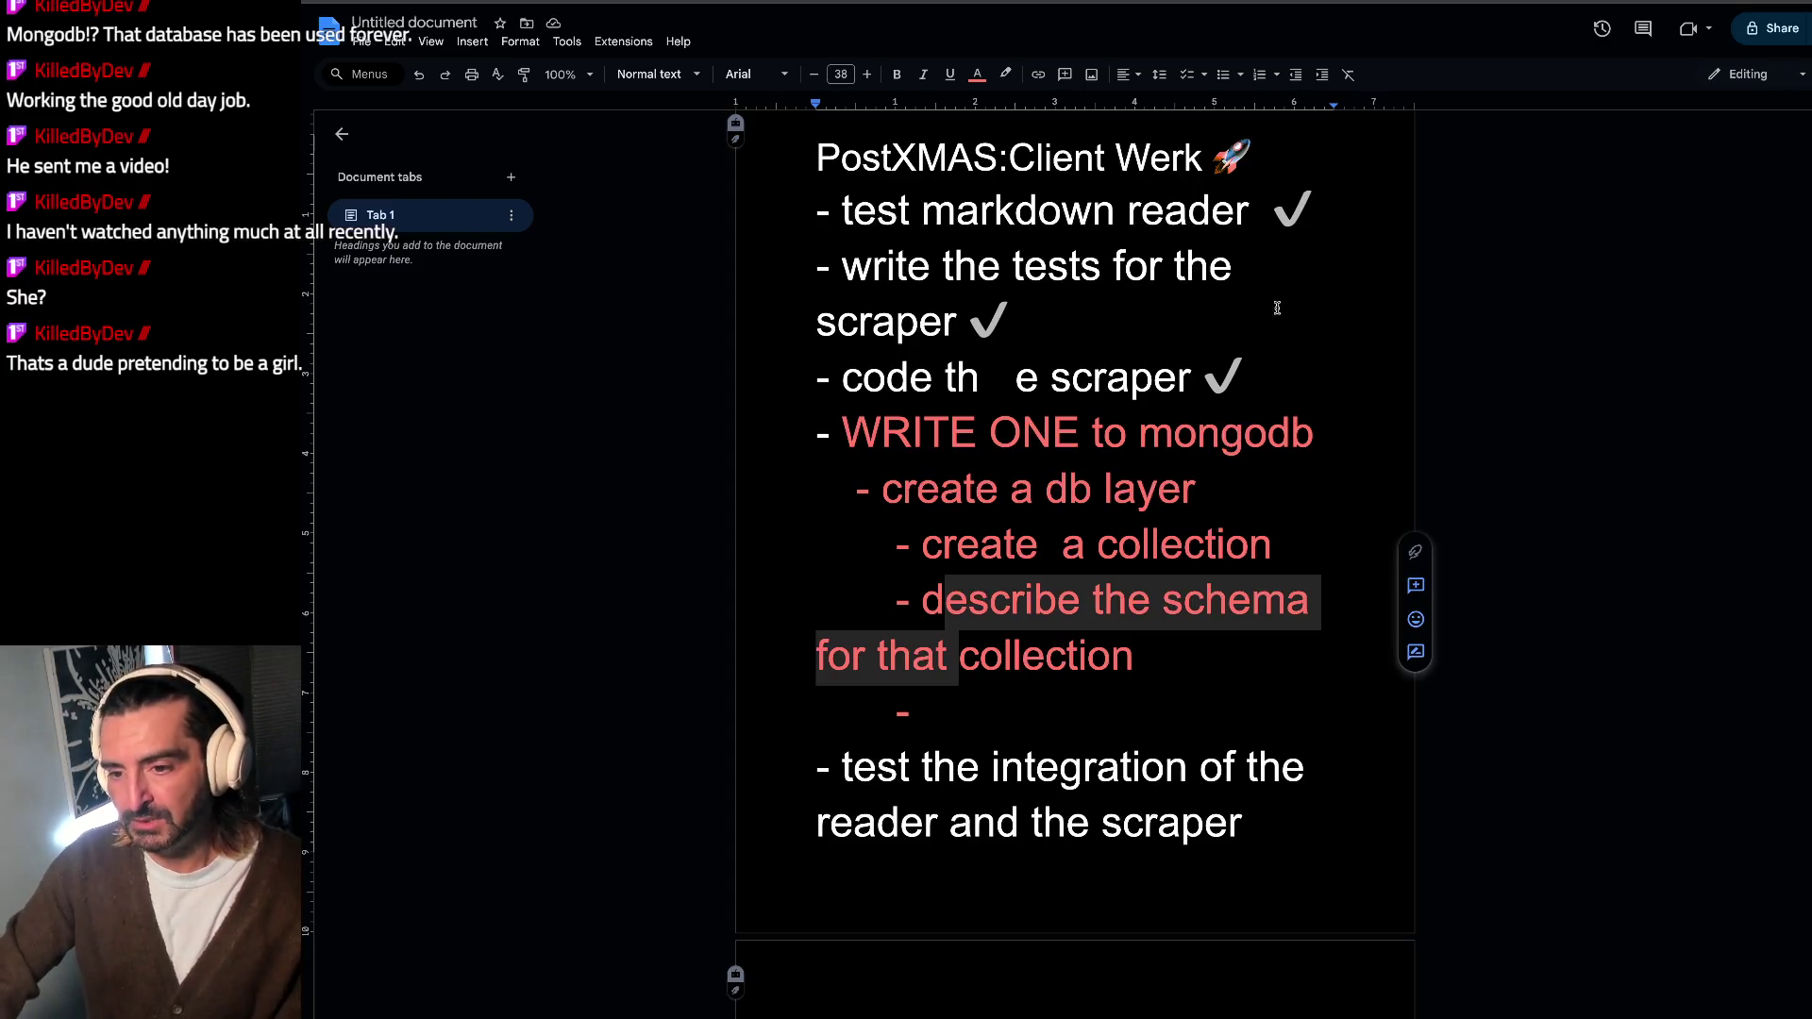
{"action": "key", "text": "alt+Tab"}
{"action": "key", "text": "alt+Tab"}
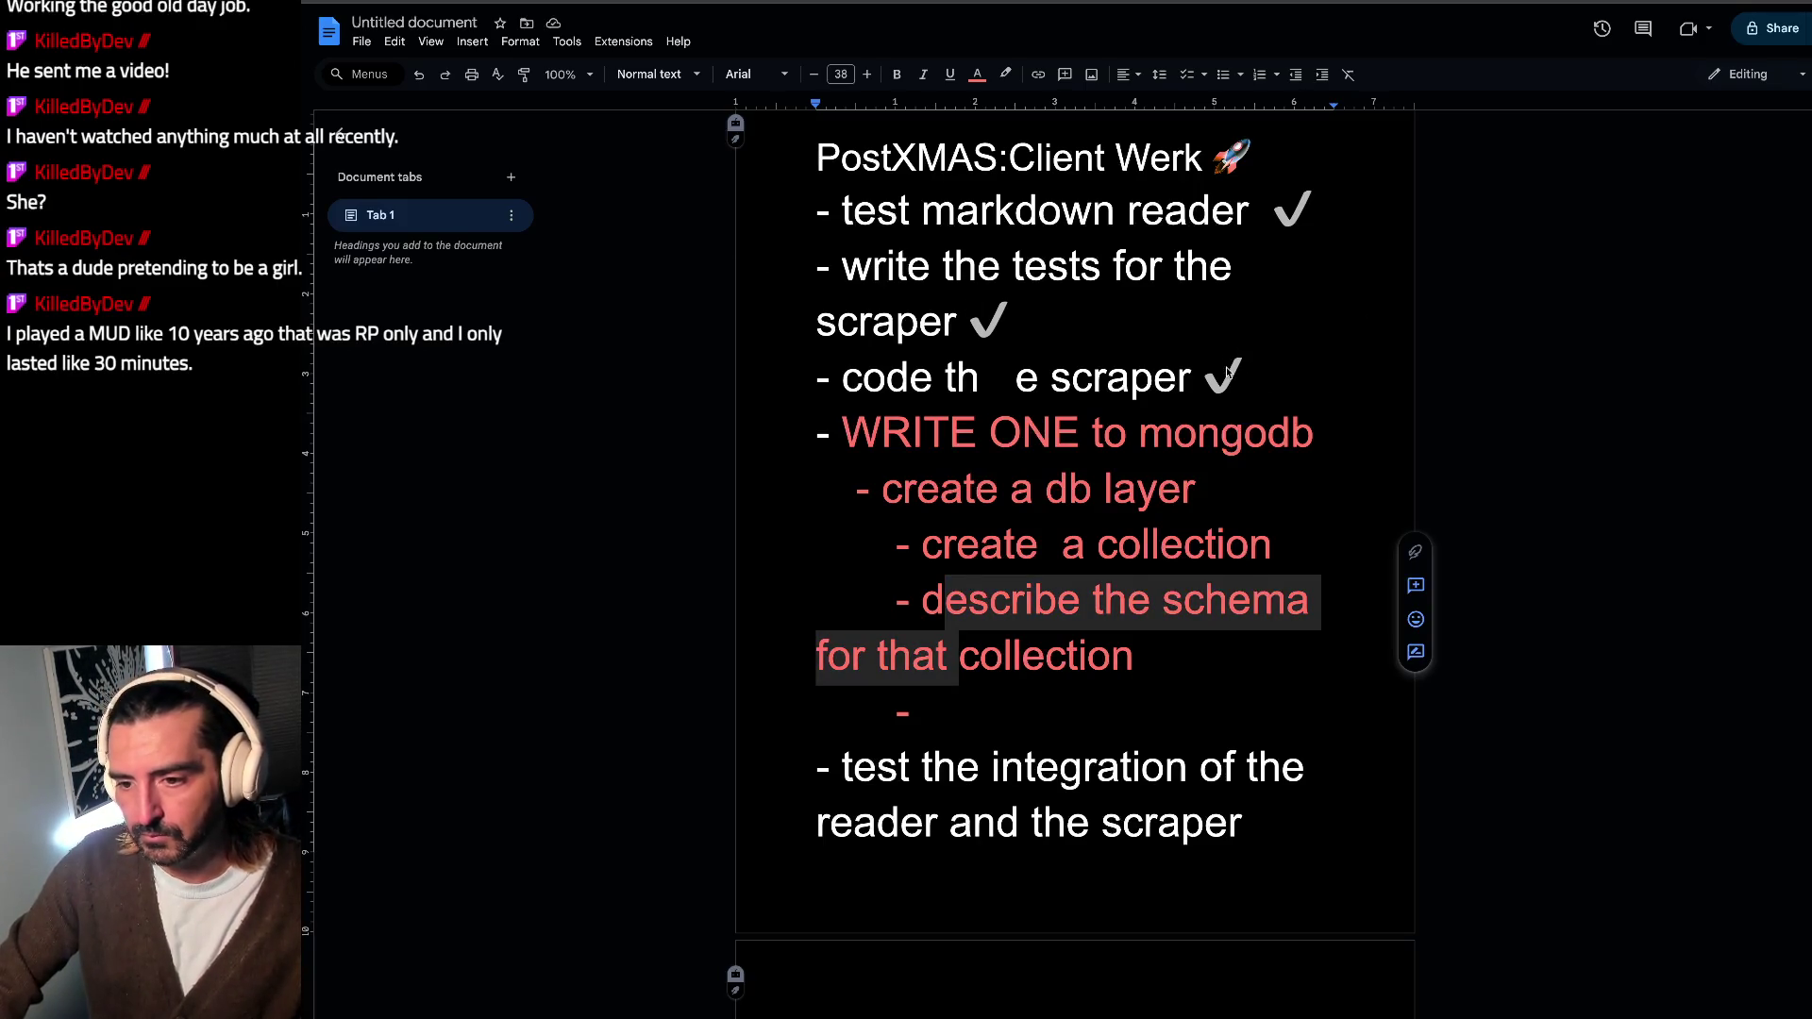
{"action": "key", "text": "alt+Tab"}
{"action": "key", "text": "alt+Tab"}
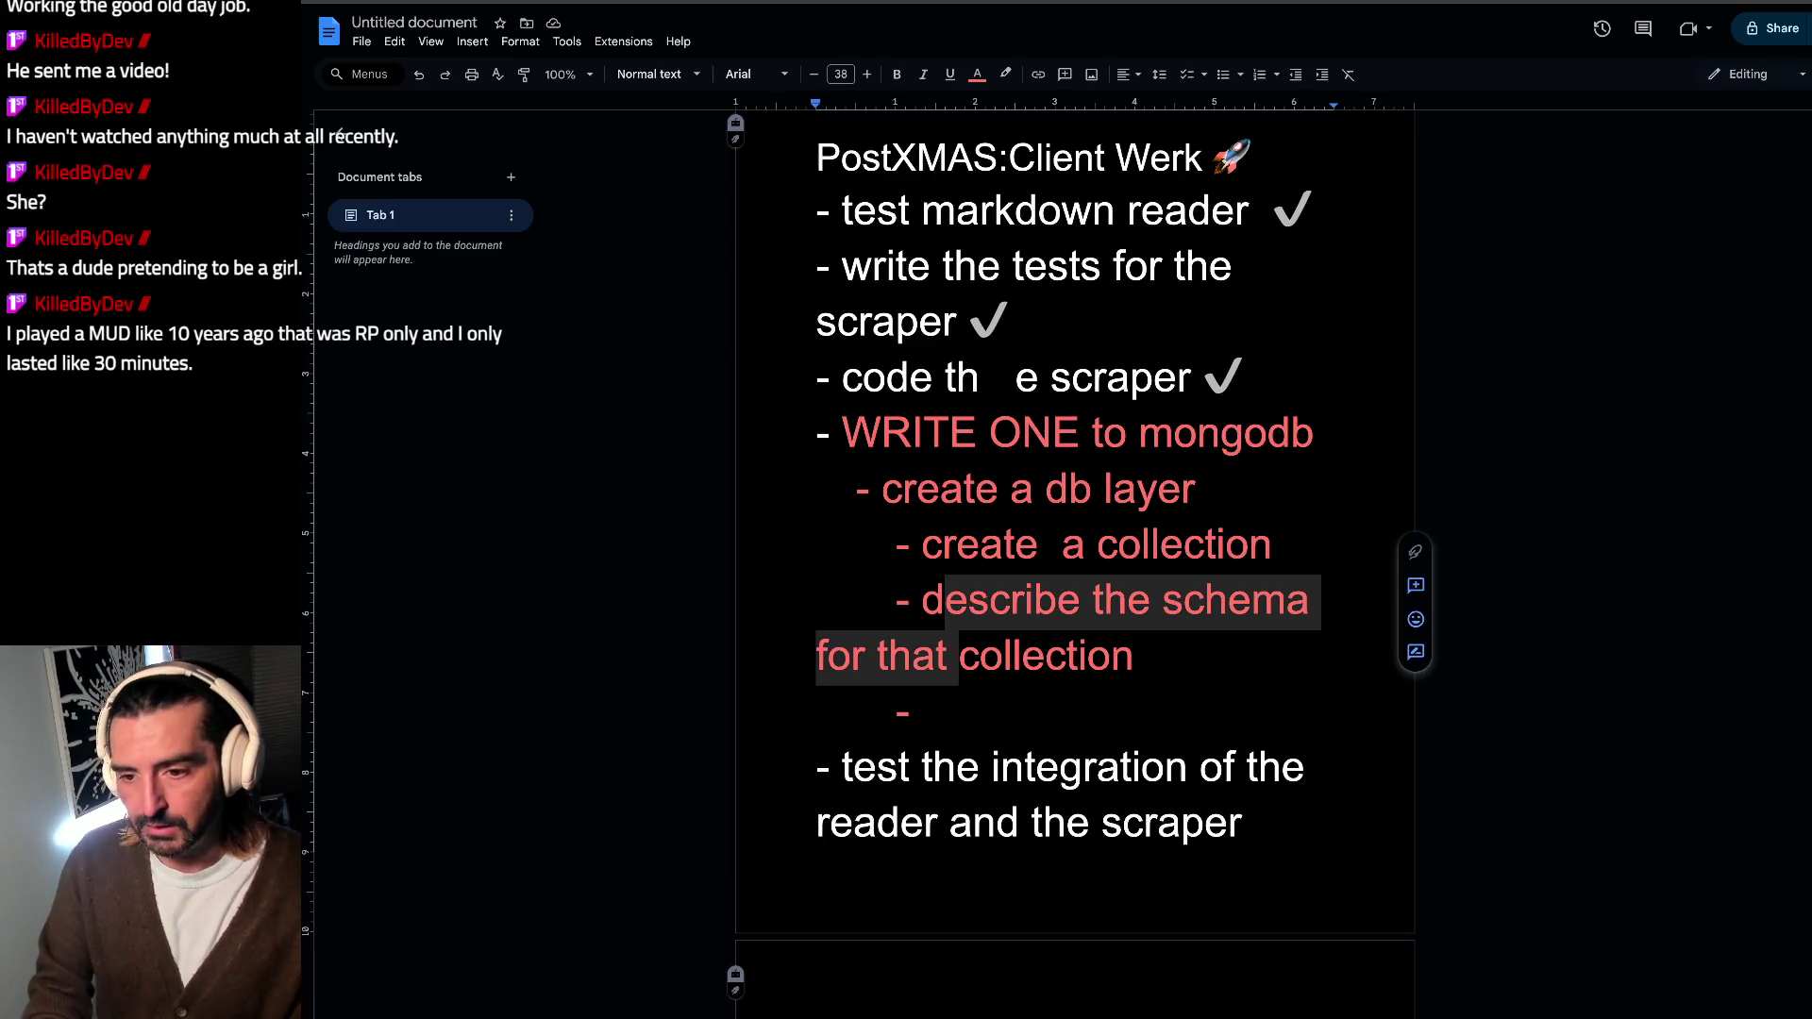
{"action": "key", "text": "alt+Tab"}
{"action": "key", "text": "alt+Tab"}
{"action": "key", "text": "alt+Tab"}
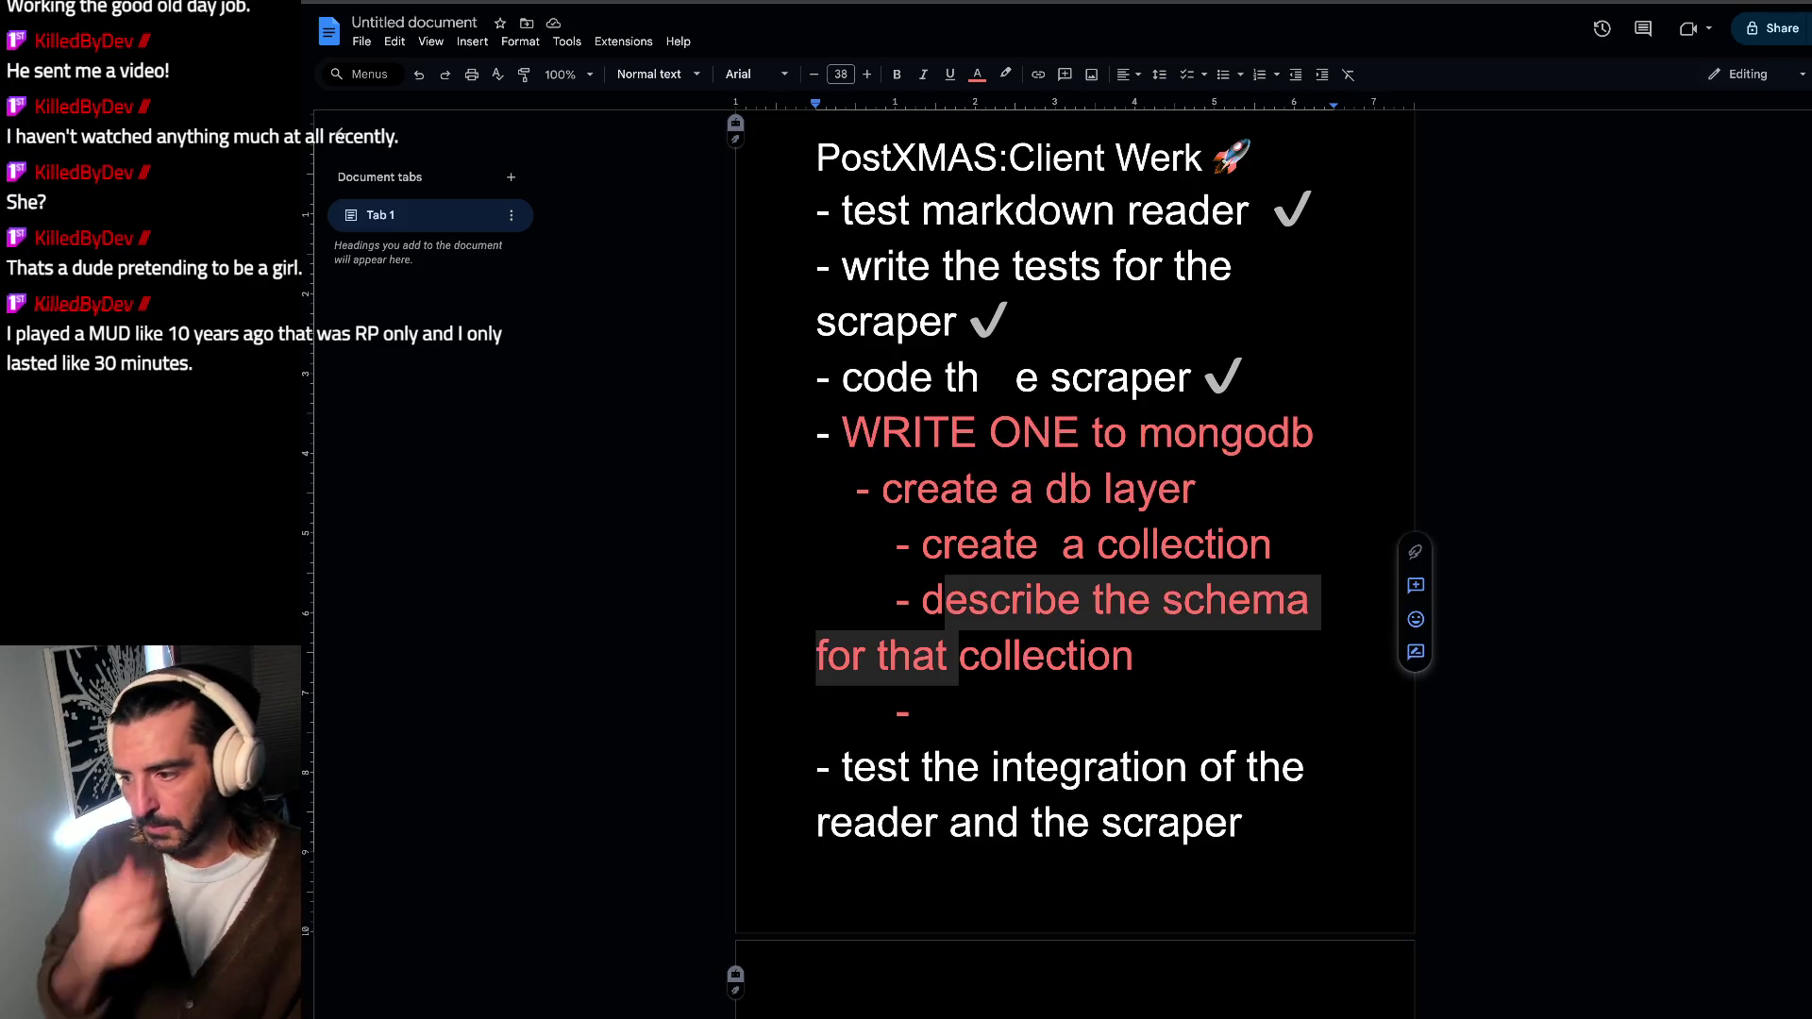
{"action": "key", "text": "alt+Tab"}
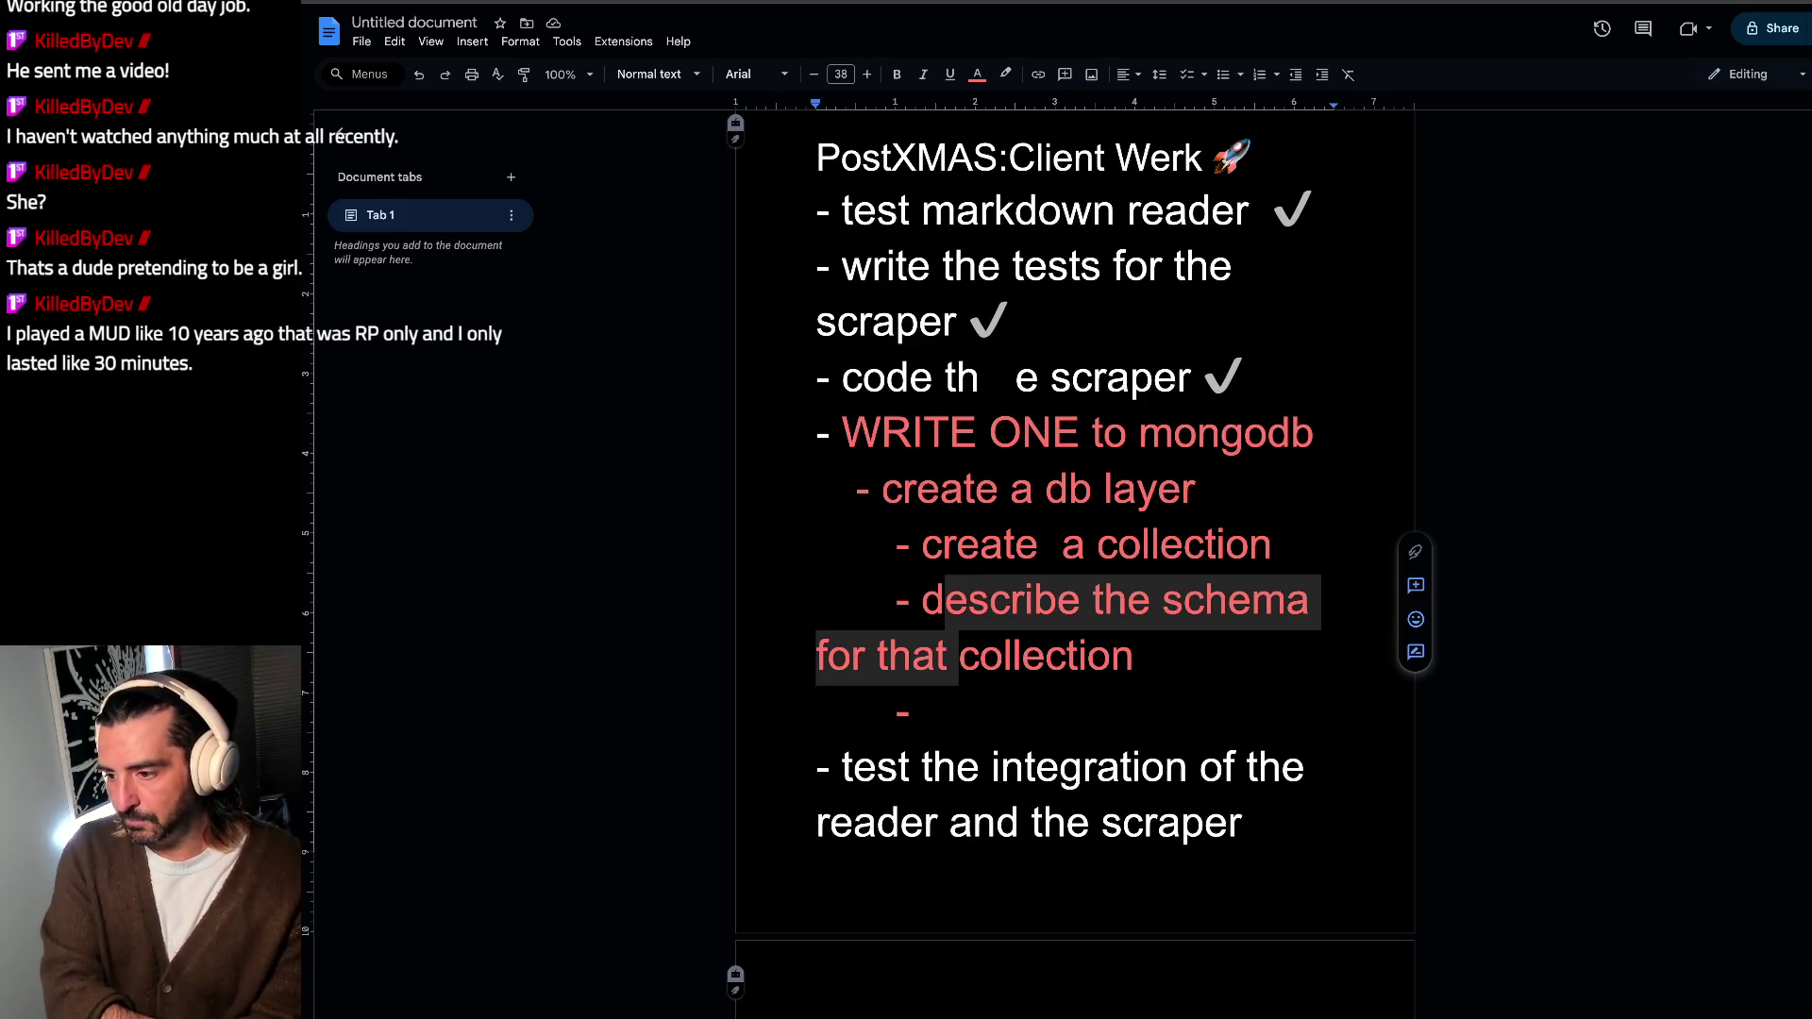
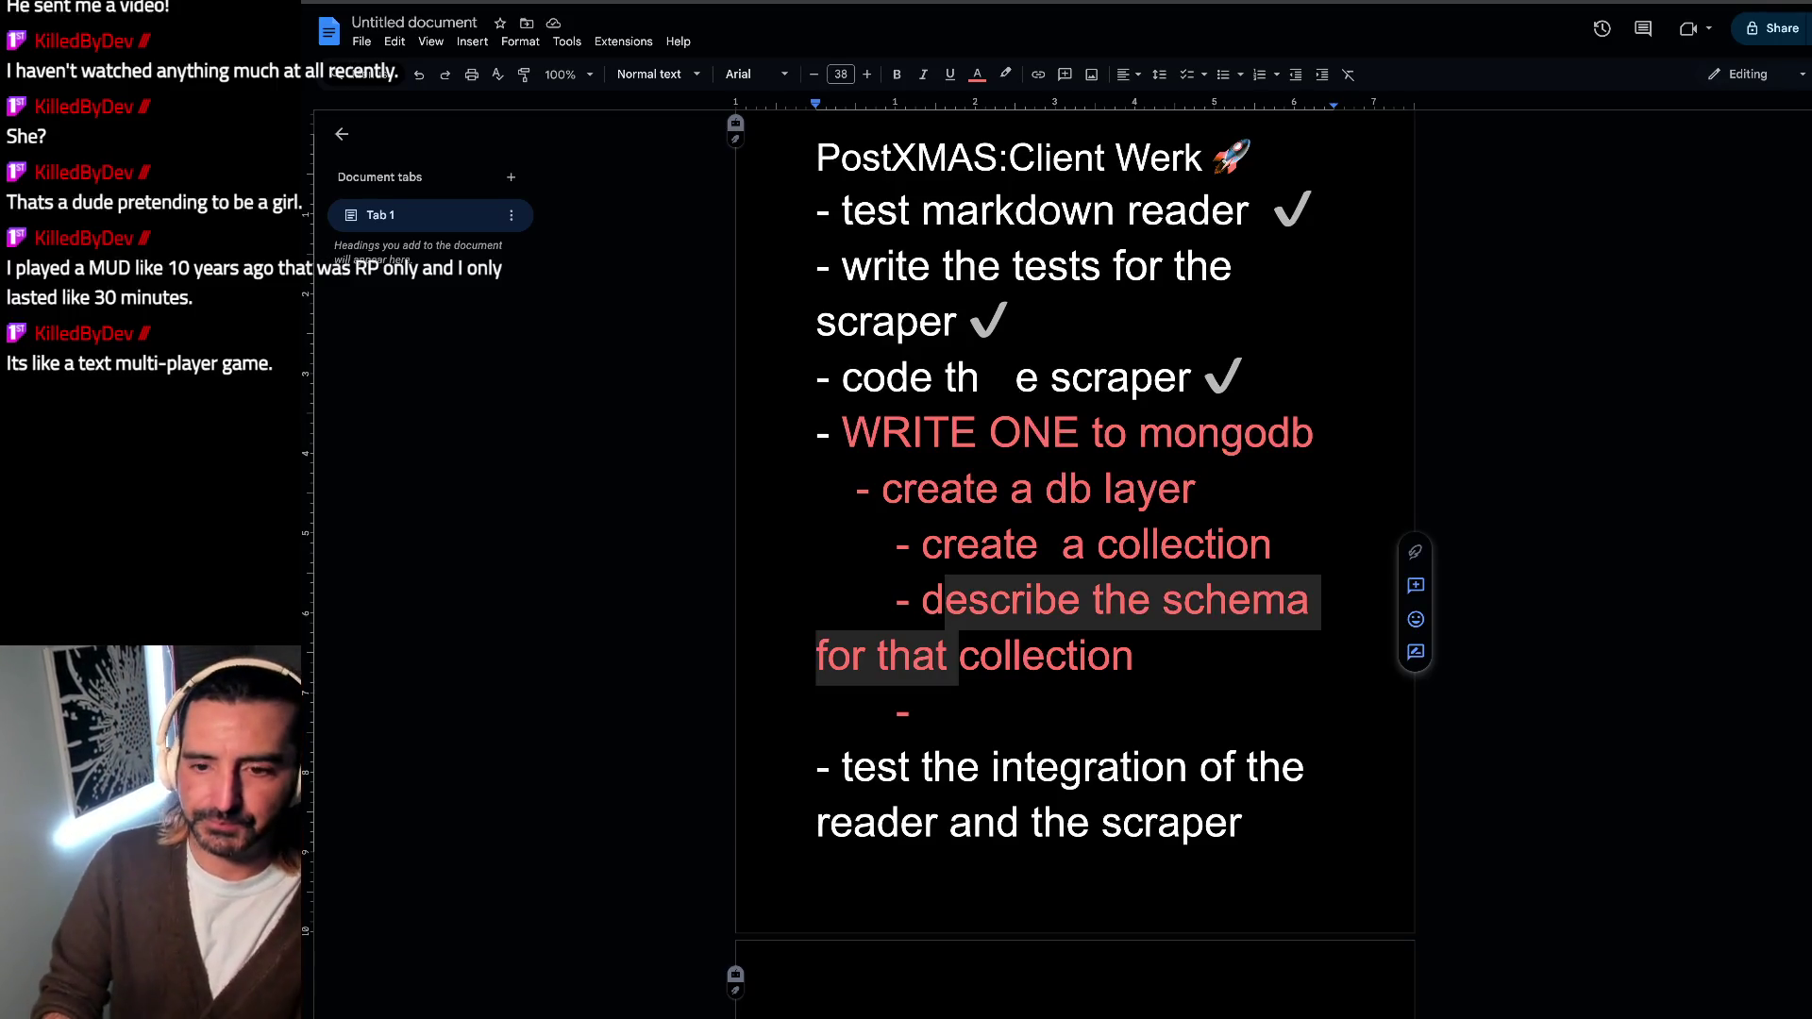
Step: In a new tab, clear the draft query and search Google for 'lawnmower man'
{"action": "left_click", "coordinate": [682, 35]}
{"action": "key", "text": "ctrl+t"}
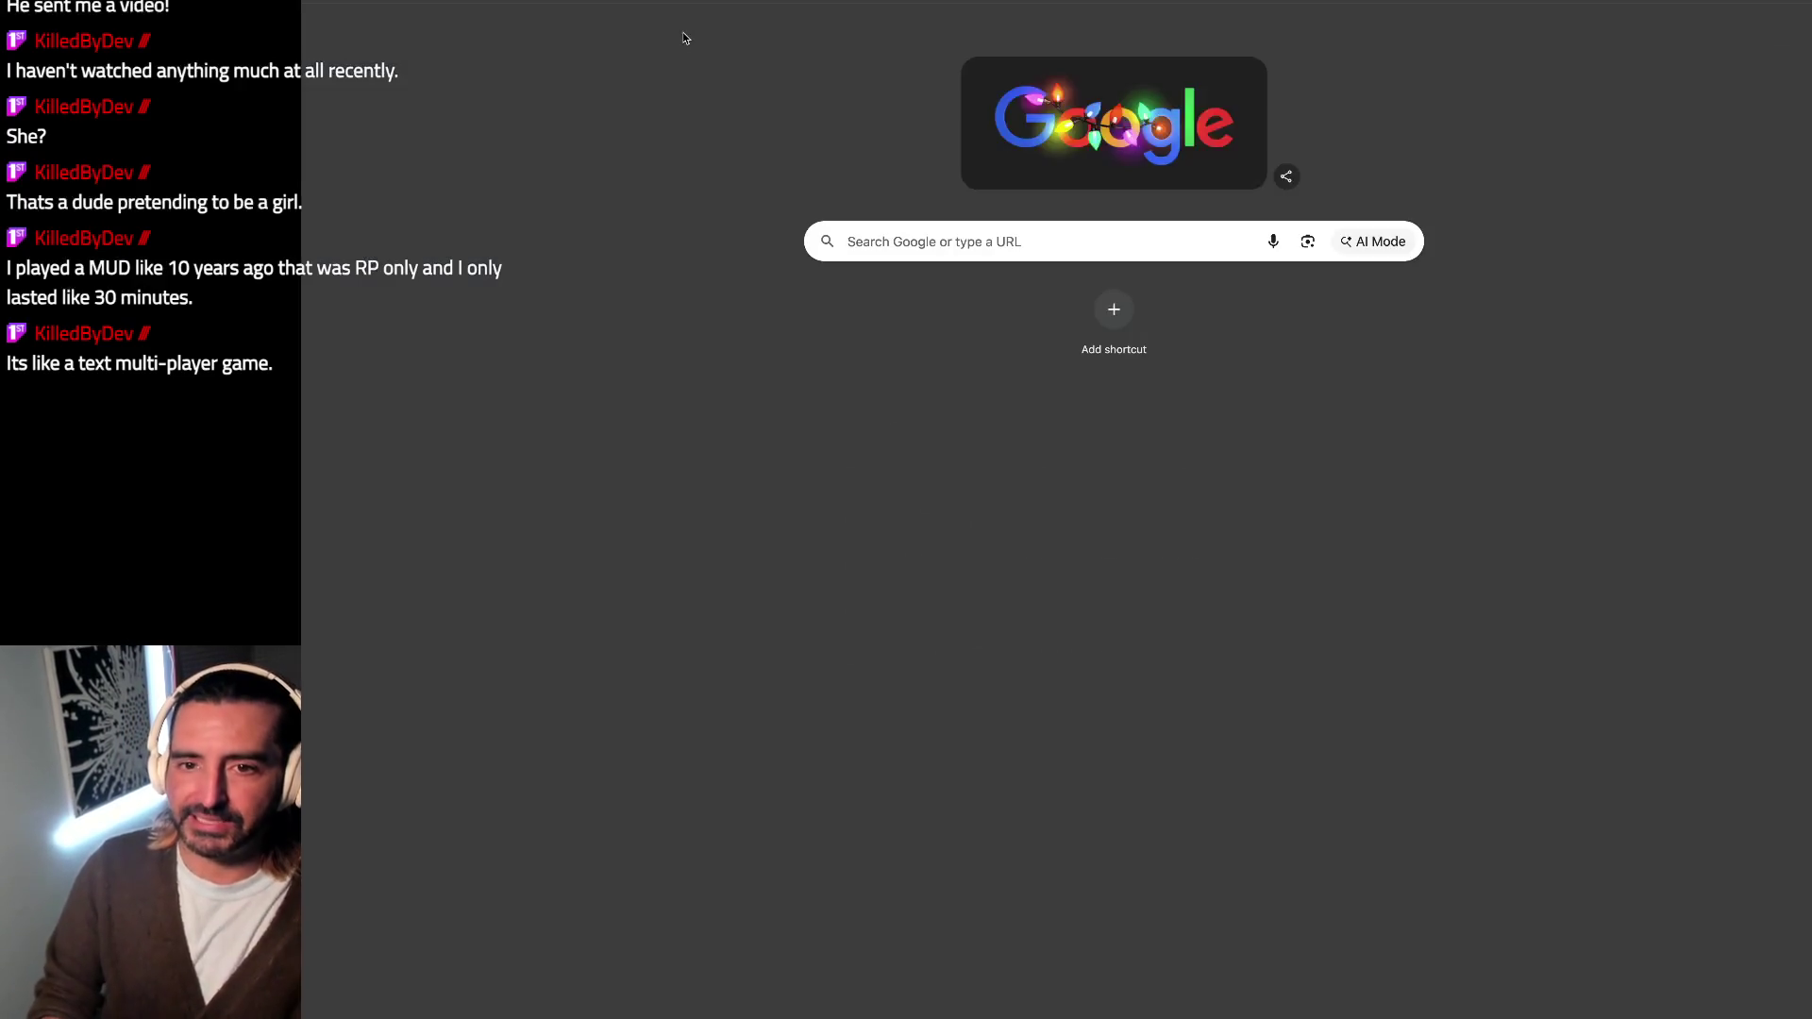
{"action": "type", "text": "net"}
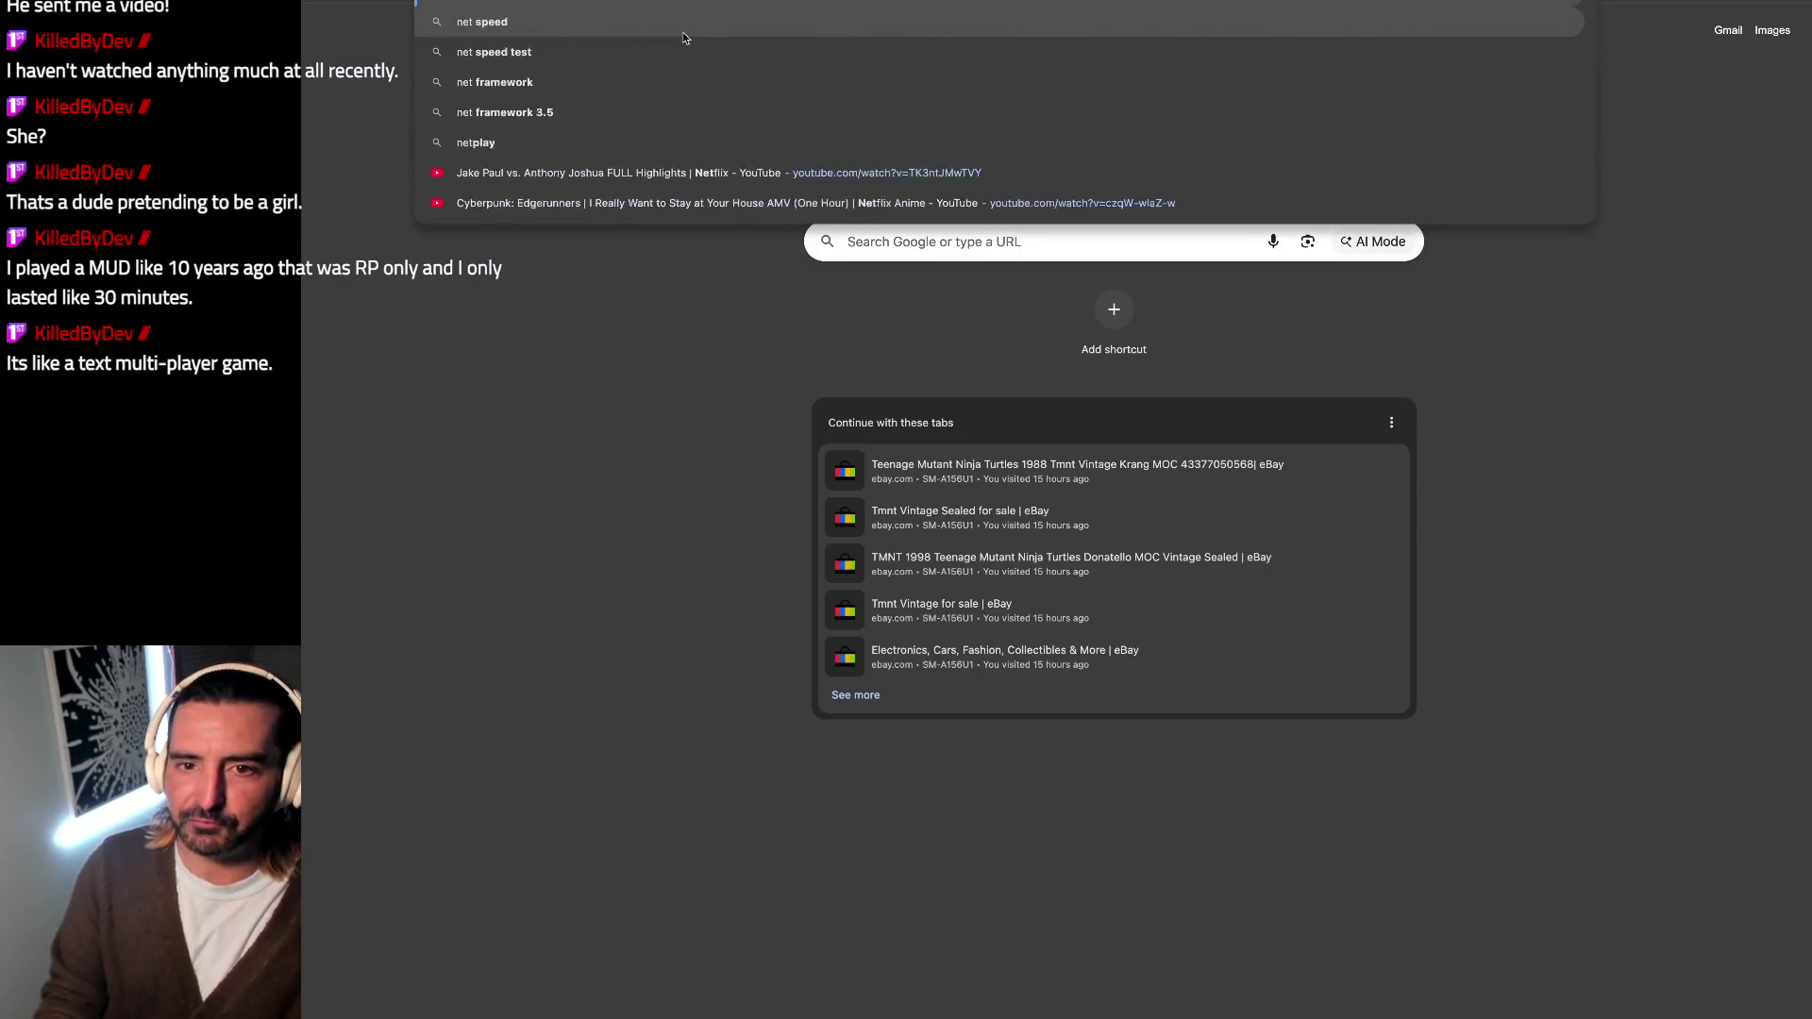
{"action": "key", "text": "BackSpace"}
{"action": "key", "text": "BackSpace"}
{"action": "key", "text": "BackSpace"}
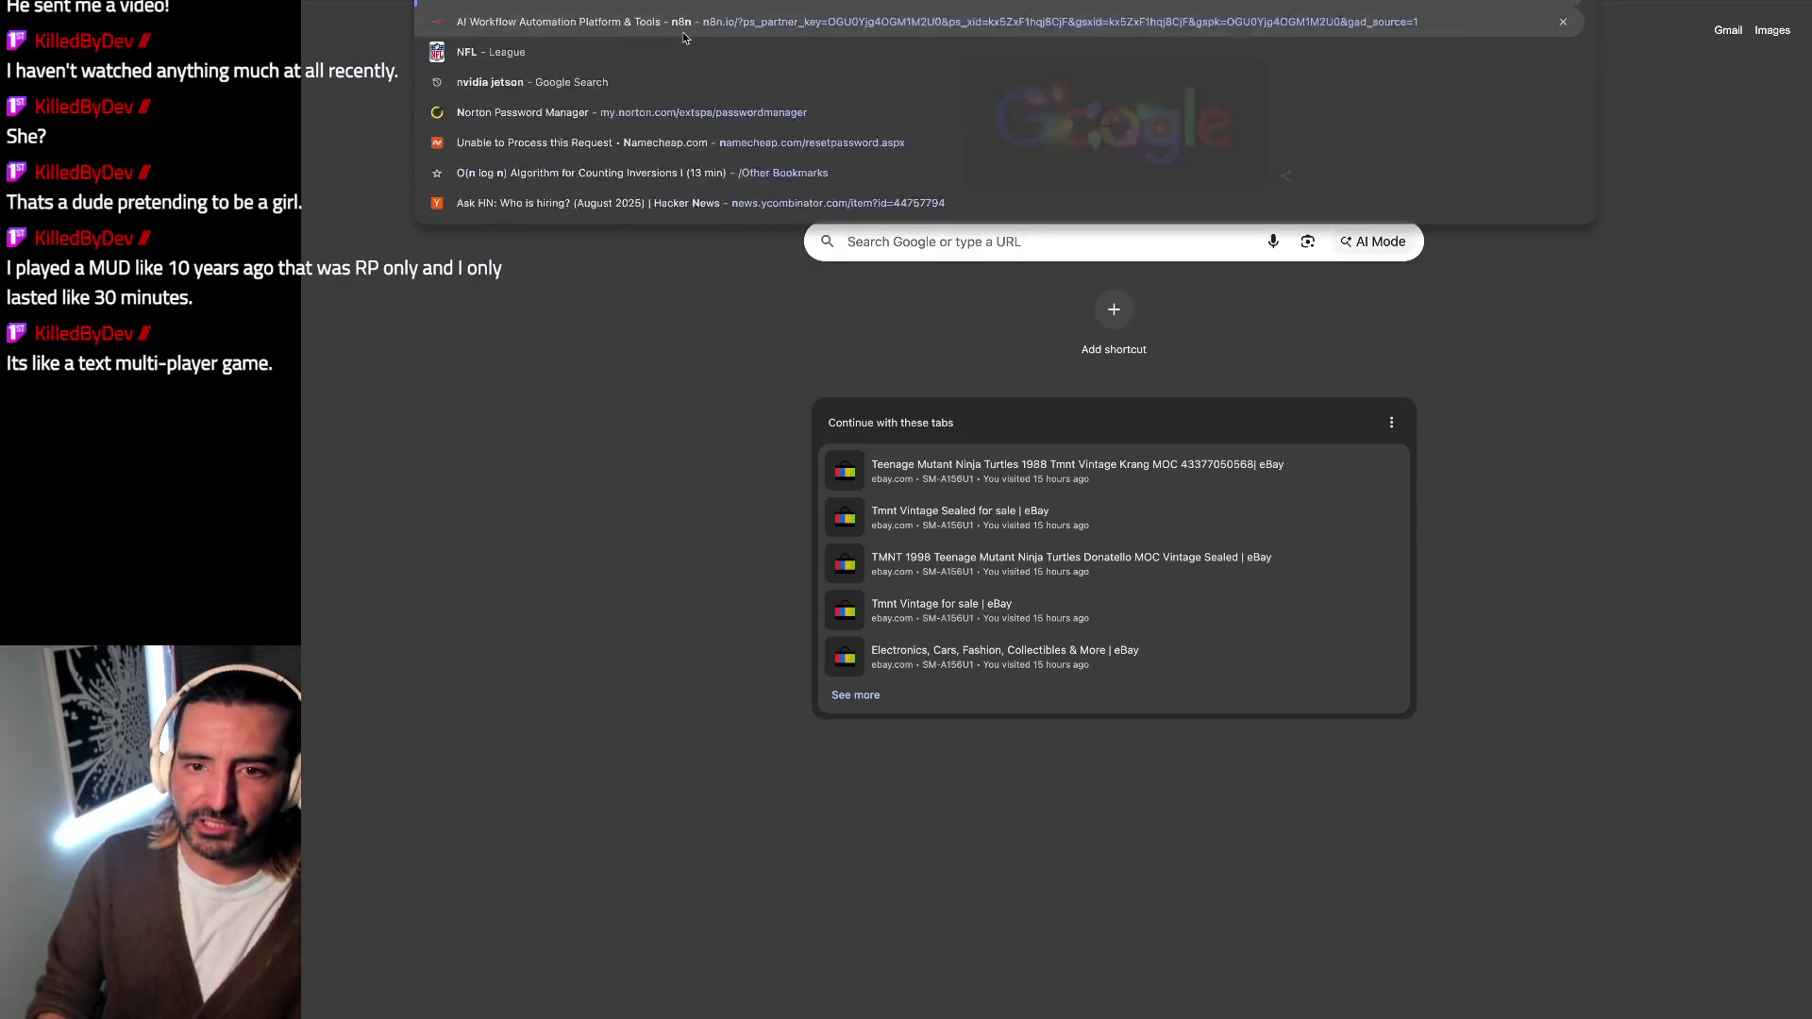
{"action": "type", "text": "lawn mower"}
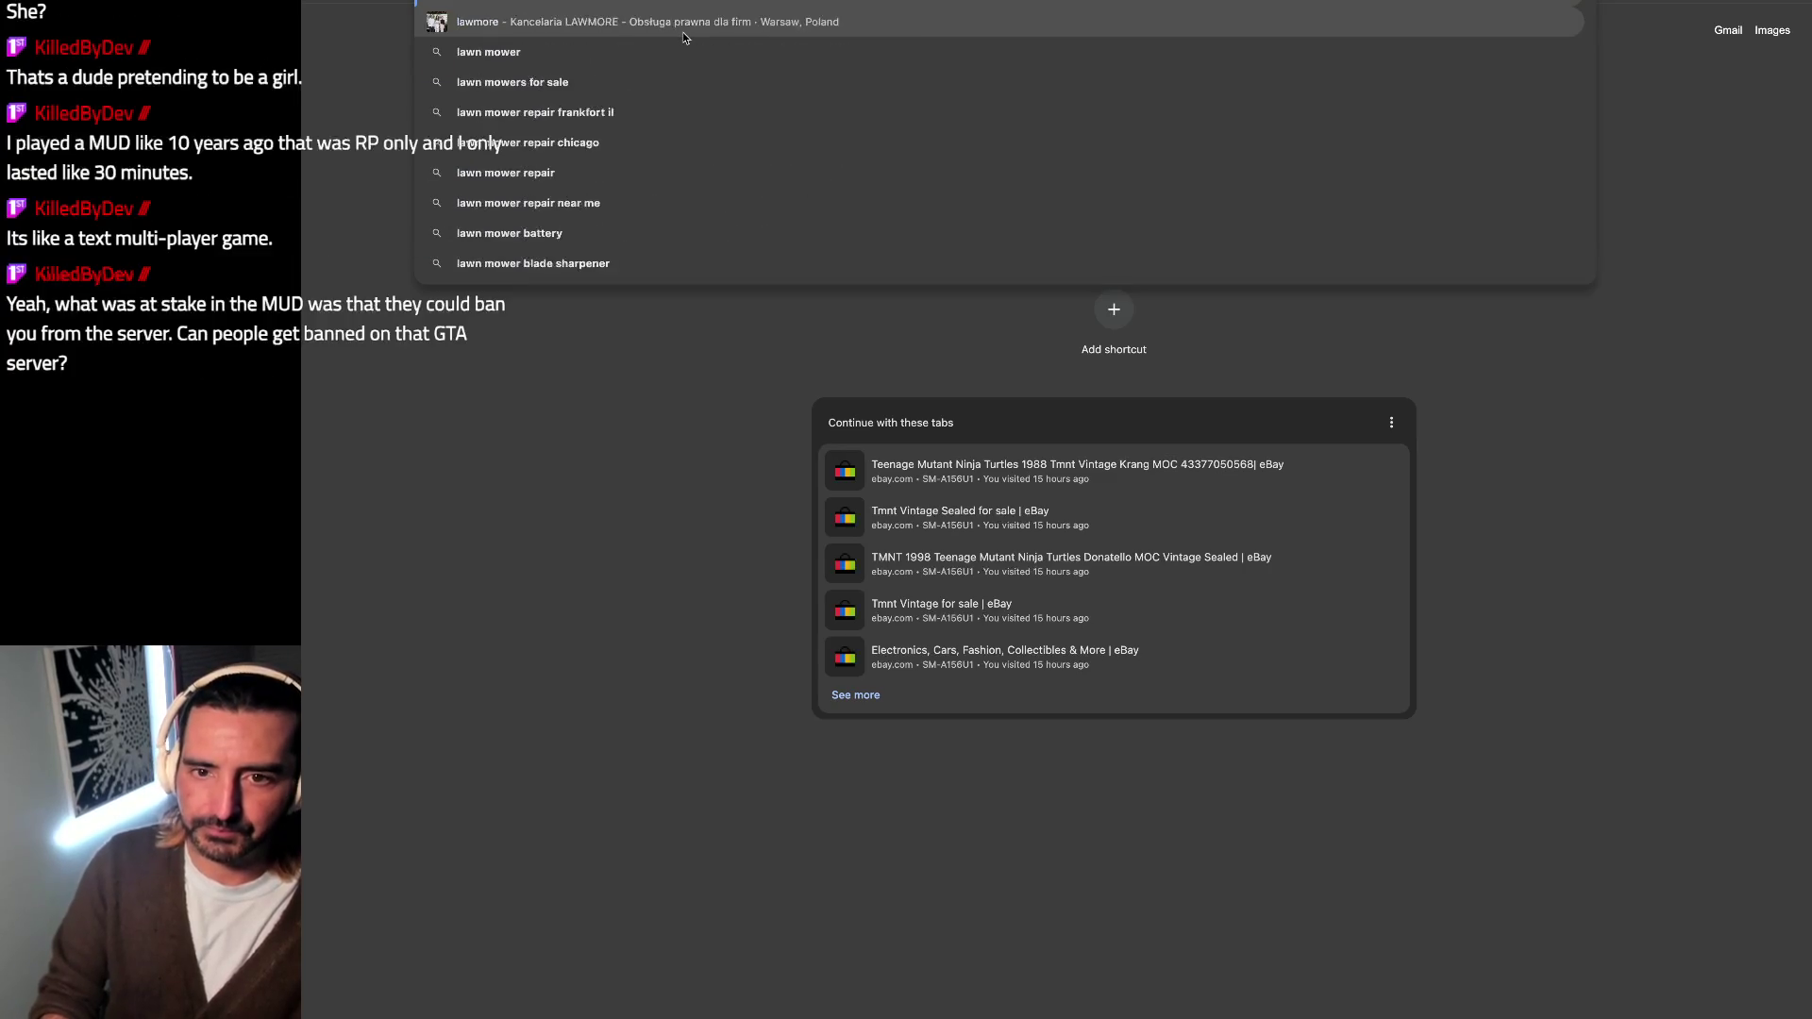
{"action": "key", "text": "BackSpace"}
{"action": "key", "text": "BackSpace"}
{"action": "key", "text": "BackSpace"}
{"action": "type", "text": "la"}
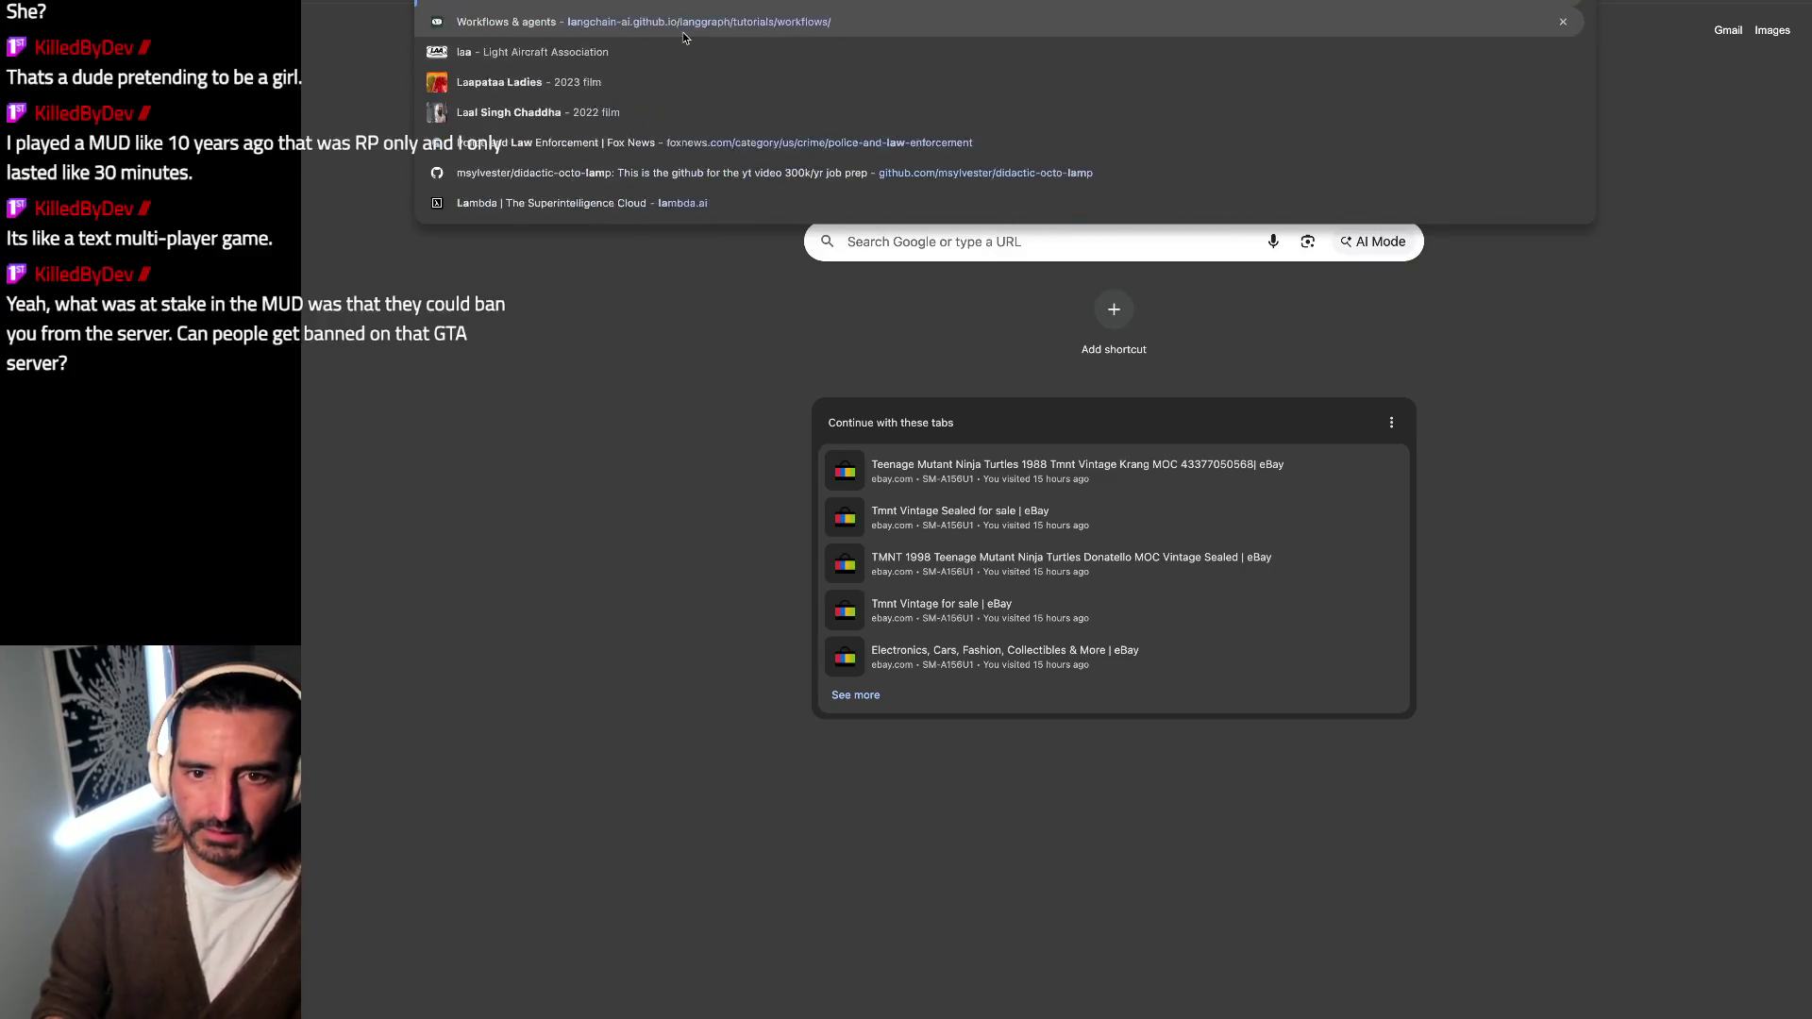
{"action": "type", "text": "wnmower man"}
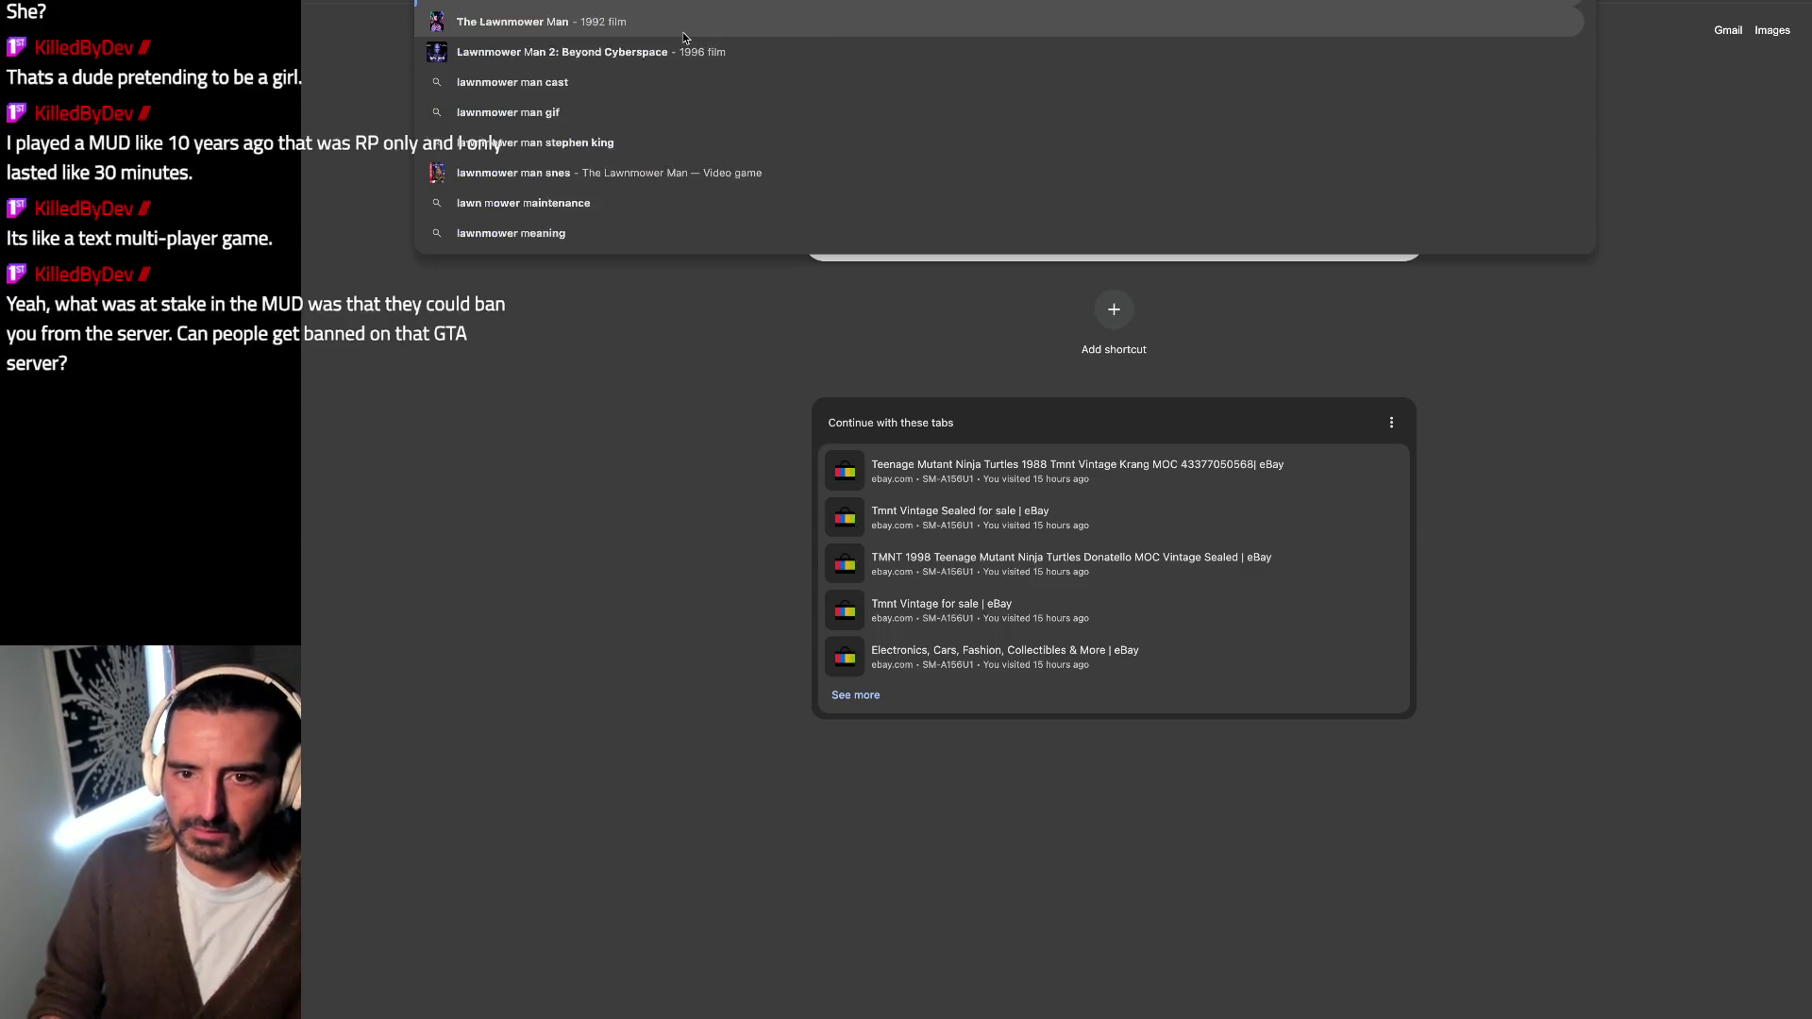
{"action": "key", "text": "Return"}
Step: View Lawnmower Man images and the Alamy still, then search 'sandra bullock the net order a pizza'
{"action": "left_click", "coordinate": [790, 155]}
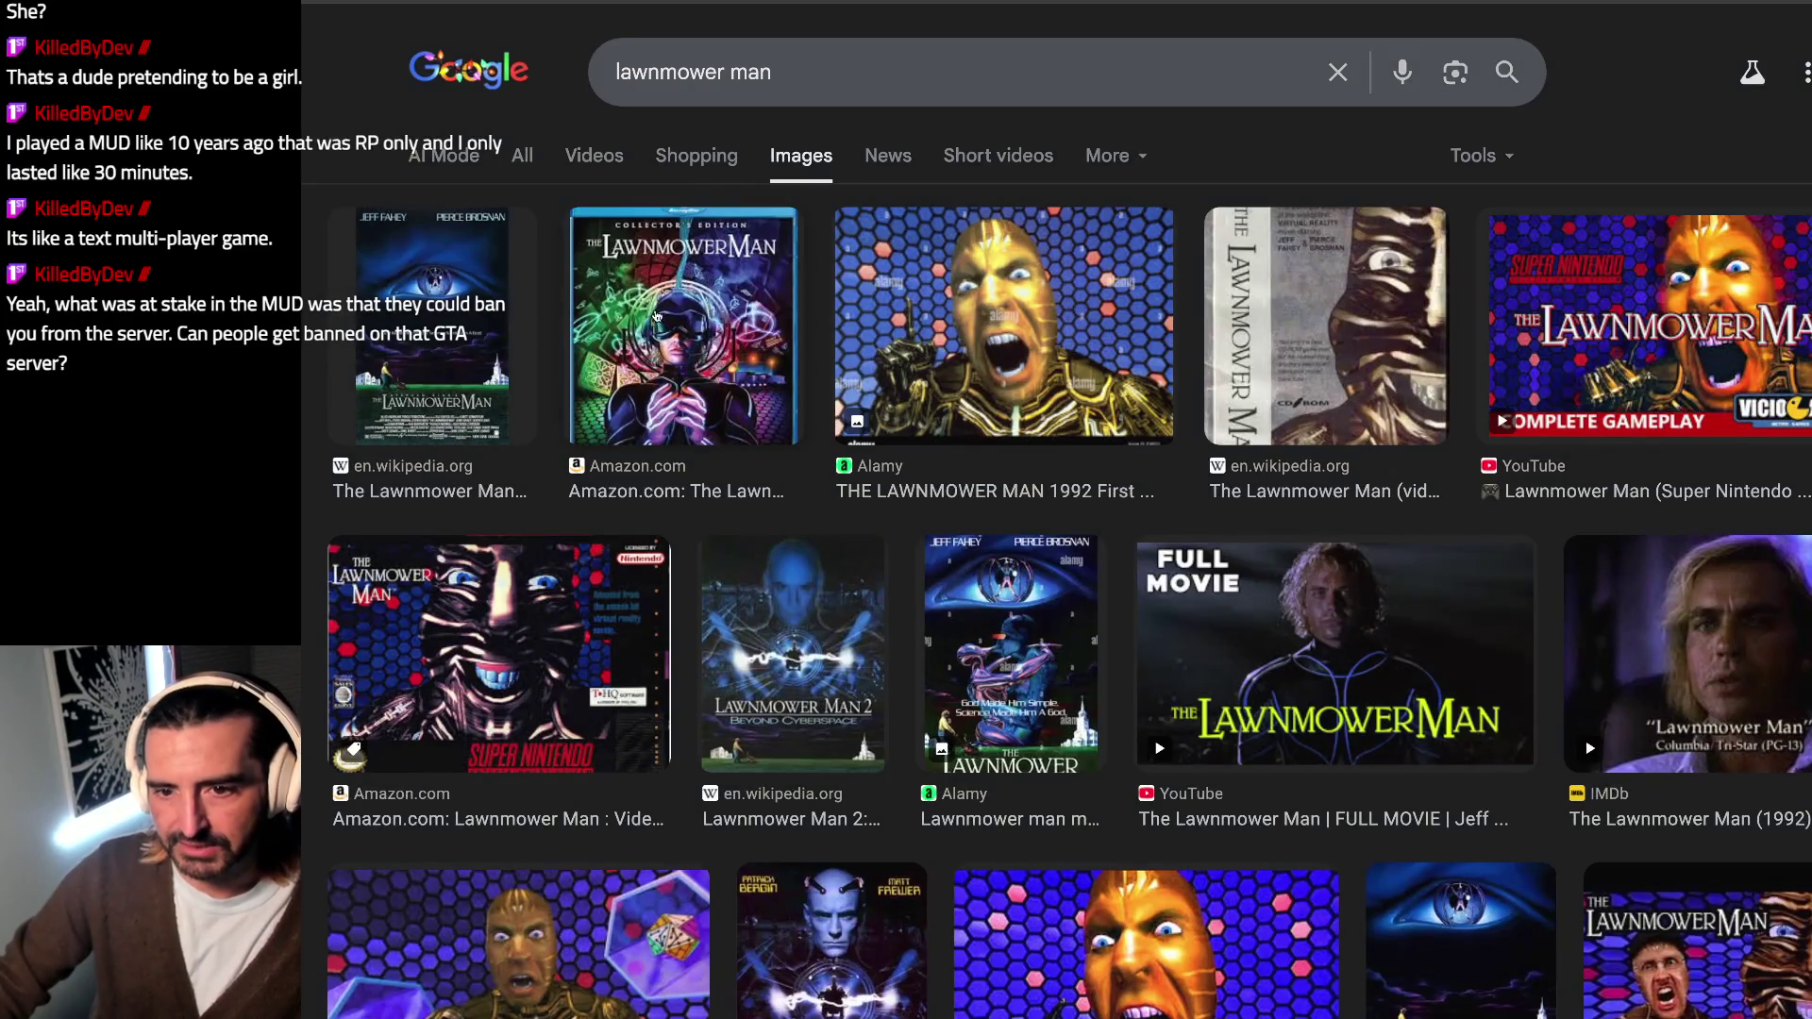
{"action": "left_click", "coordinate": [975, 354]}
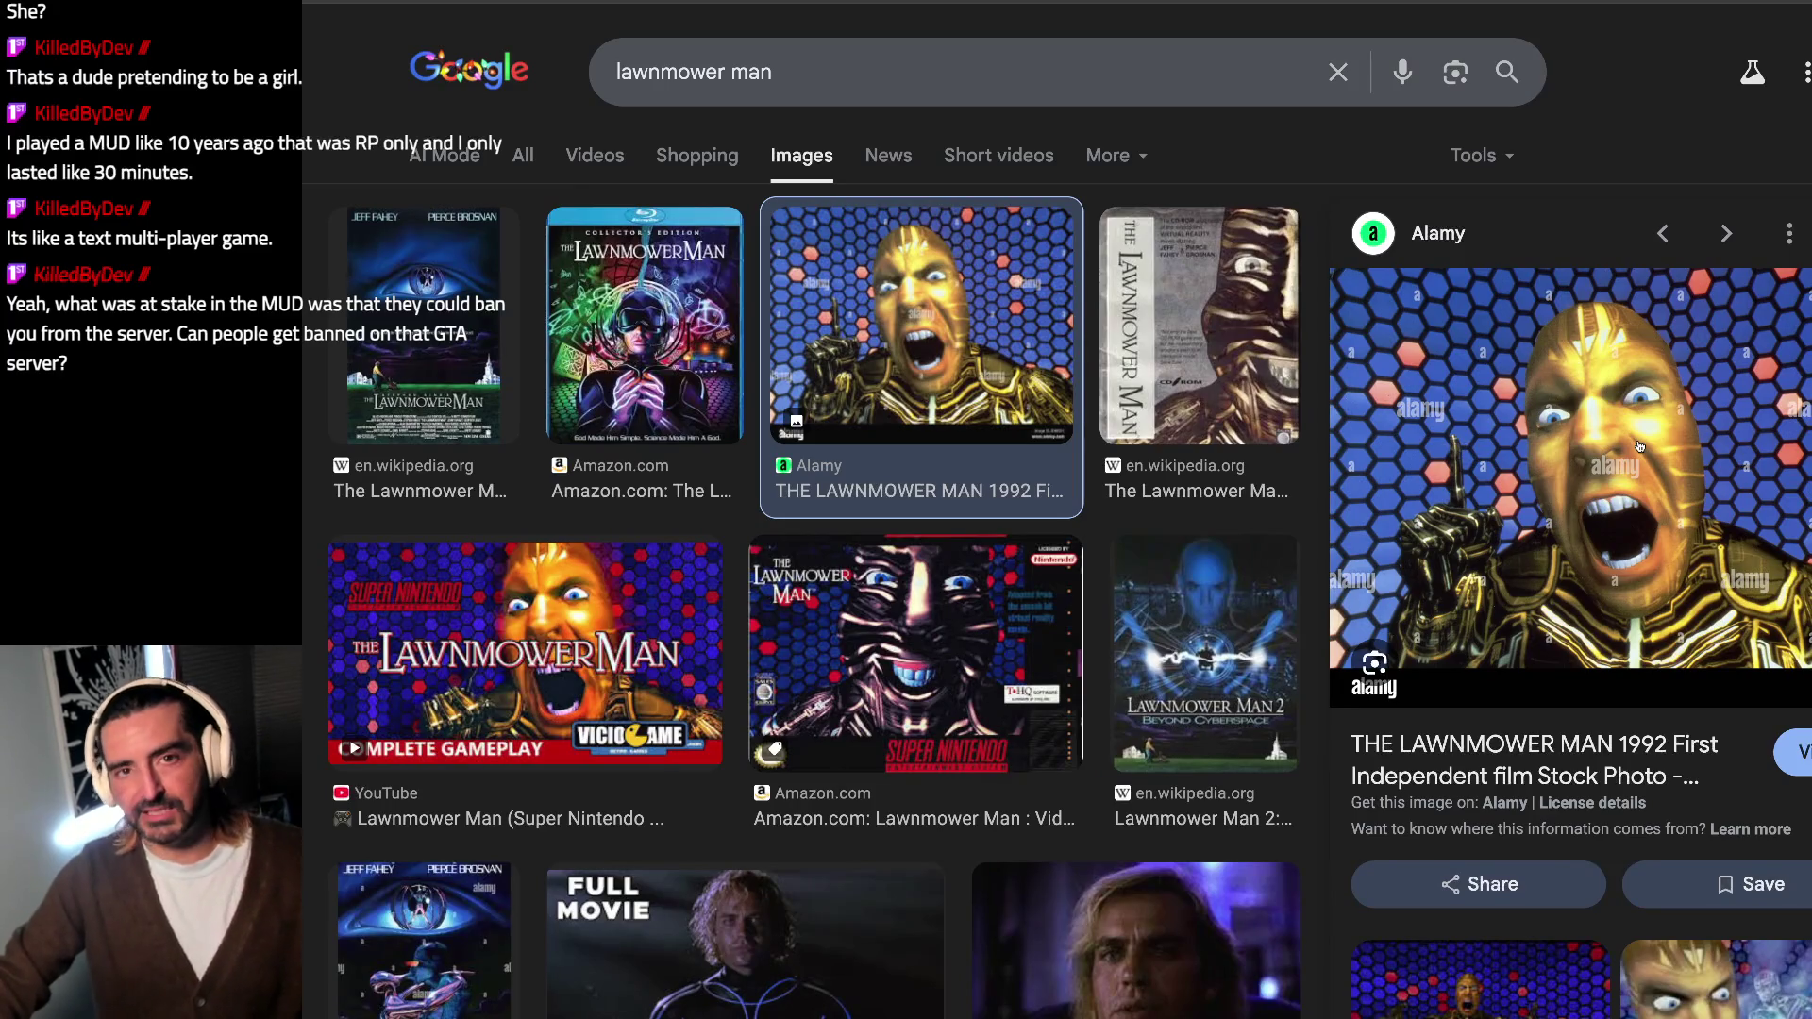
{"action": "left_click", "coordinate": [999, 71]}
{"action": "key", "text": "ctrl+a"}
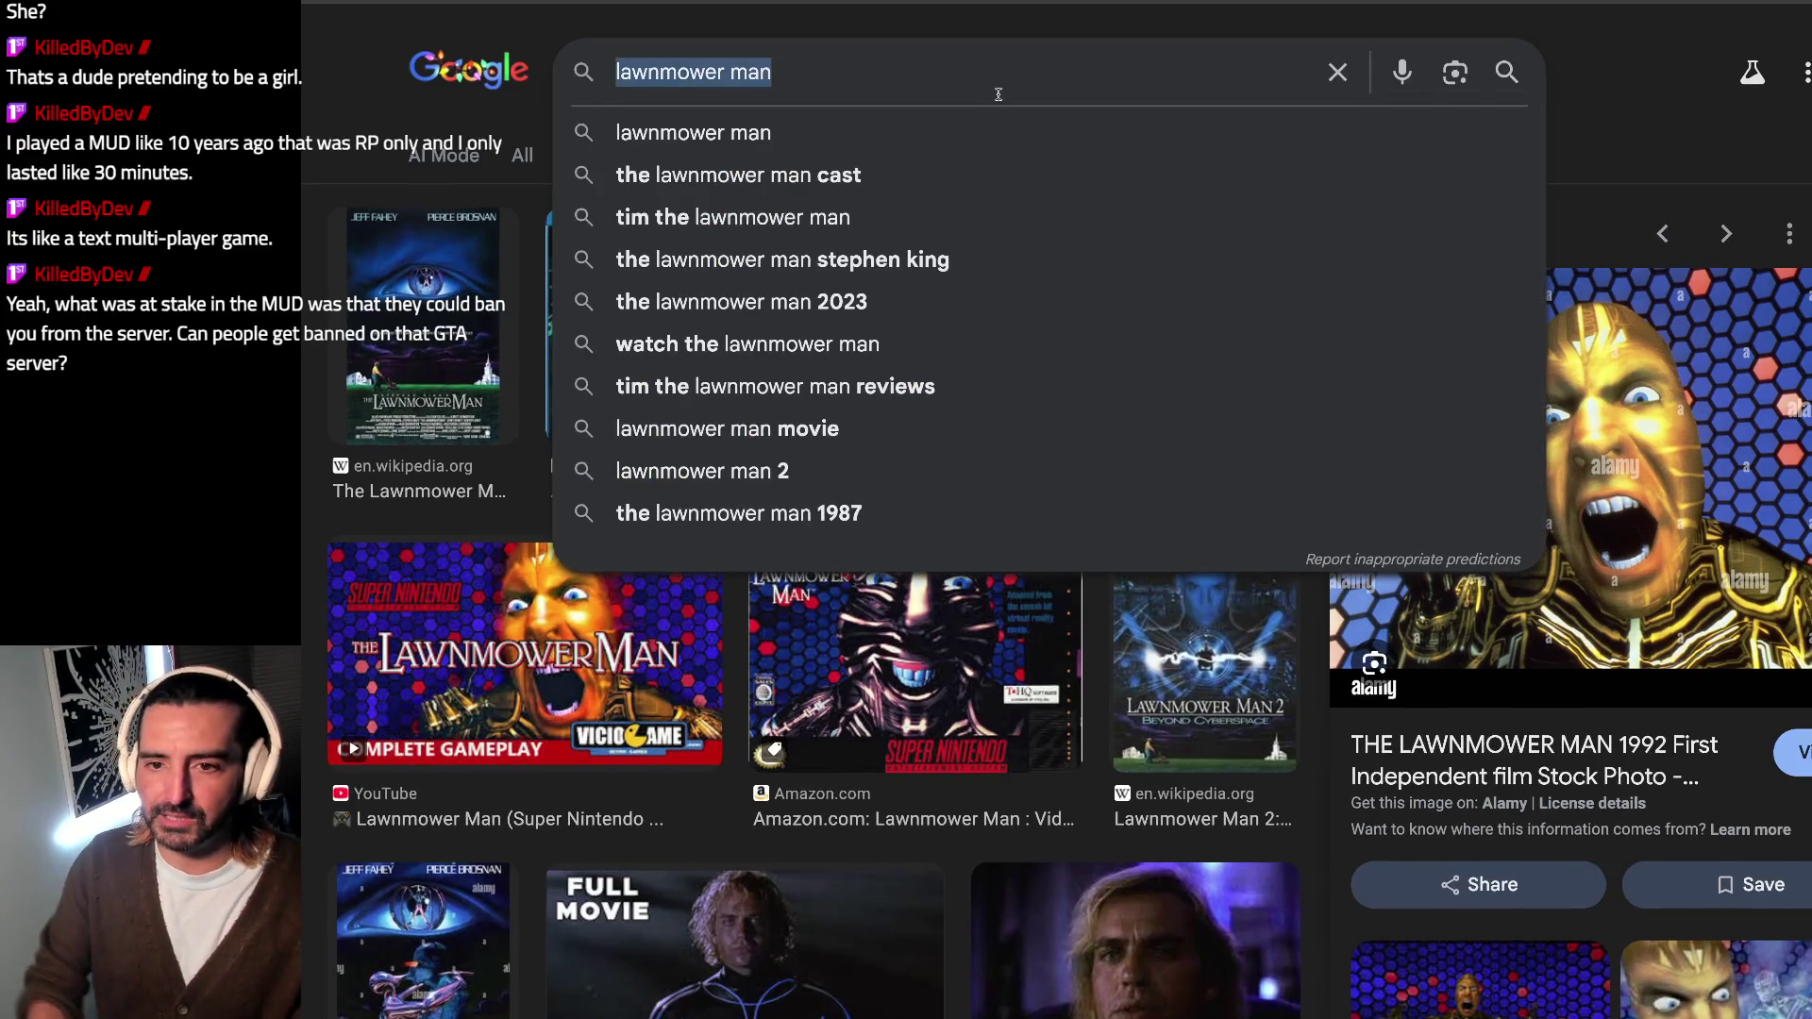
{"action": "type", "text": "sand"}
{"action": "key", "text": "BackSpace"}
{"action": "type", "text": "dra bullock the net"}
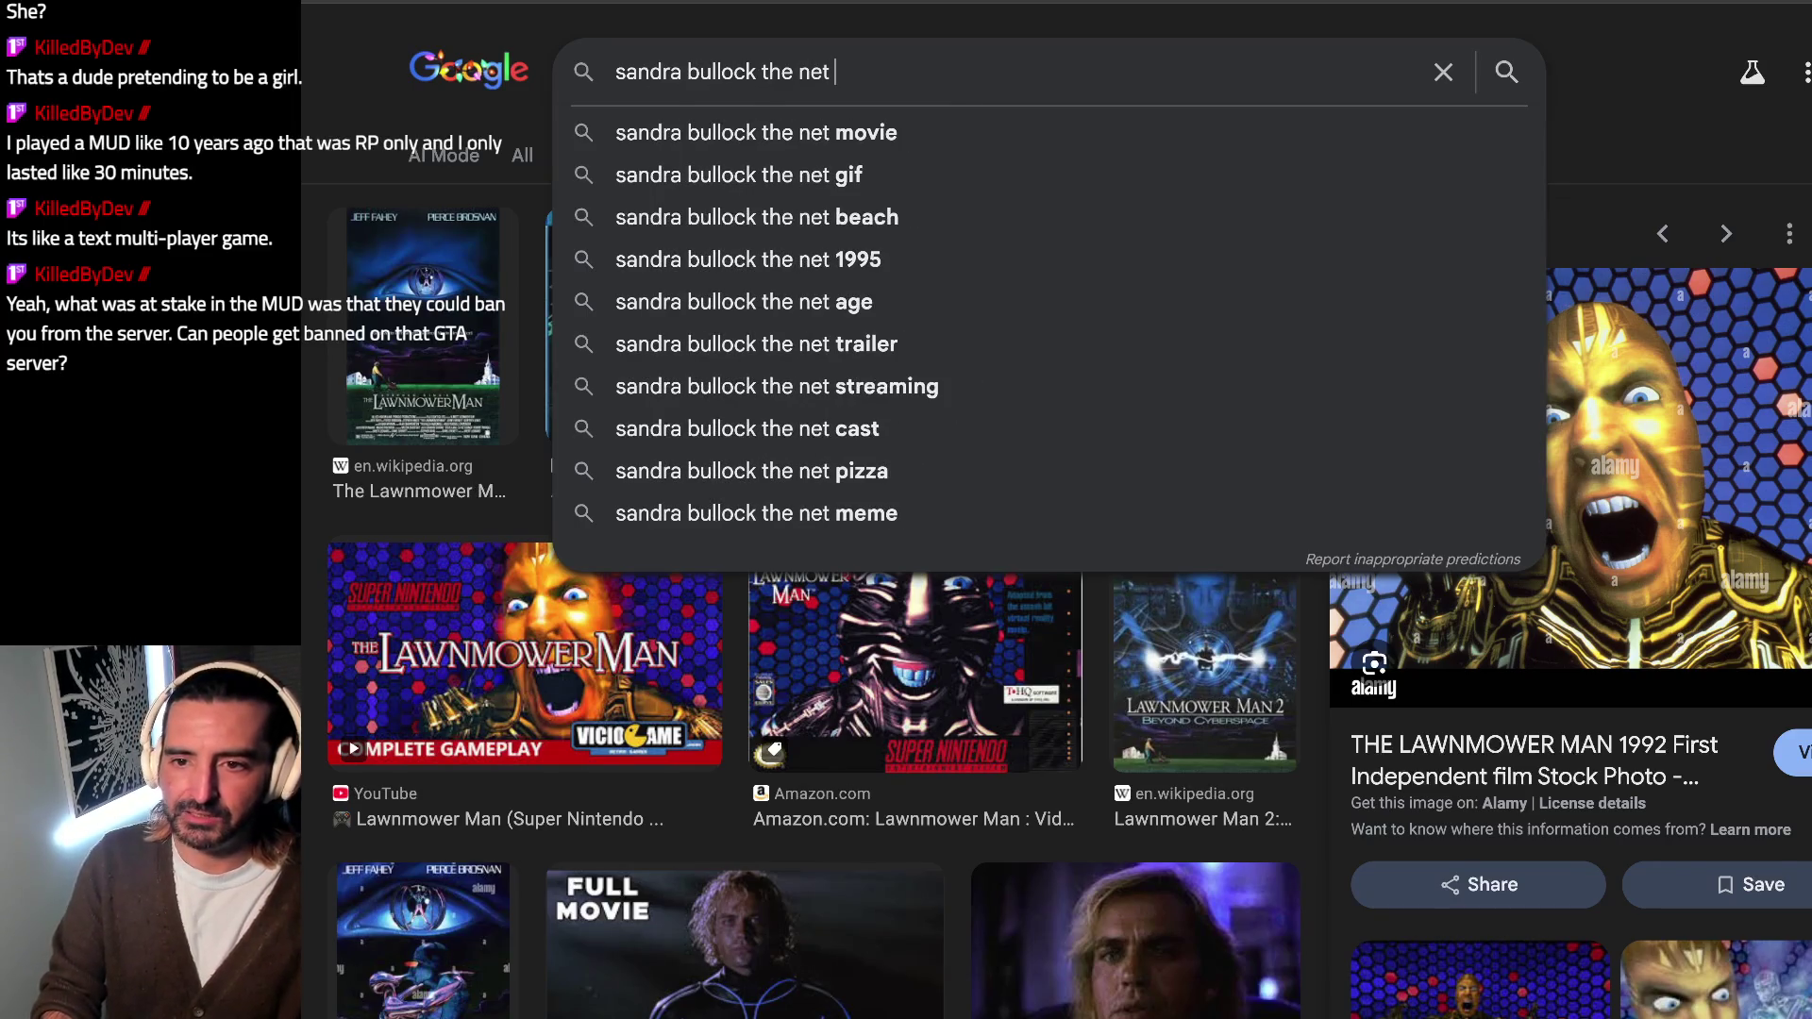
{"action": "type", "text": " order a pizz"}
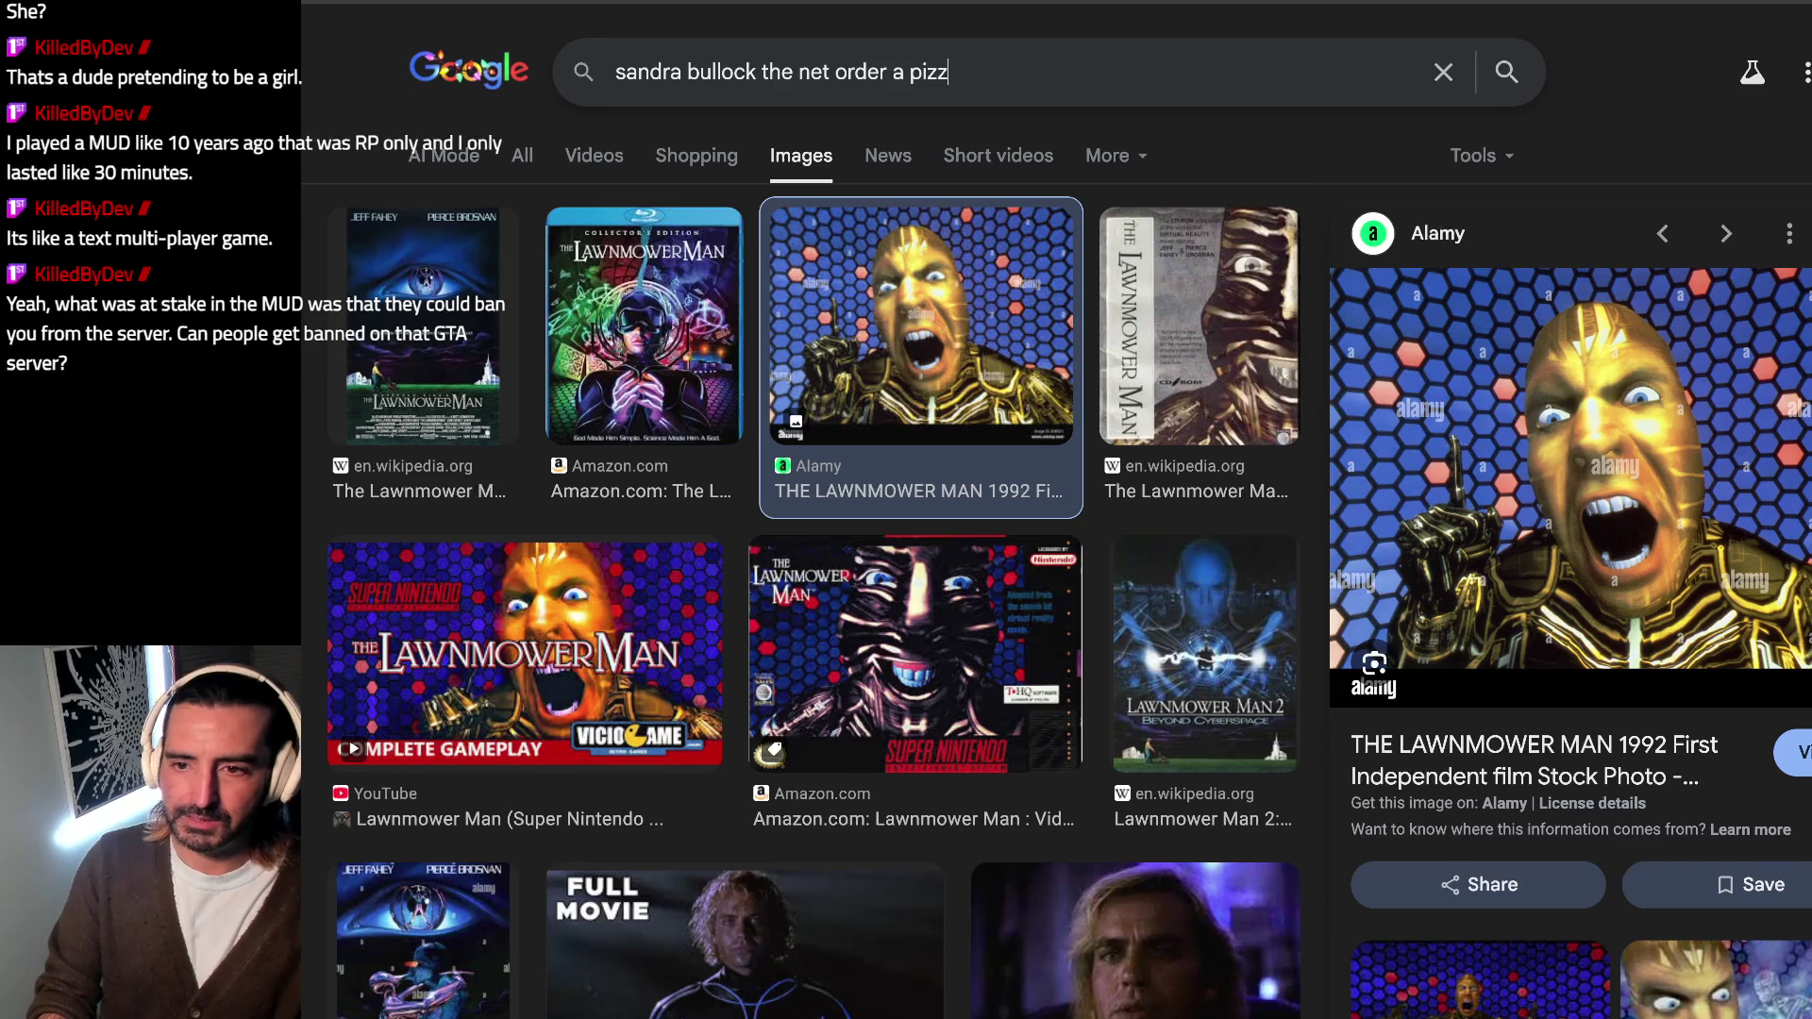
{"action": "type", "text": "a"}
{"action": "key", "text": "Return"}
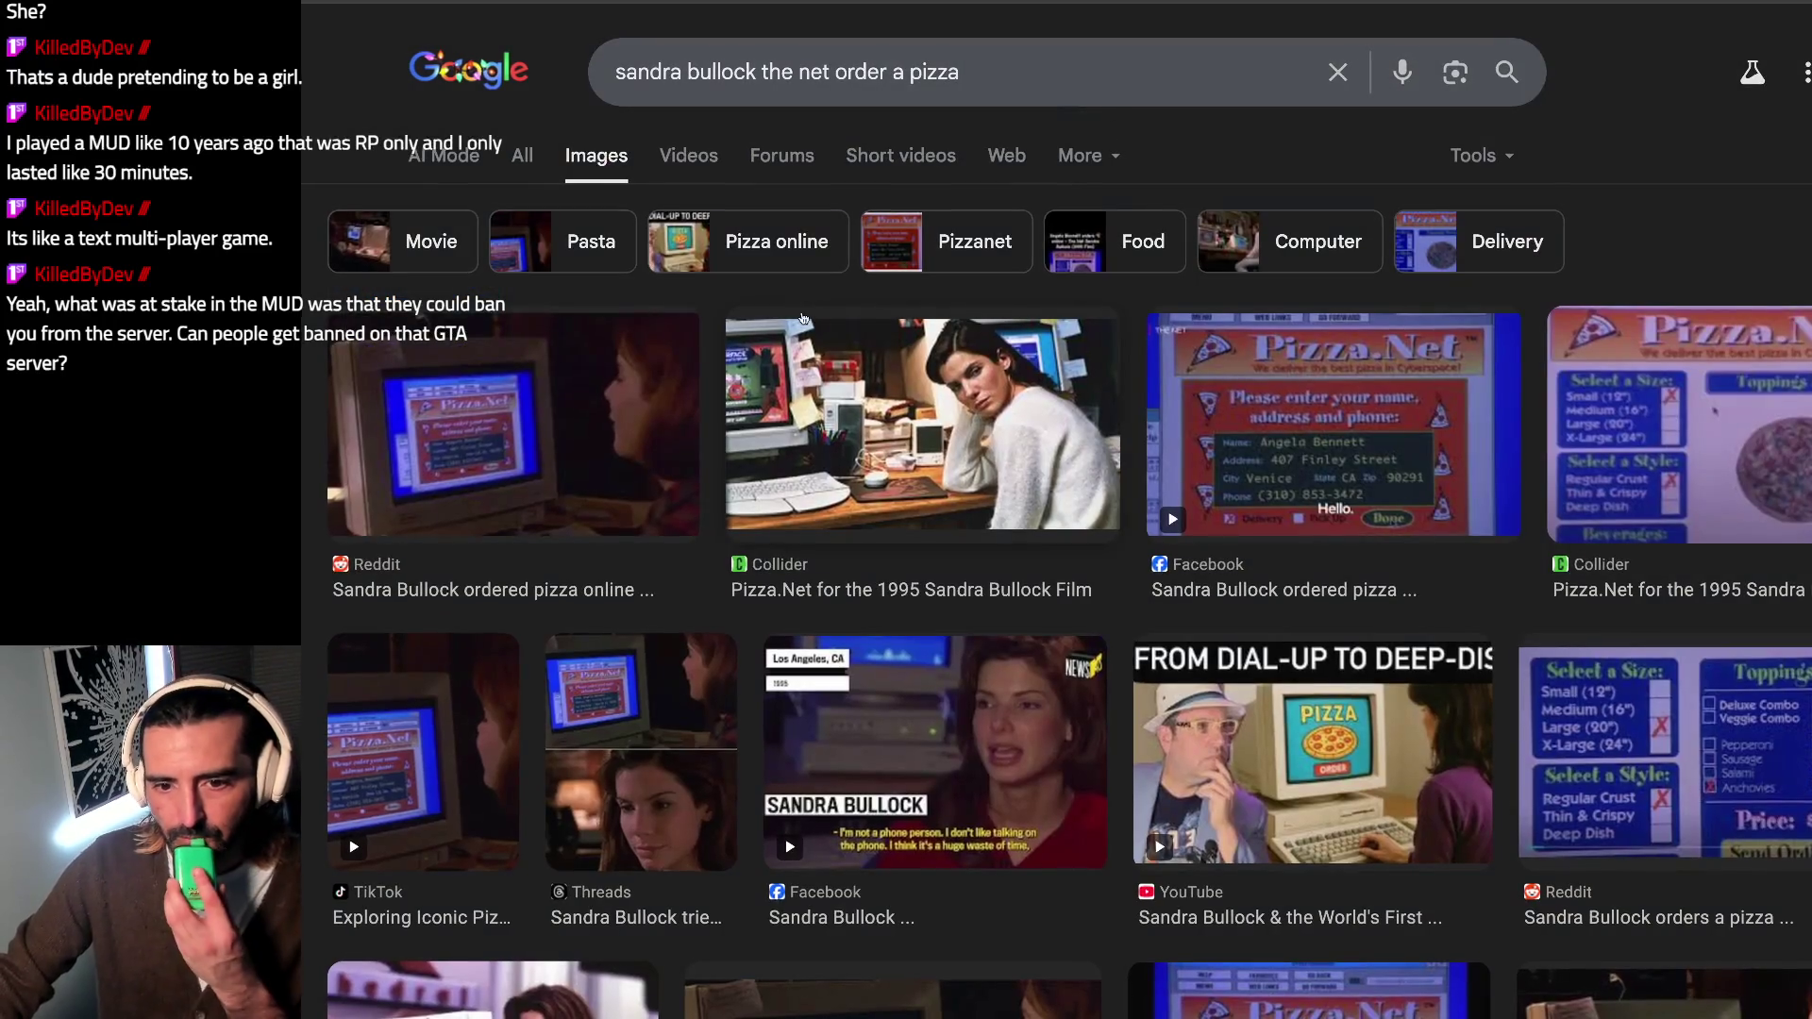
Step: Preview the Reddit still of the pizza order, then switch back to the checklist document
{"action": "left_click", "coordinate": [510, 425]}
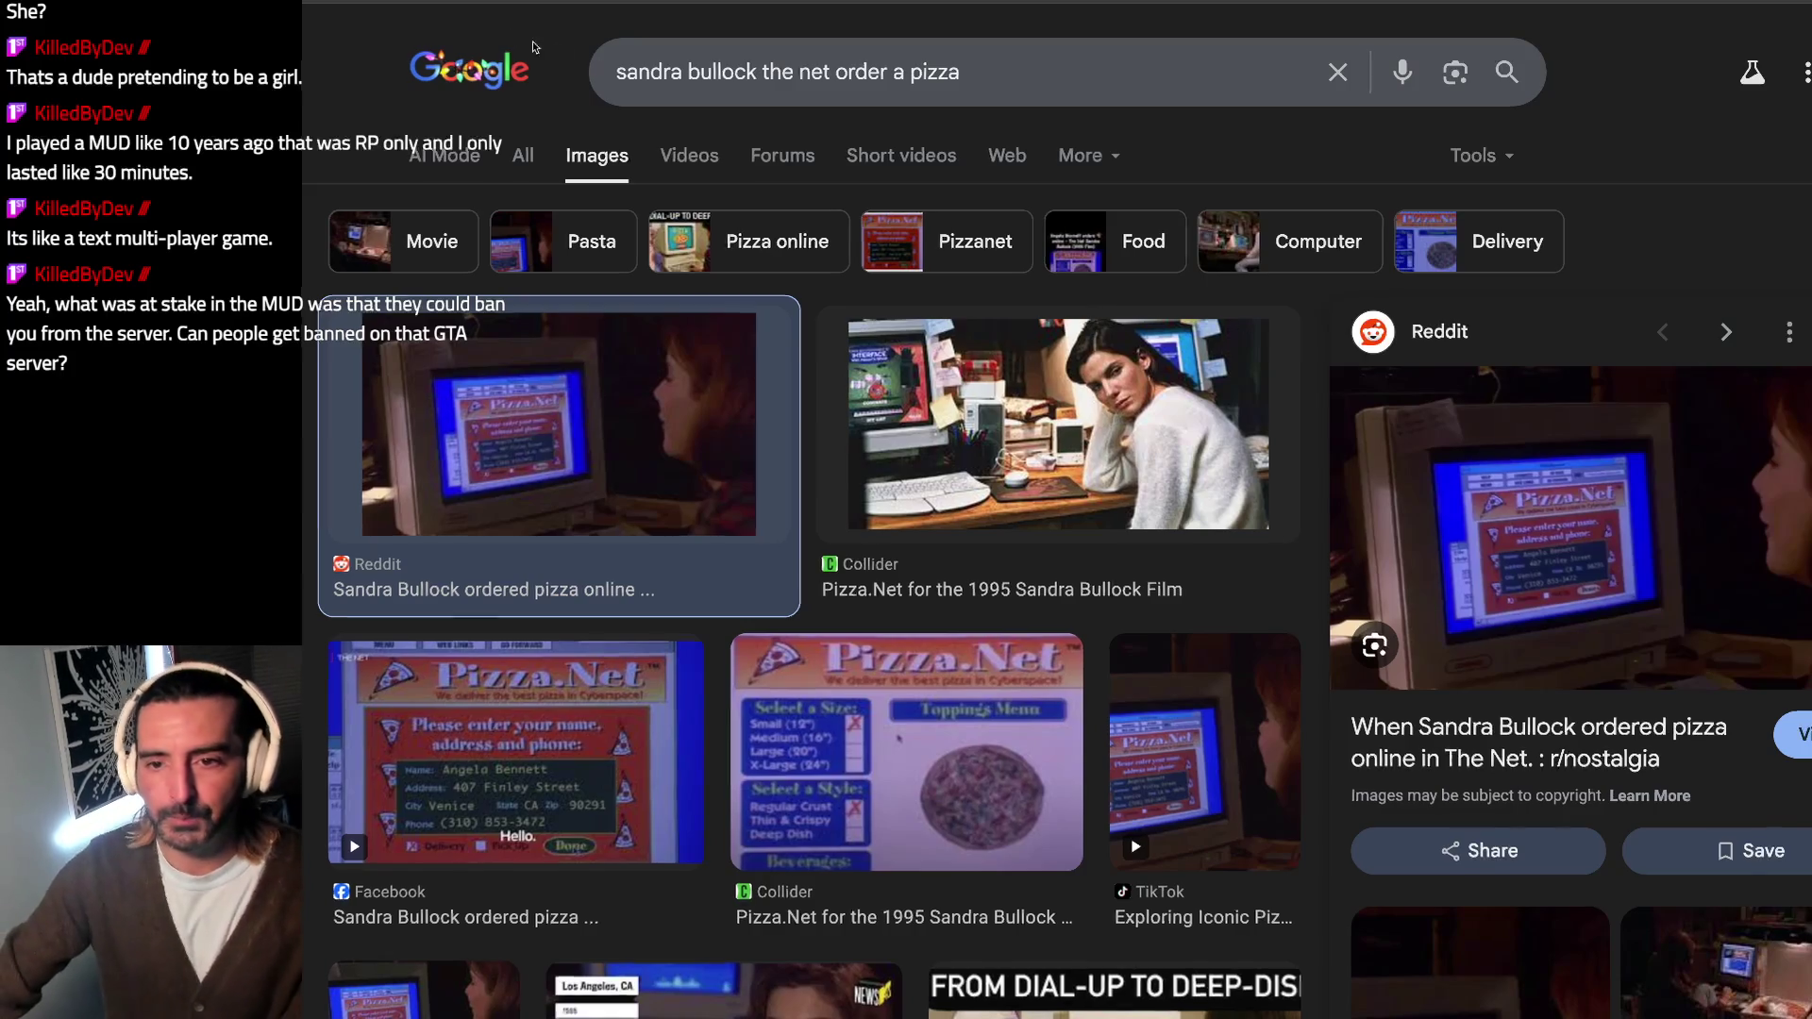
{"action": "key", "text": "alt+Tab"}
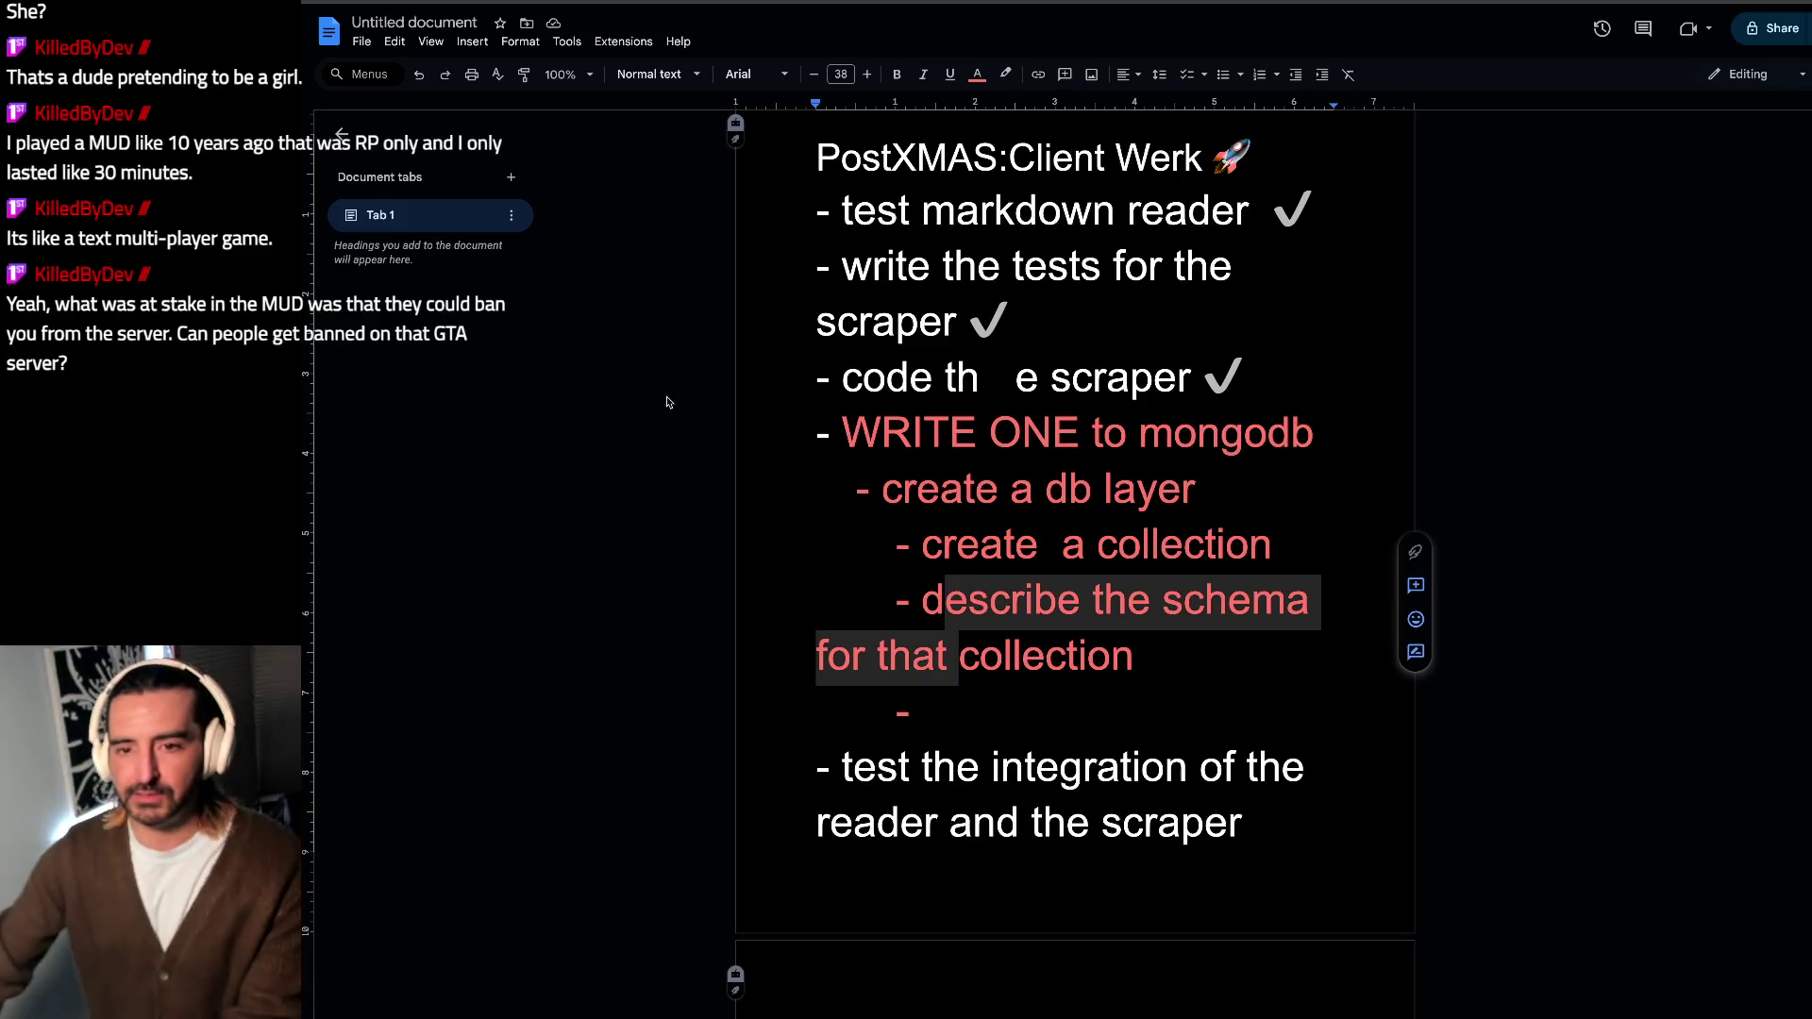
Step: Search 'killing a pay to win gta server' in a new tab and pick the Infiltrating Pay-To-Win video
{"action": "key", "text": "ctrl+t"}
{"action": "type", "text": "killing a player in"}
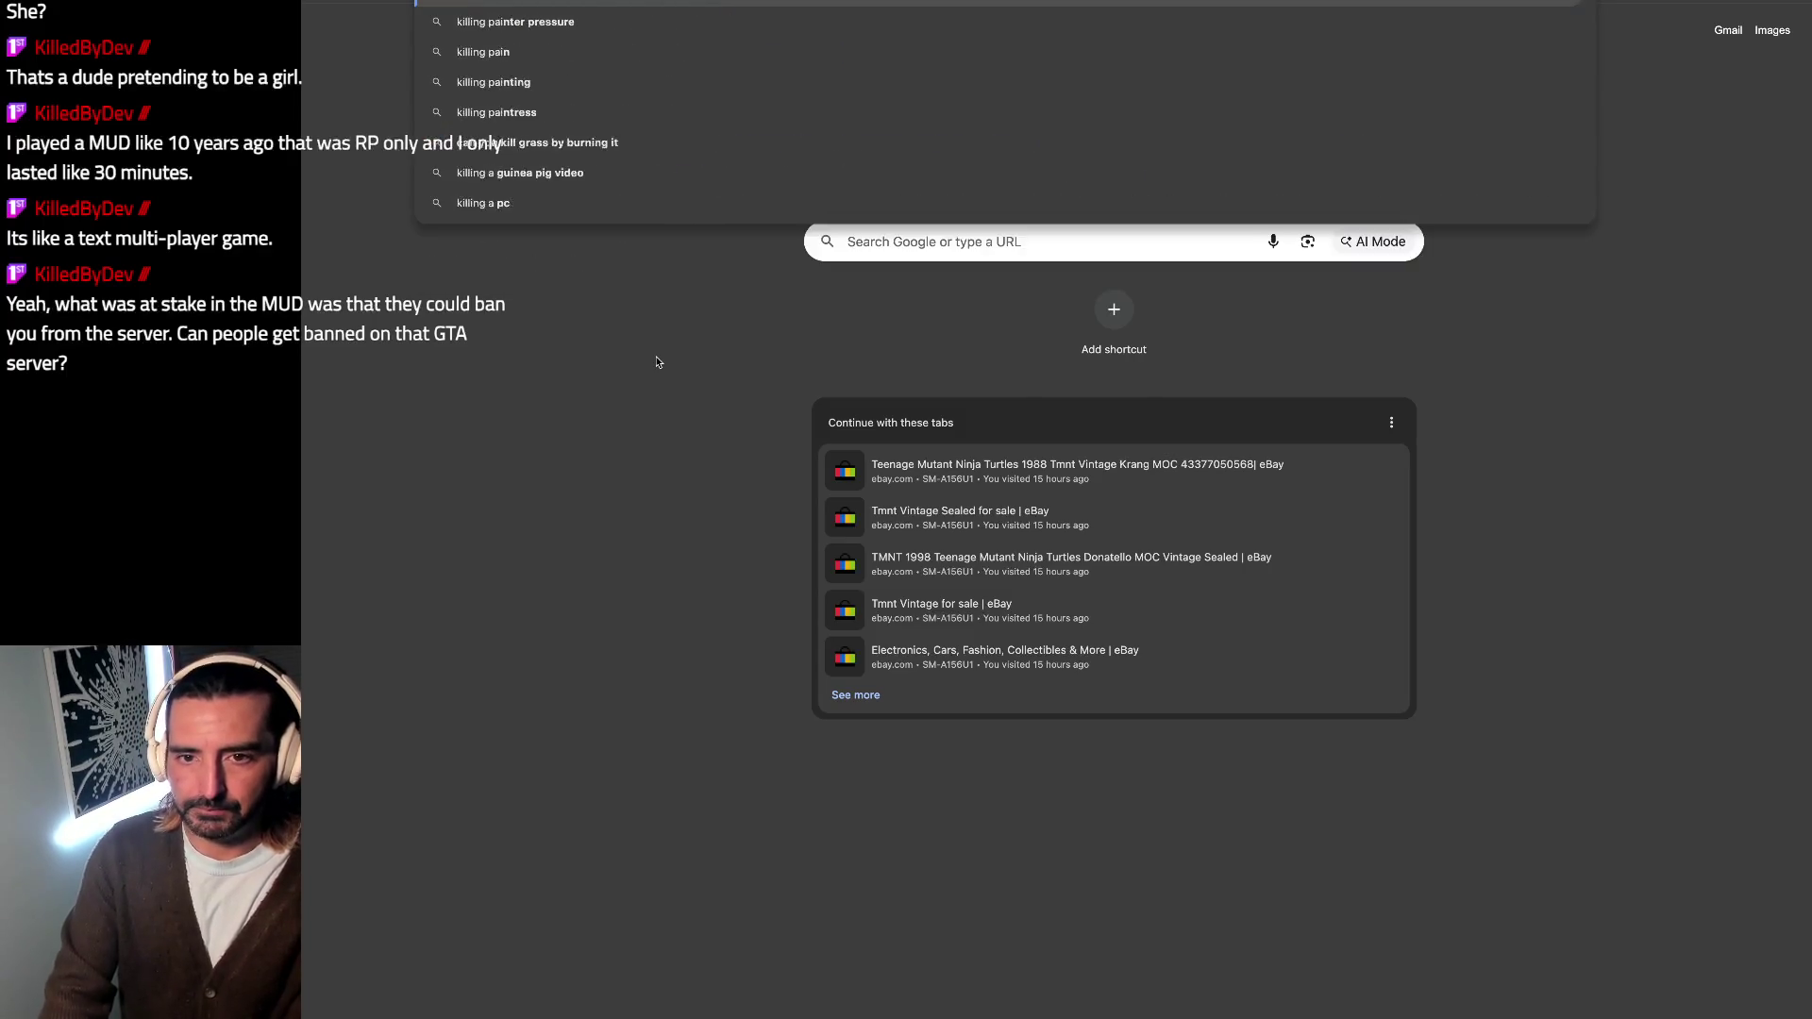
{"action": "type", "text": " gta server"}
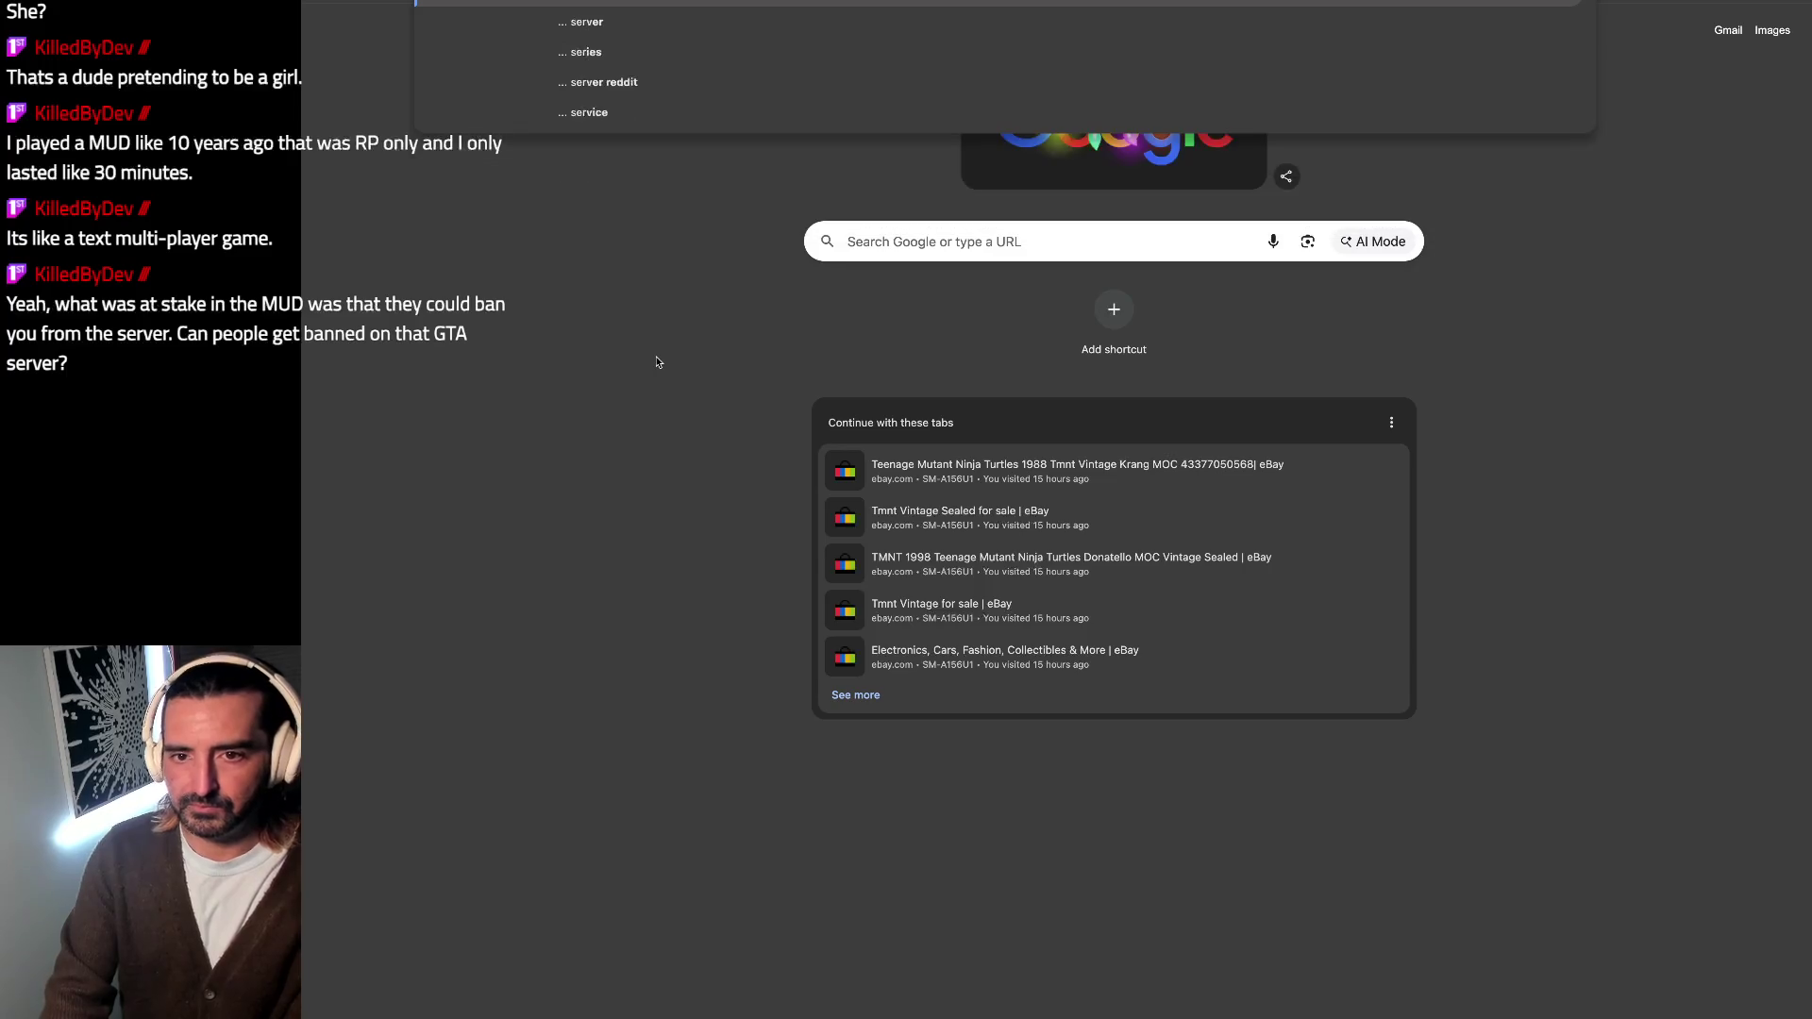
{"action": "key", "text": "Return"}
{"action": "scroll", "coordinate": [655, 651], "scroll_direction": "down", "scroll_amount": 1}
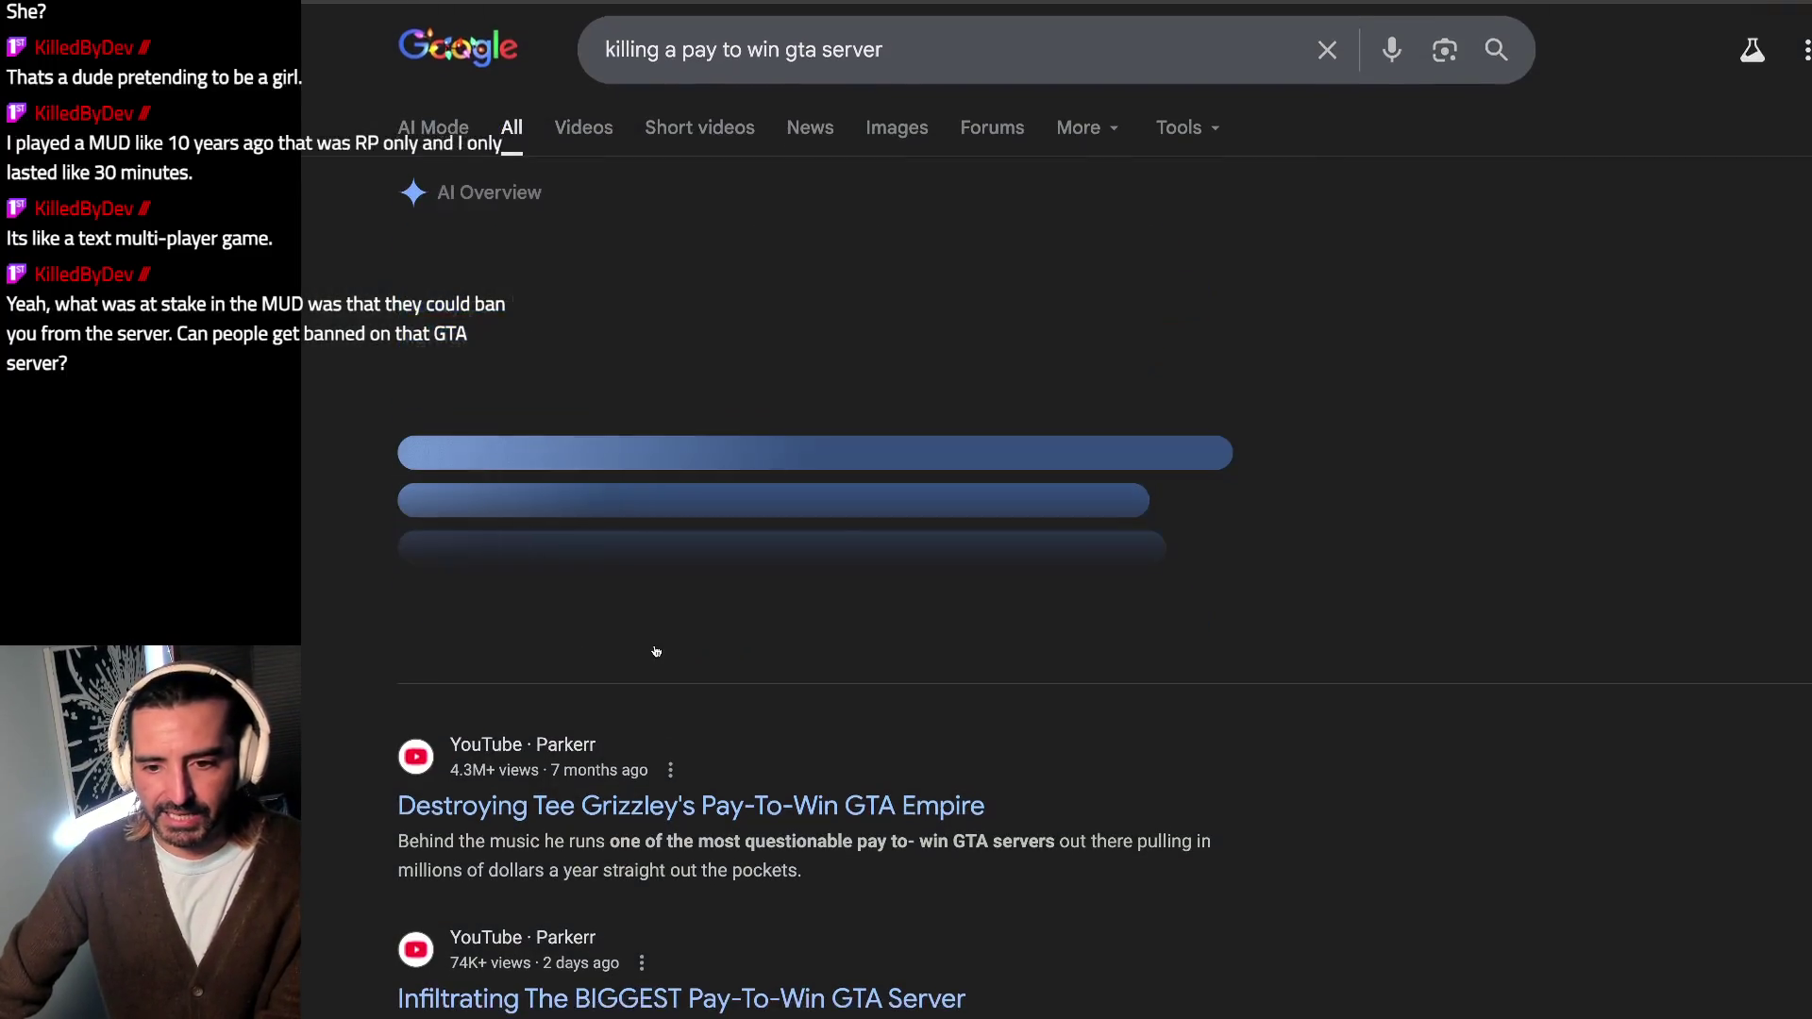
{"action": "left_click", "coordinate": [597, 128]}
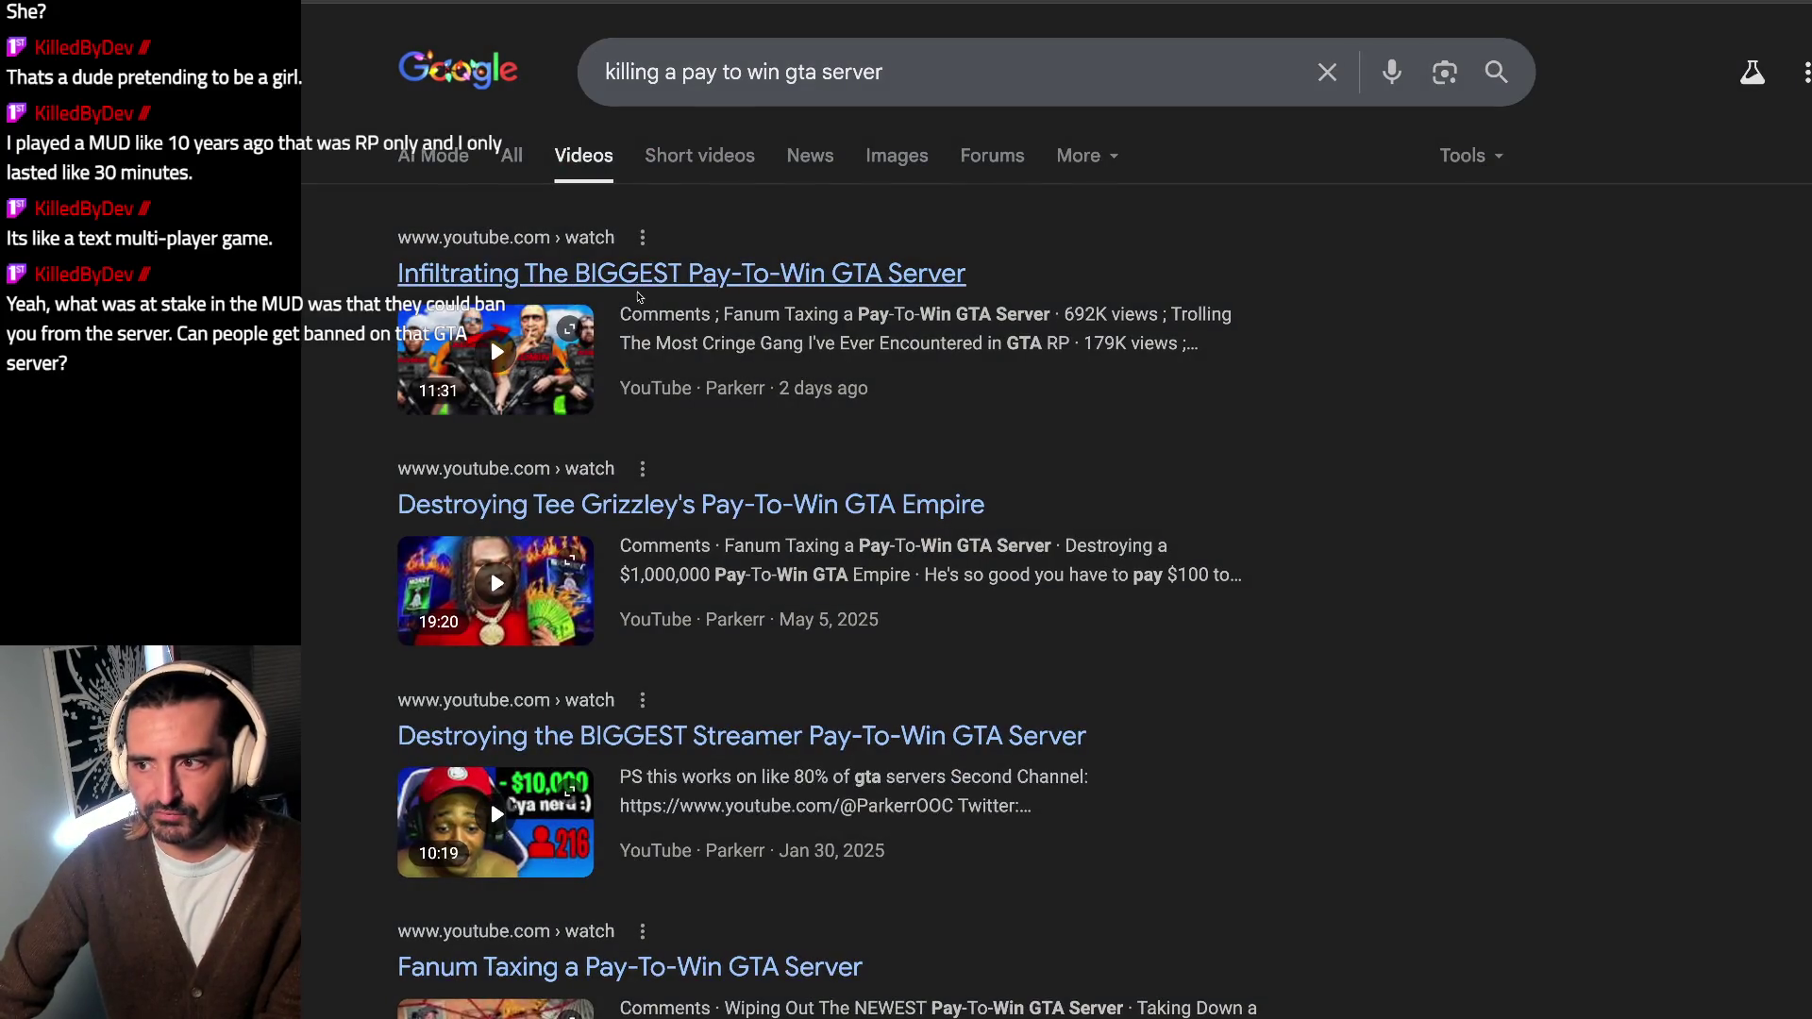
{"action": "left_click", "coordinate": [639, 291]}
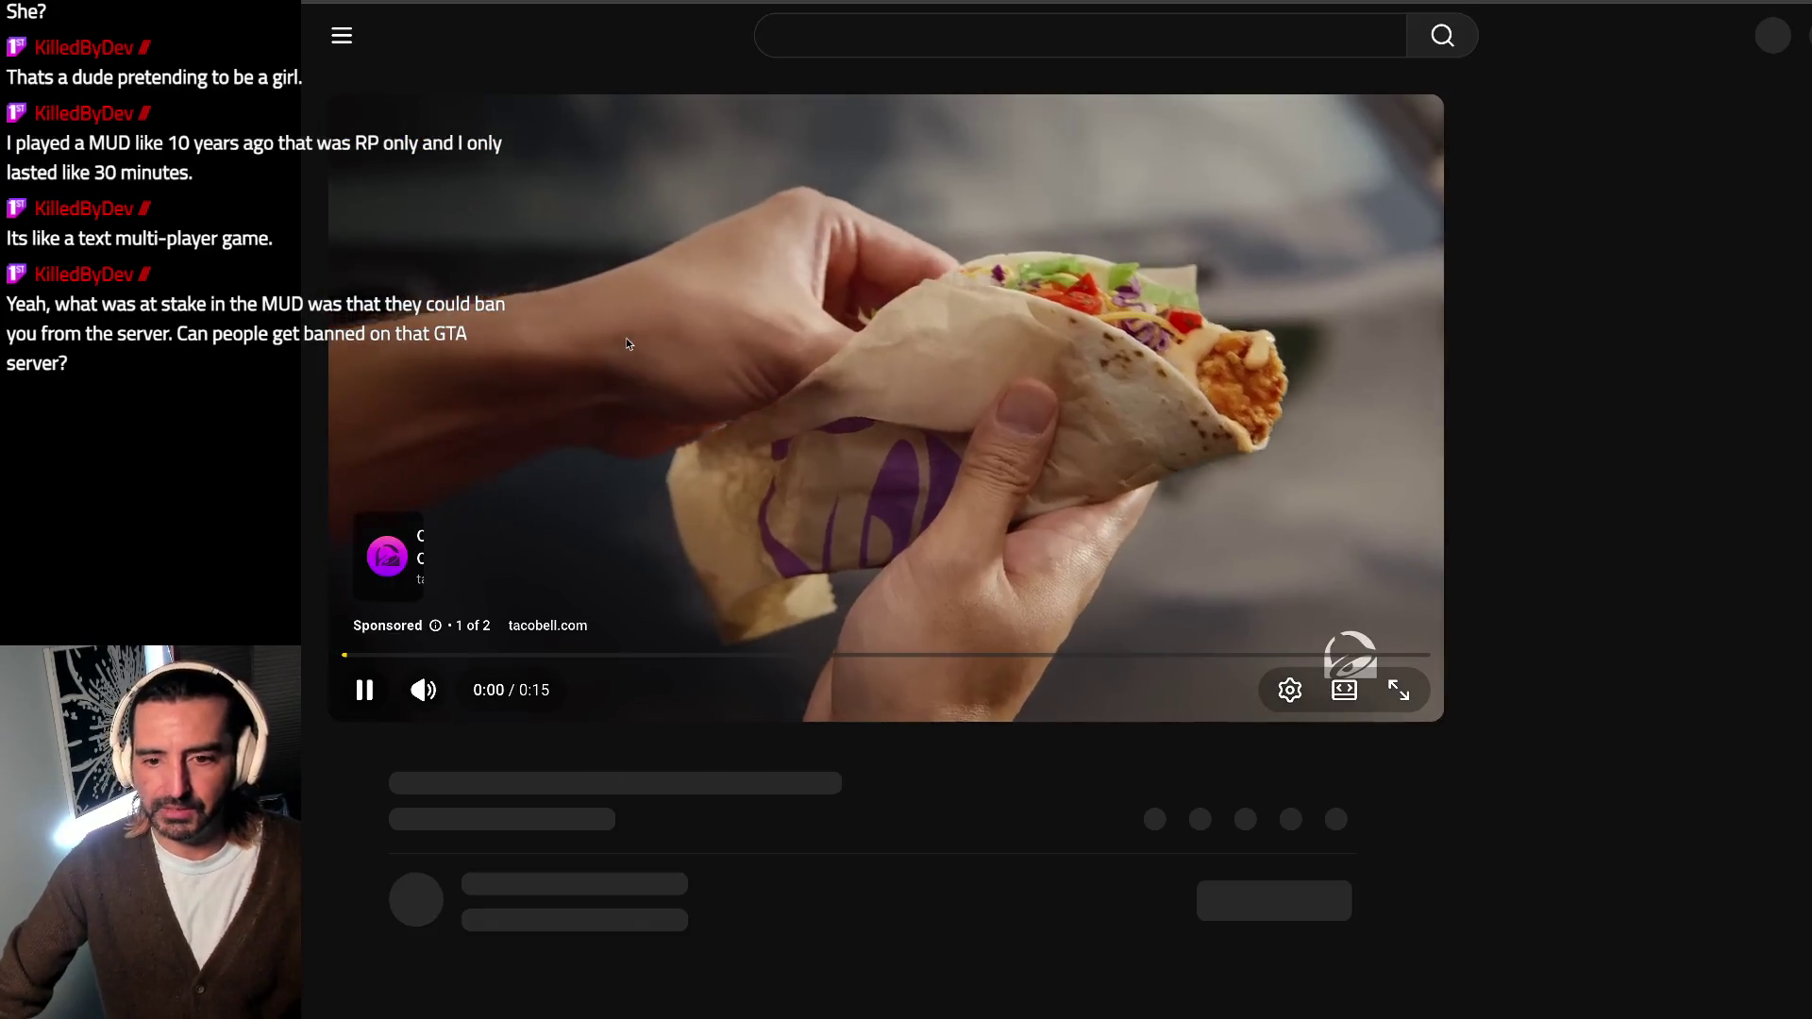
Step: Mute and skip the advertisement so the GTA pay-to-win video starts playing
{"action": "left_click", "coordinate": [414, 676]}
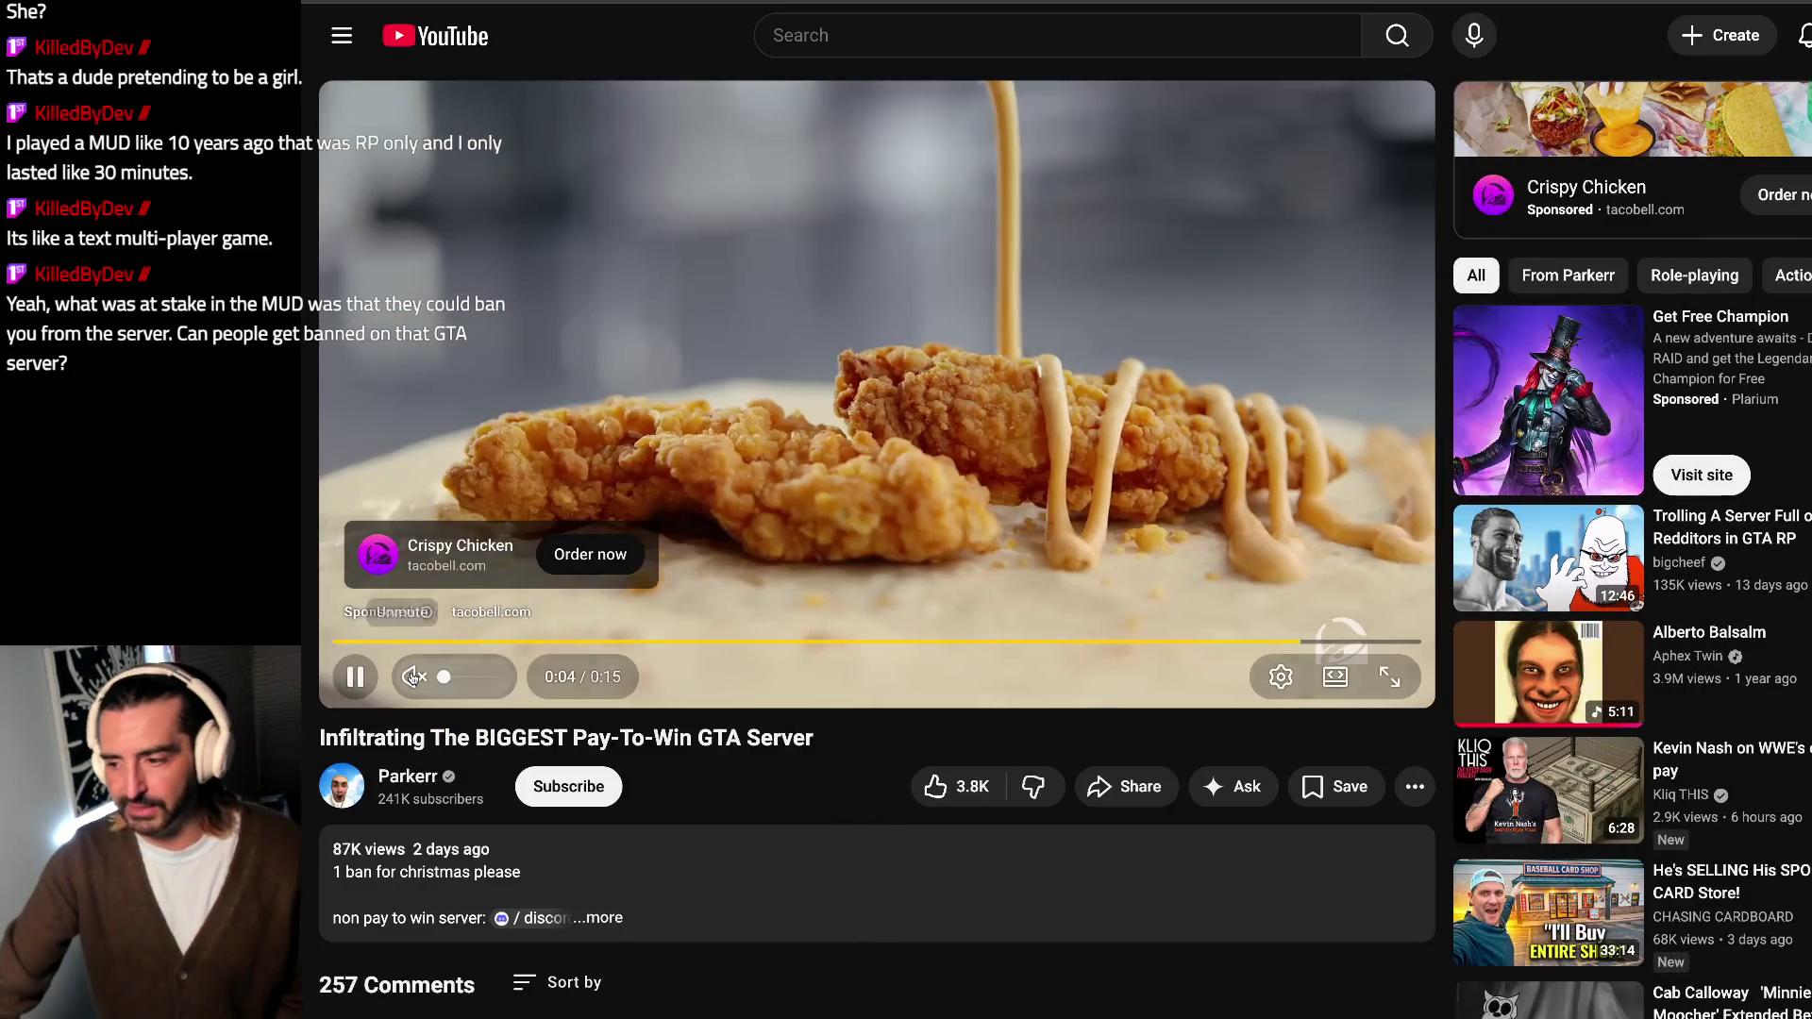
{"action": "left_click", "coordinate": [1363, 615]}
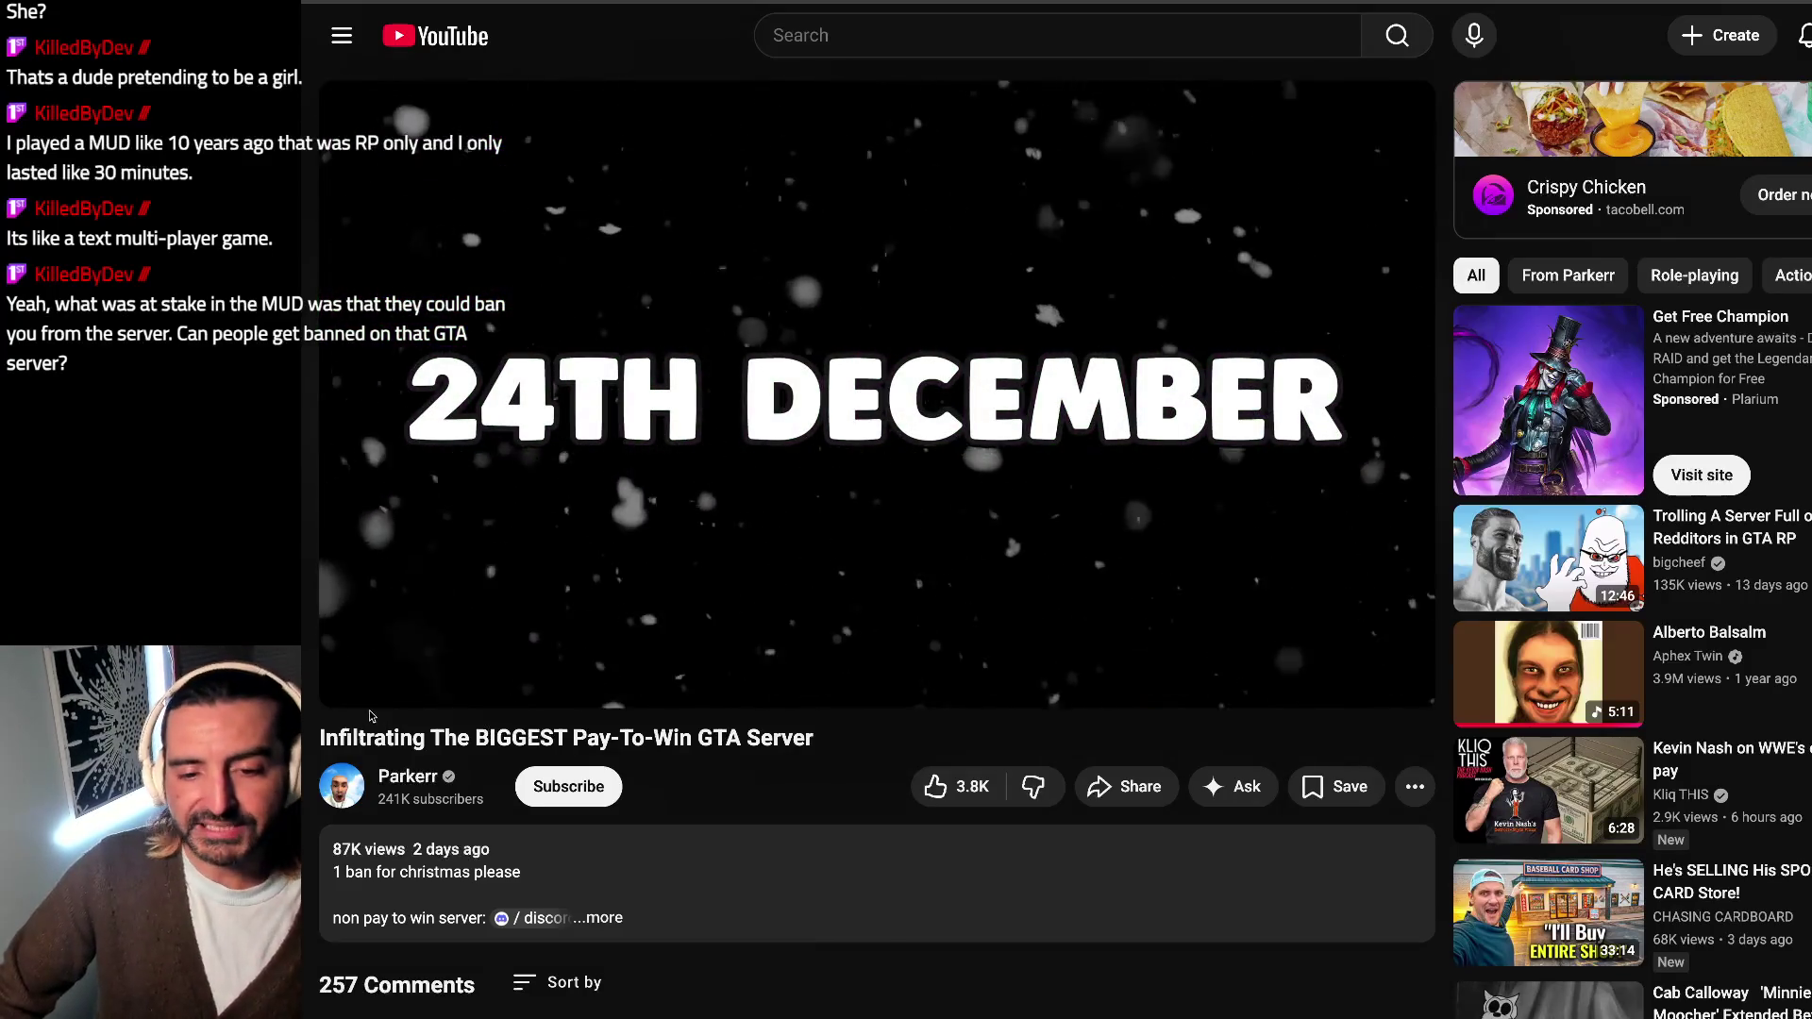
Step: Adjust the YouTube player while watching before heading back to the checklist
{"action": "mouse_move", "coordinate": [358, 737]}
{"action": "left_mouse_down"}
{"action": "mouse_move", "coordinate": [755, 751]}
{"action": "mouse_move", "coordinate": [447, 849]}
{"action": "mouse_move", "coordinate": [478, 573]}
{"action": "left_mouse_up"}
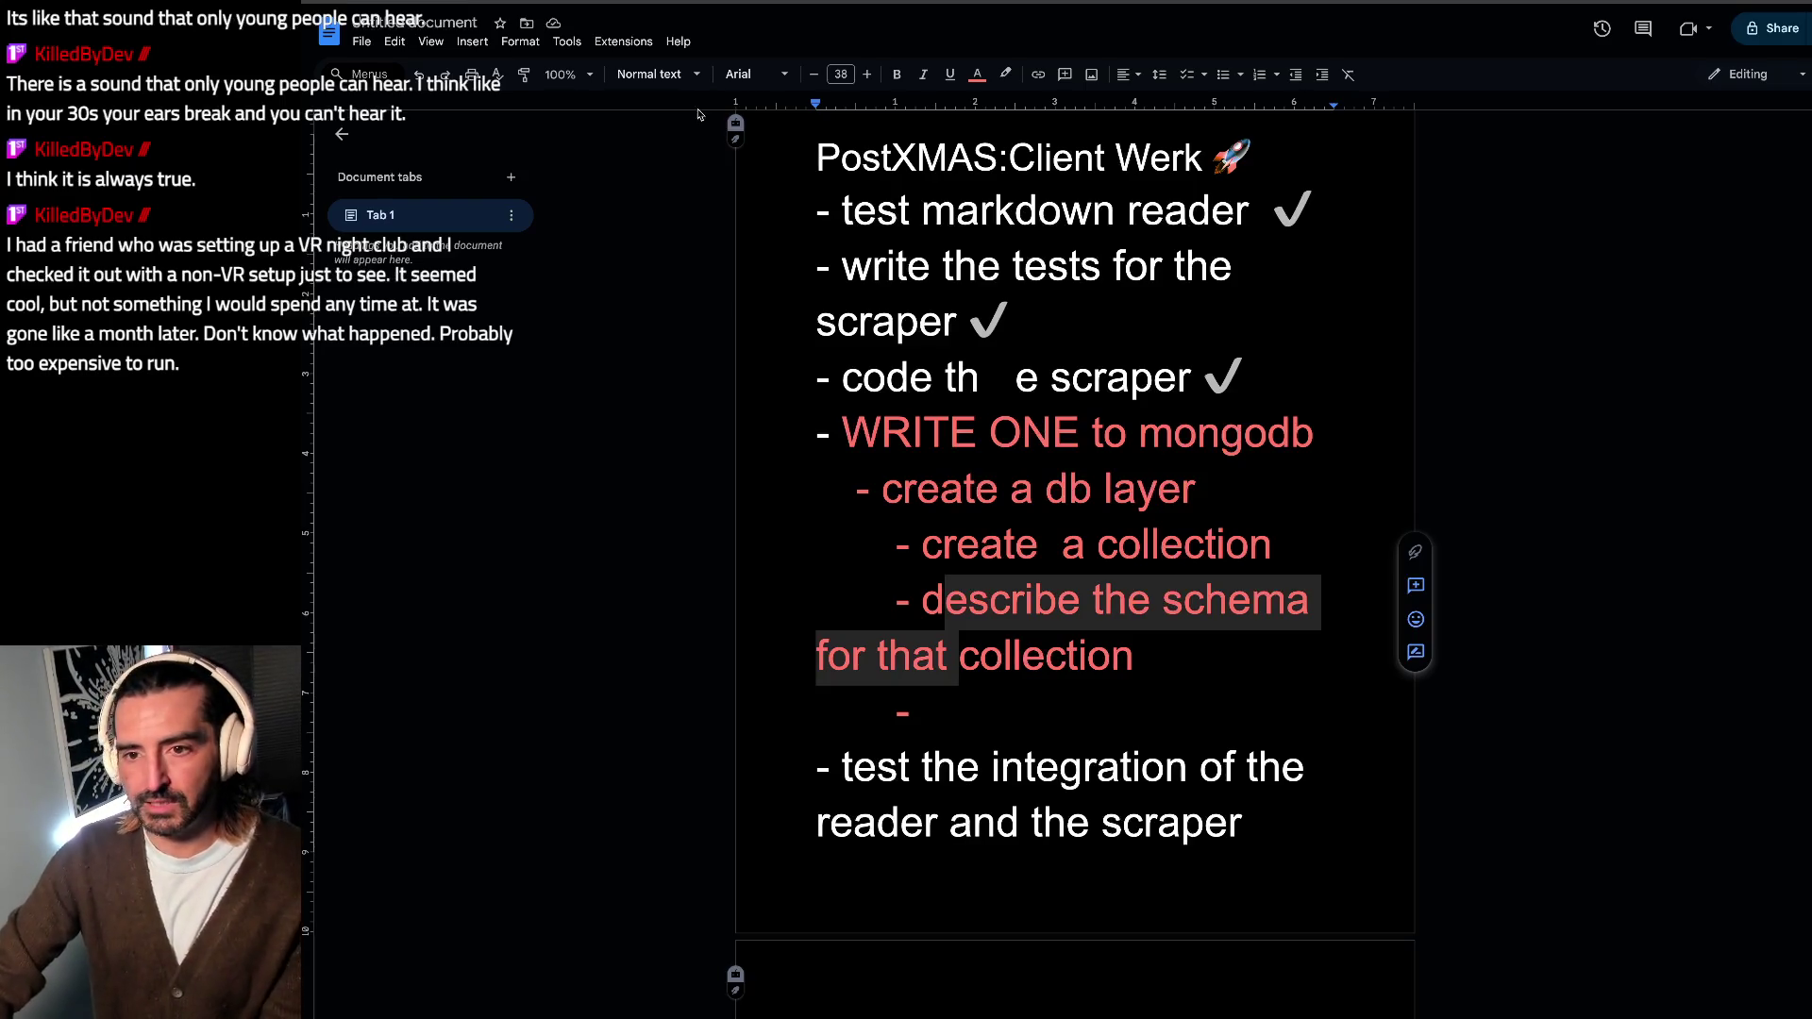
{"action": "key", "text": "alt+Tab"}
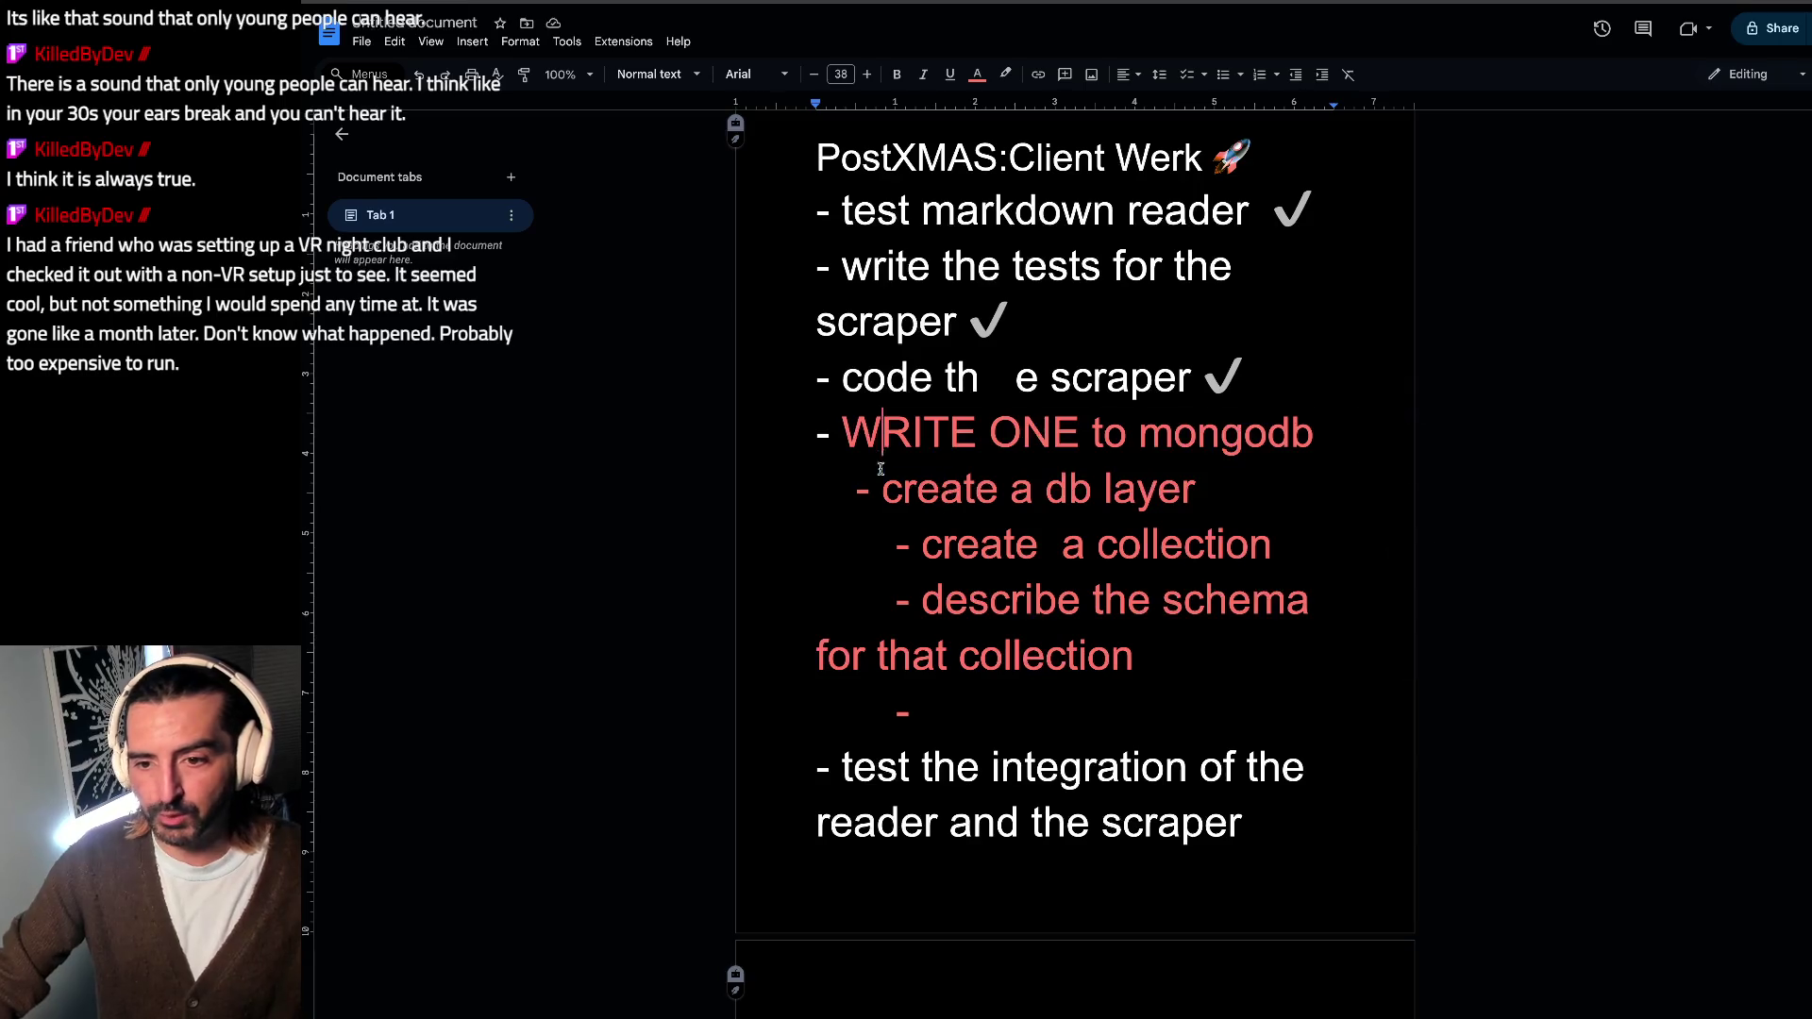
{"action": "left_click_drag", "start_coordinate": [882, 434], "coordinate": [880, 507]}
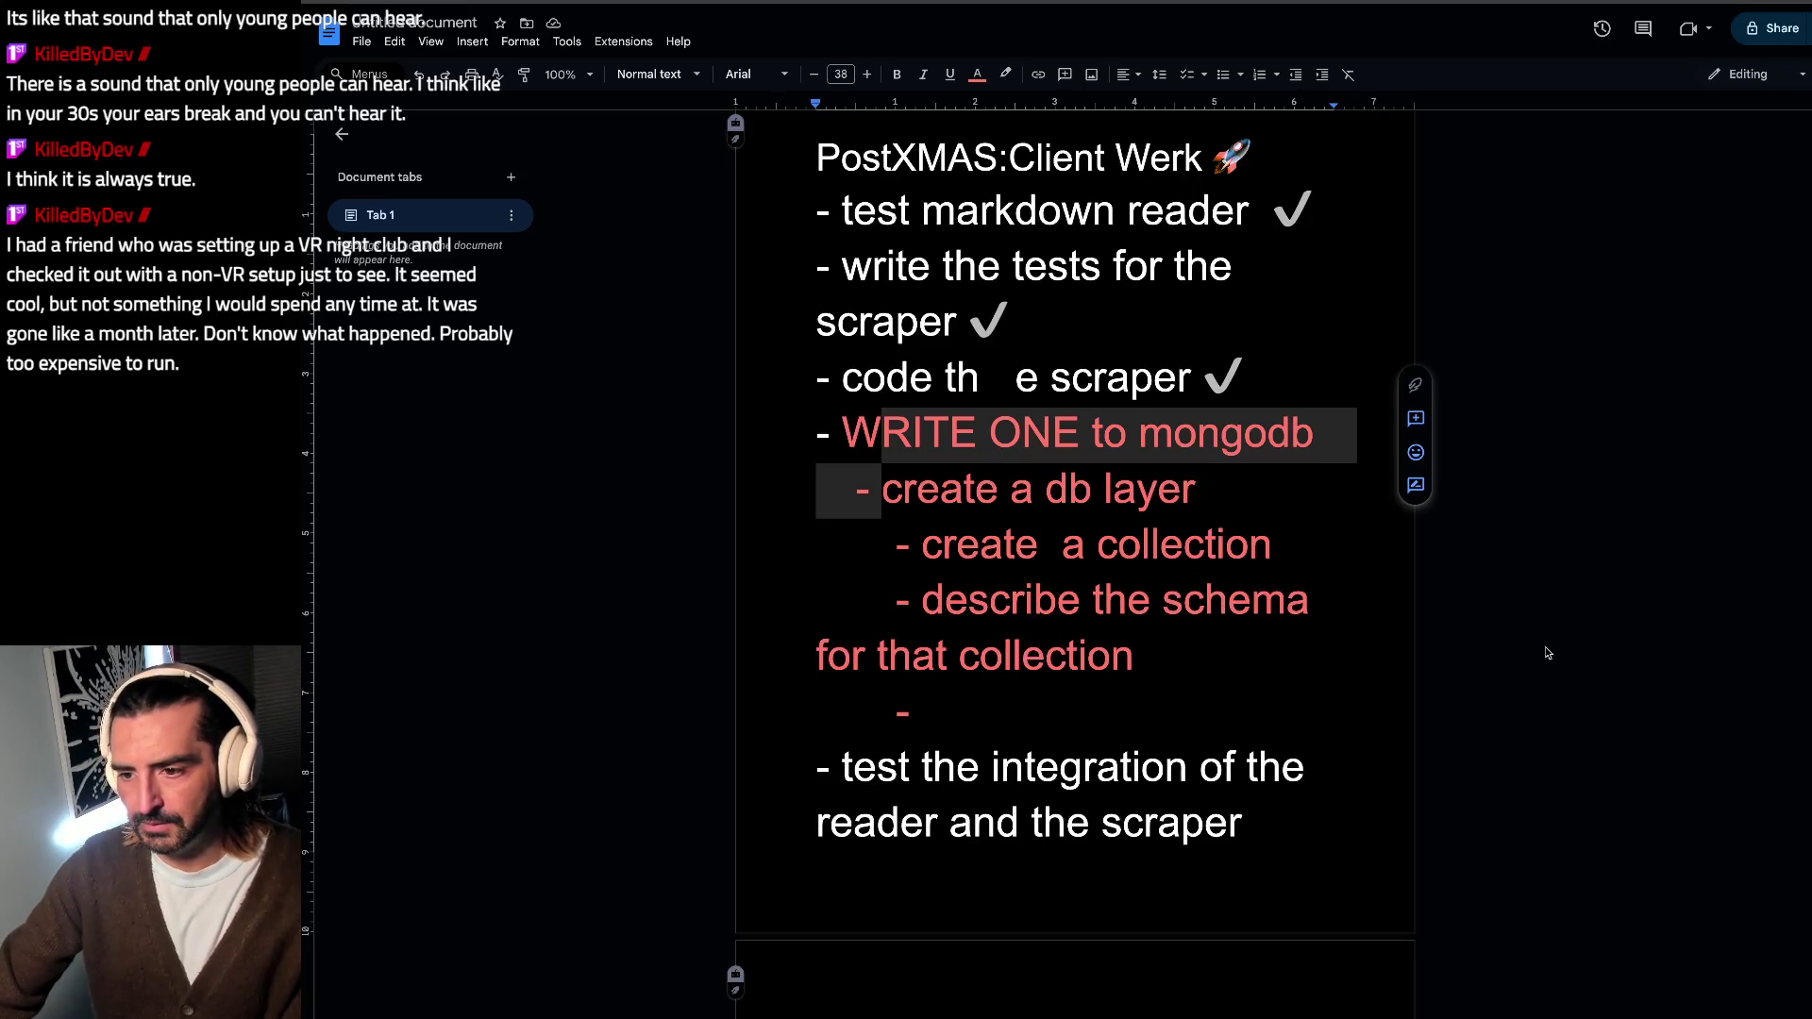
Step: Switch to nvim and highlight the mock collection lines and the mongo connection test's getCollection call
{"action": "key", "text": "super+Tab"}
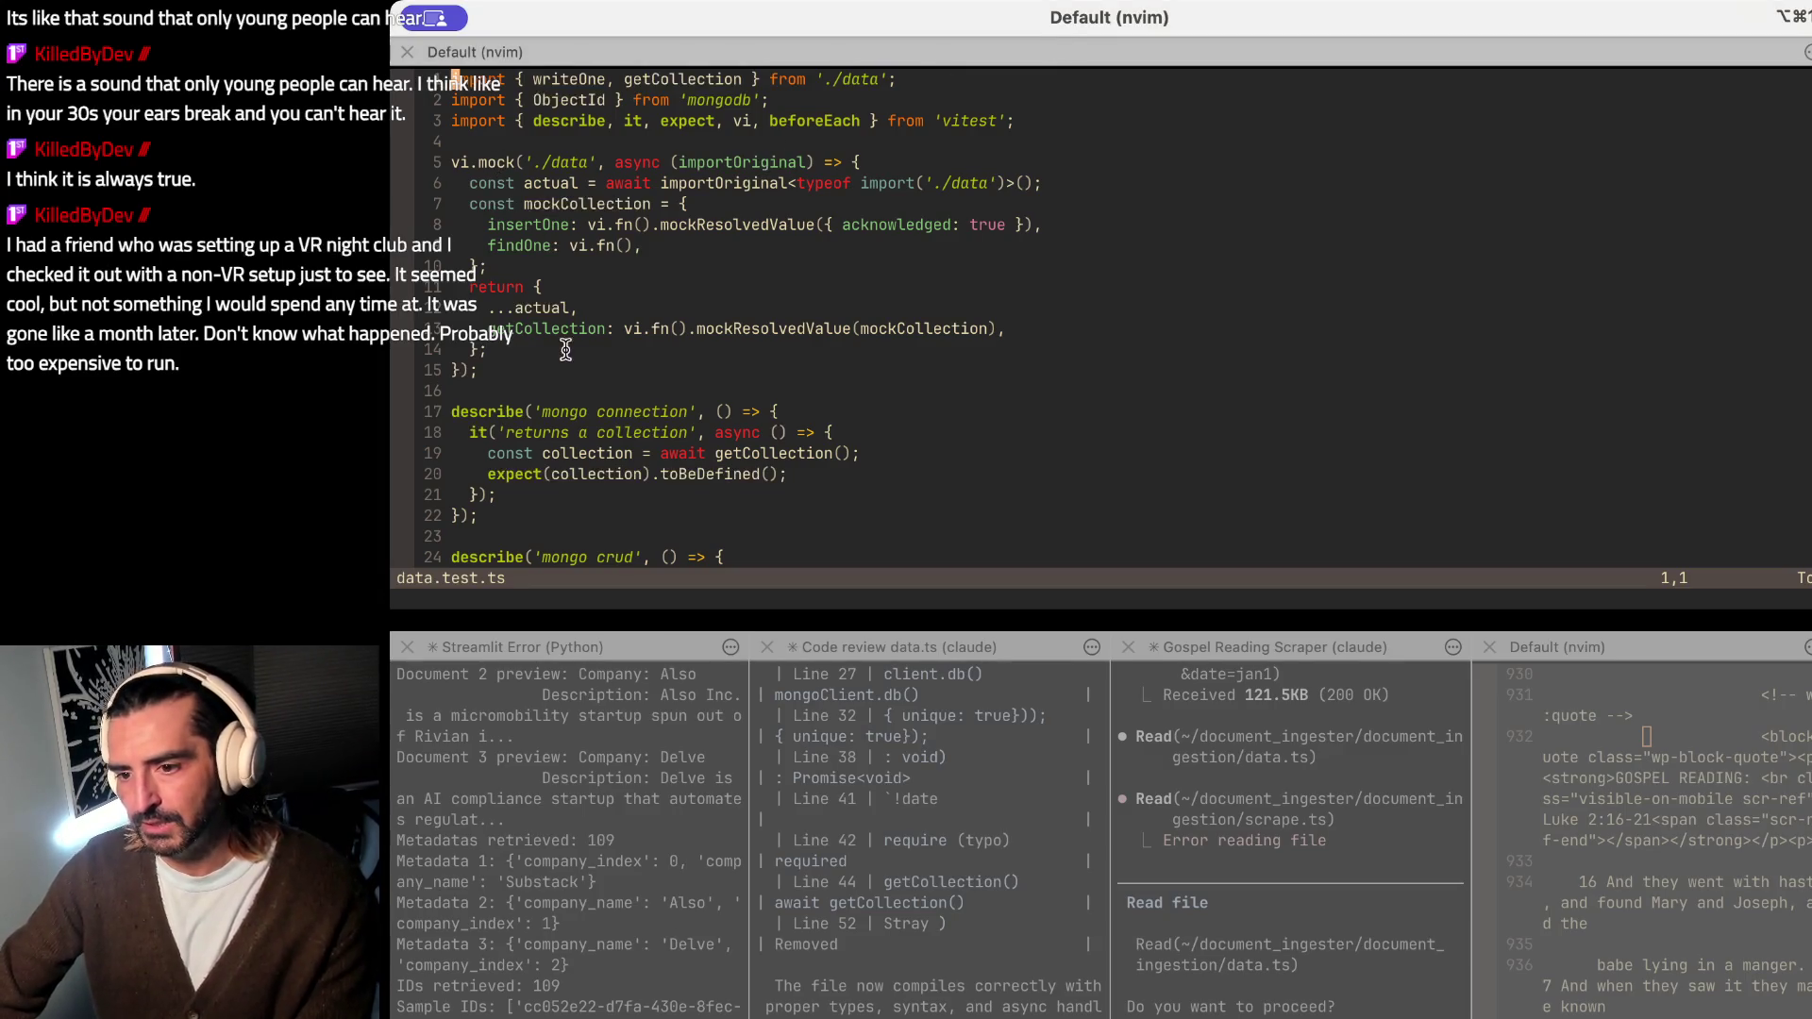
{"action": "key", "text": "j"}
{"action": "key", "text": "j"}
{"action": "key", "text": "j"}
{"action": "key", "text": "v"}
{"action": "key", "text": "j"}
{"action": "key", "text": "j"}
{"action": "key", "text": "j"}
{"action": "mouse_move", "coordinate": [450, 410]}
{"action": "left_mouse_down"}
{"action": "mouse_move", "coordinate": [526, 413]}
{"action": "mouse_move", "coordinate": [509, 559]}
{"action": "left_mouse_up"}
{"action": "left_click", "coordinate": [684, 474]}
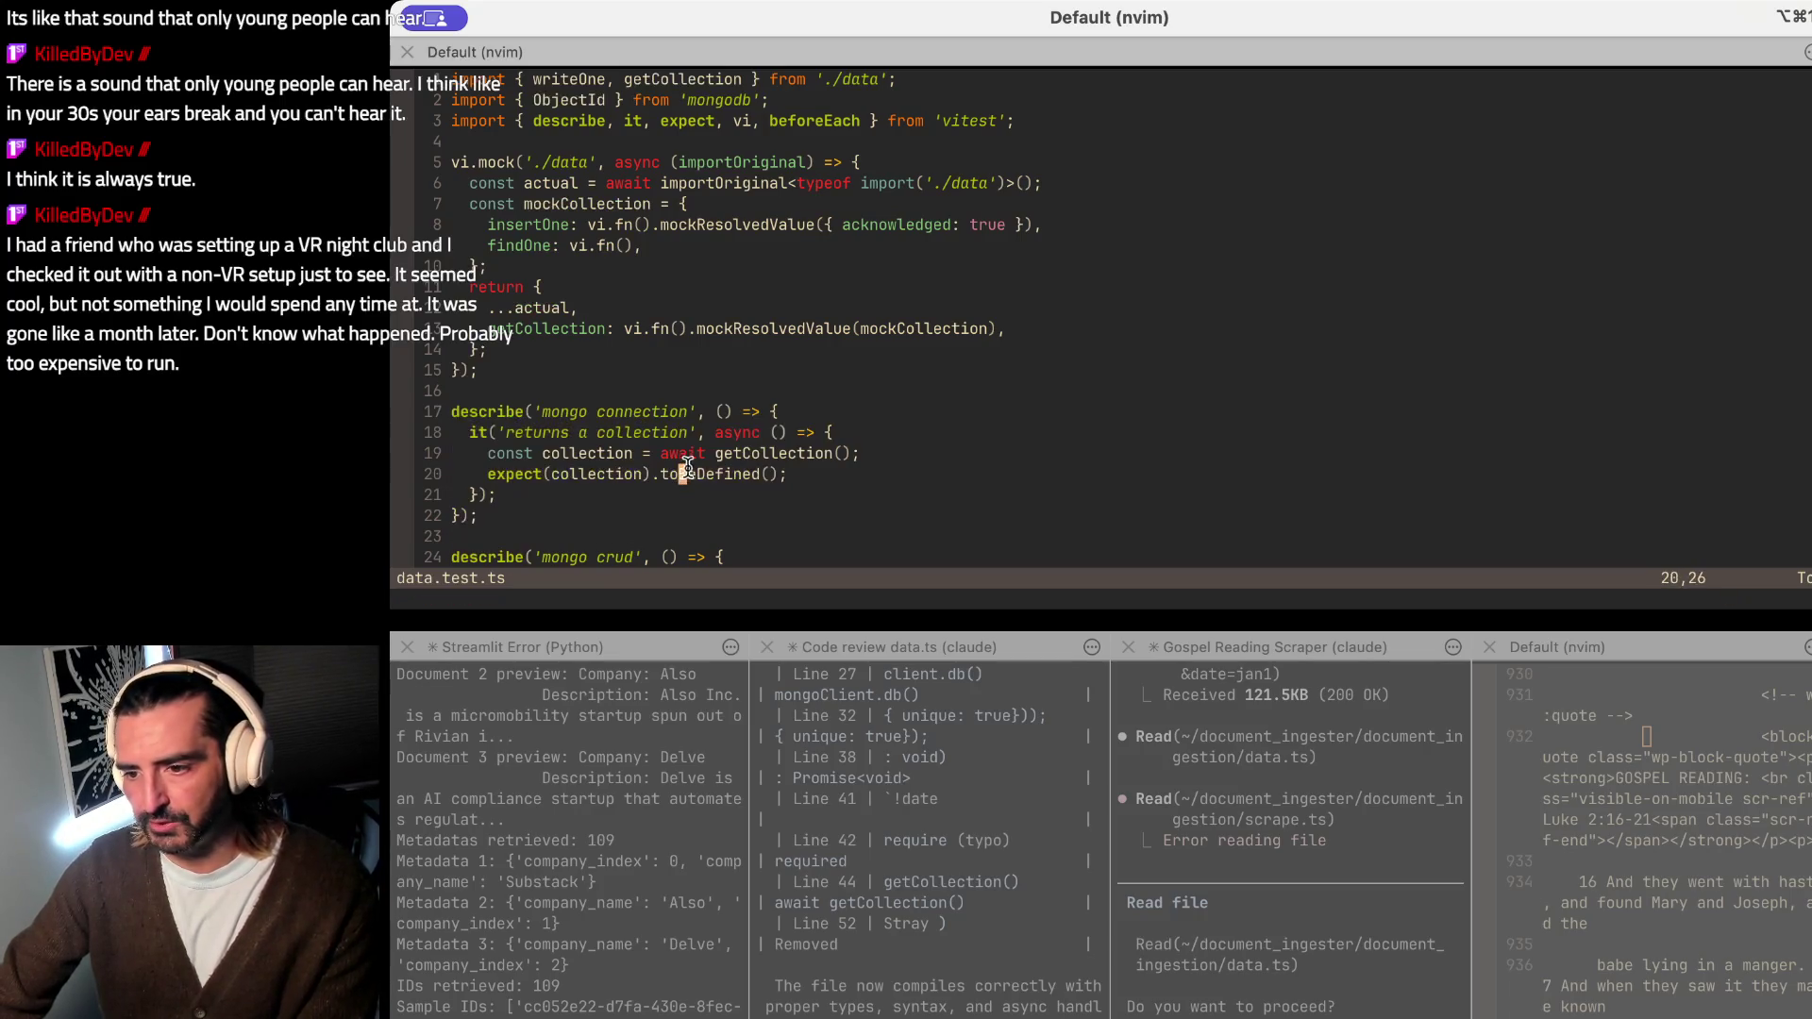
{"action": "left_click_drag", "start_coordinate": [681, 453], "coordinate": [890, 453]}
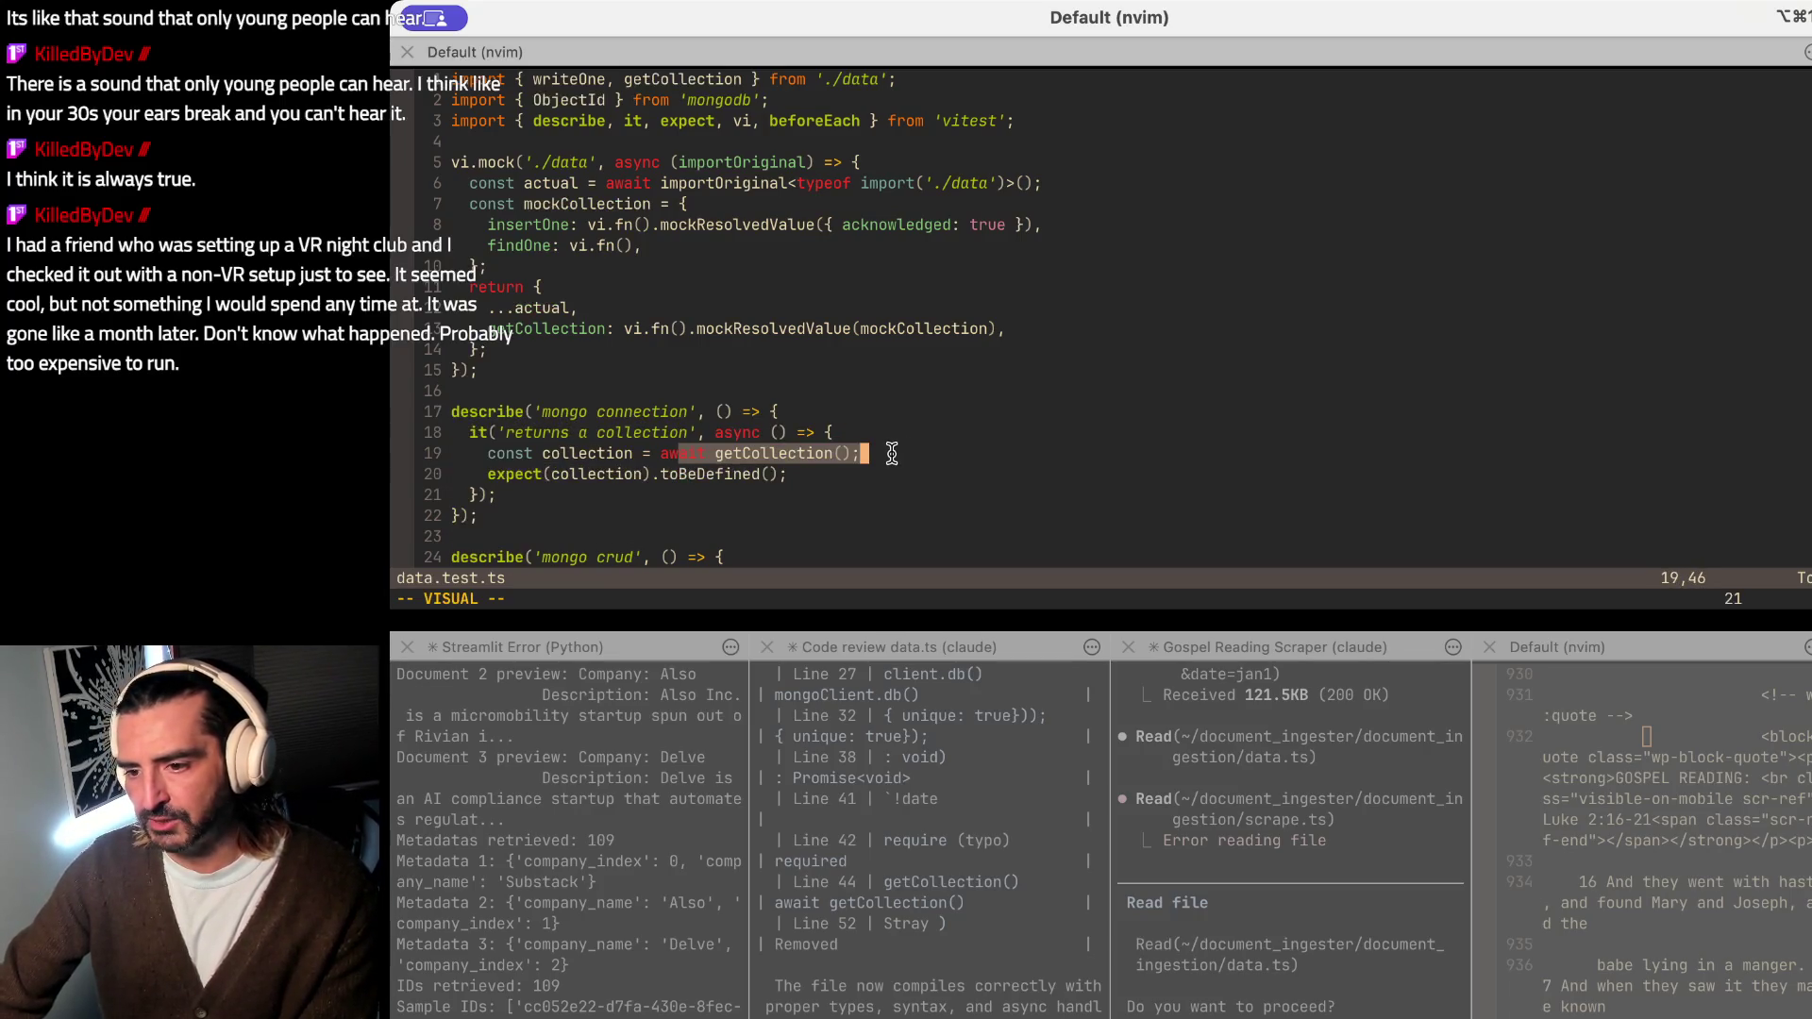
Step: Review the import, the mock body on lines 6-13 and the insertOne mock, then return to the checklist
{"action": "left_click_drag", "start_coordinate": [789, 79], "coordinate": [835, 74]}
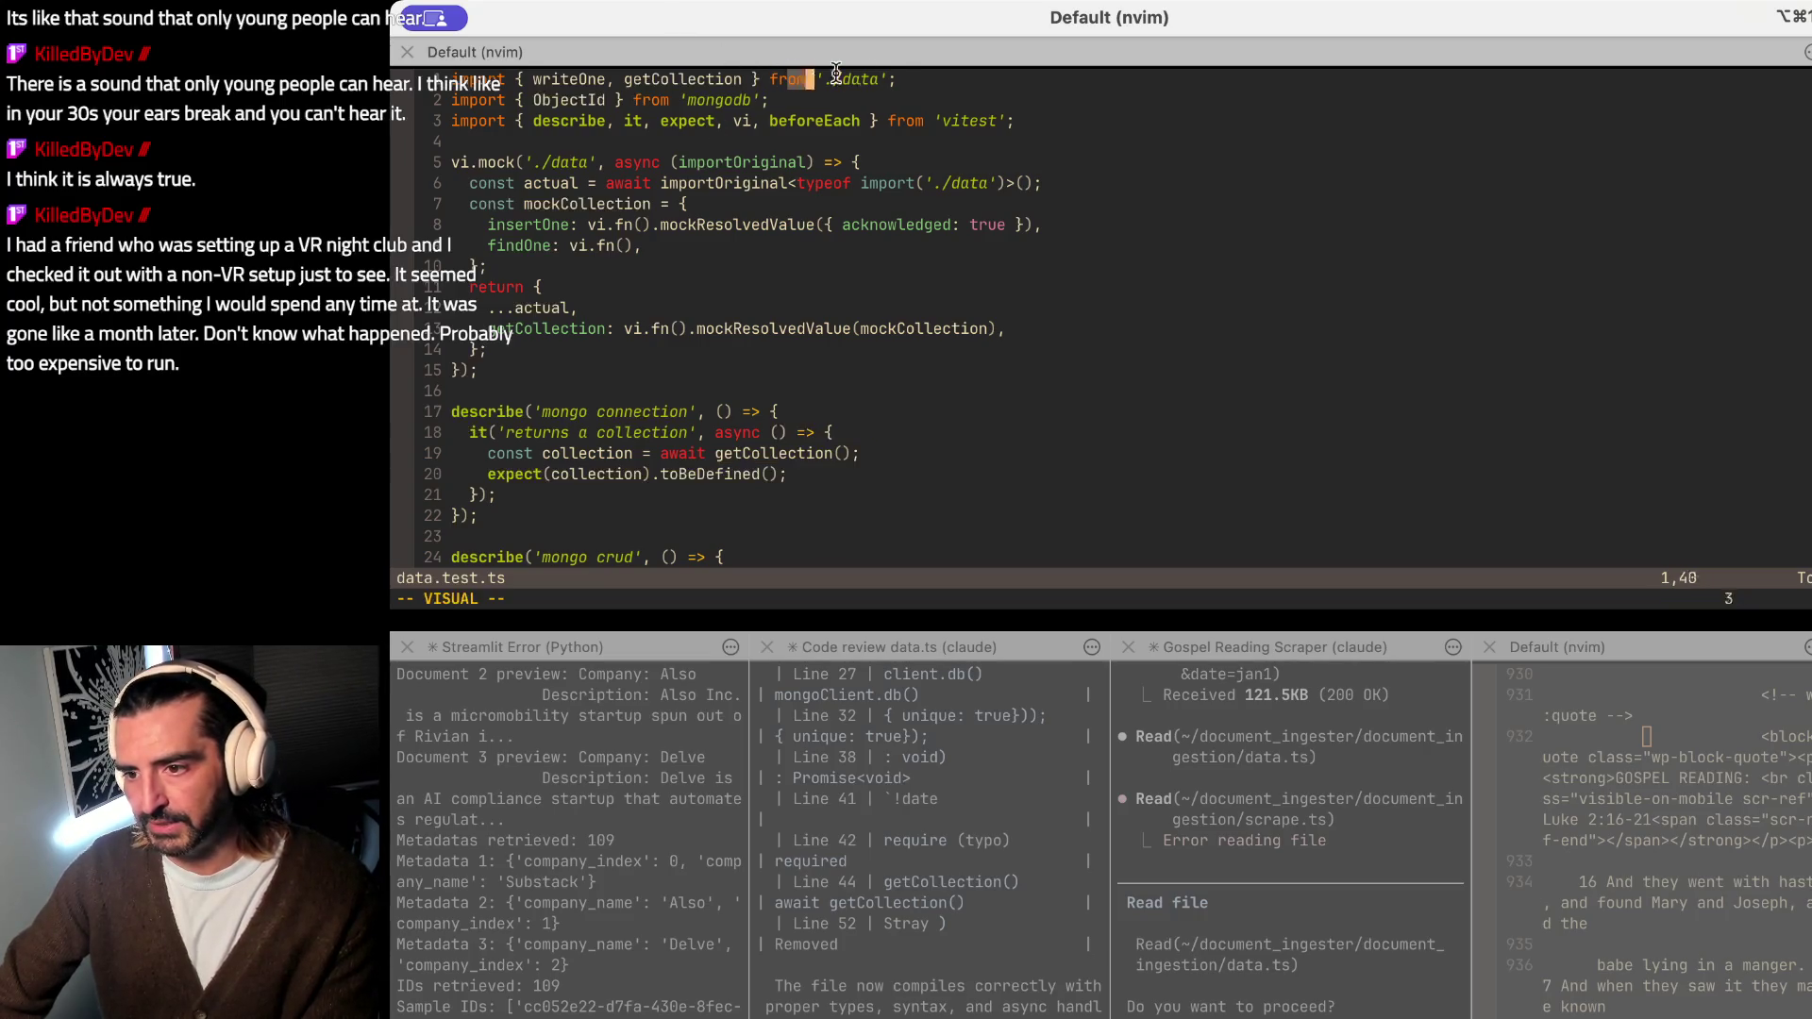
{"action": "left_click", "coordinate": [637, 184]}
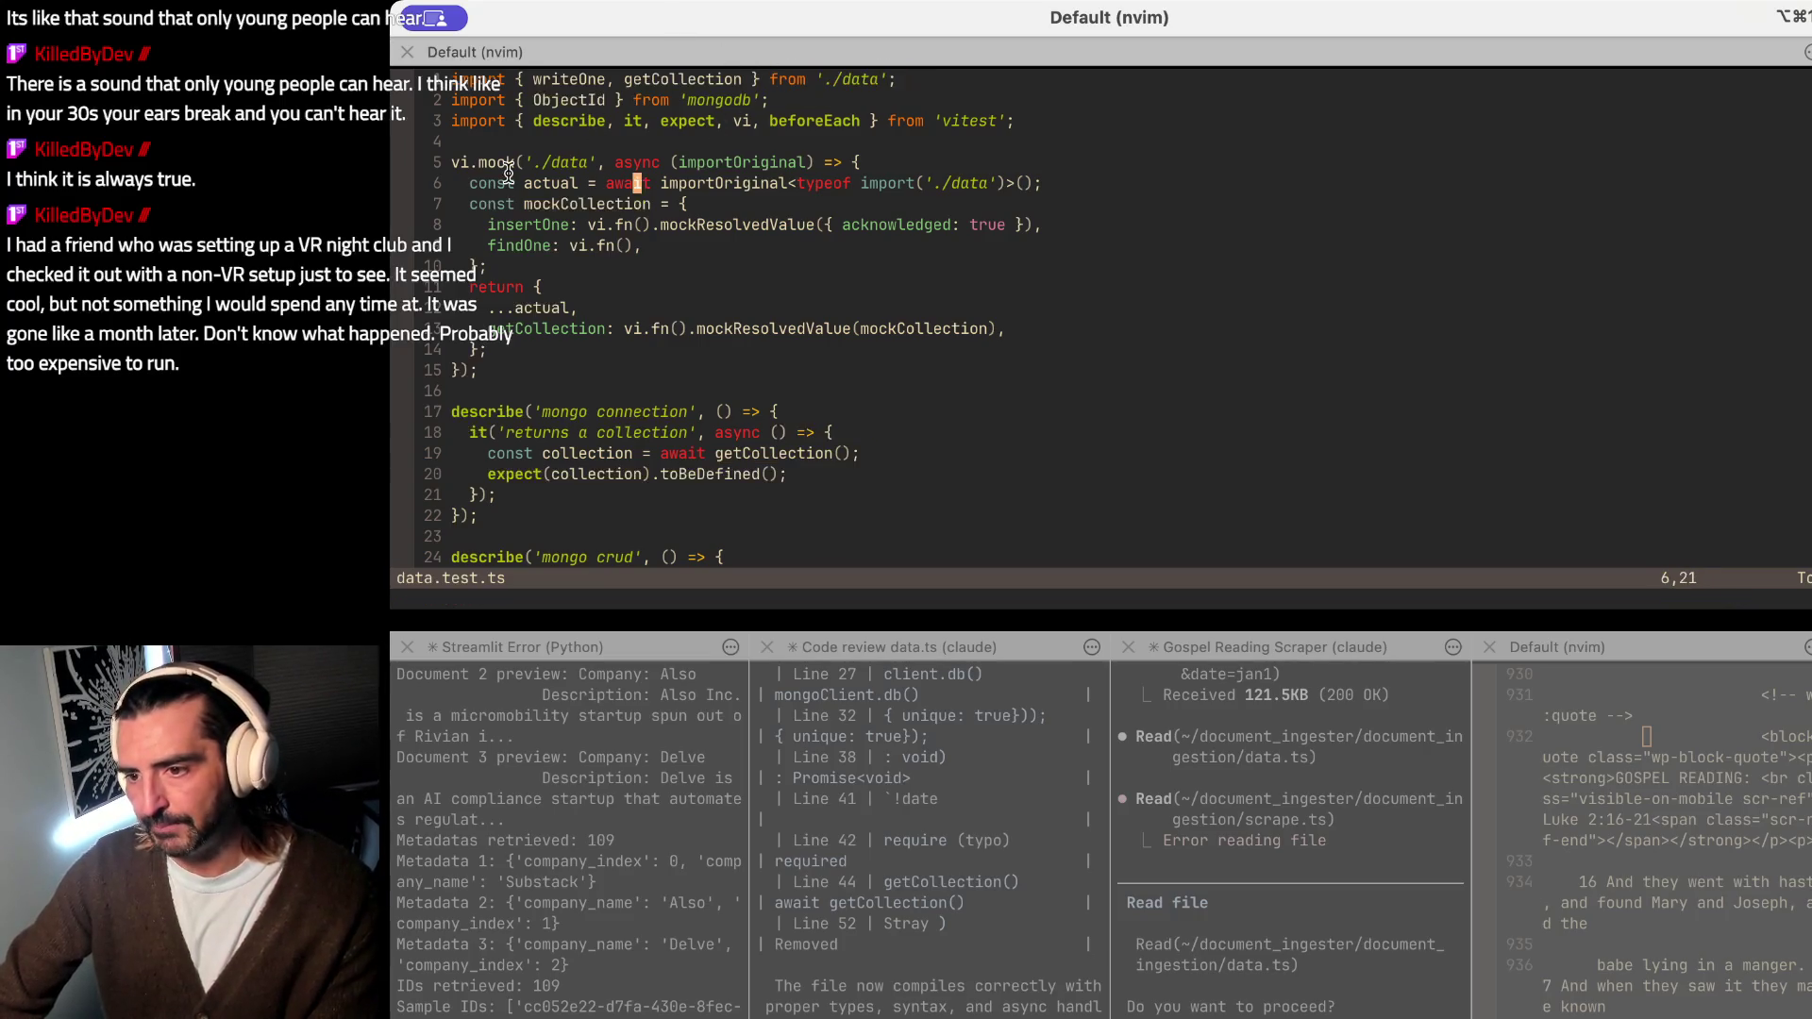
{"action": "left_click_drag", "start_coordinate": [507, 170], "coordinate": [507, 328]}
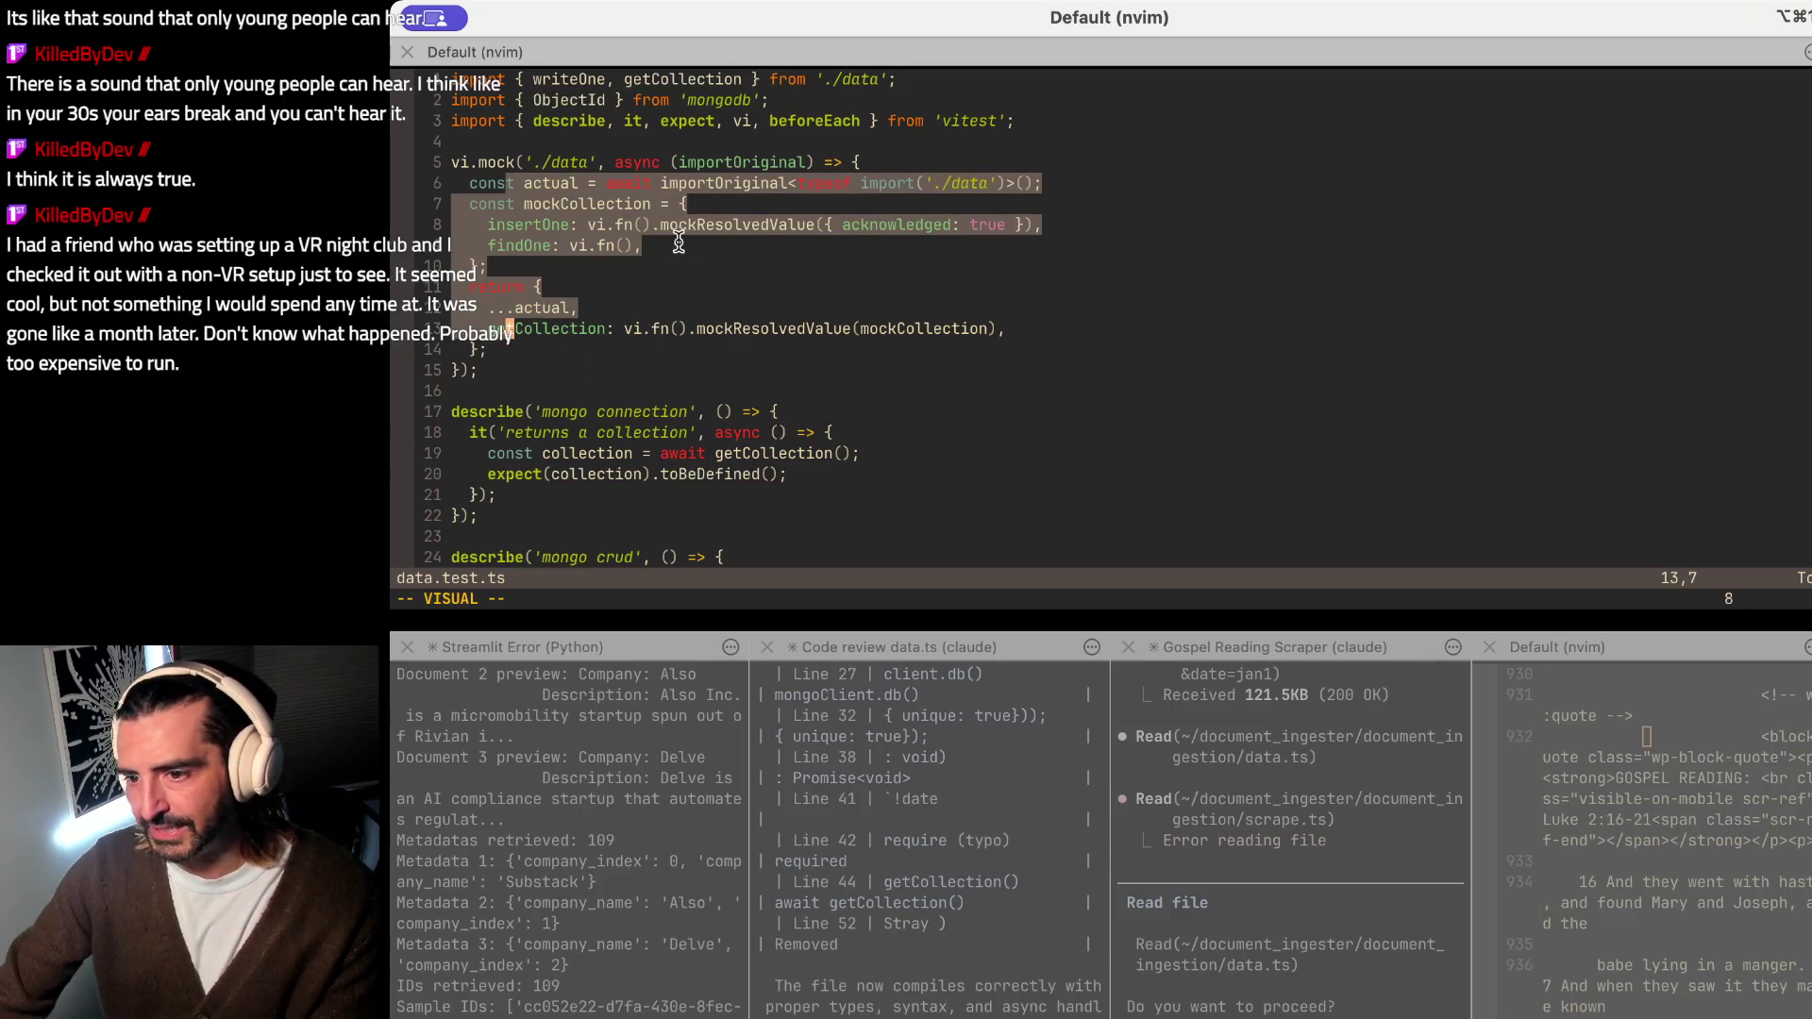
{"action": "left_click", "coordinate": [490, 226]}
{"action": "left_click_drag", "start_coordinate": [490, 226], "coordinate": [1037, 227]}
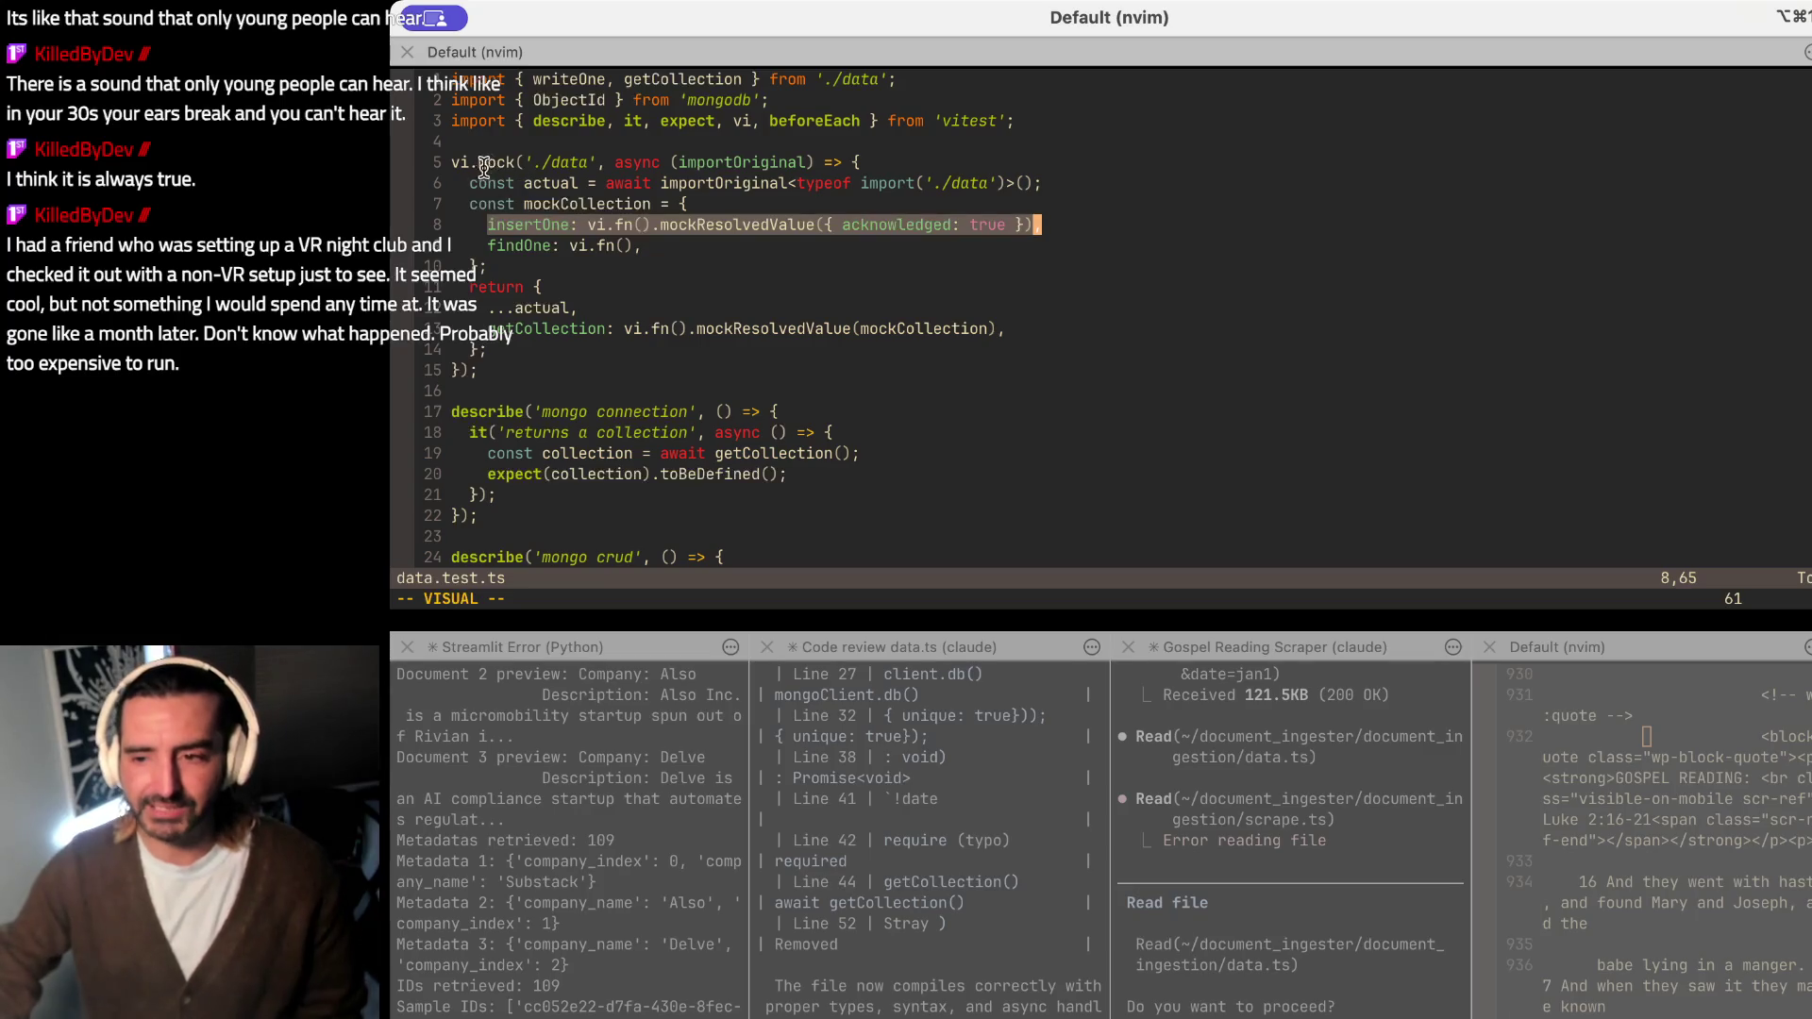
{"action": "left_click_drag", "start_coordinate": [481, 162], "coordinate": [451, 163]}
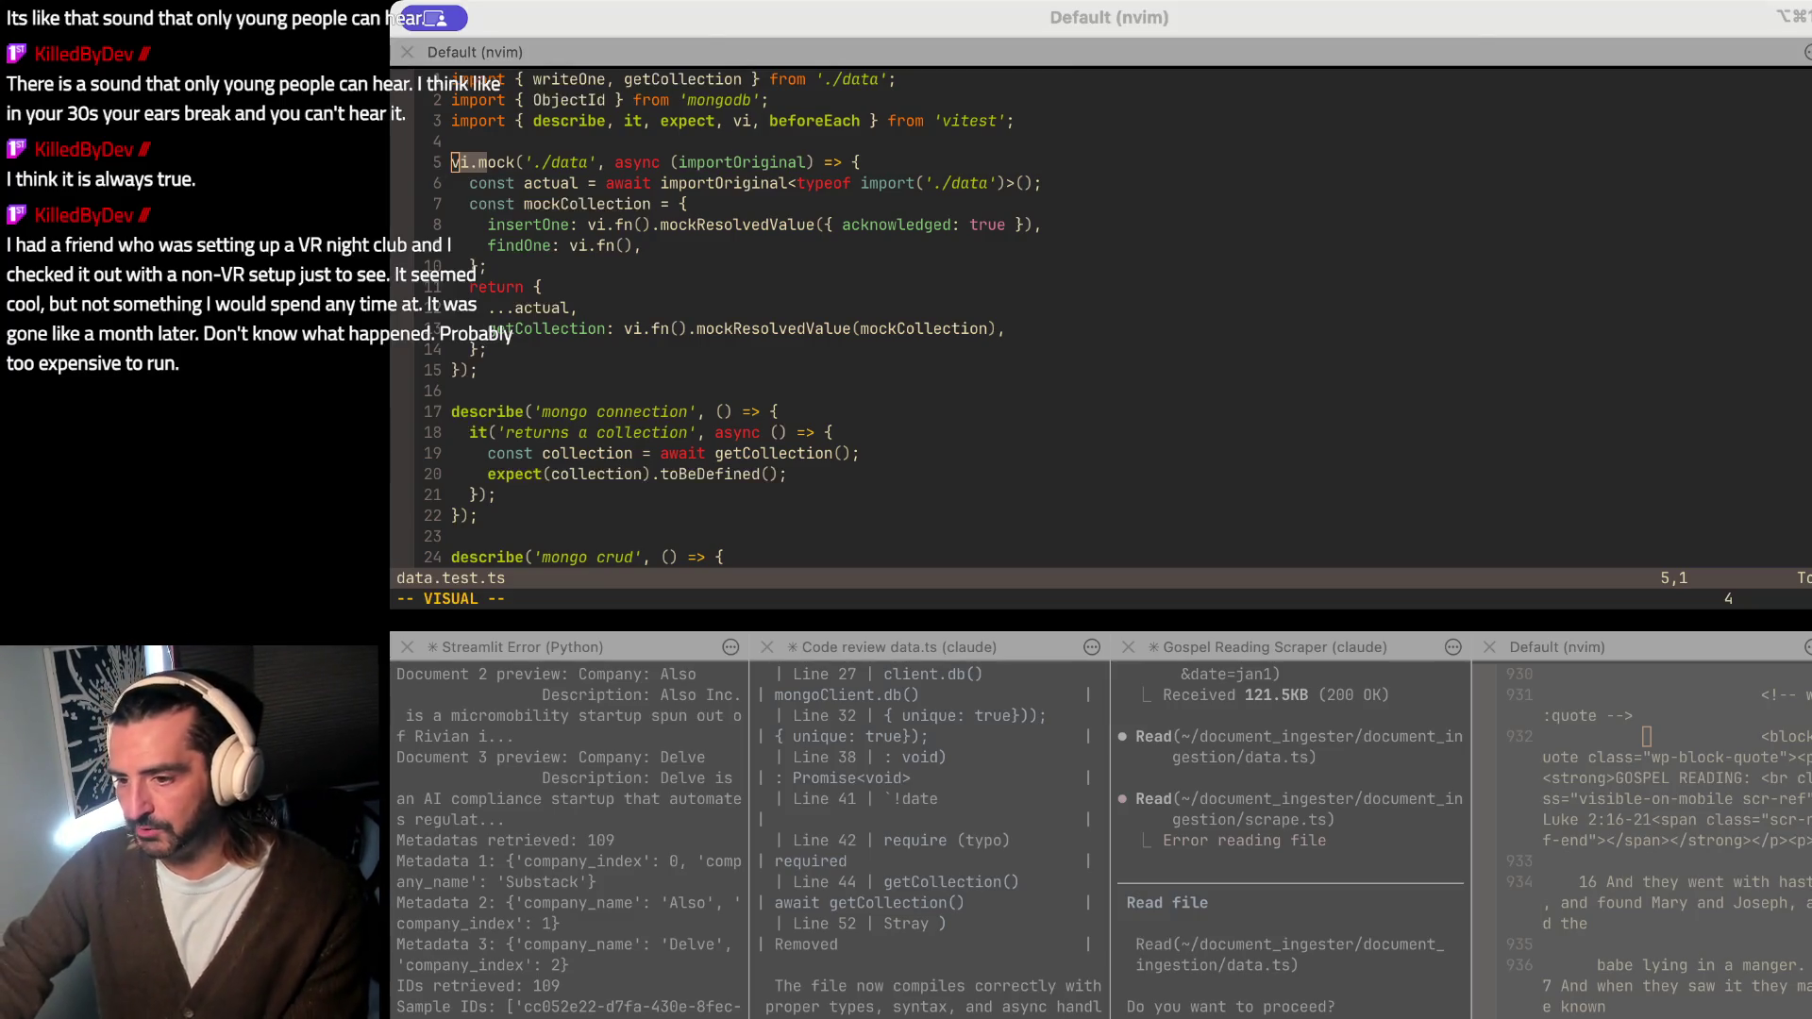
{"action": "key", "text": "alt+Tab"}
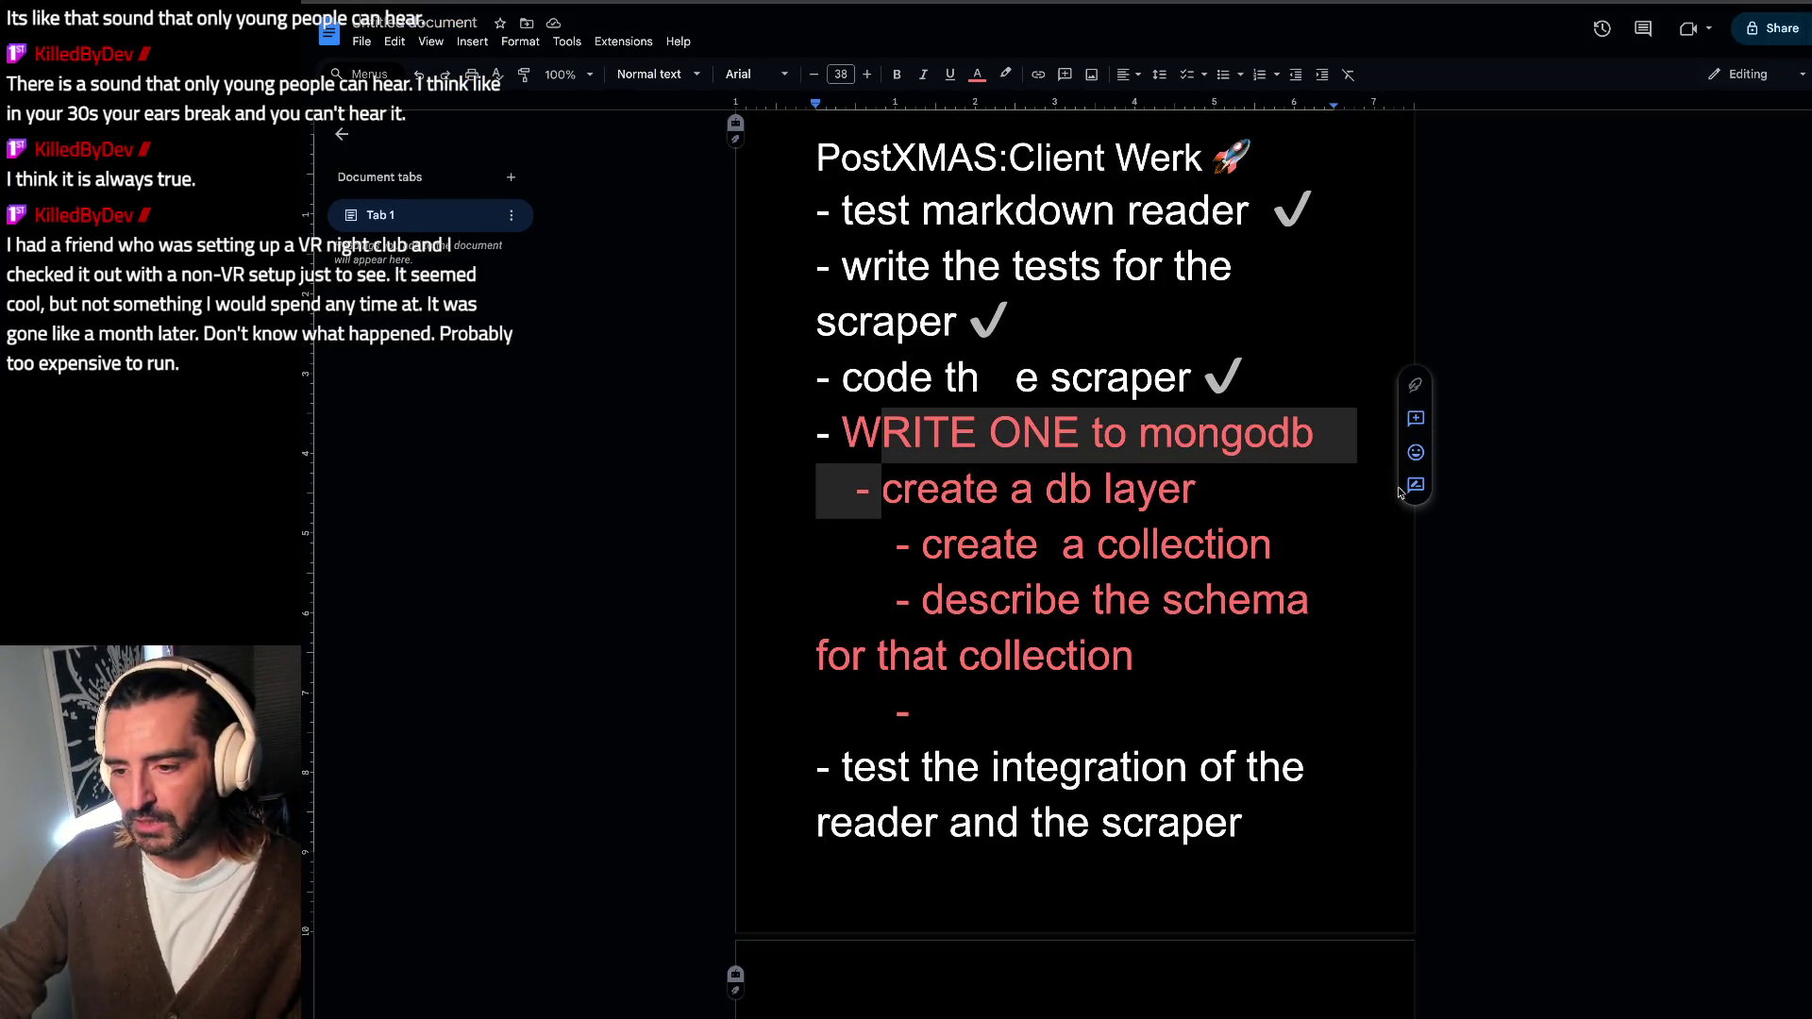
Step: Bring the Chrono Trigger game window to the front
{"action": "key", "text": "alt+Tab"}
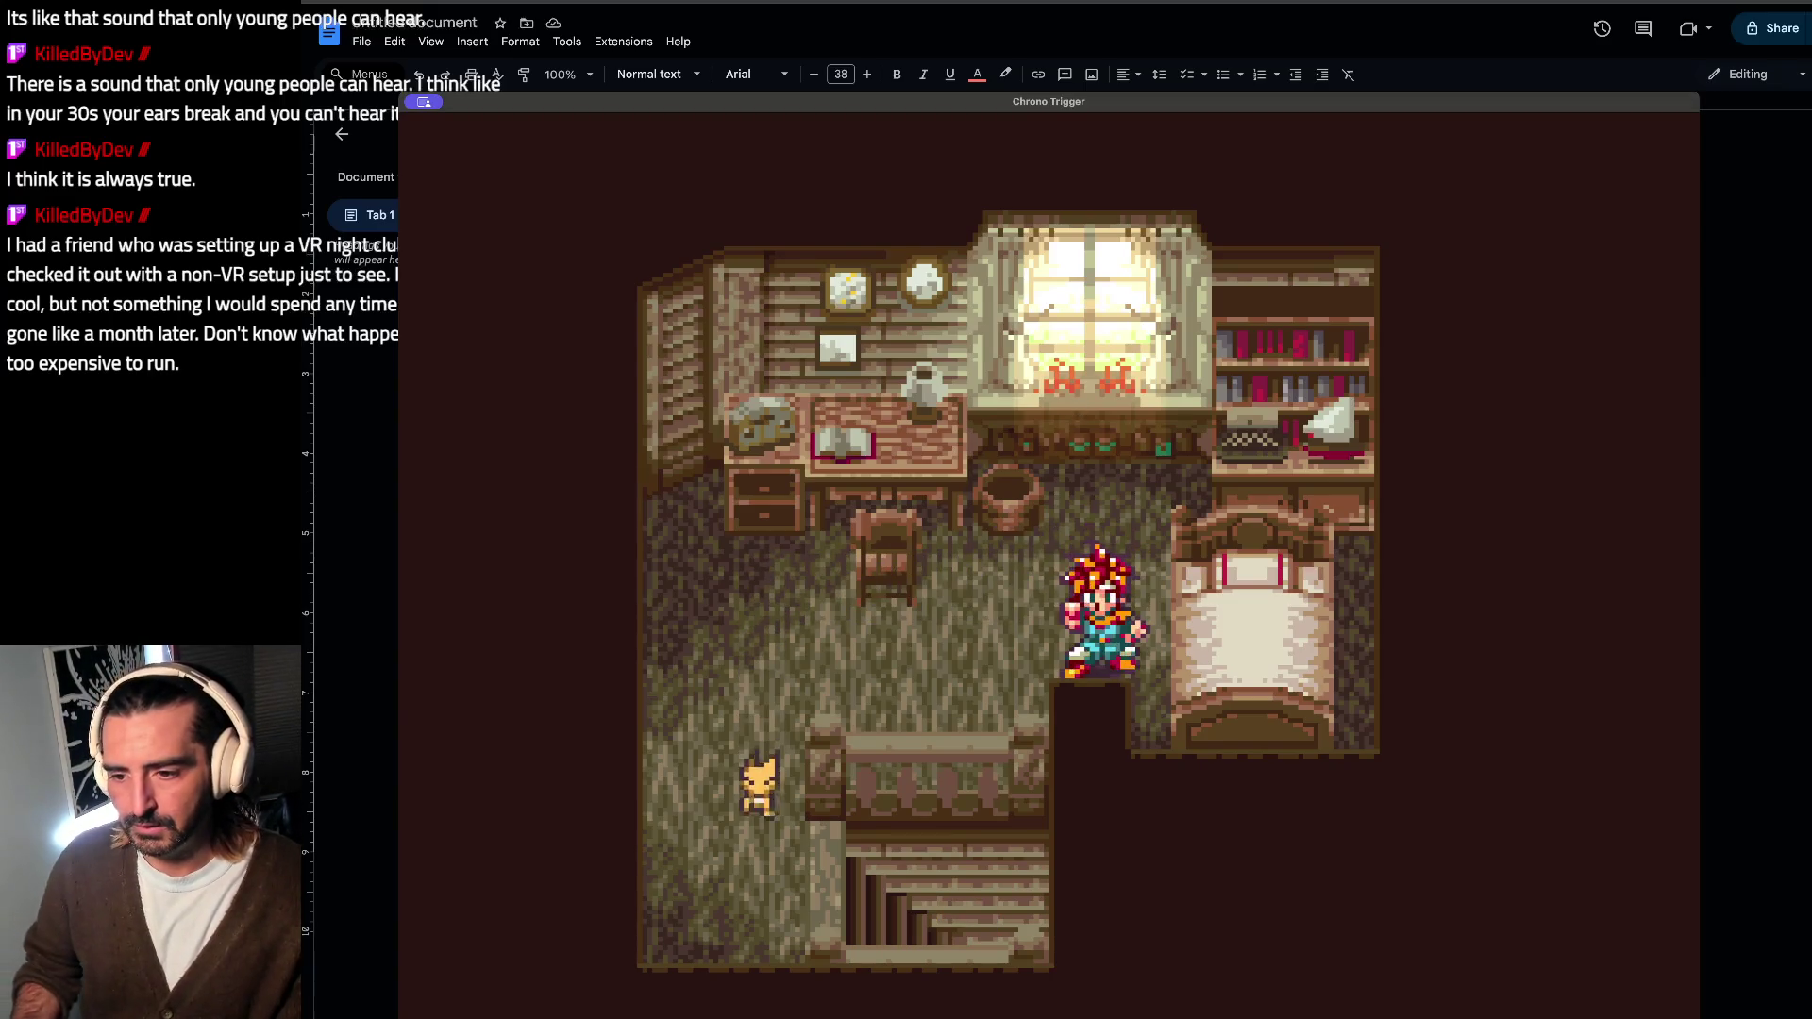
Step: Walk Crono left from the bed and down the stairs out of his room
{"action": "key", "text": "Left"}
{"action": "key", "text": "Left"}
{"action": "key", "text": "Down"}
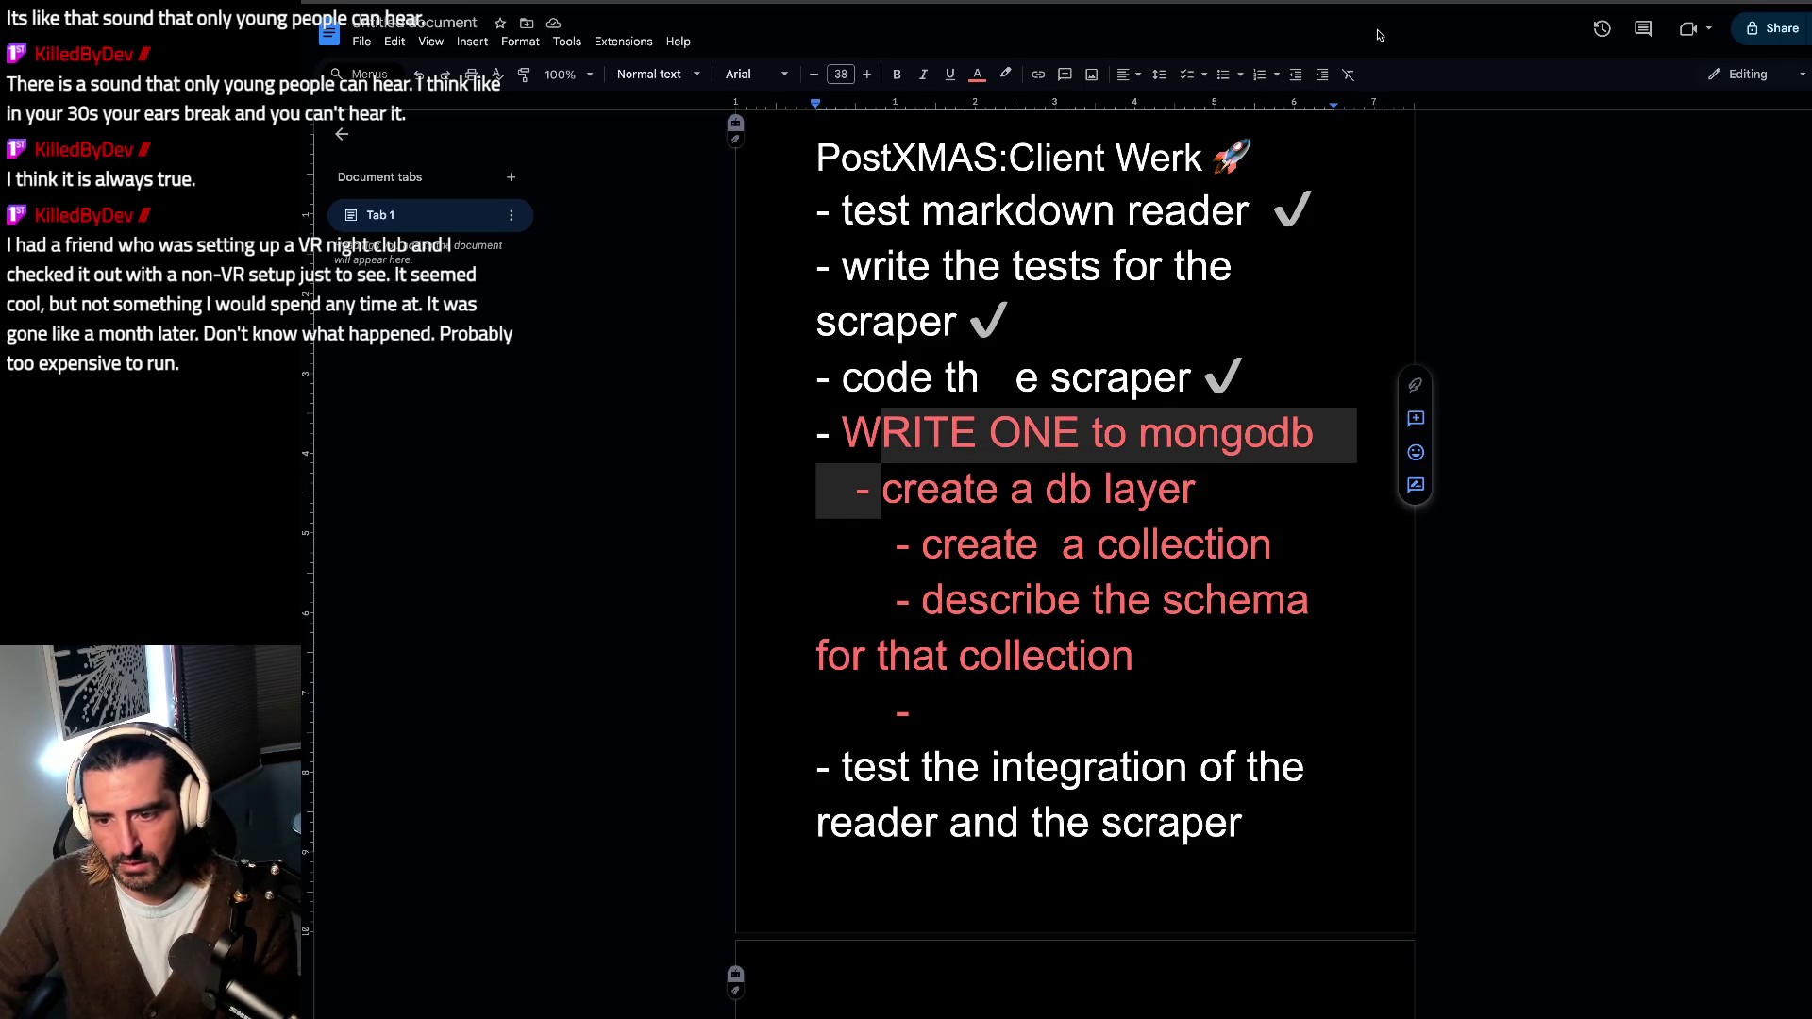
{"action": "left_click", "coordinate": [701, 136]}
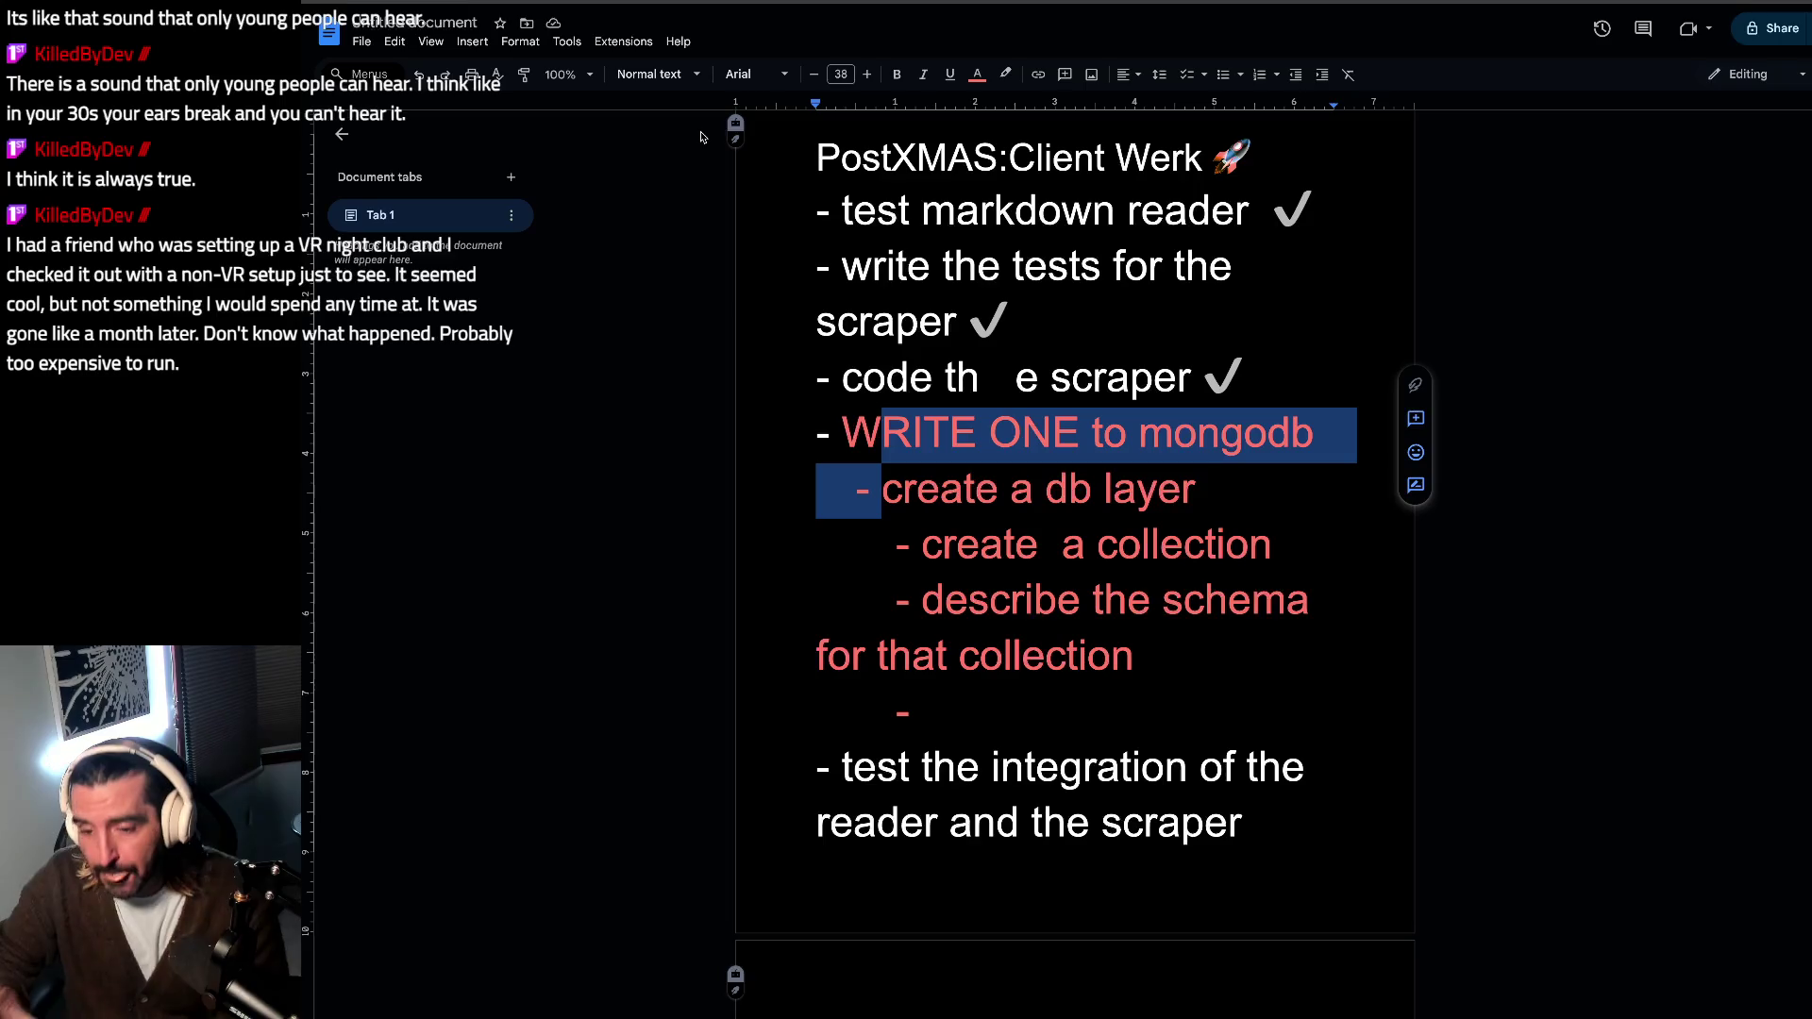
{"action": "key", "text": "alt+Tab"}
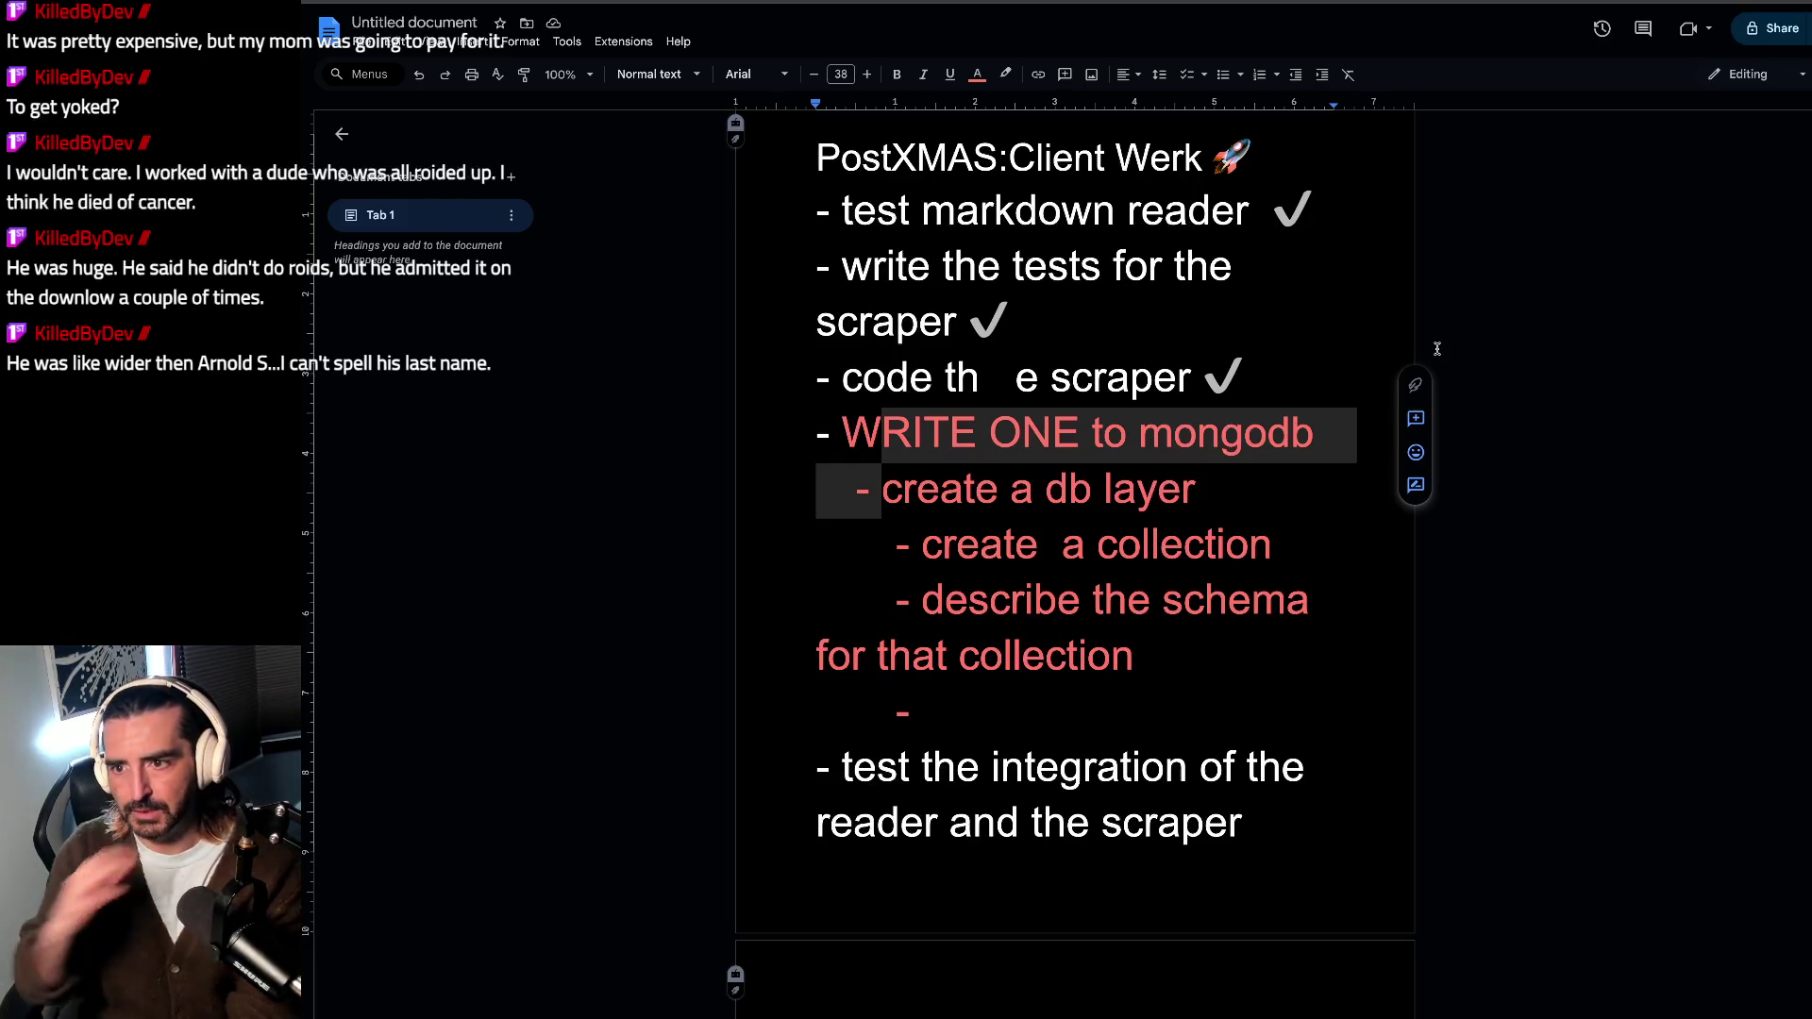
{"action": "left_click", "coordinate": [837, 109]}
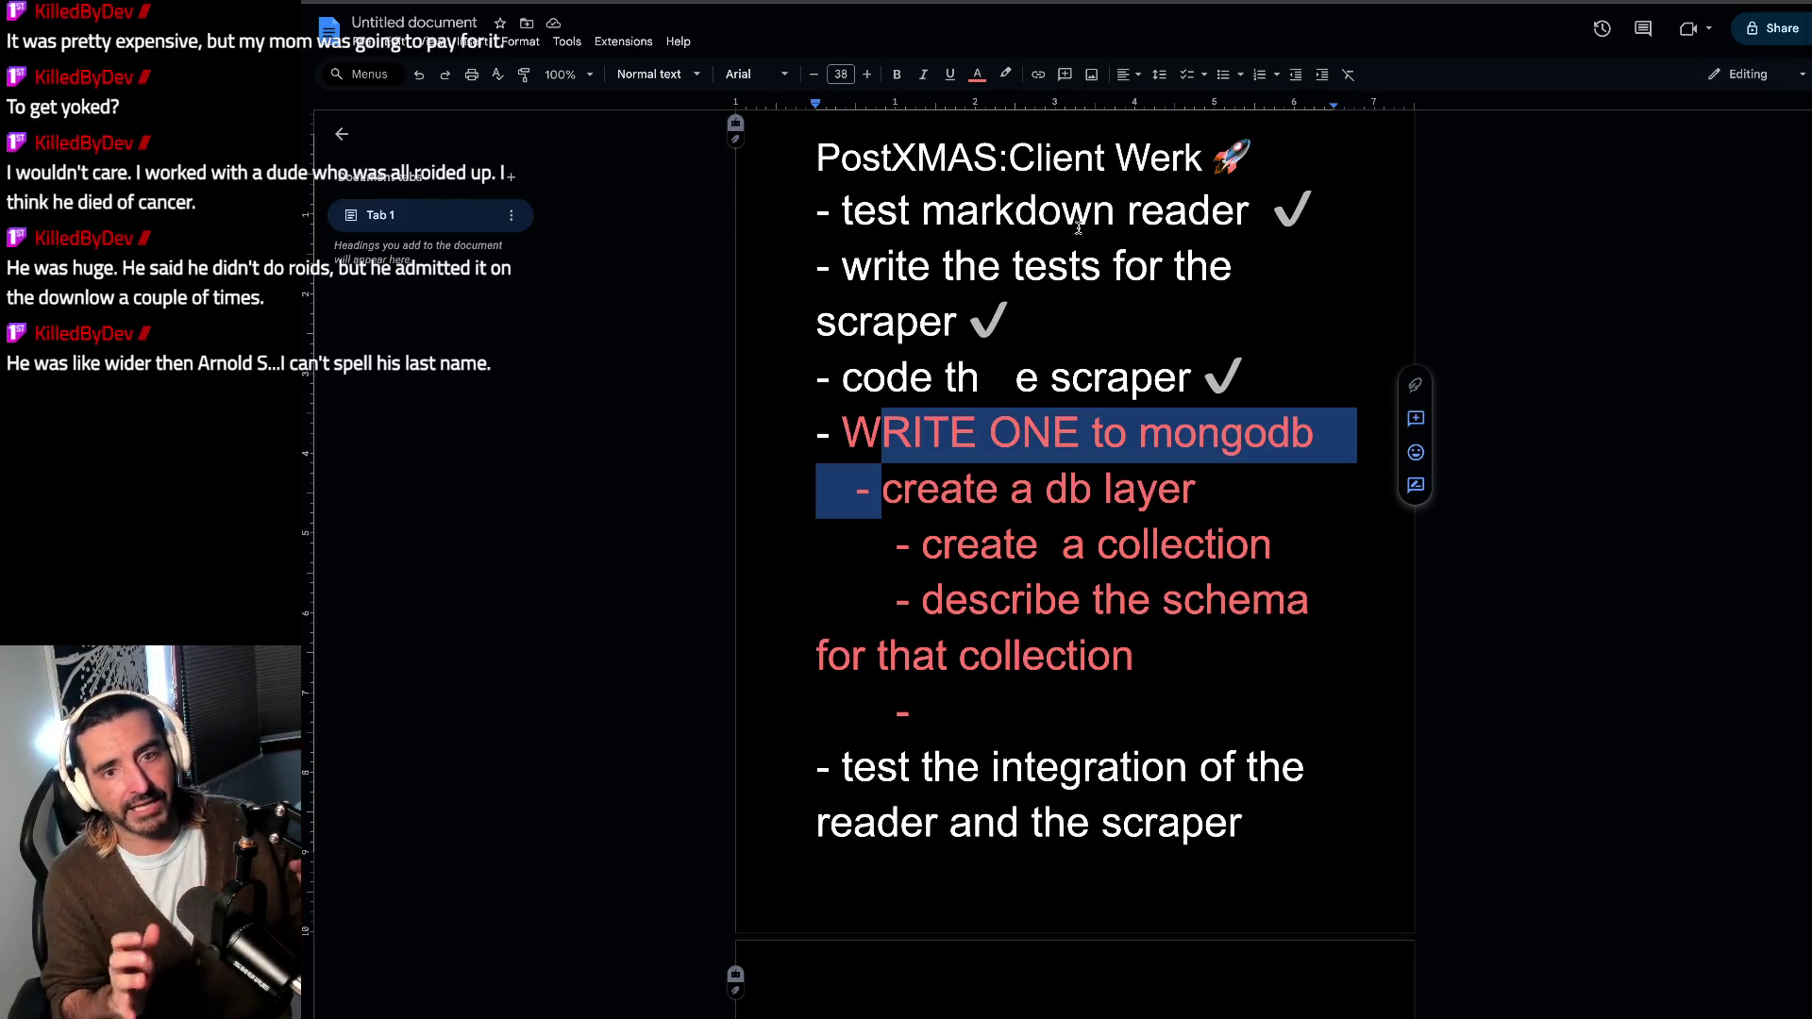
{"action": "left_click_drag", "start_coordinate": [995, 216], "coordinate": [1176, 222]}
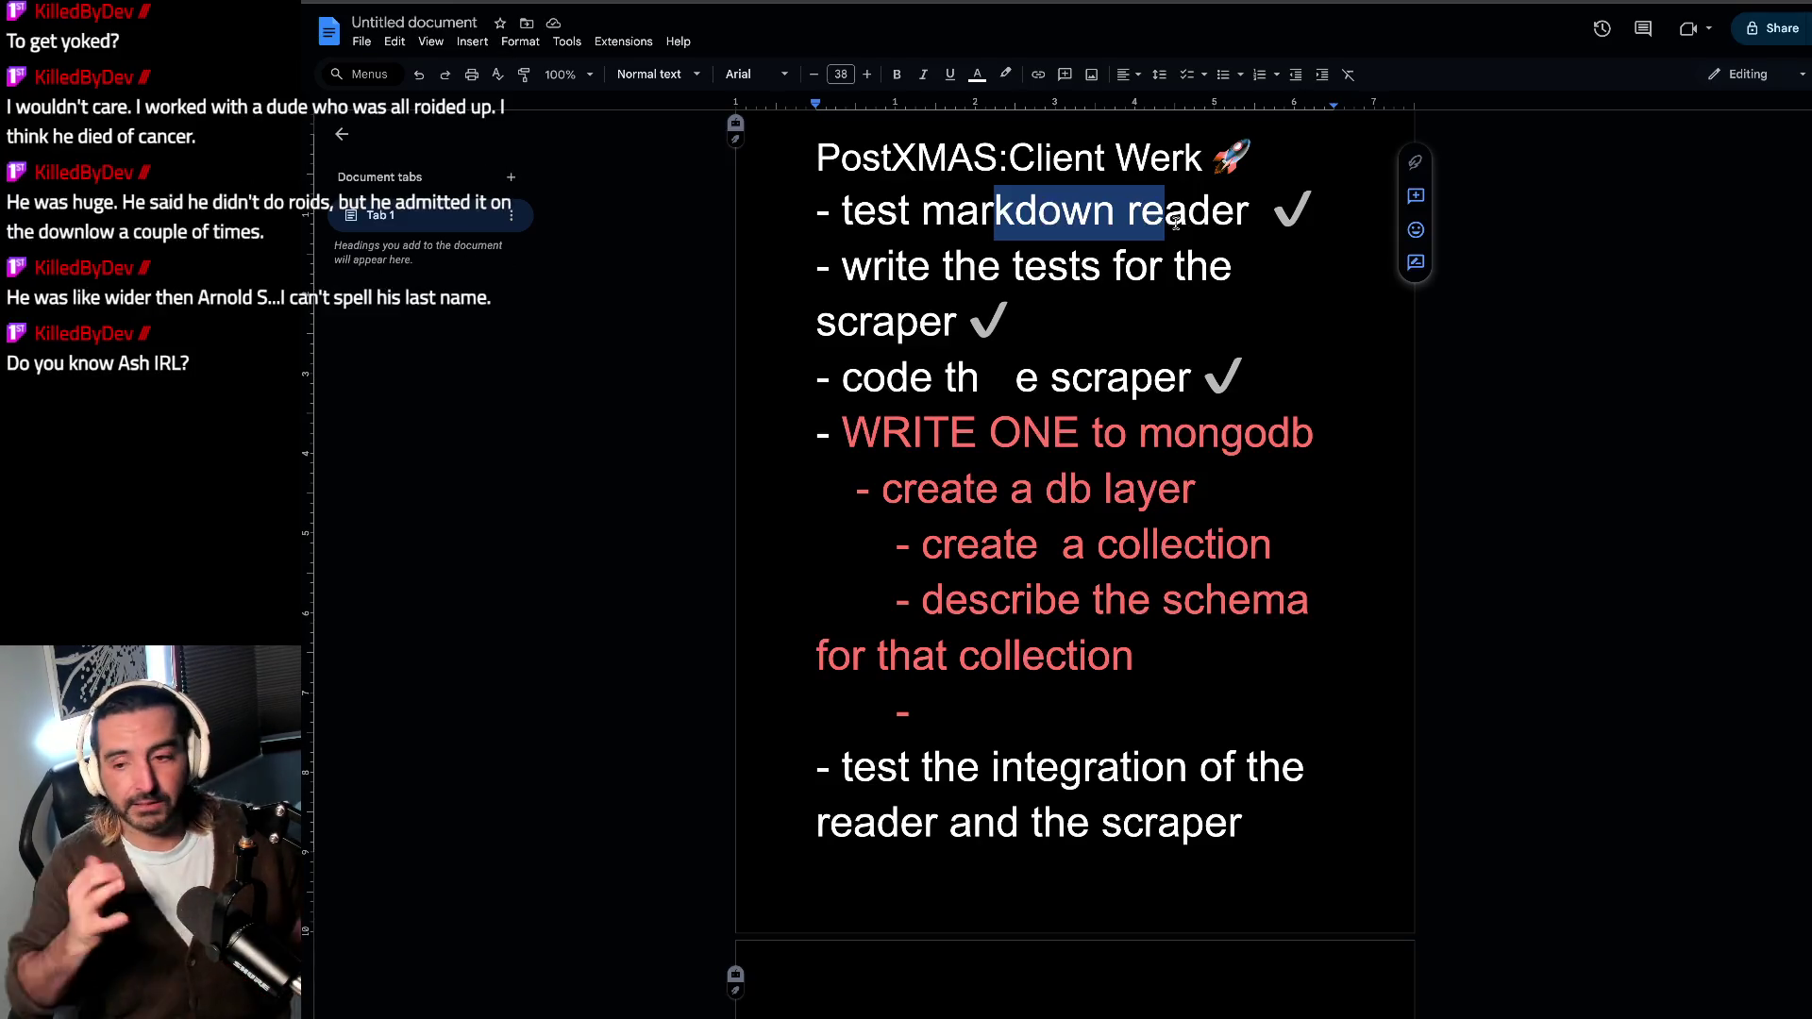
Step: Remove the stray spaces so the checklist item reads 'code the scraper'
{"action": "left_click_drag", "start_coordinate": [1247, 378], "coordinate": [969, 336]}
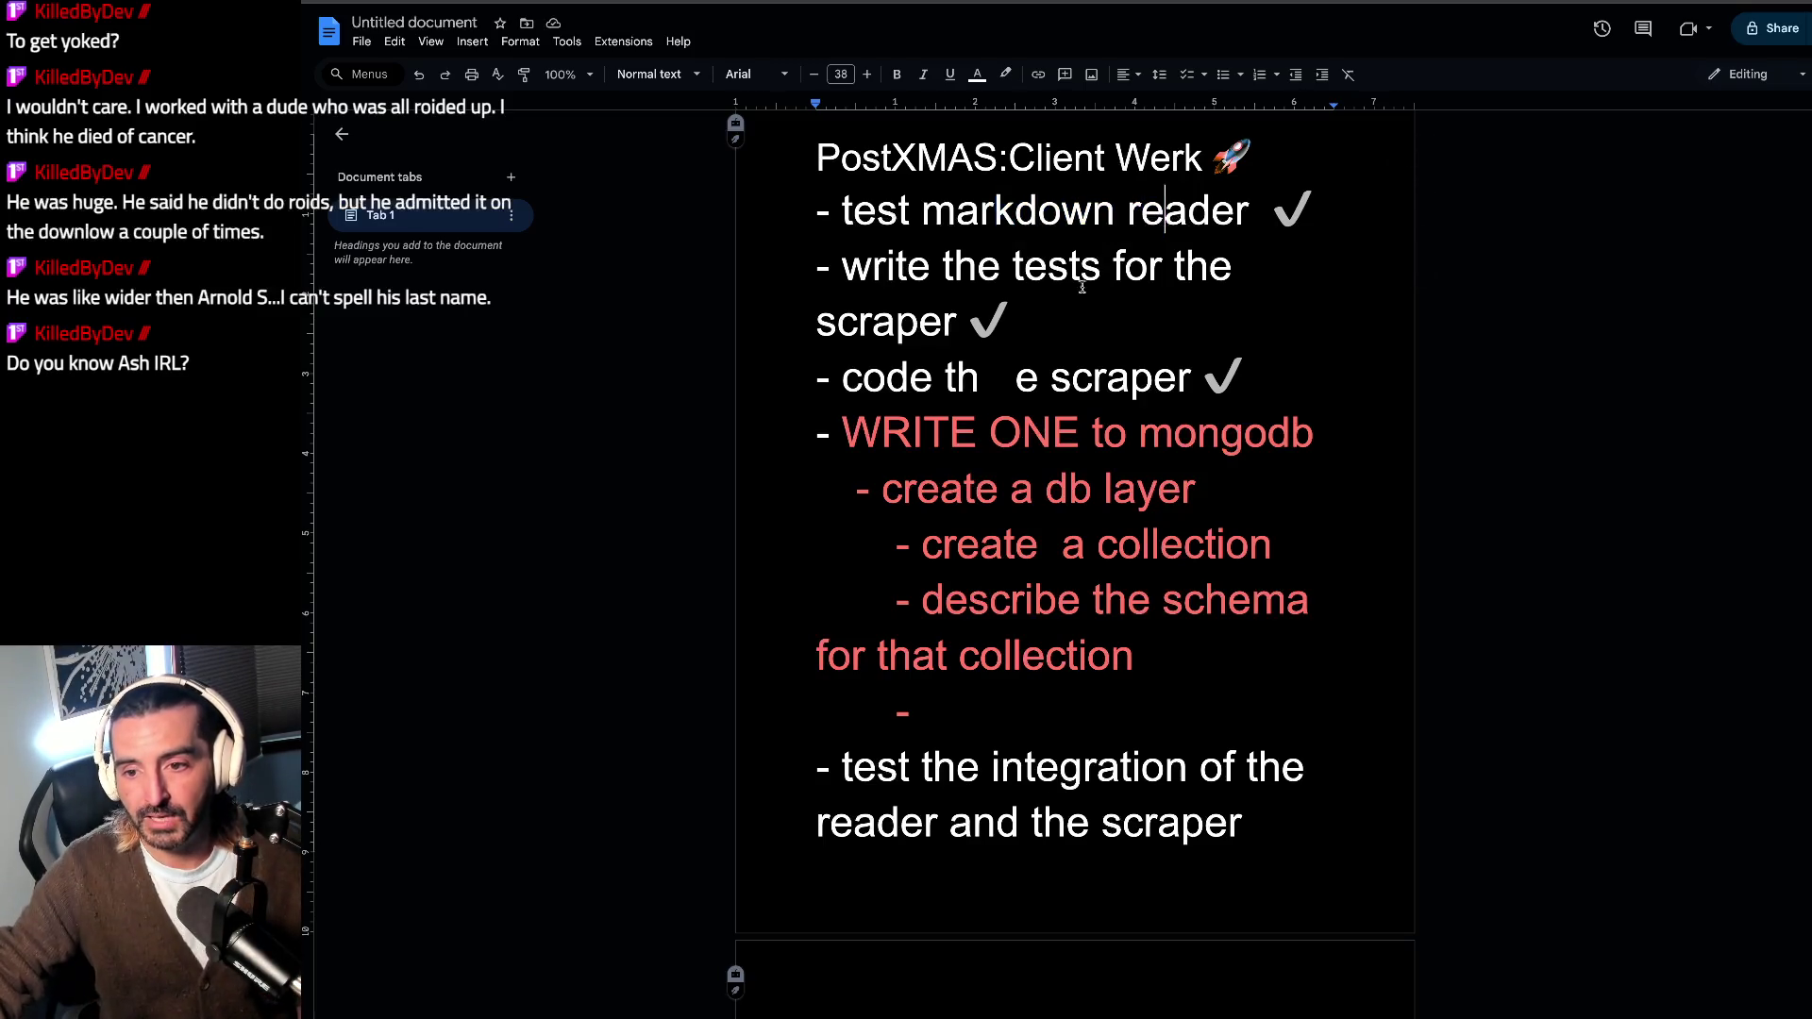
{"action": "left_click", "coordinate": [969, 335]}
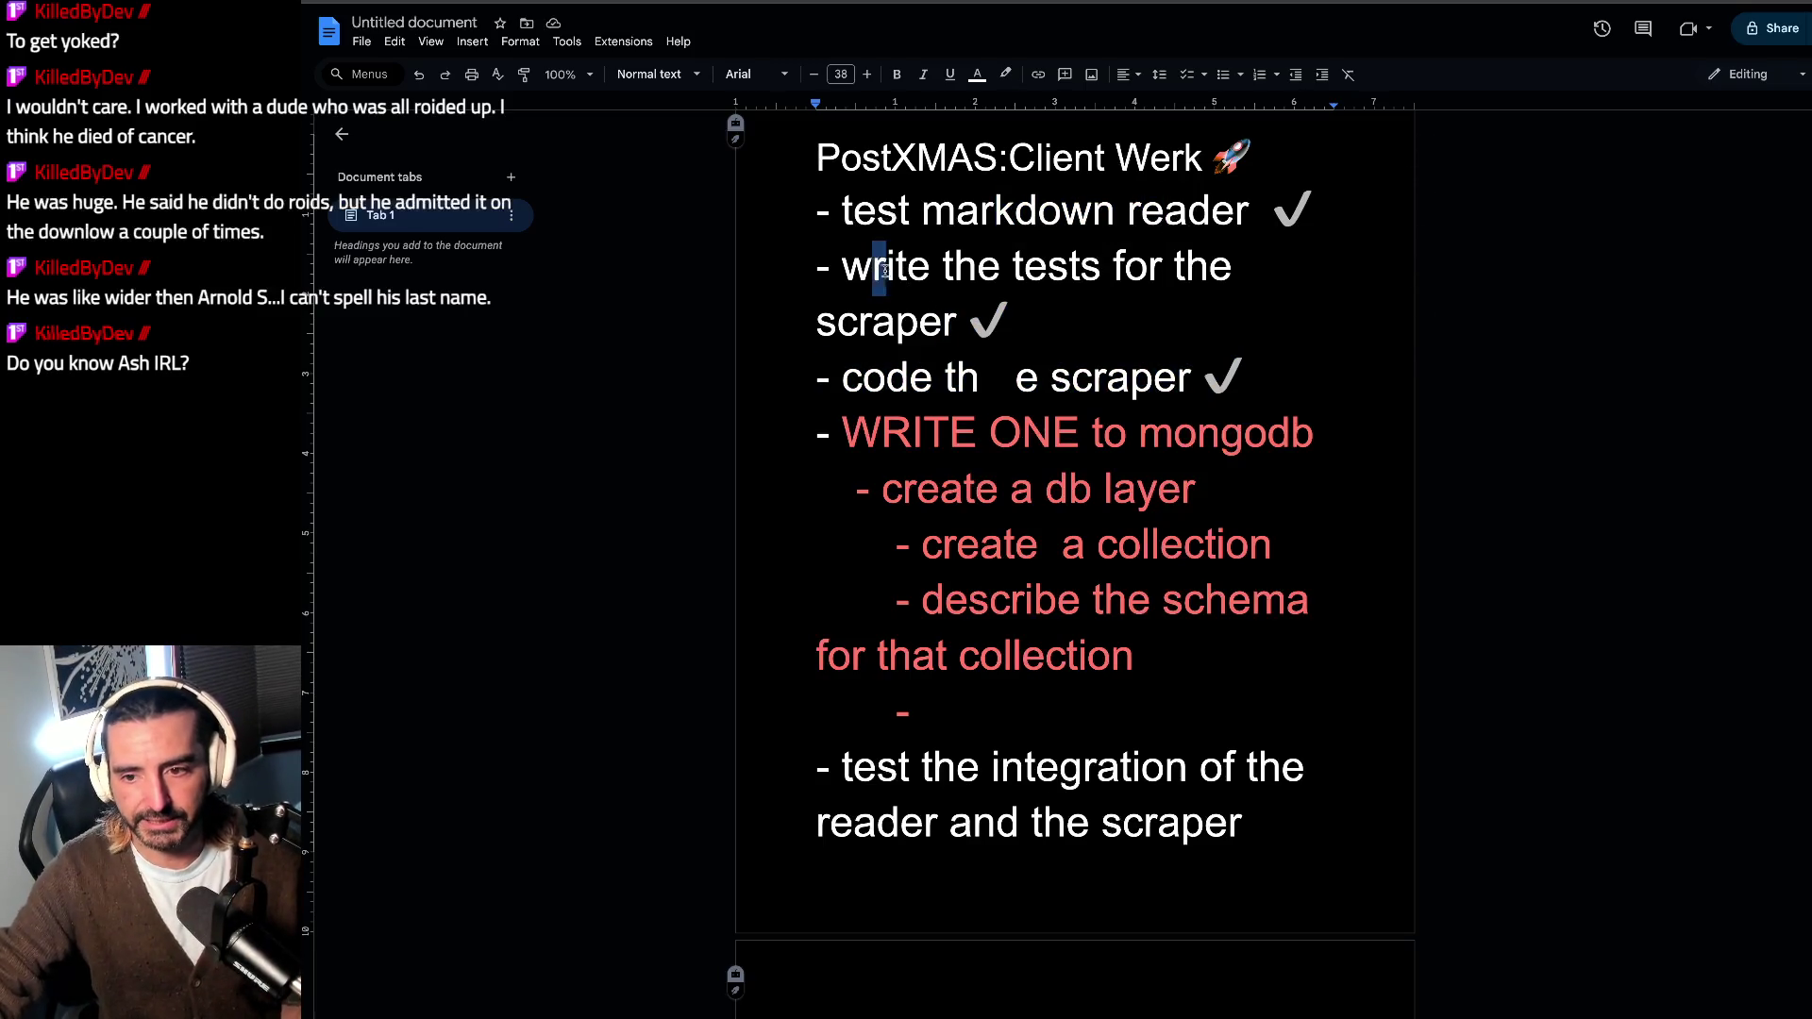
{"action": "double_click", "coordinate": [1155, 371]}
{"action": "left_click_drag", "start_coordinate": [1155, 370], "coordinate": [1014, 375]}
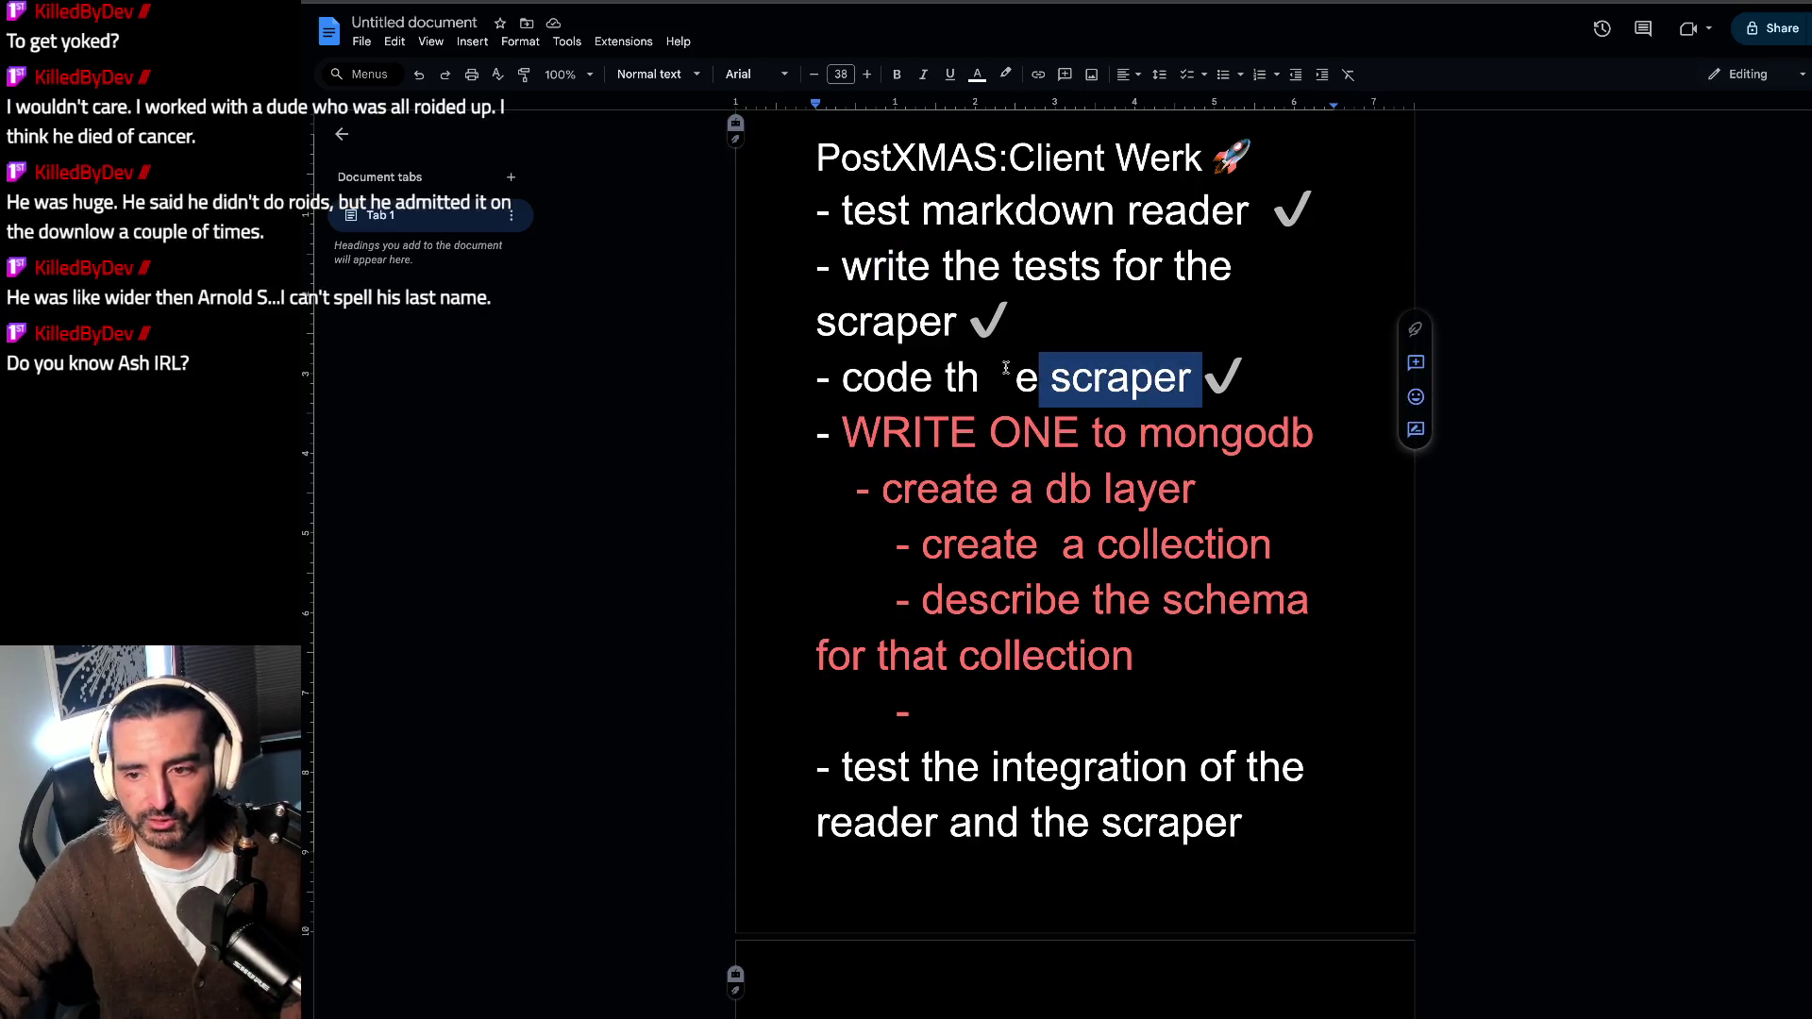
{"action": "left_click", "coordinate": [1015, 375]}
{"action": "key", "text": "BackSpace"}
{"action": "key", "text": "BackSpace"}
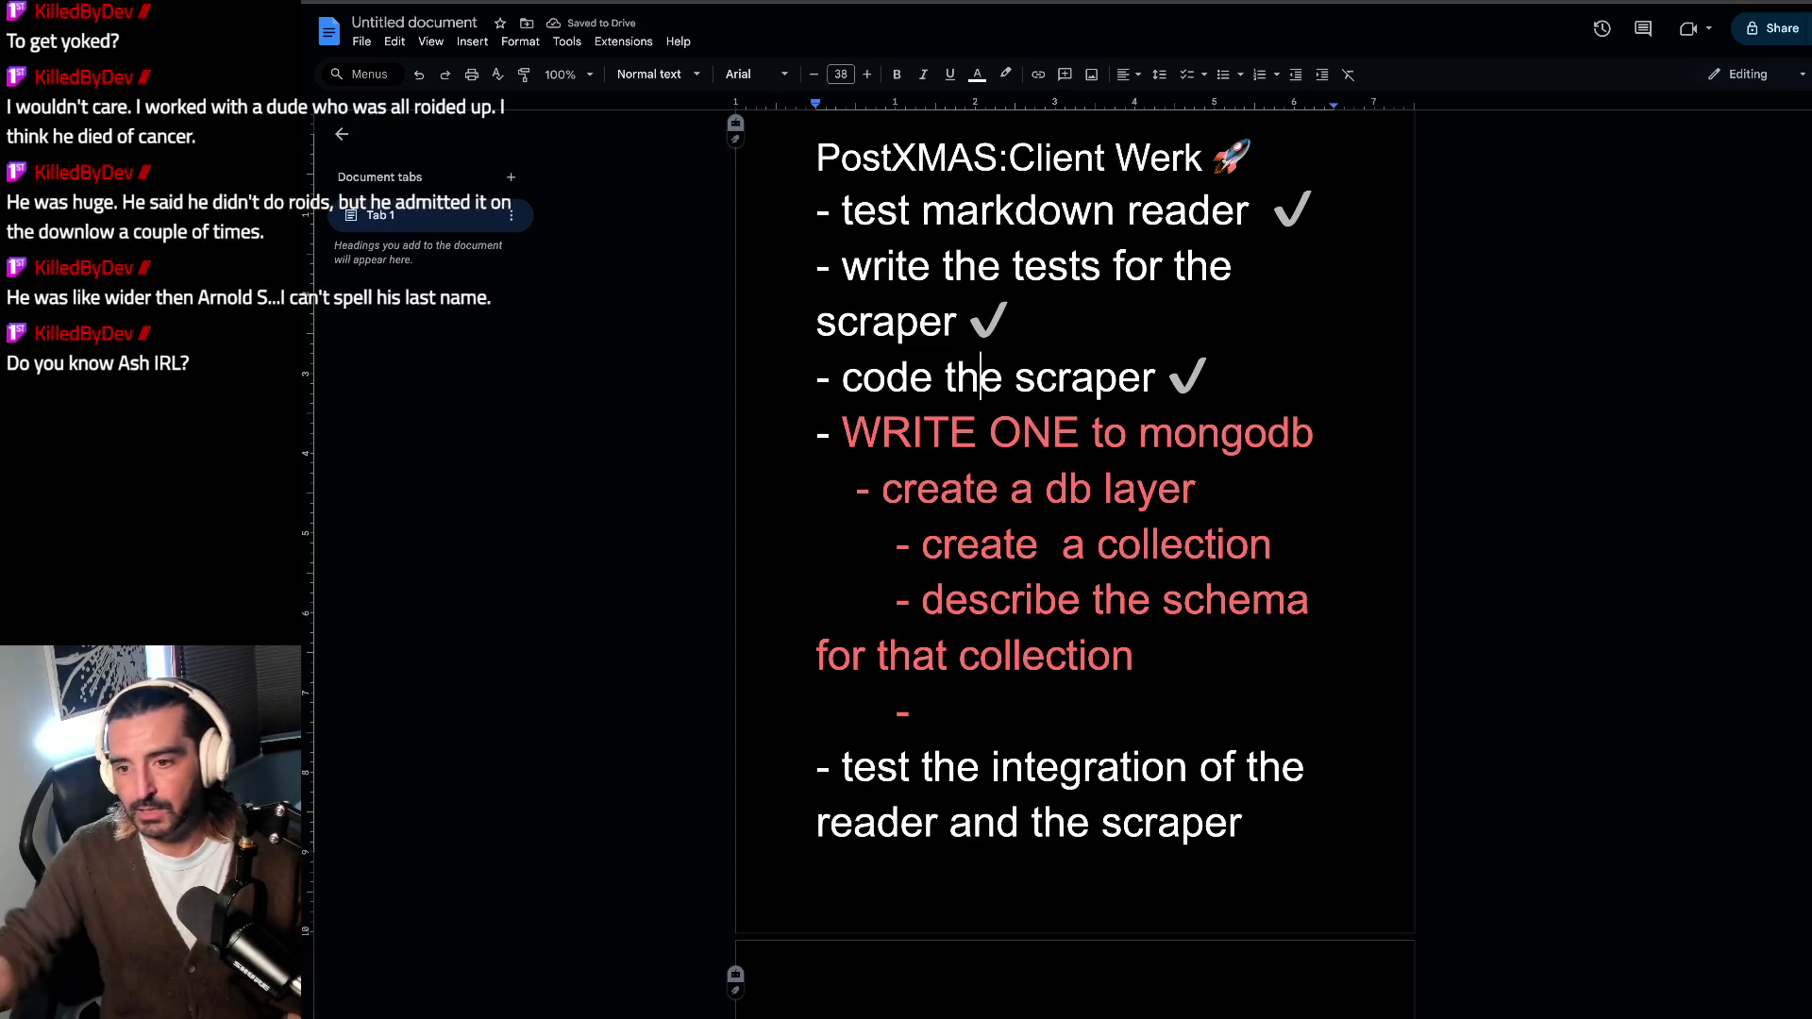
{"action": "scroll", "coordinate": [1036, 329], "scroll_direction": "down", "scroll_amount": 1}
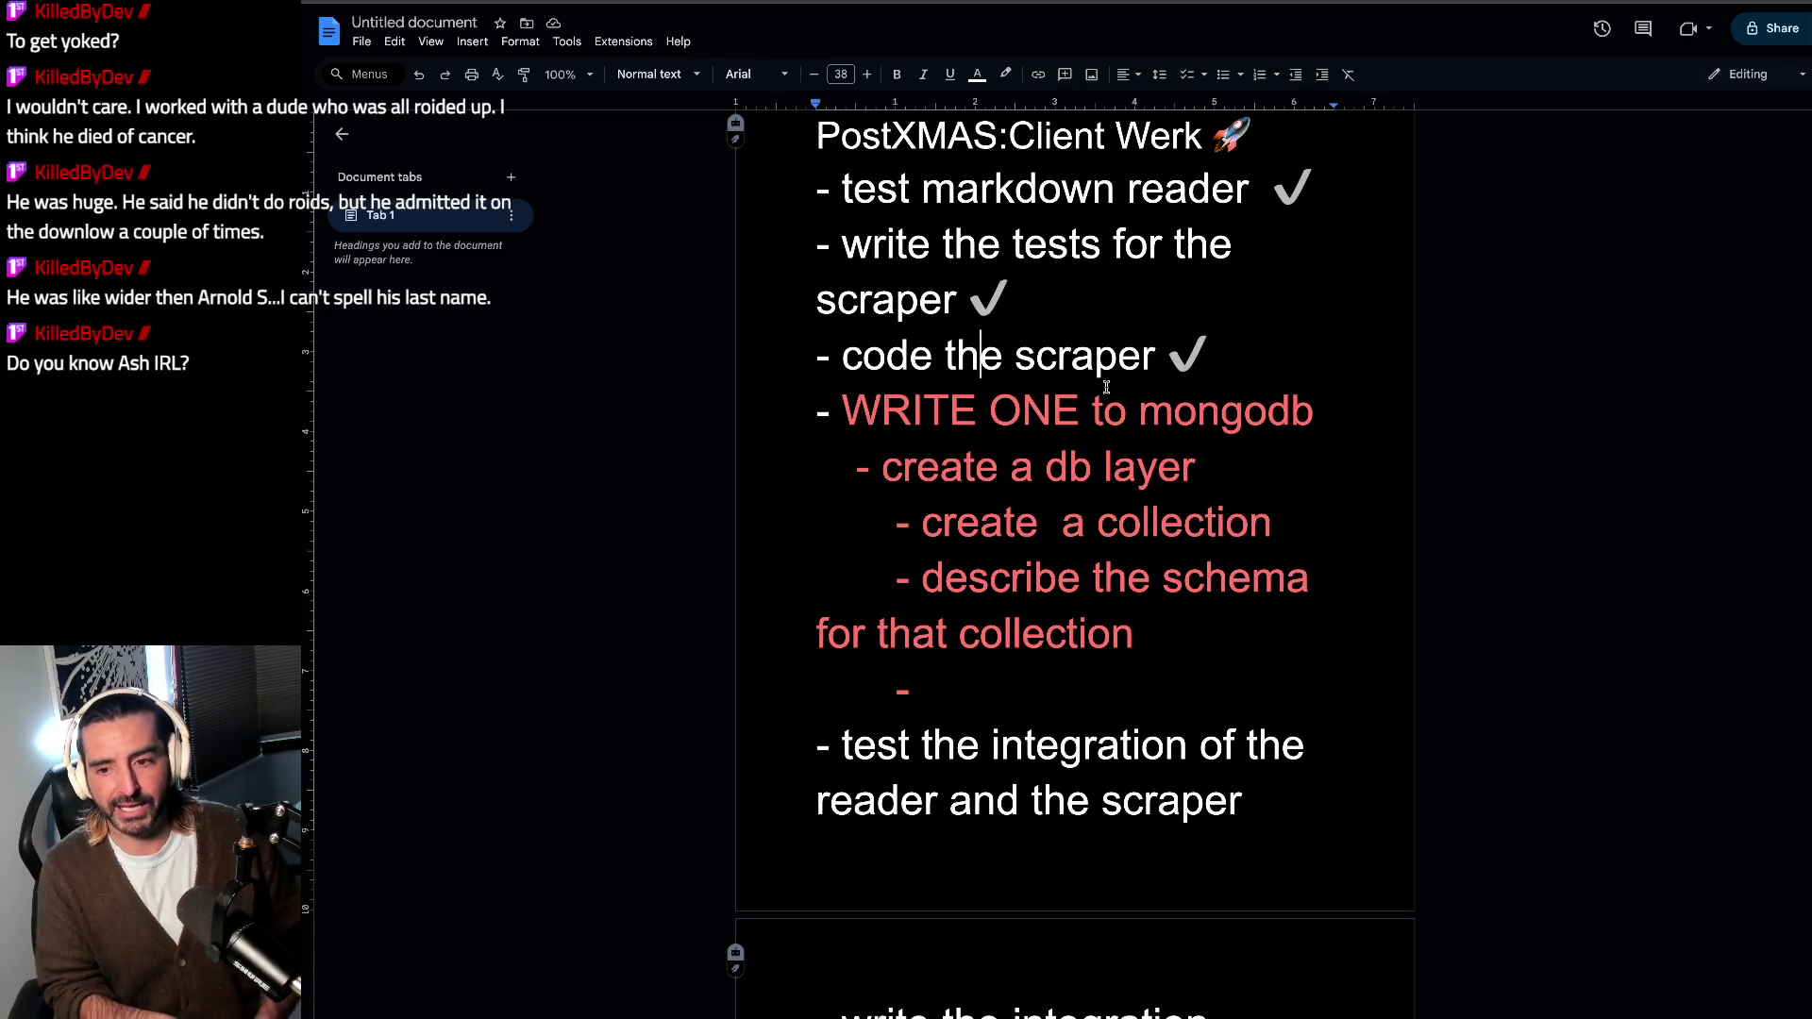
{"action": "left_click", "coordinate": [1002, 701]}
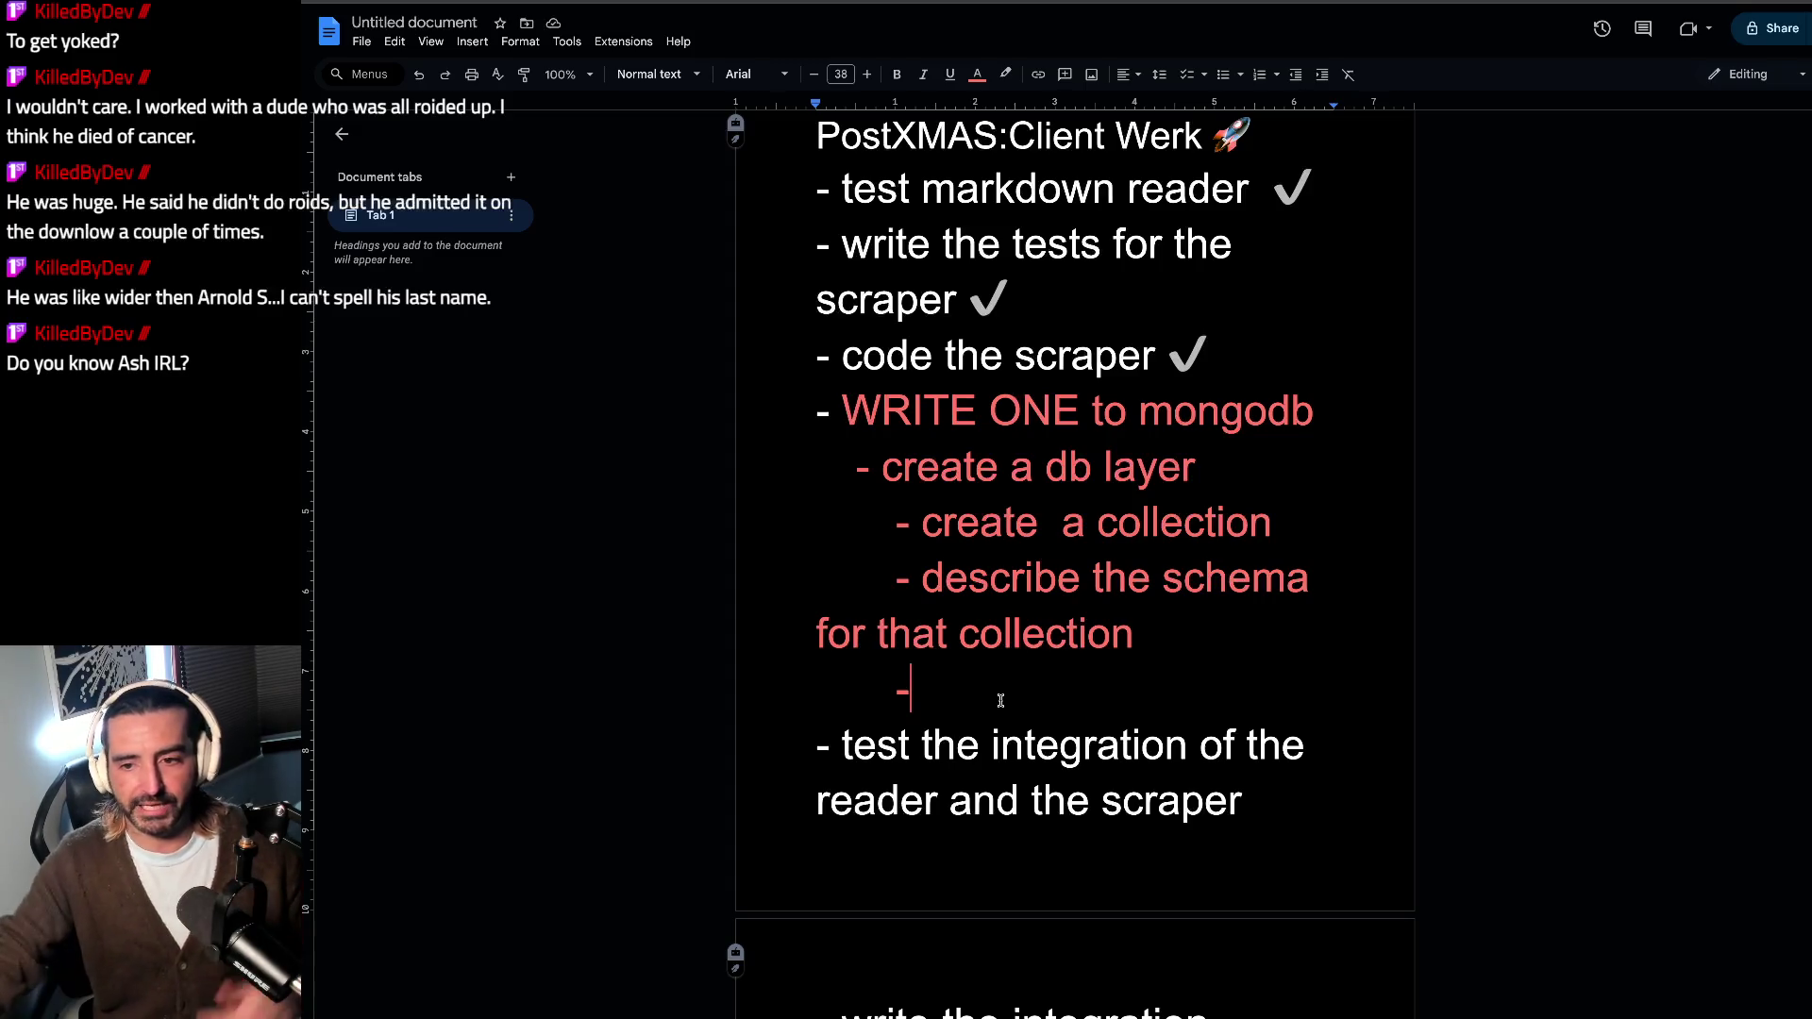
{"action": "left_click_drag", "start_coordinate": [1018, 428], "coordinate": [1022, 467]}
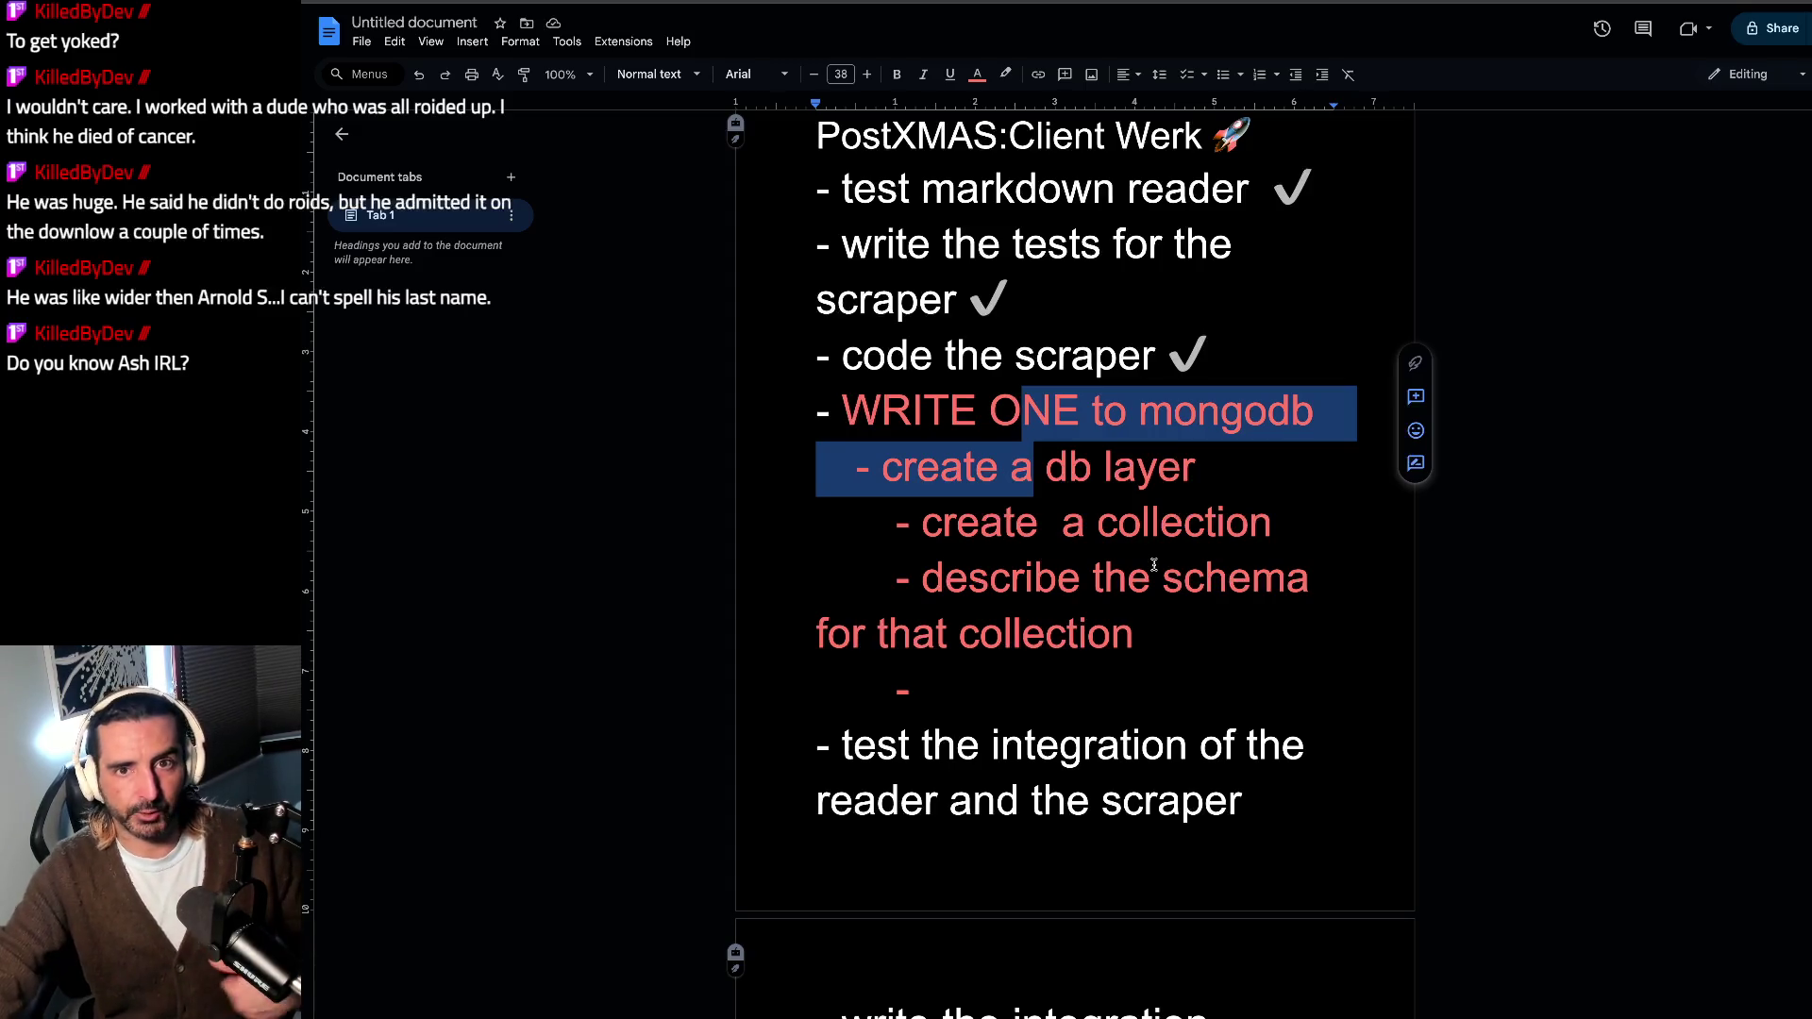
{"action": "left_click", "coordinate": [1036, 715]}
{"action": "left_click_drag", "start_coordinate": [1036, 722], "coordinate": [1042, 802]}
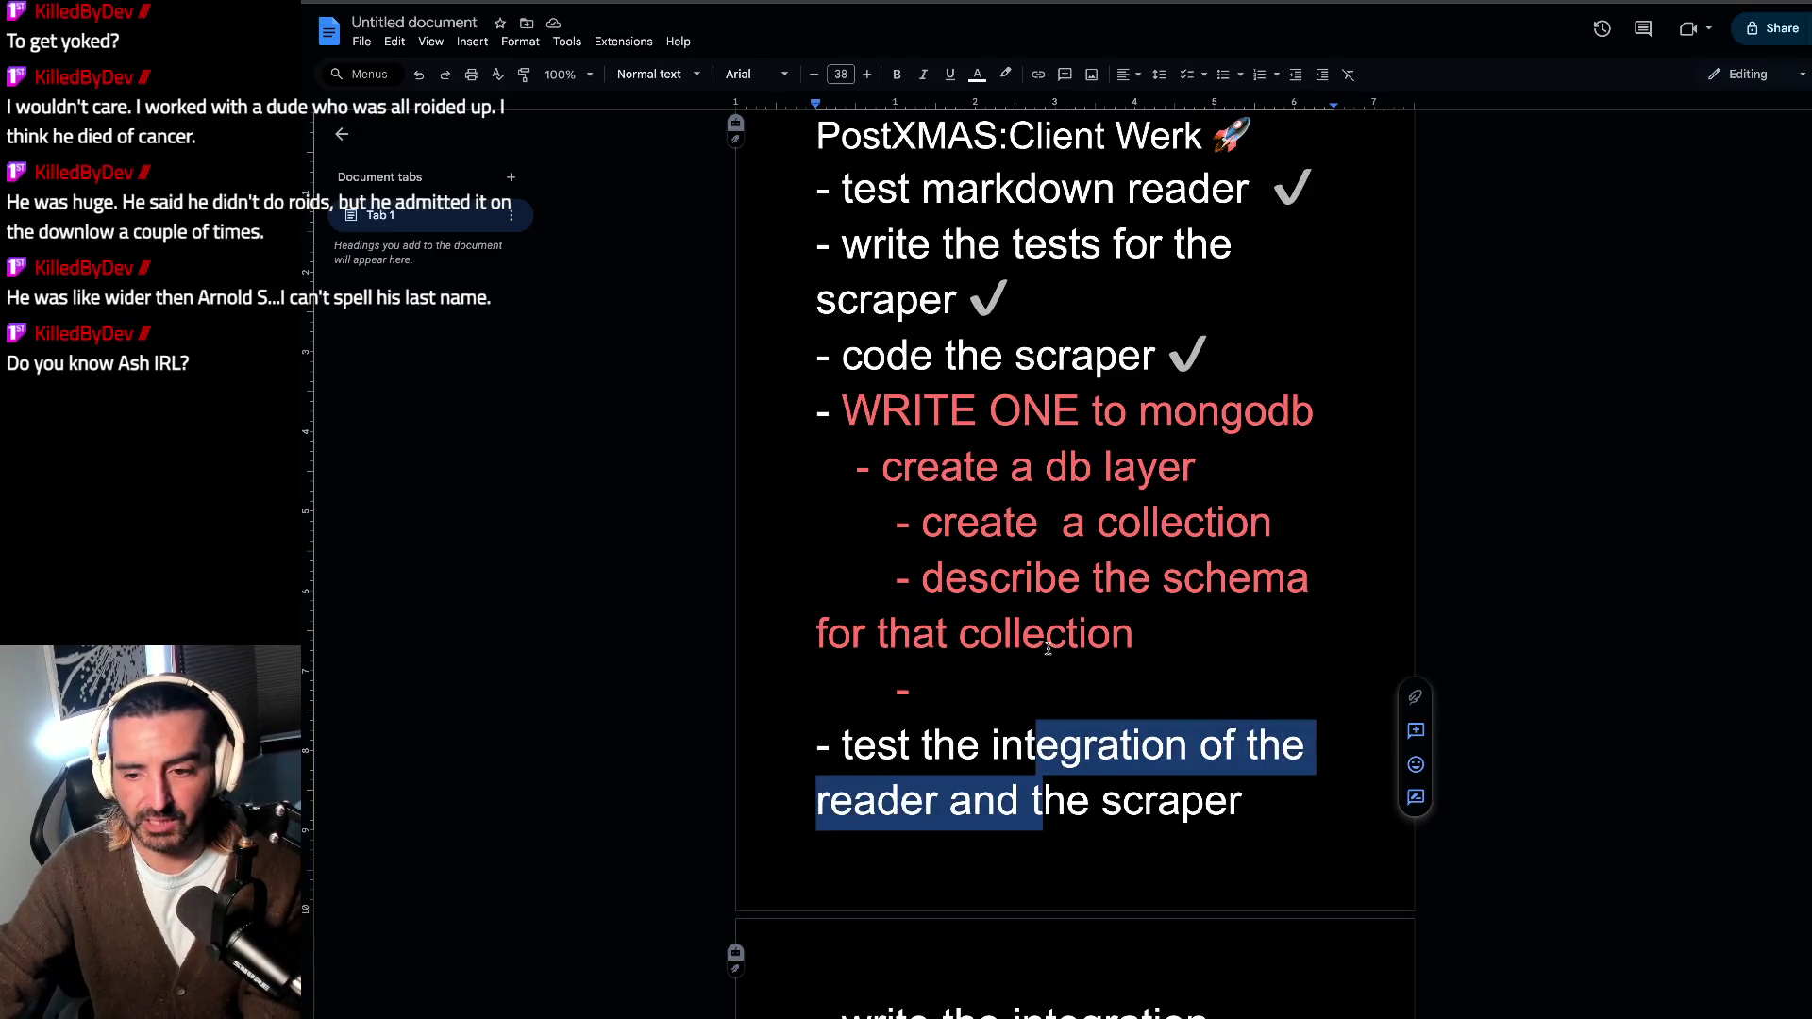
{"action": "scroll", "coordinate": [1047, 648], "scroll_direction": "down", "scroll_amount": 2}
{"action": "scroll", "coordinate": [1049, 649], "scroll_direction": "down", "scroll_amount": 1}
{"action": "scroll", "coordinate": [1044, 649], "scroll_direction": "down", "scroll_amount": 1}
{"action": "scroll", "coordinate": [1040, 646], "scroll_direction": "down", "scroll_amount": 1}
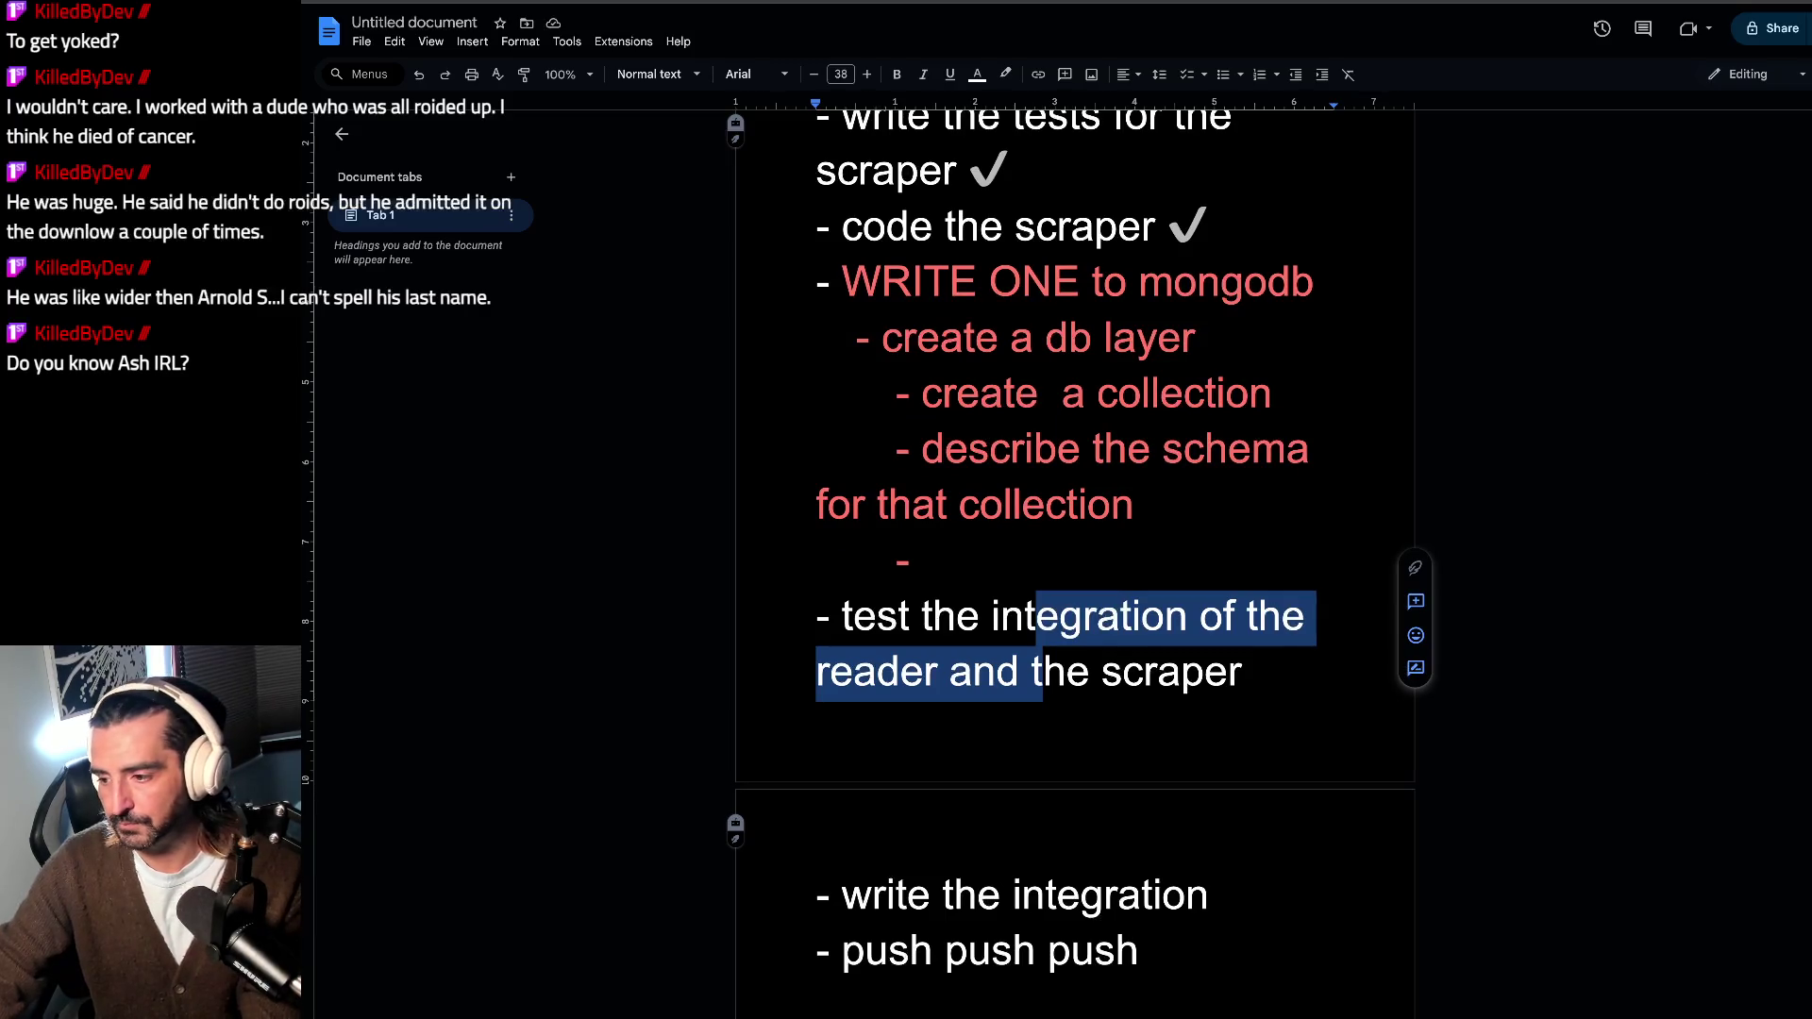
{"action": "key", "text": "alt+Tab"}
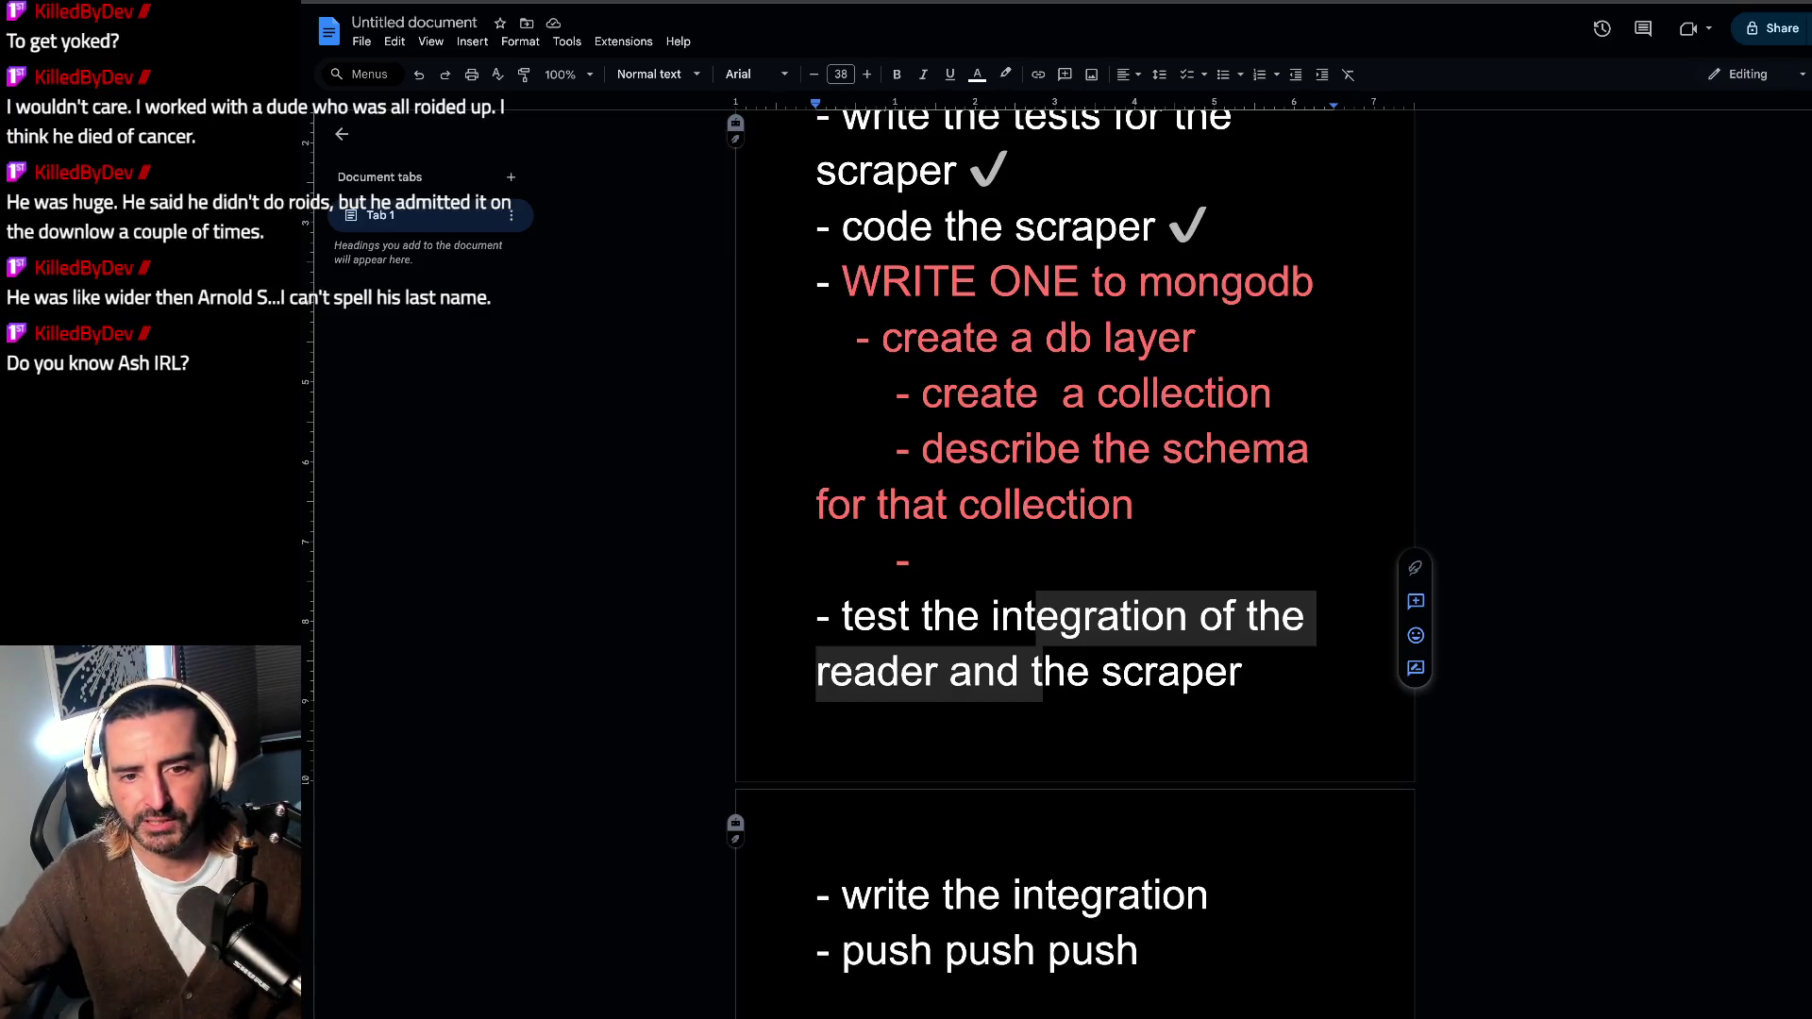
Step: Indent the lone red dash one level deeper, then start a new browser tab for ChatGPT
{"action": "key", "text": "alt+Tab"}
{"action": "key", "text": "alt+Tab"}
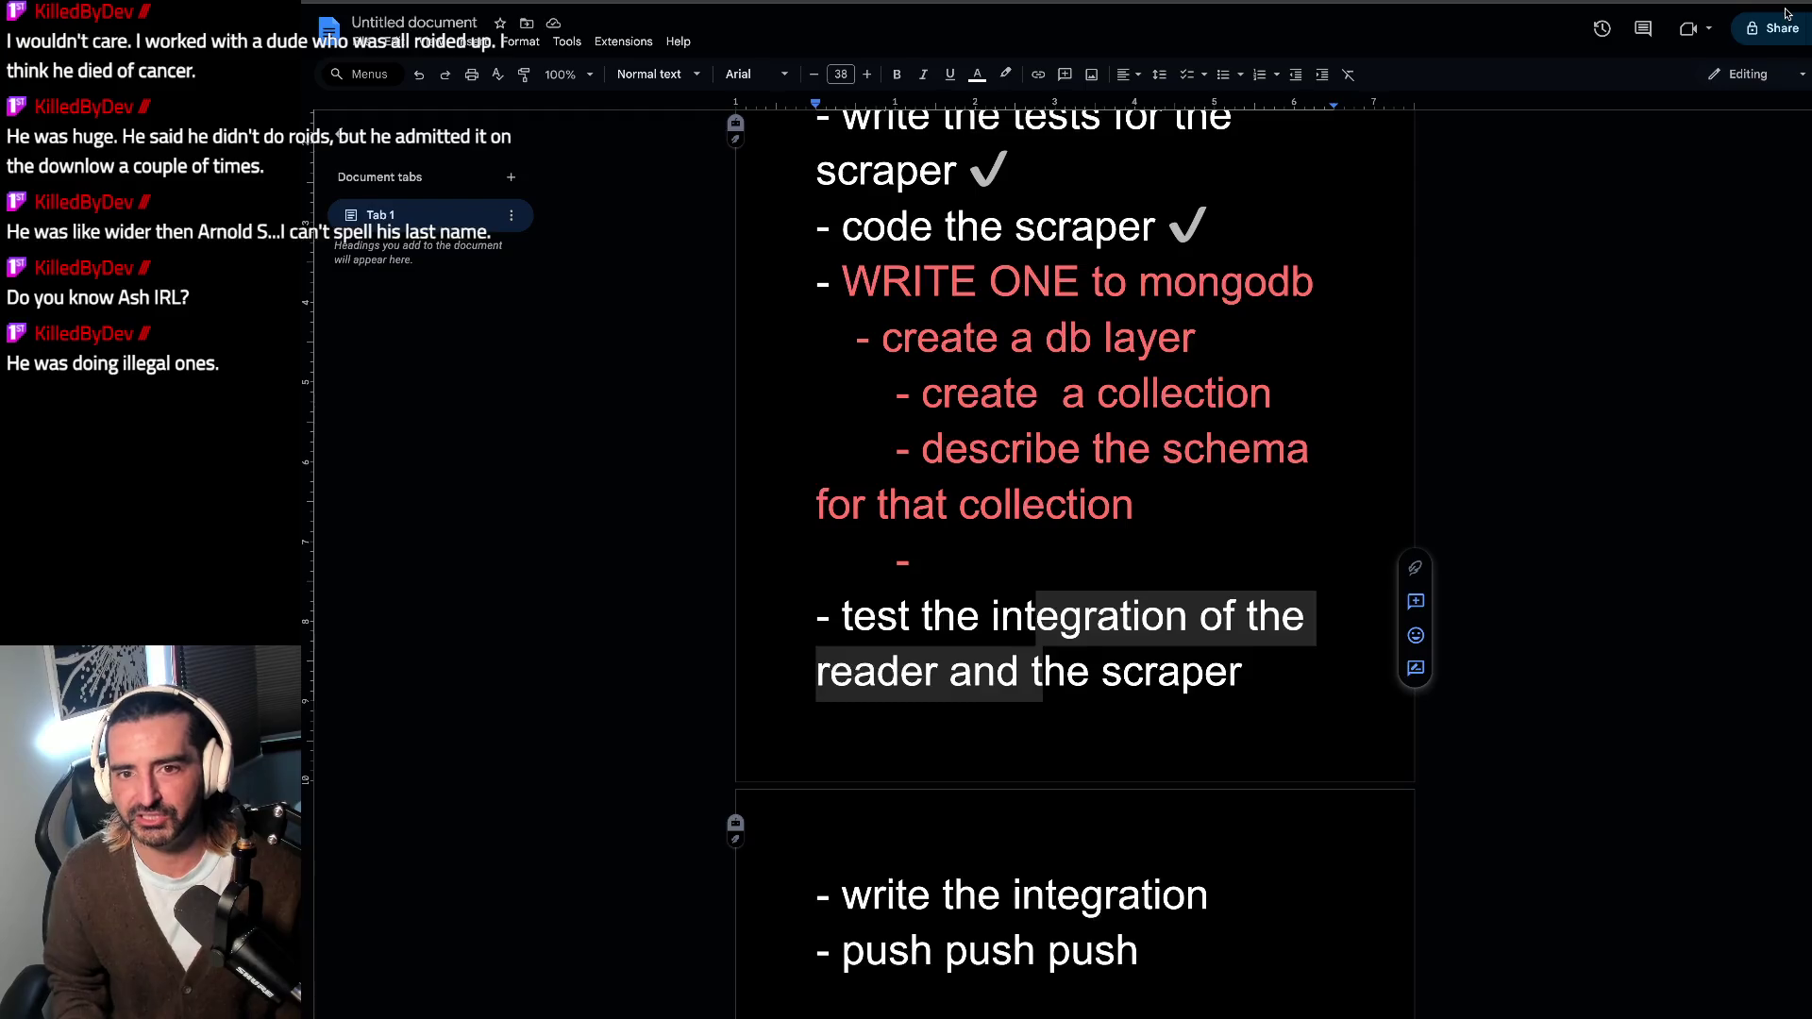
{"action": "key", "text": "Tab"}
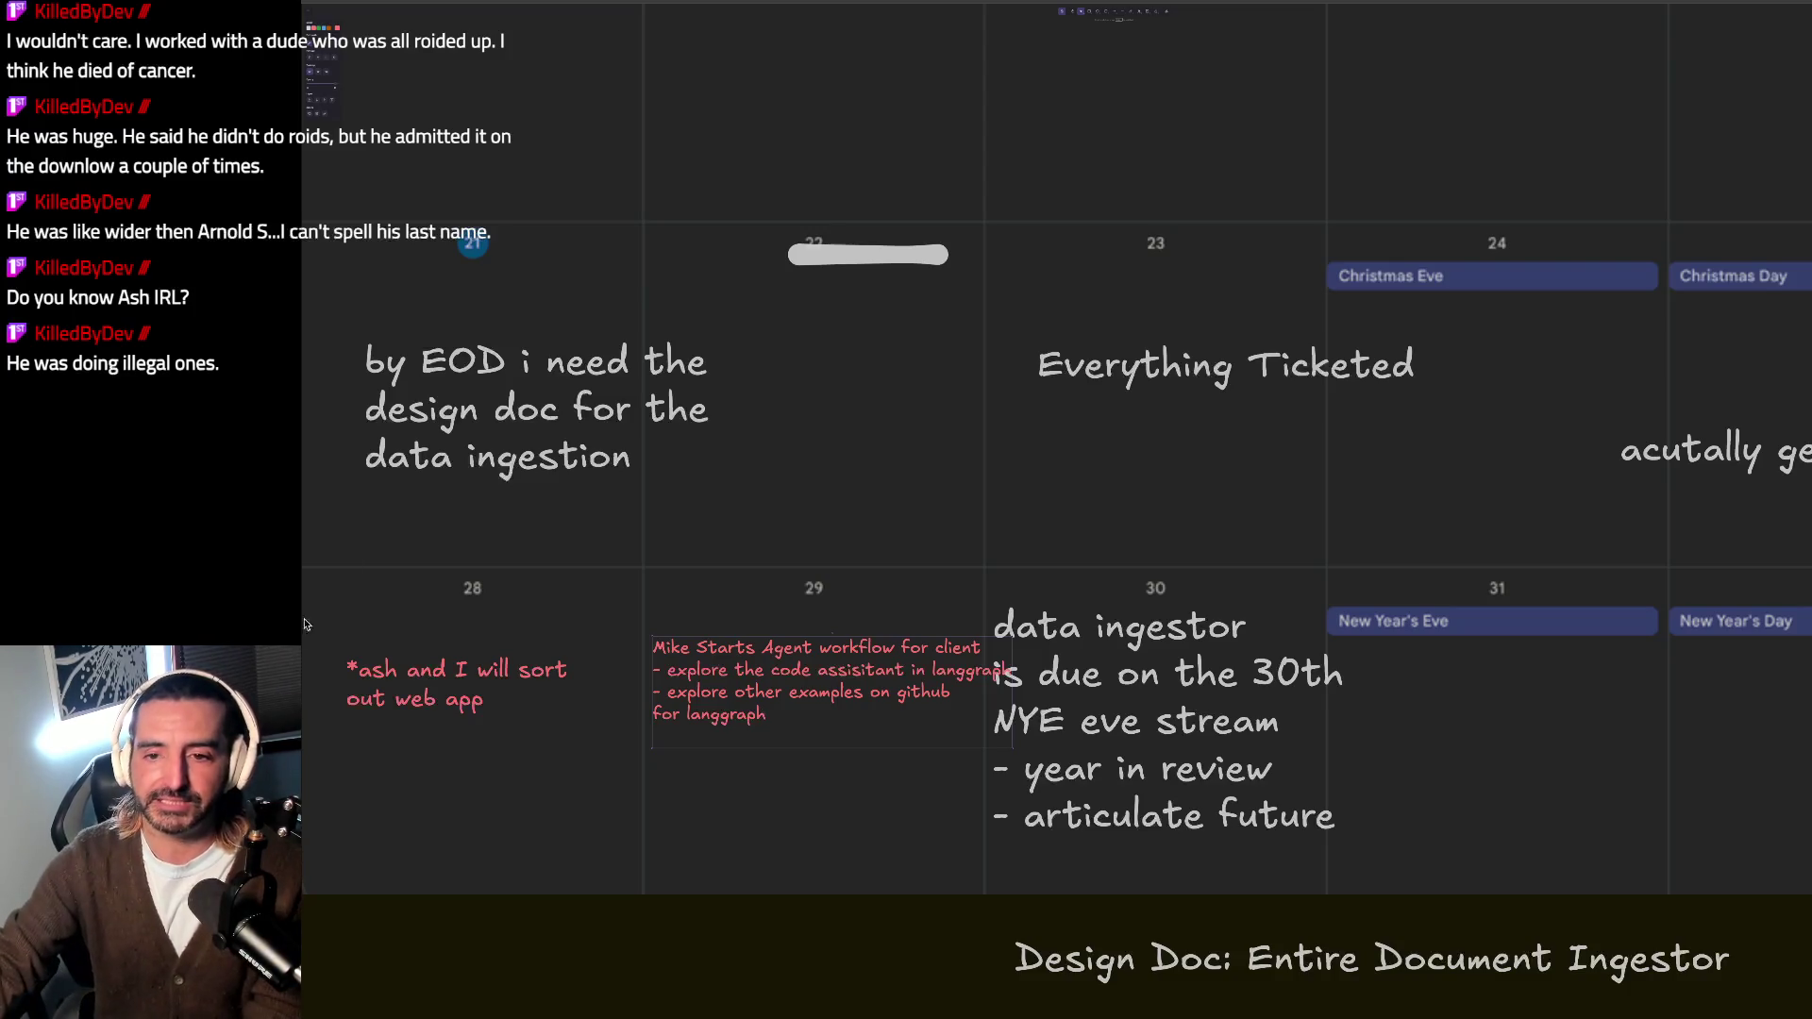
{"action": "key", "text": "ctrl+t"}
{"action": "key", "text": "Return"}
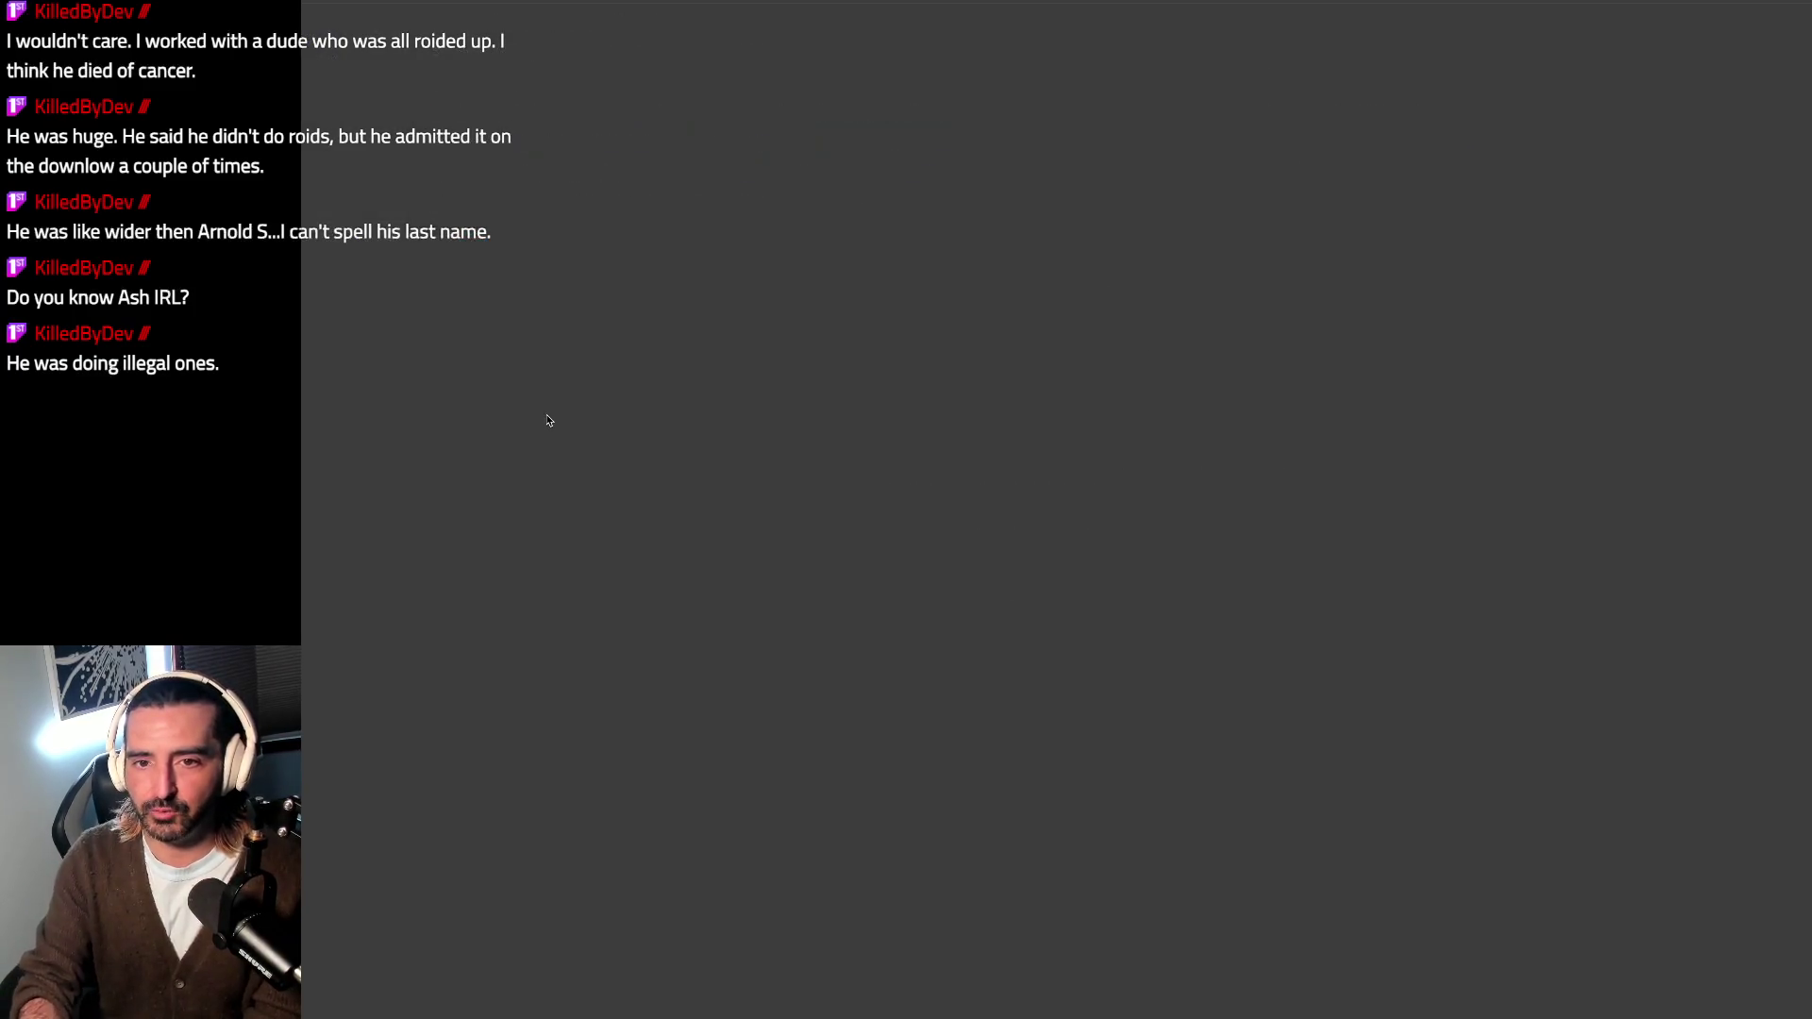
{"action": "type", "text": "there"}
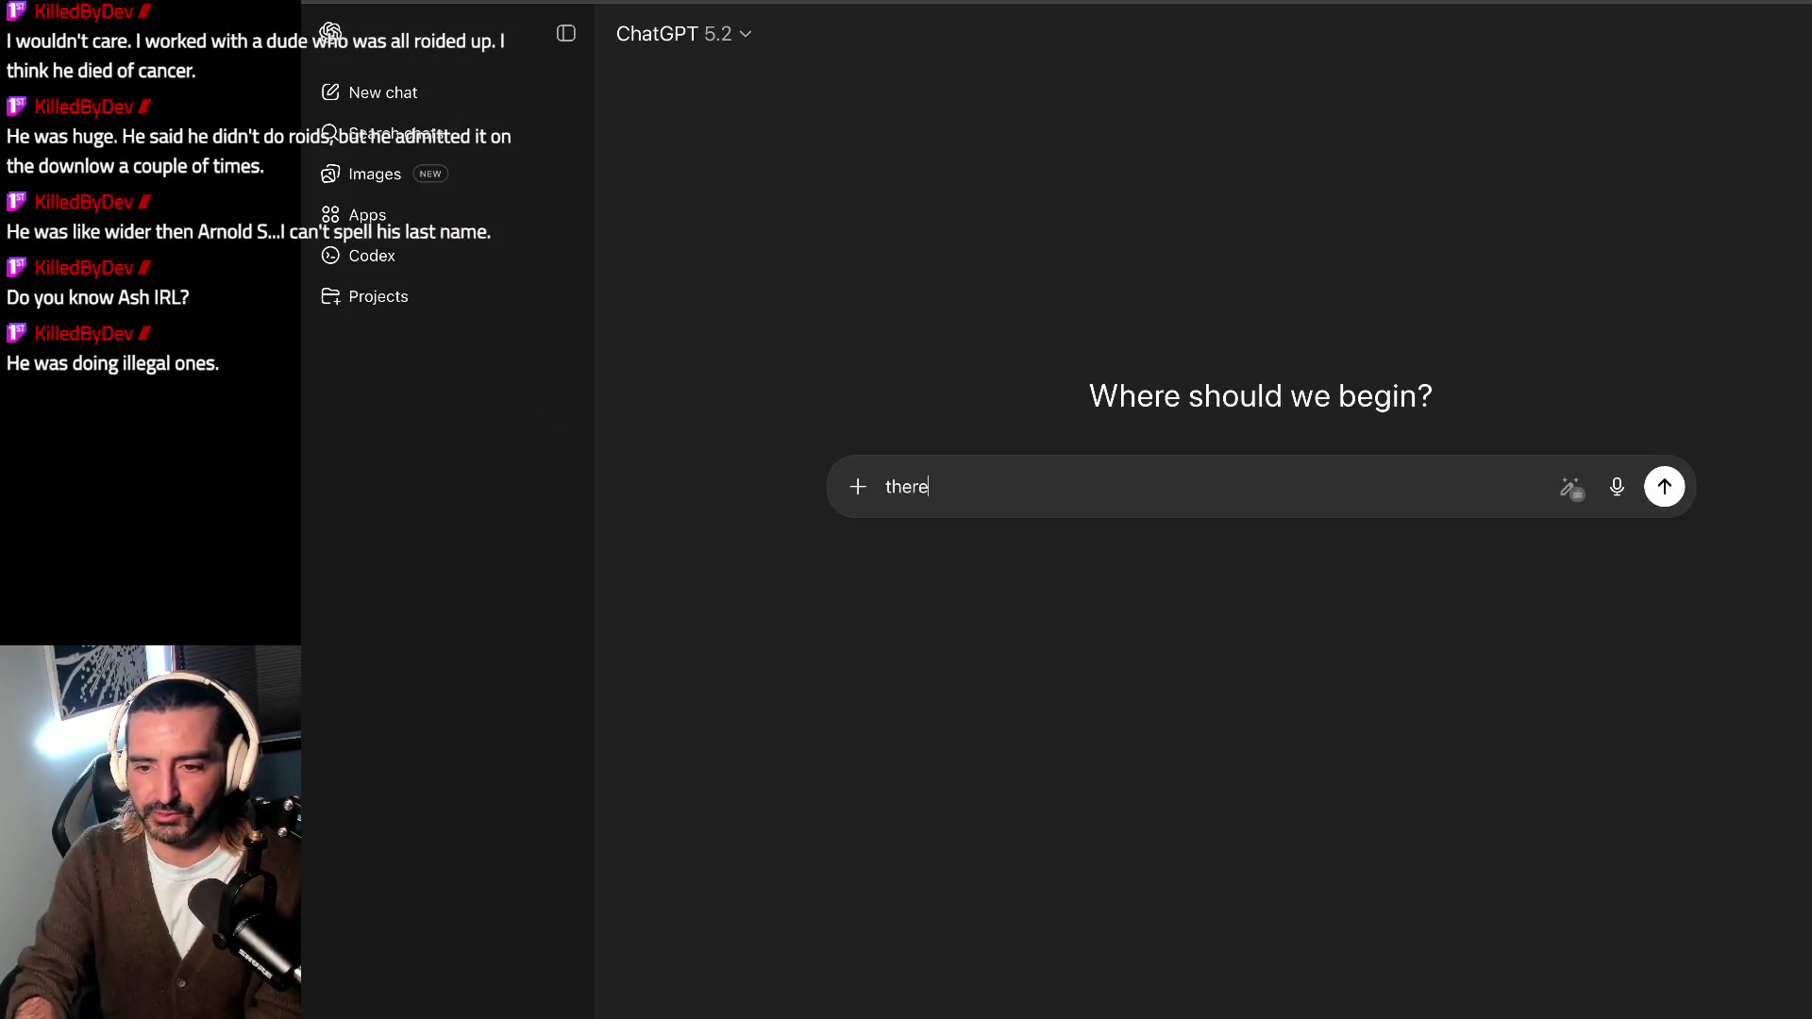
{"action": "type", "text": "aputic"}
{"action": "type", "text": "e test"}
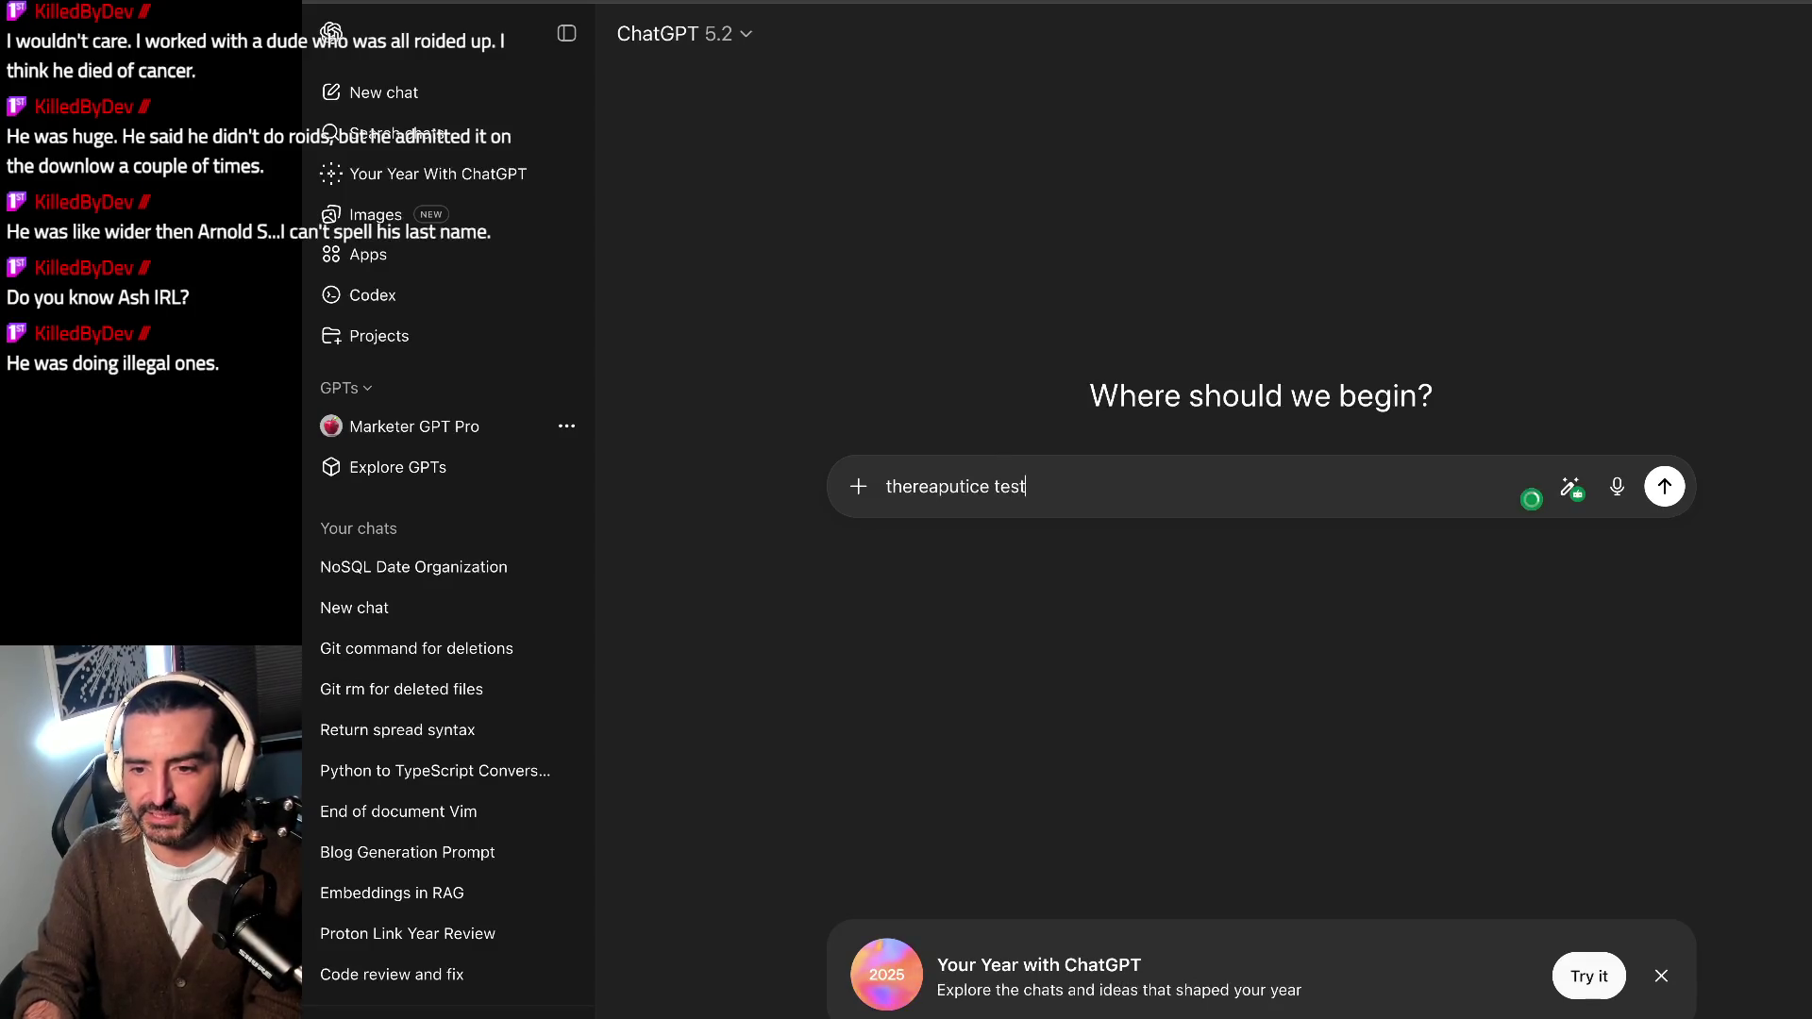
Step: Send the 'thereaputice test' question to ChatGPT
{"action": "key", "text": "Return"}
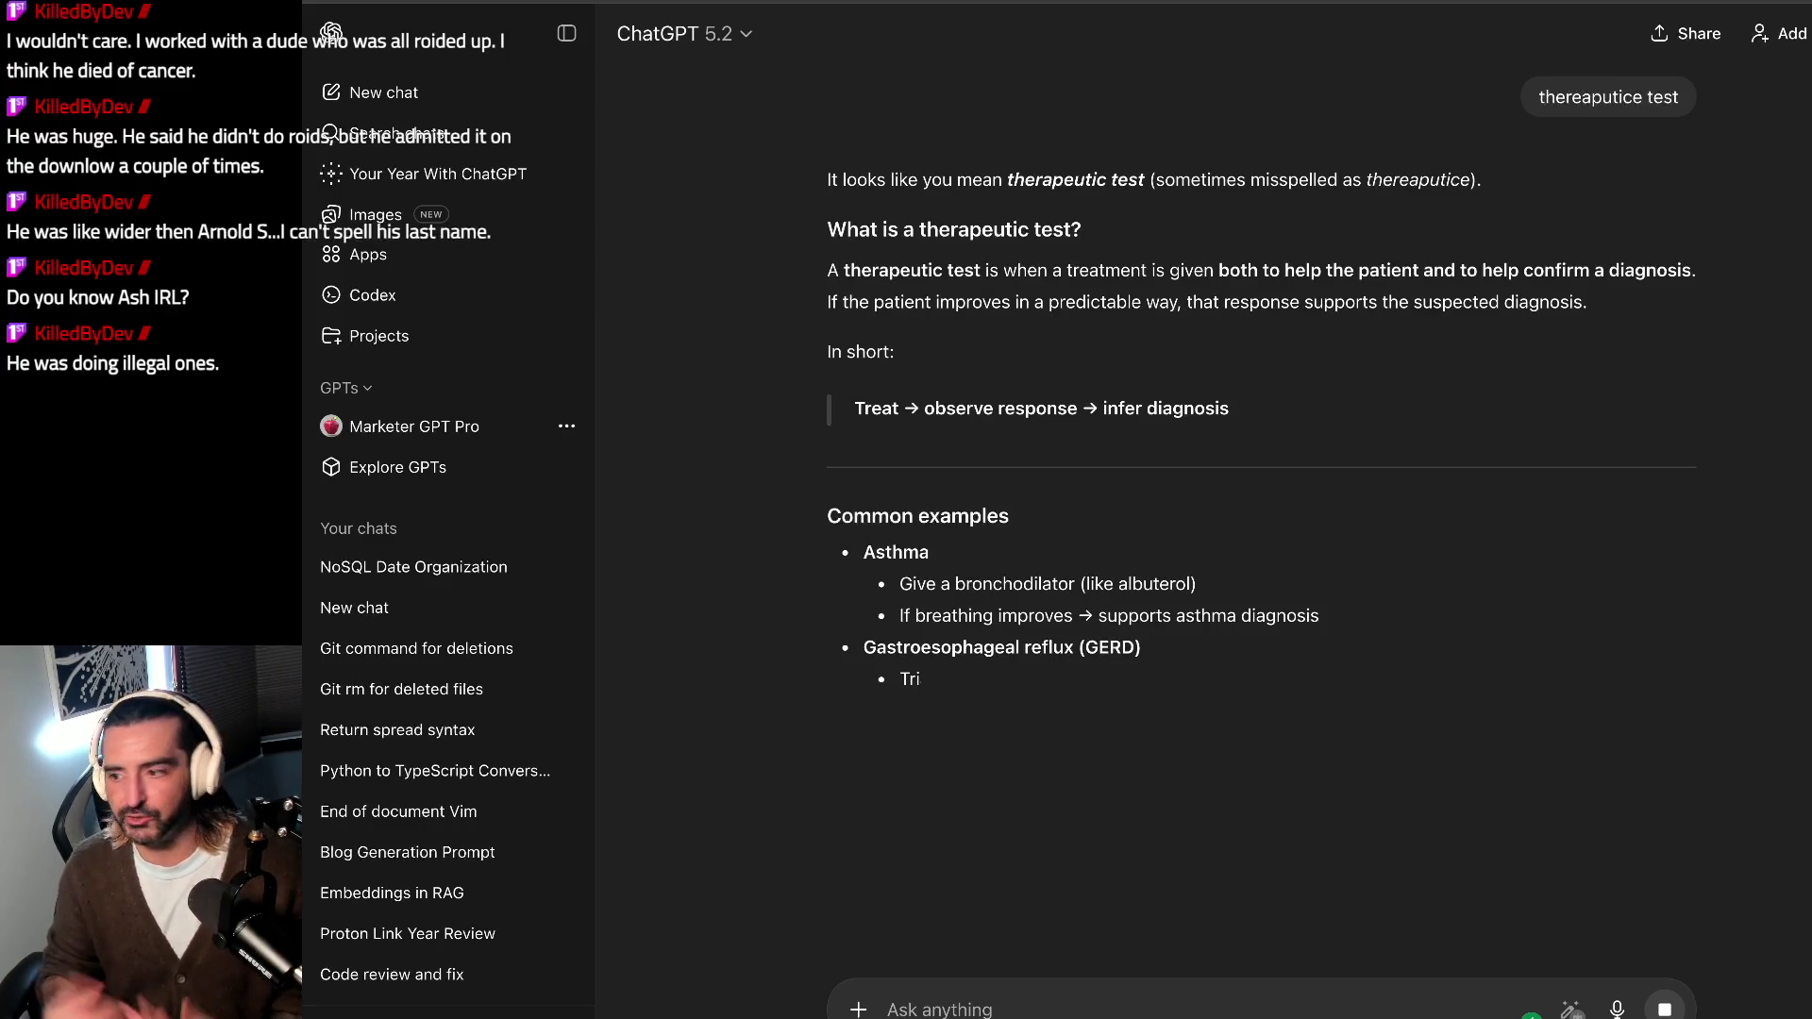
{"action": "scroll", "coordinate": [440, 566], "scroll_direction": "down", "scroll_amount": 3}
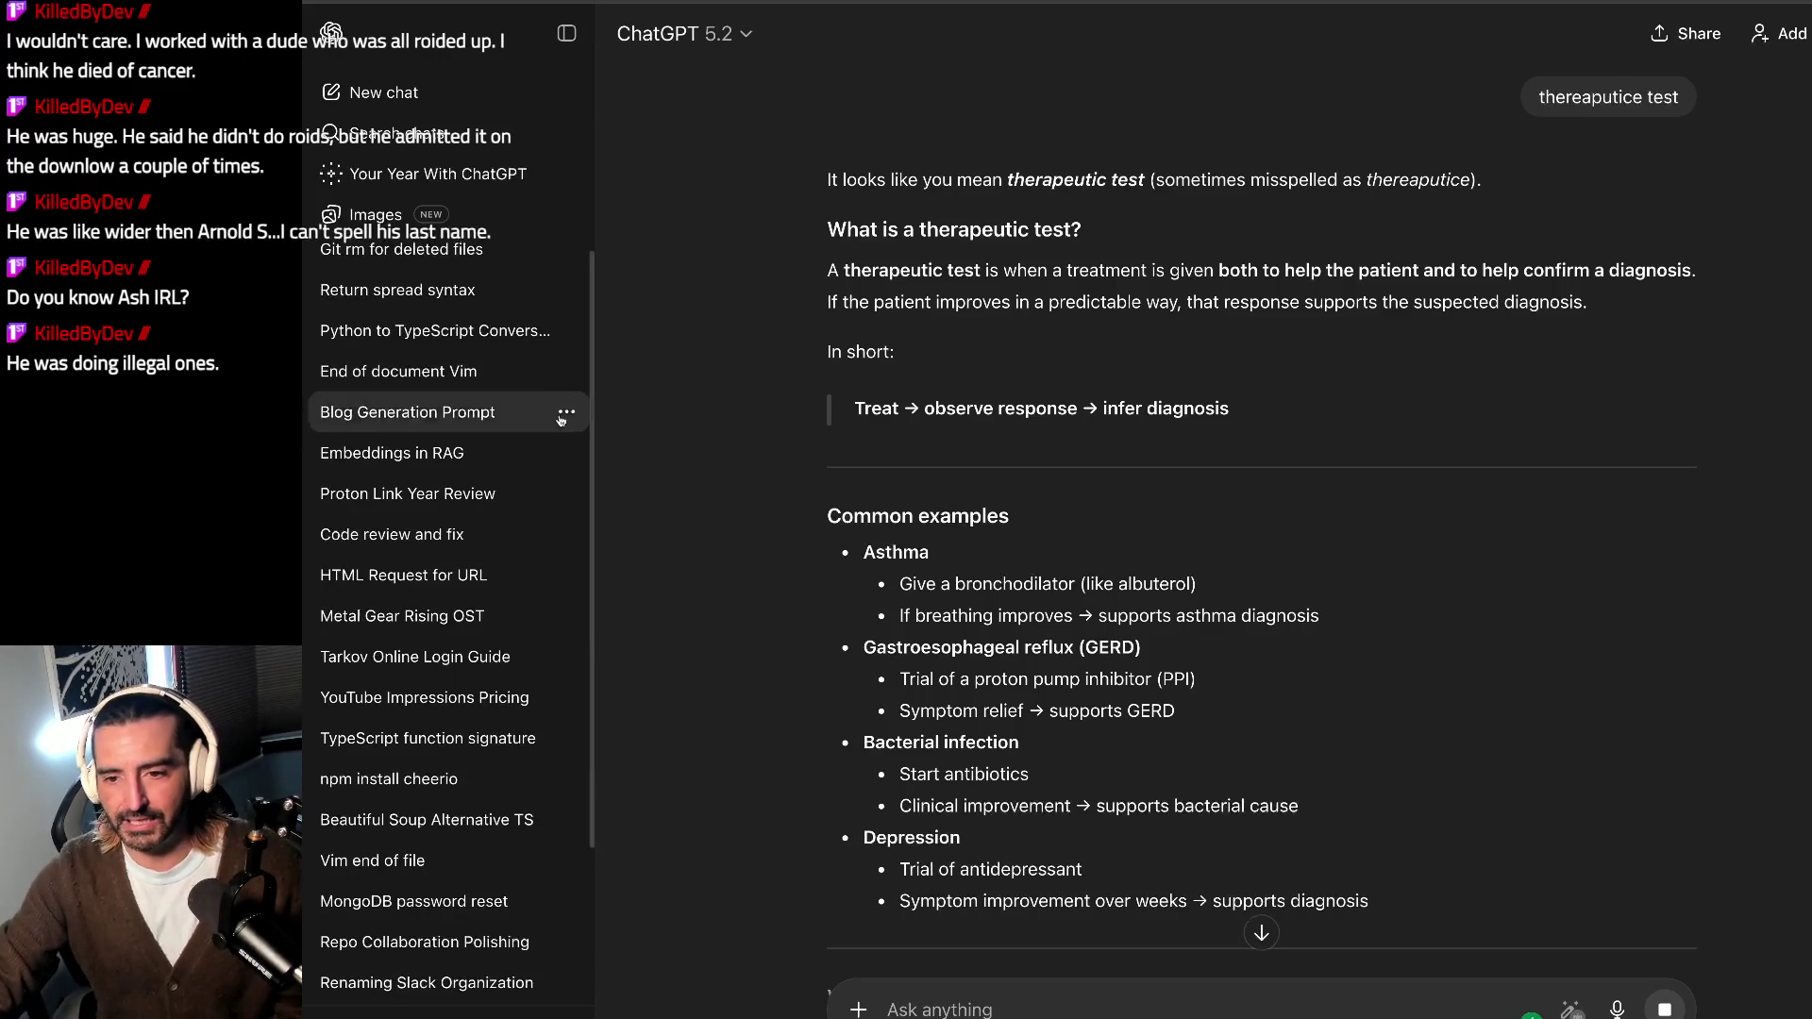
{"action": "scroll", "coordinate": [911, 393], "scroll_direction": "down", "scroll_amount": 4}
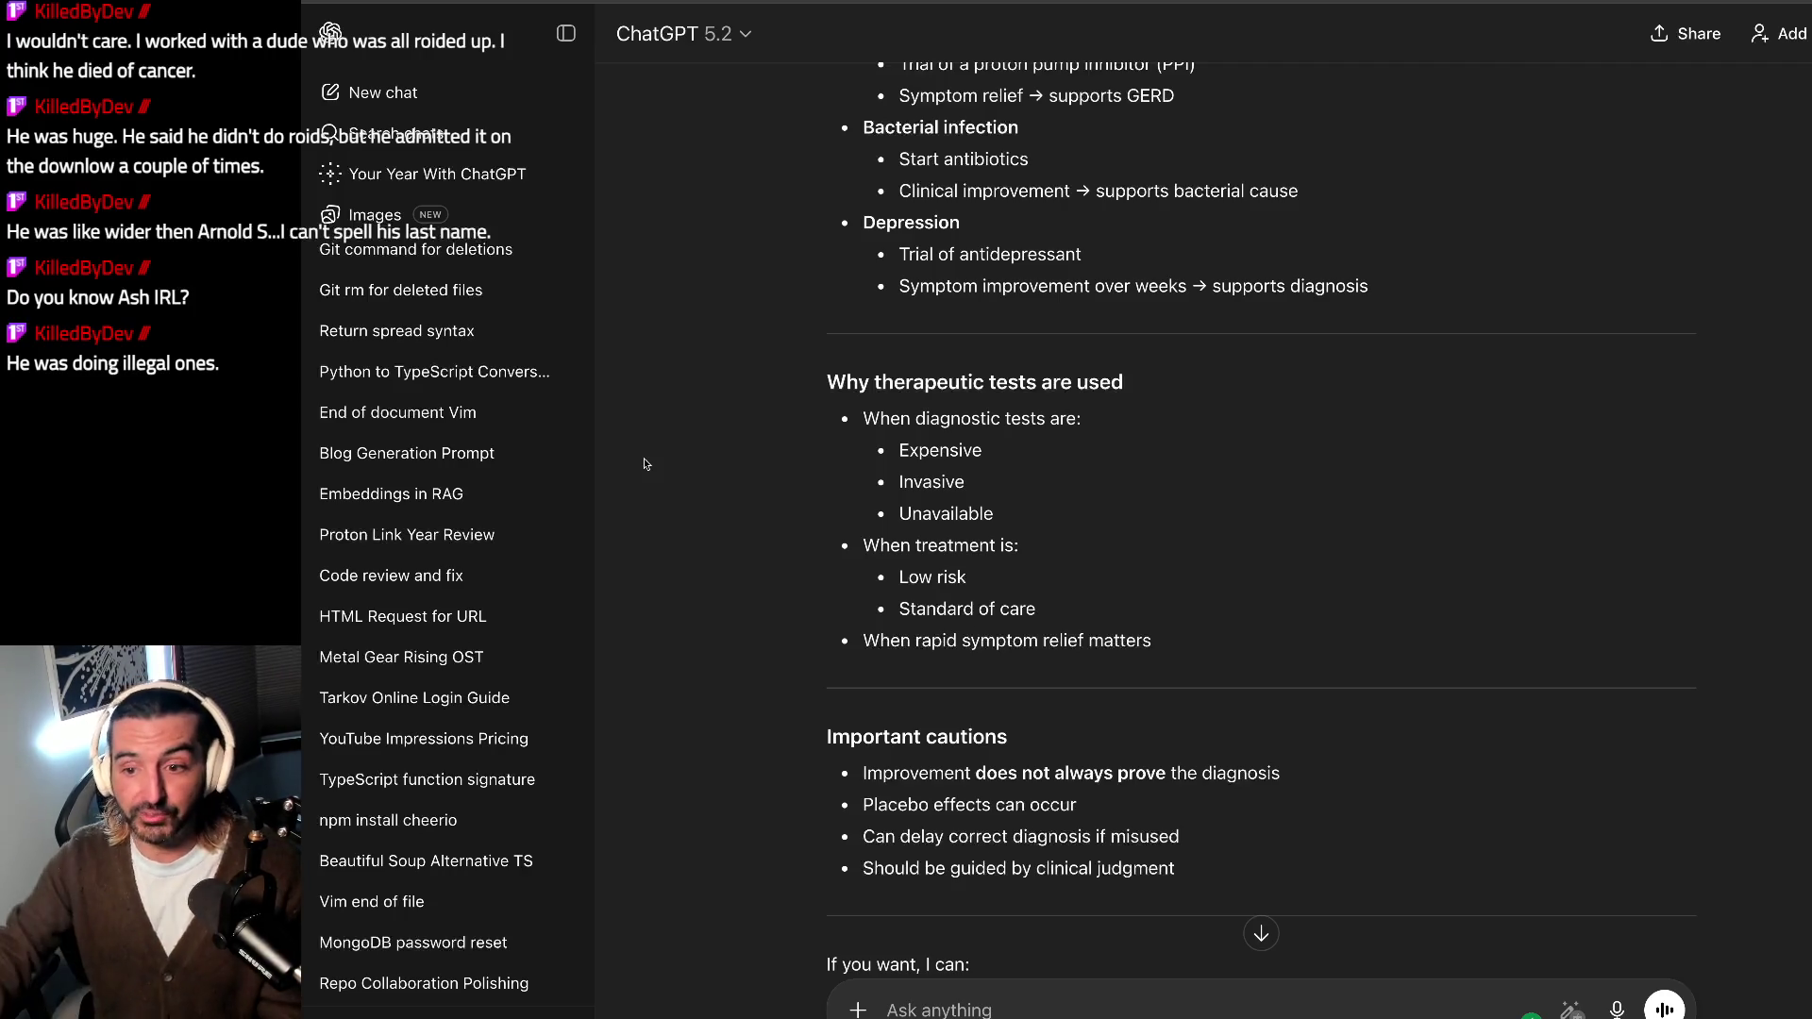
{"action": "type", "text": "what is the. most potent steroid that"}
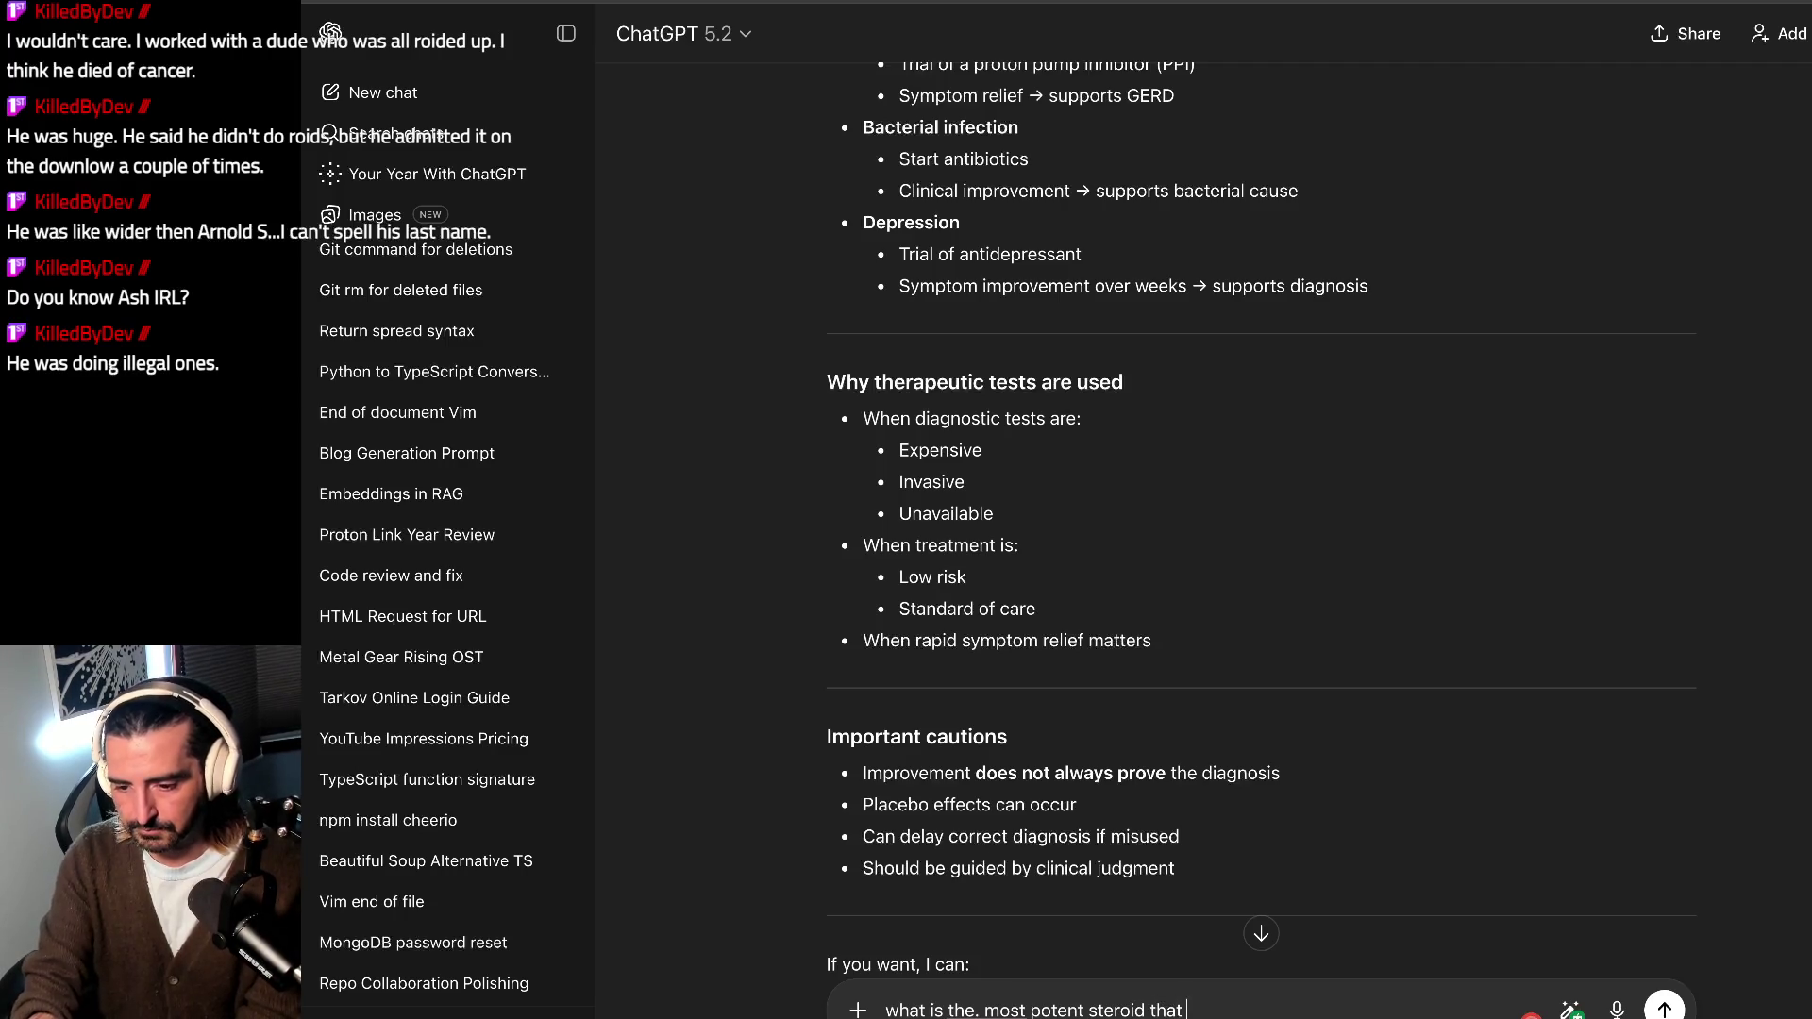
{"action": "type", "text": " bodybuilders use? deca"}
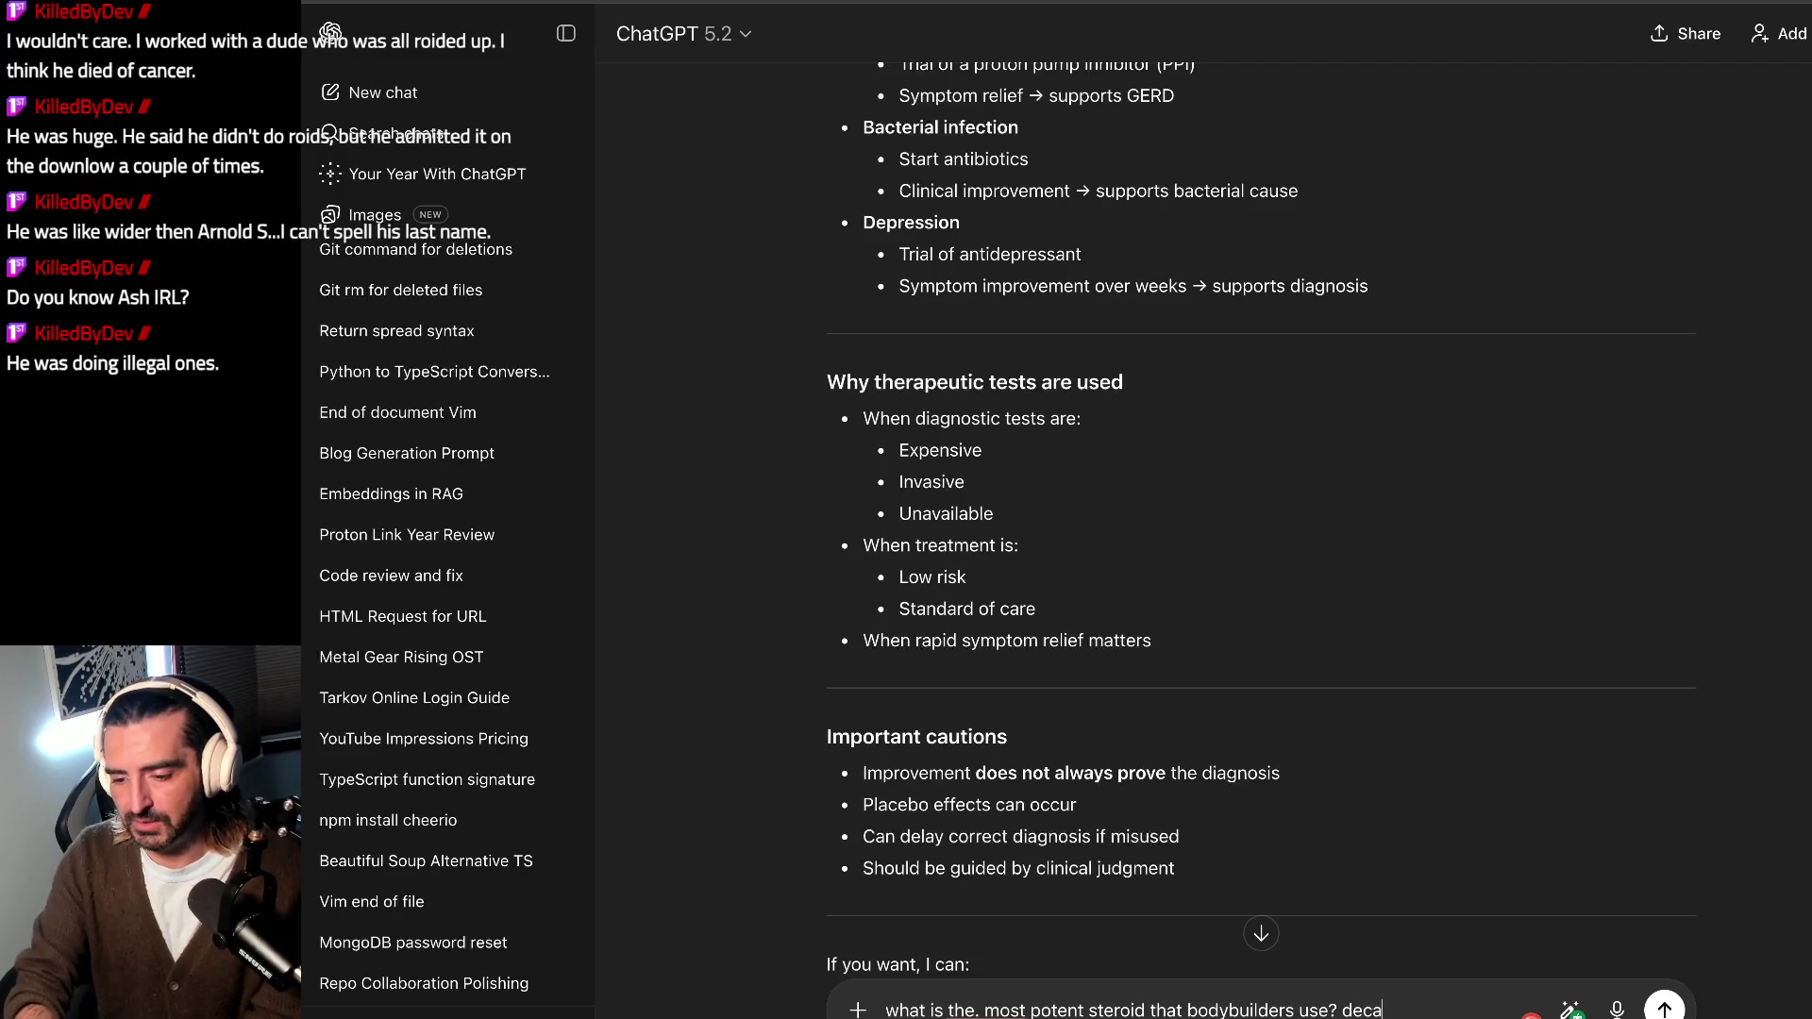
Step: Send the question about the most potent steroid bodybuilders use
{"action": "key", "text": "Return"}
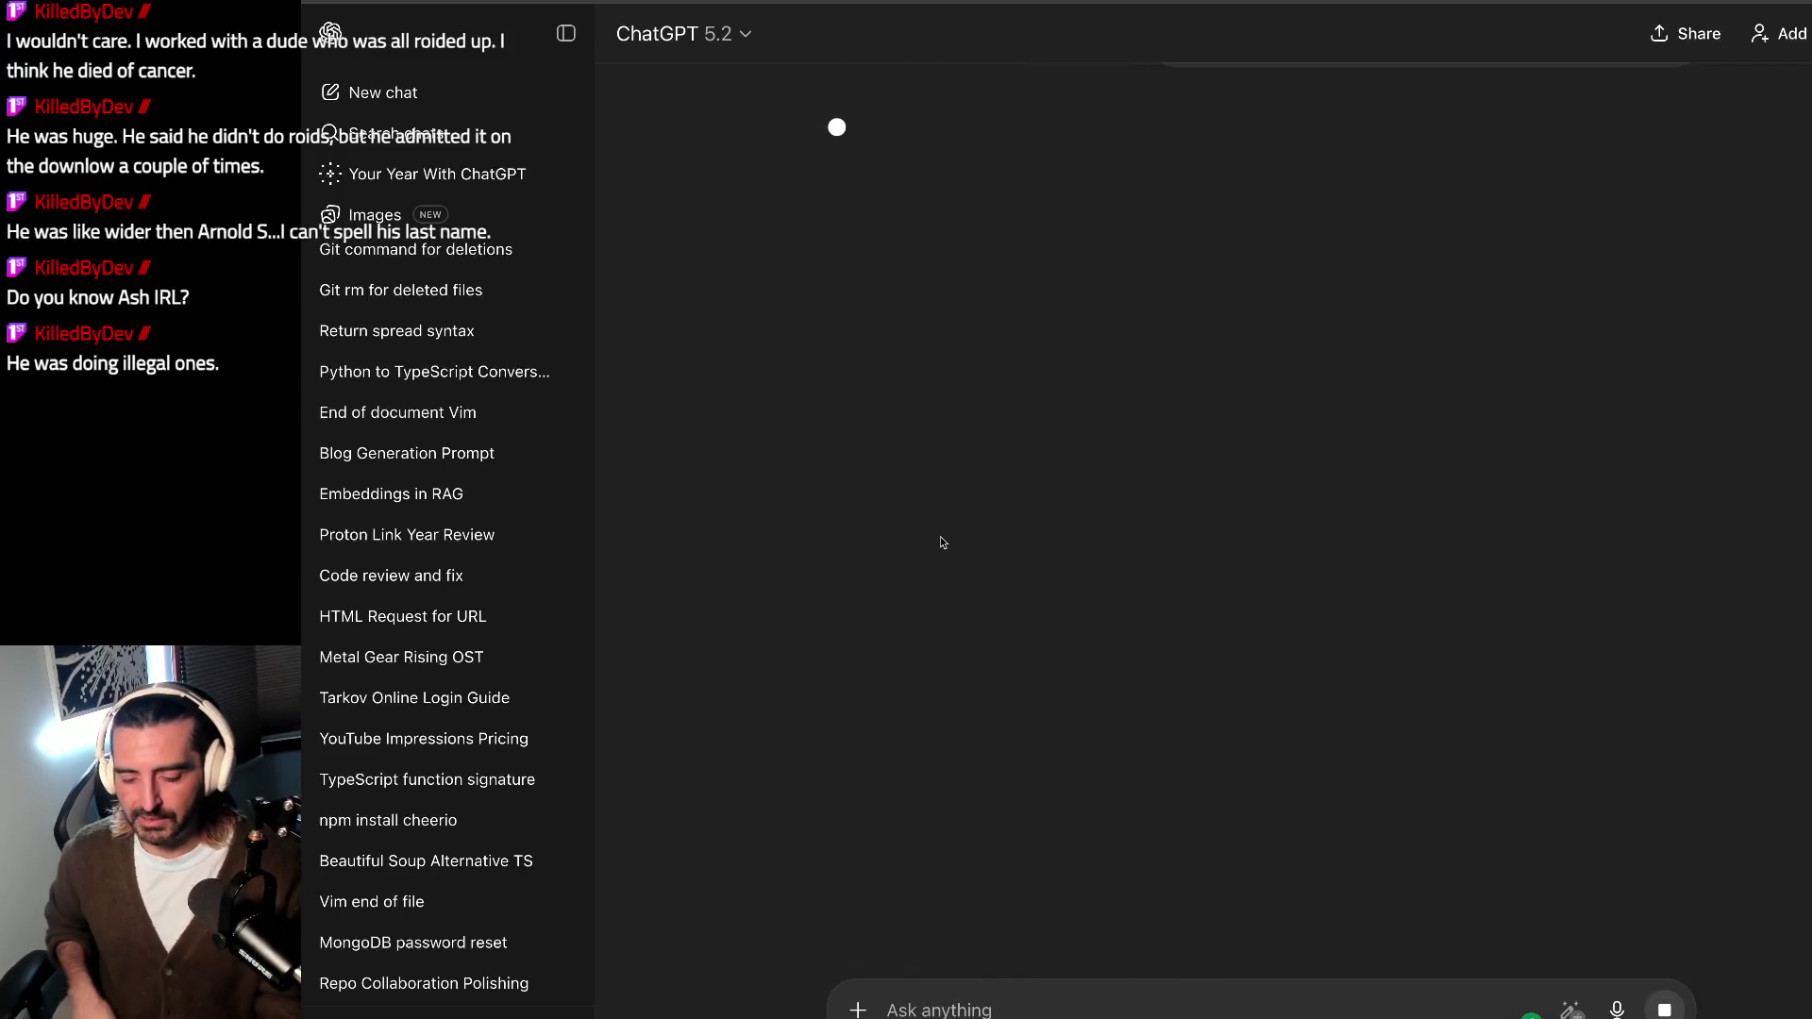
Step: Search Ken Shamrock in a new tab and preview his IMPACT Wiki and Facebook photos
{"action": "key", "text": "ctrl+t"}
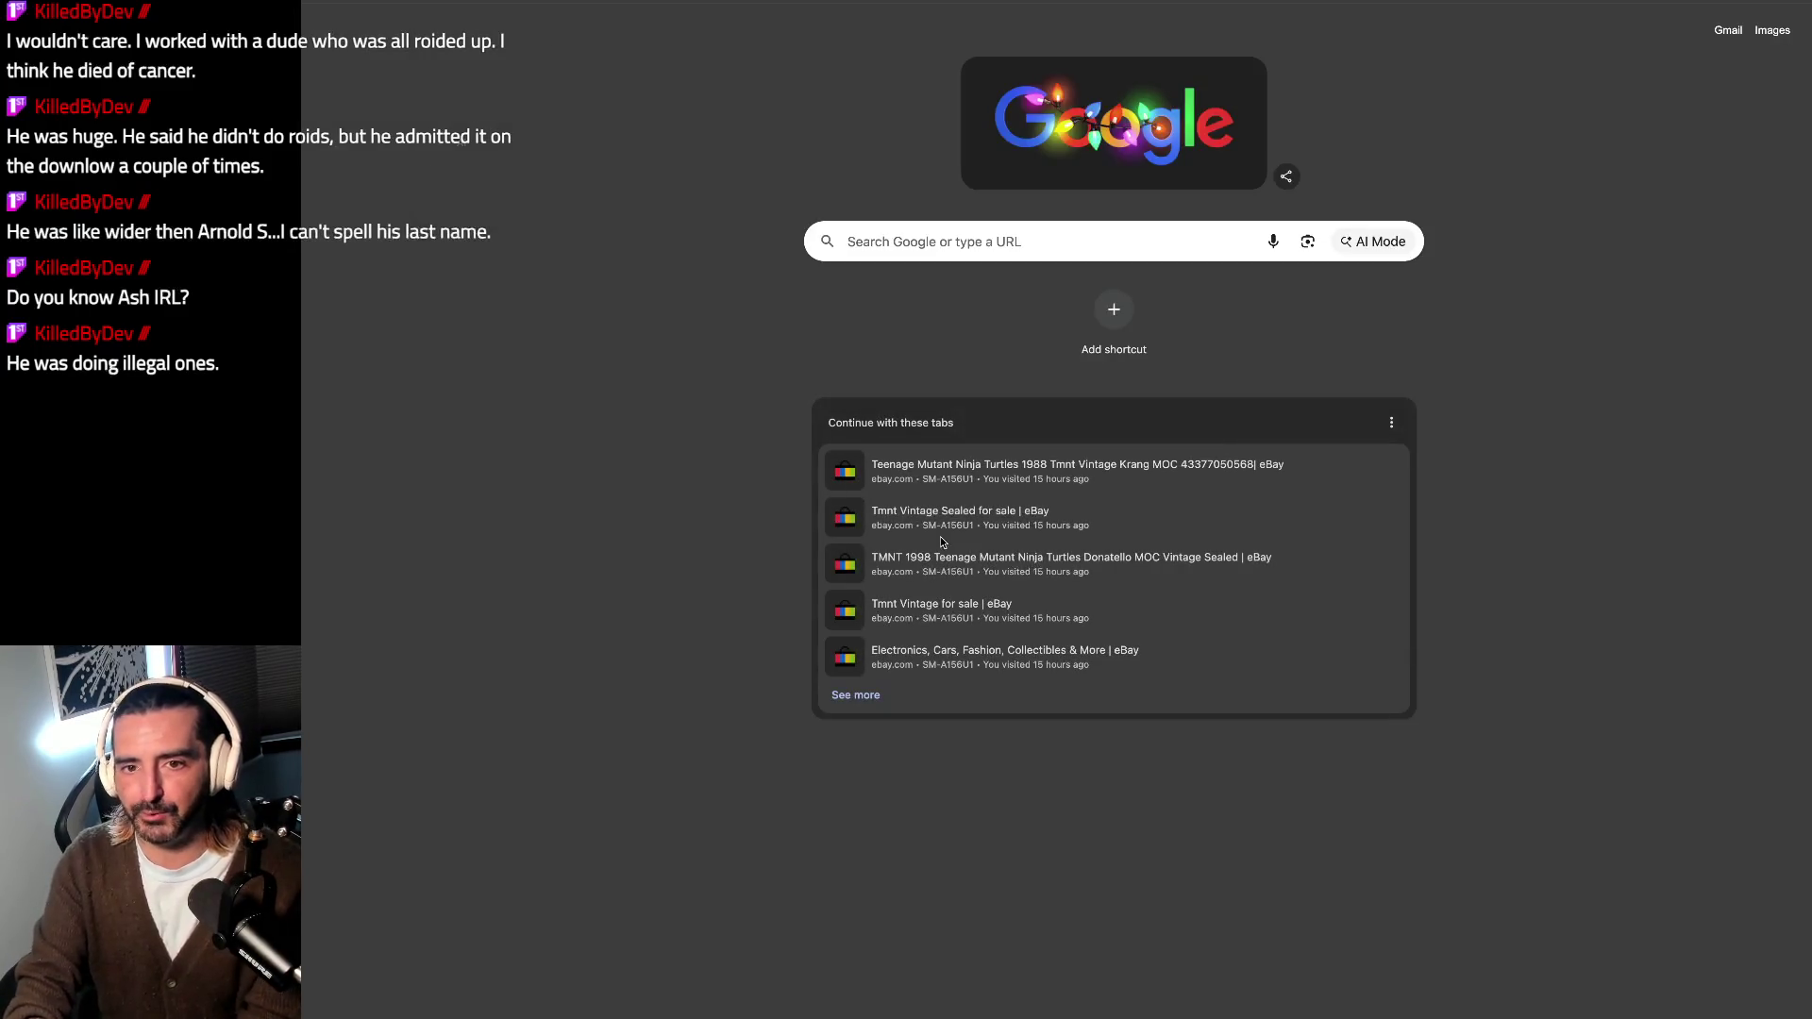
{"action": "type", "text": "ken shamrock"}
{"action": "key", "text": "Return"}
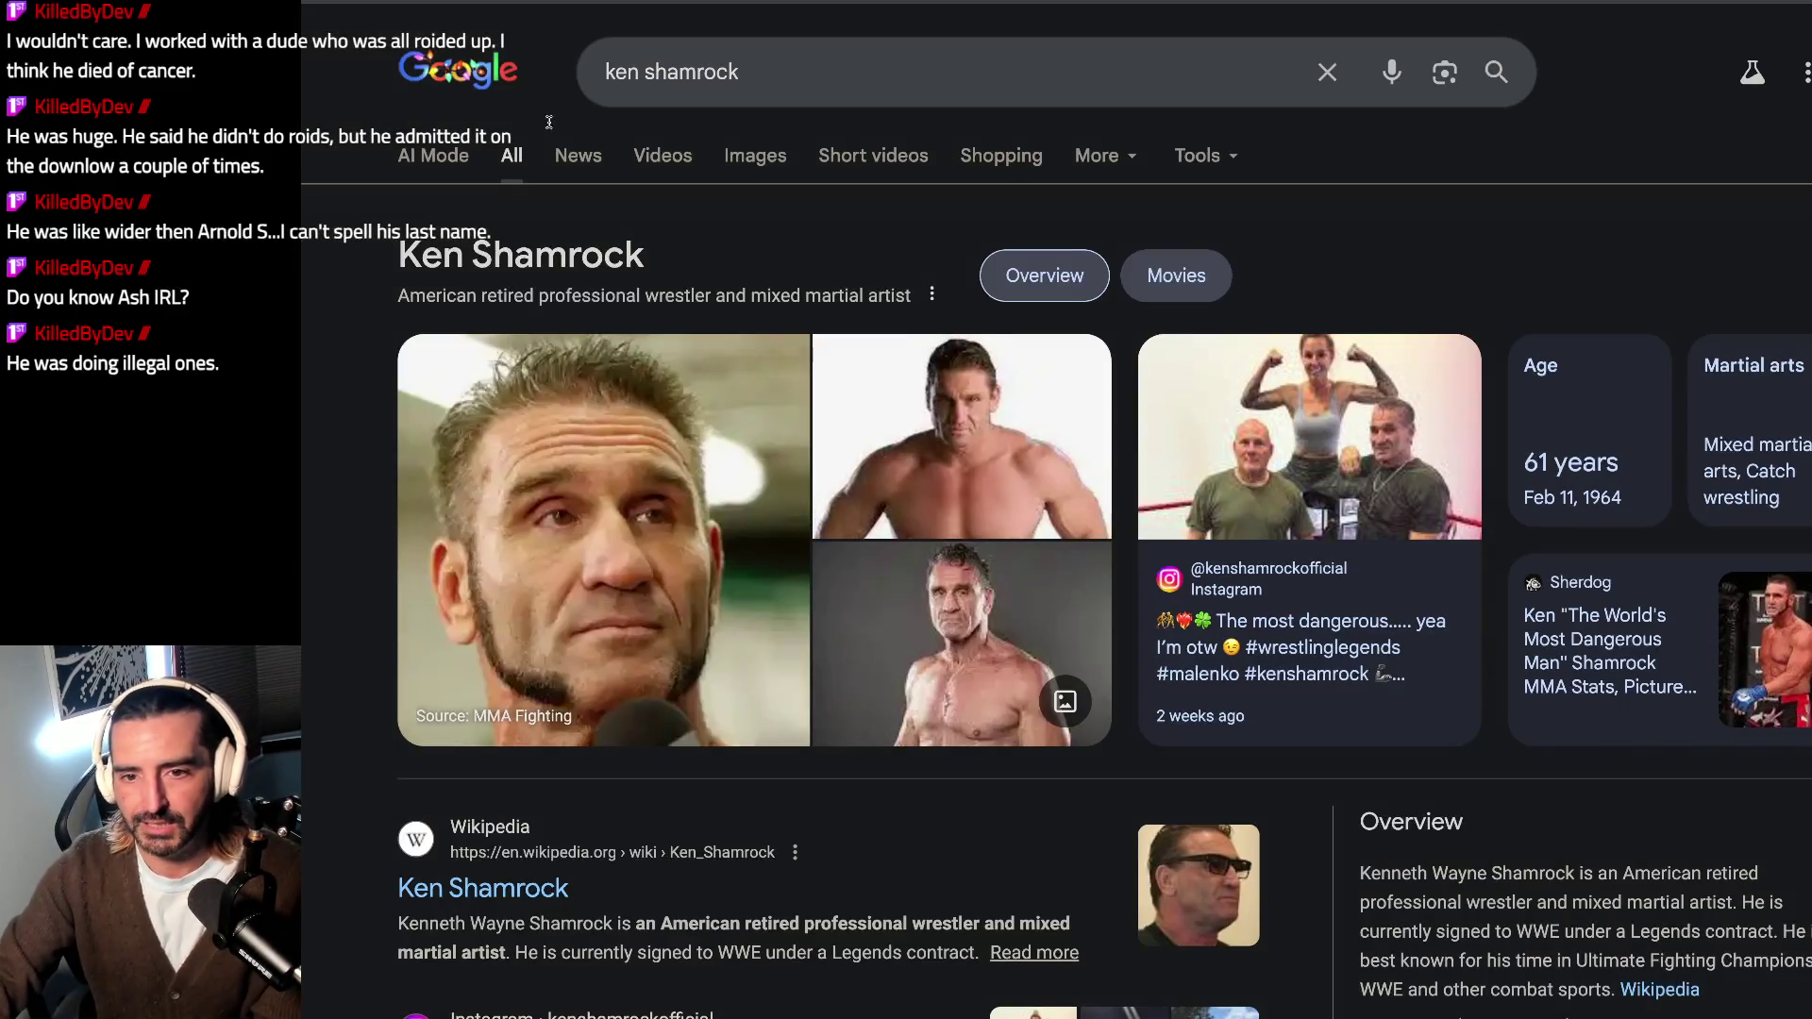
{"action": "left_click", "coordinate": [752, 155]}
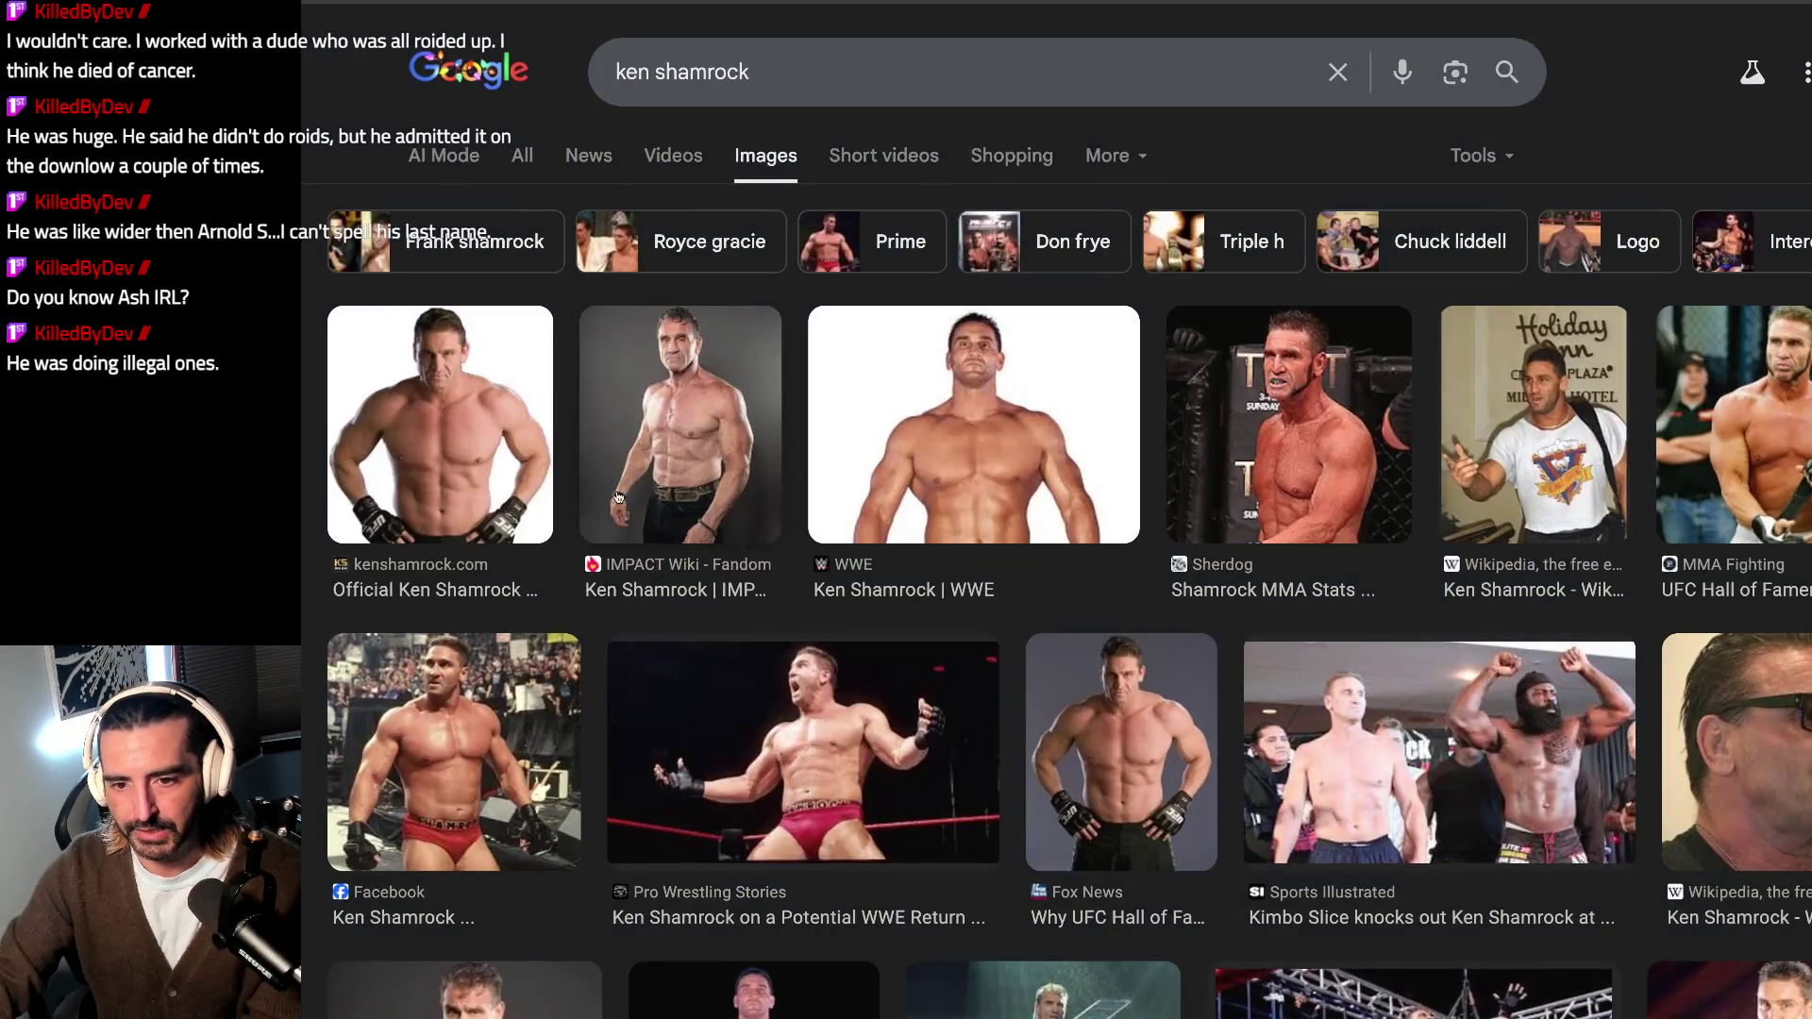
{"action": "left_click", "coordinate": [676, 436]}
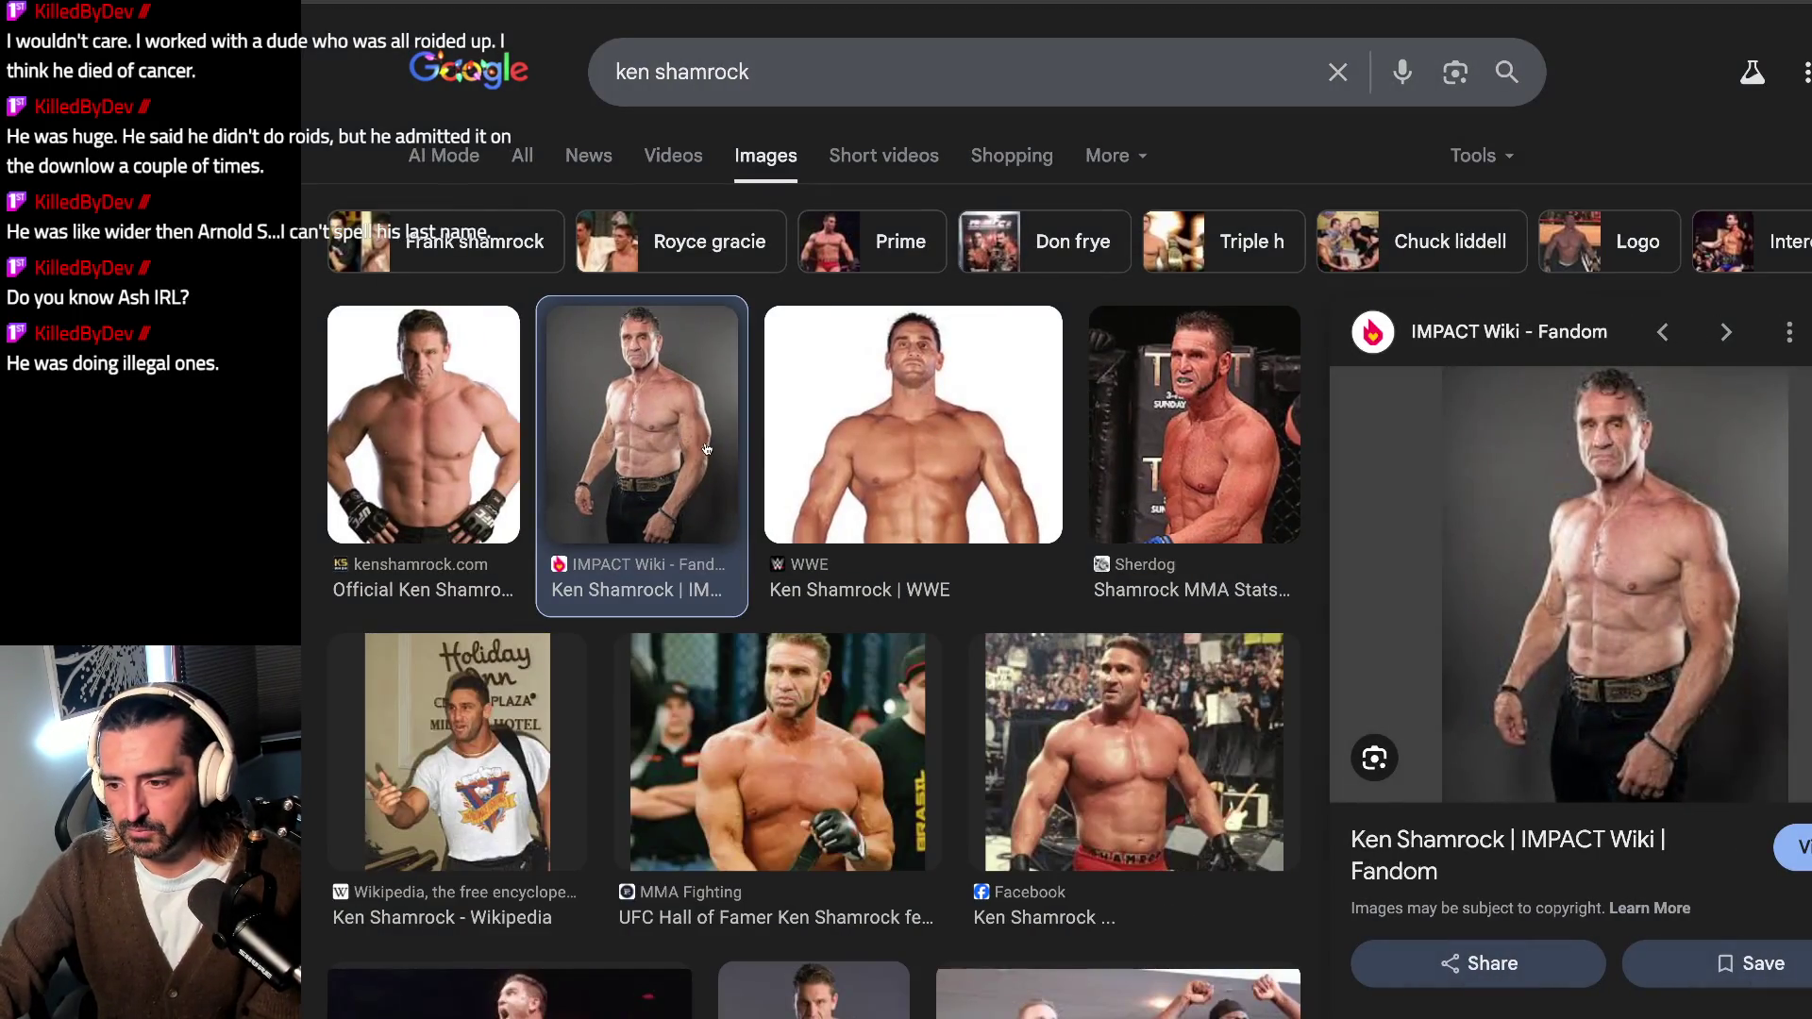
{"action": "scroll", "coordinate": [929, 537], "scroll_direction": "down", "scroll_amount": 1}
{"action": "left_click", "coordinate": [1132, 665]}
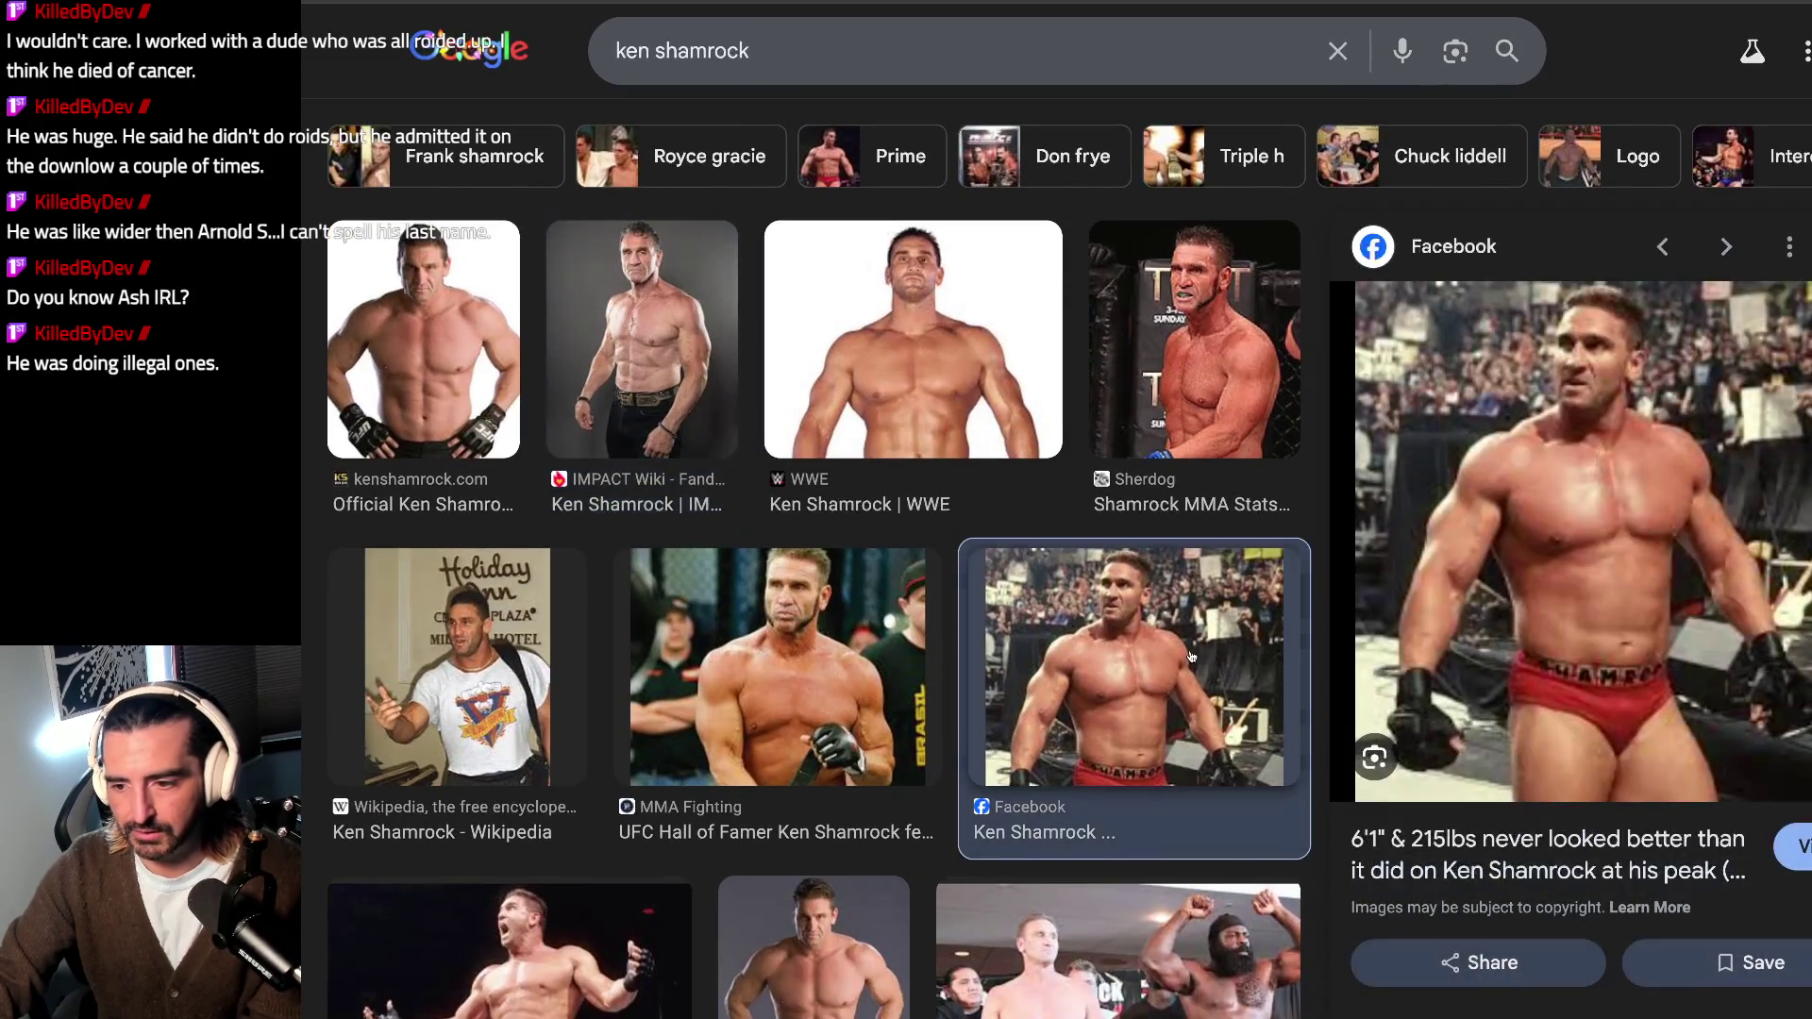
Step: Search 'the rock', preview the BWWE Wiki and Threads photos, then switch to Books results
{"action": "triple_click", "coordinate": [855, 30]}
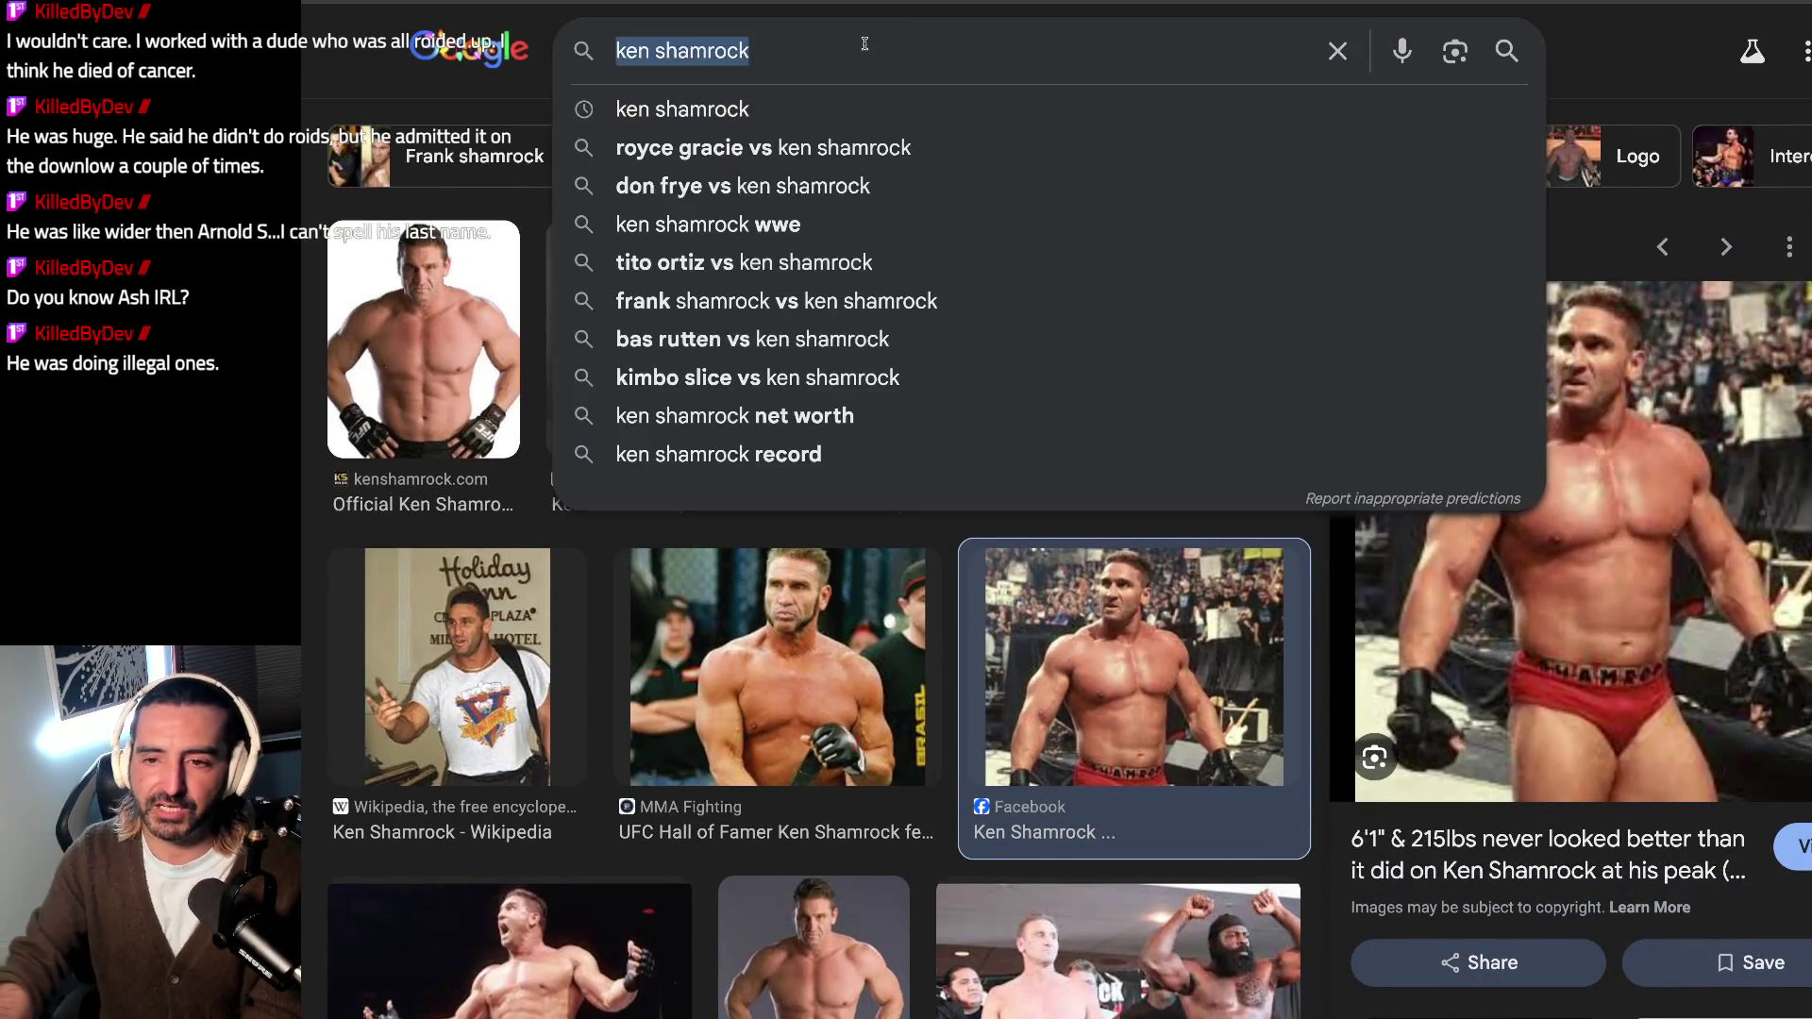
{"action": "type", "text": "the rock"}
{"action": "key", "text": "Return"}
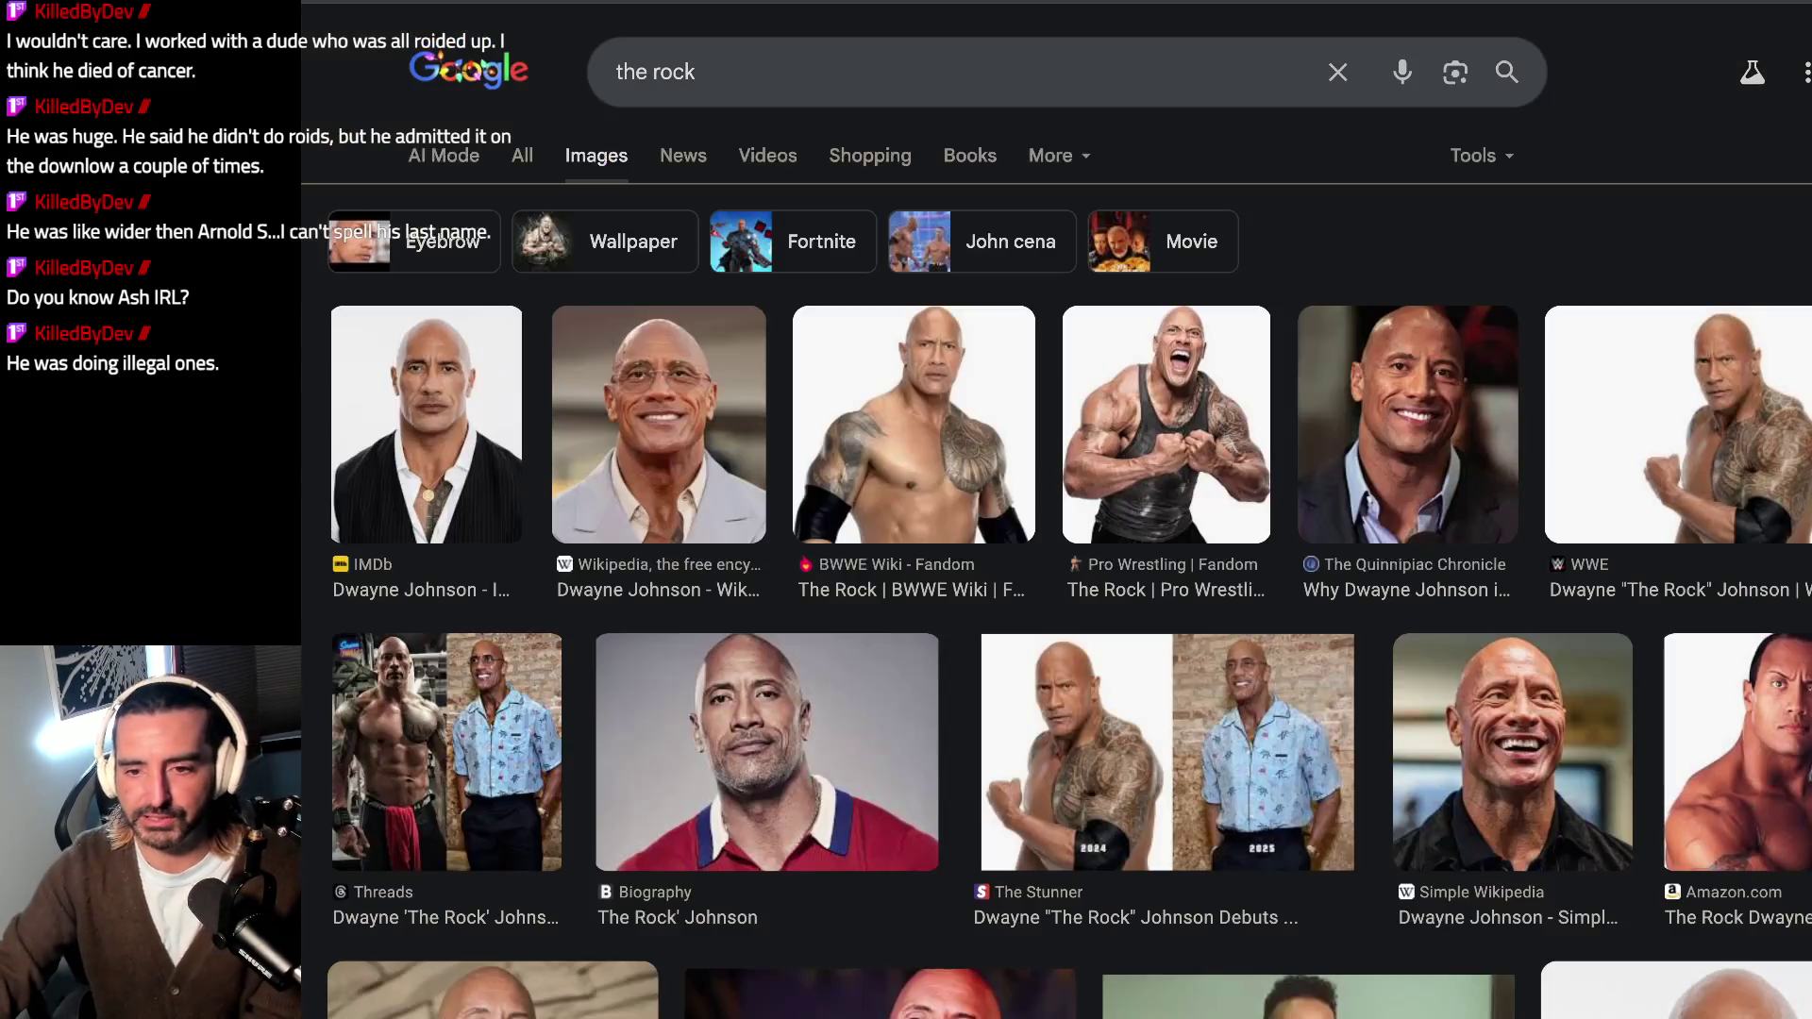
{"action": "left_click", "coordinate": [1005, 431]}
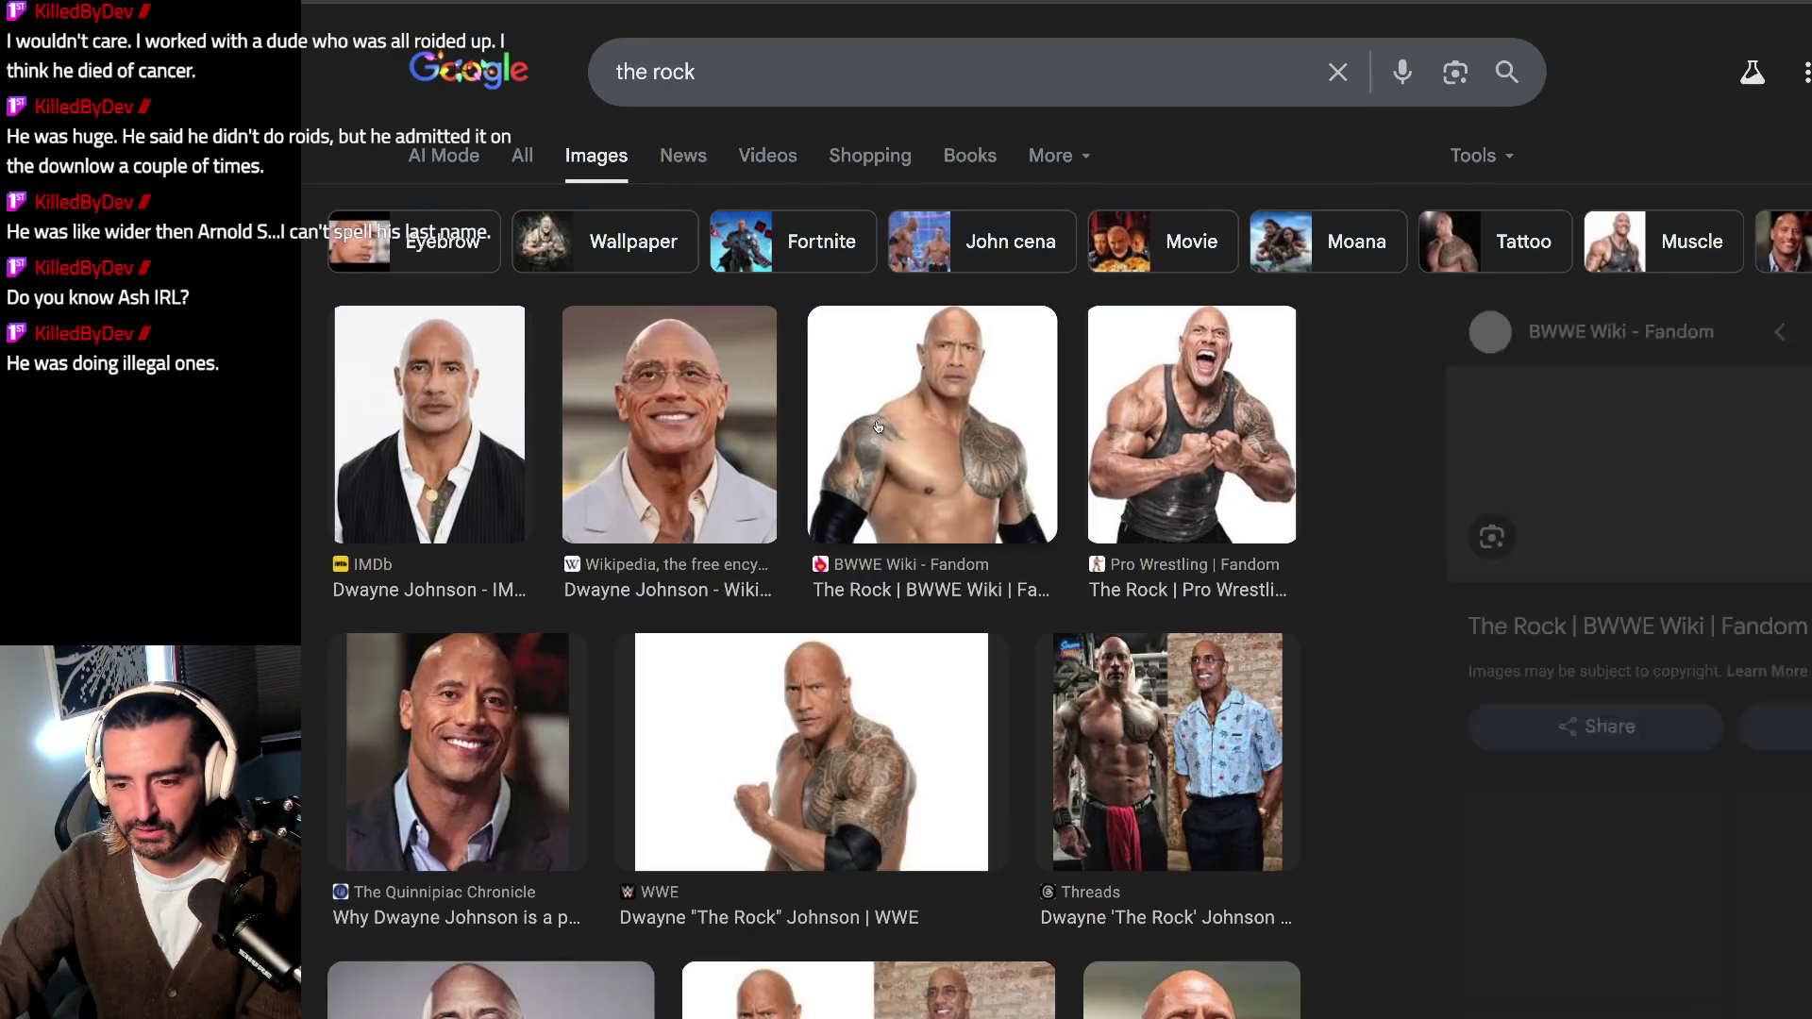
{"action": "left_click", "coordinate": [1097, 719]}
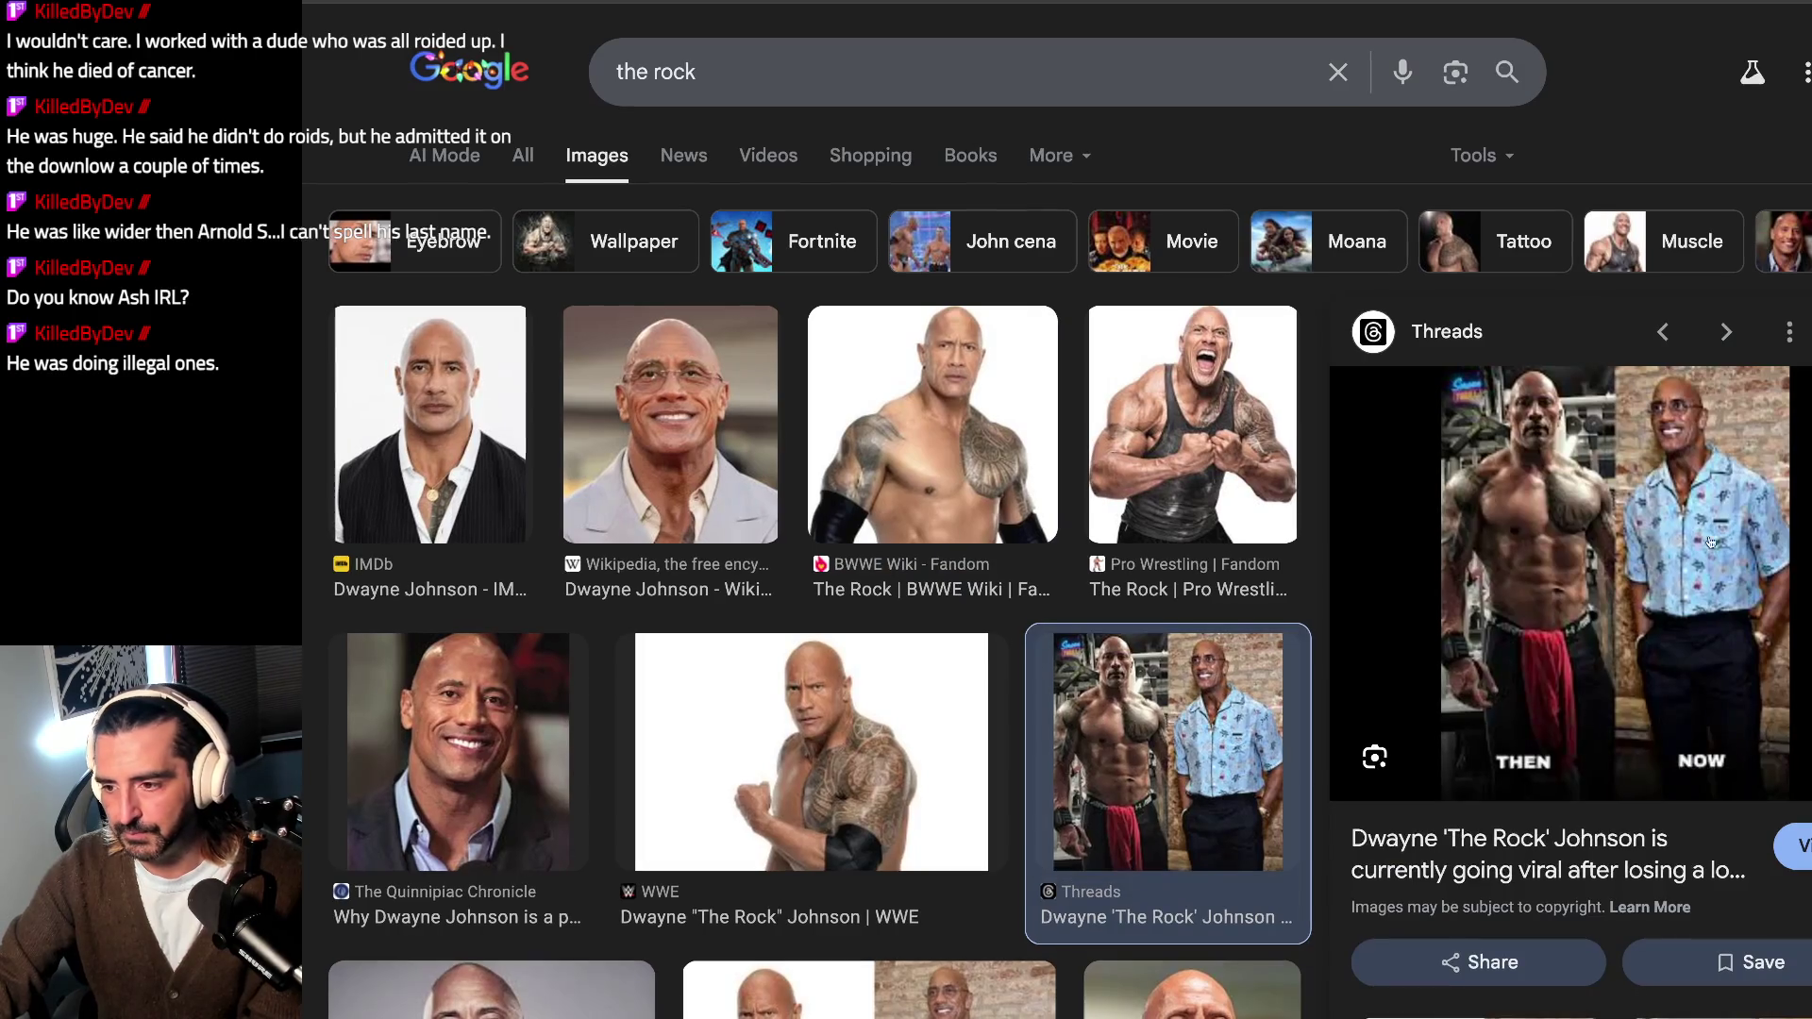
{"action": "left_click", "coordinate": [970, 154]}
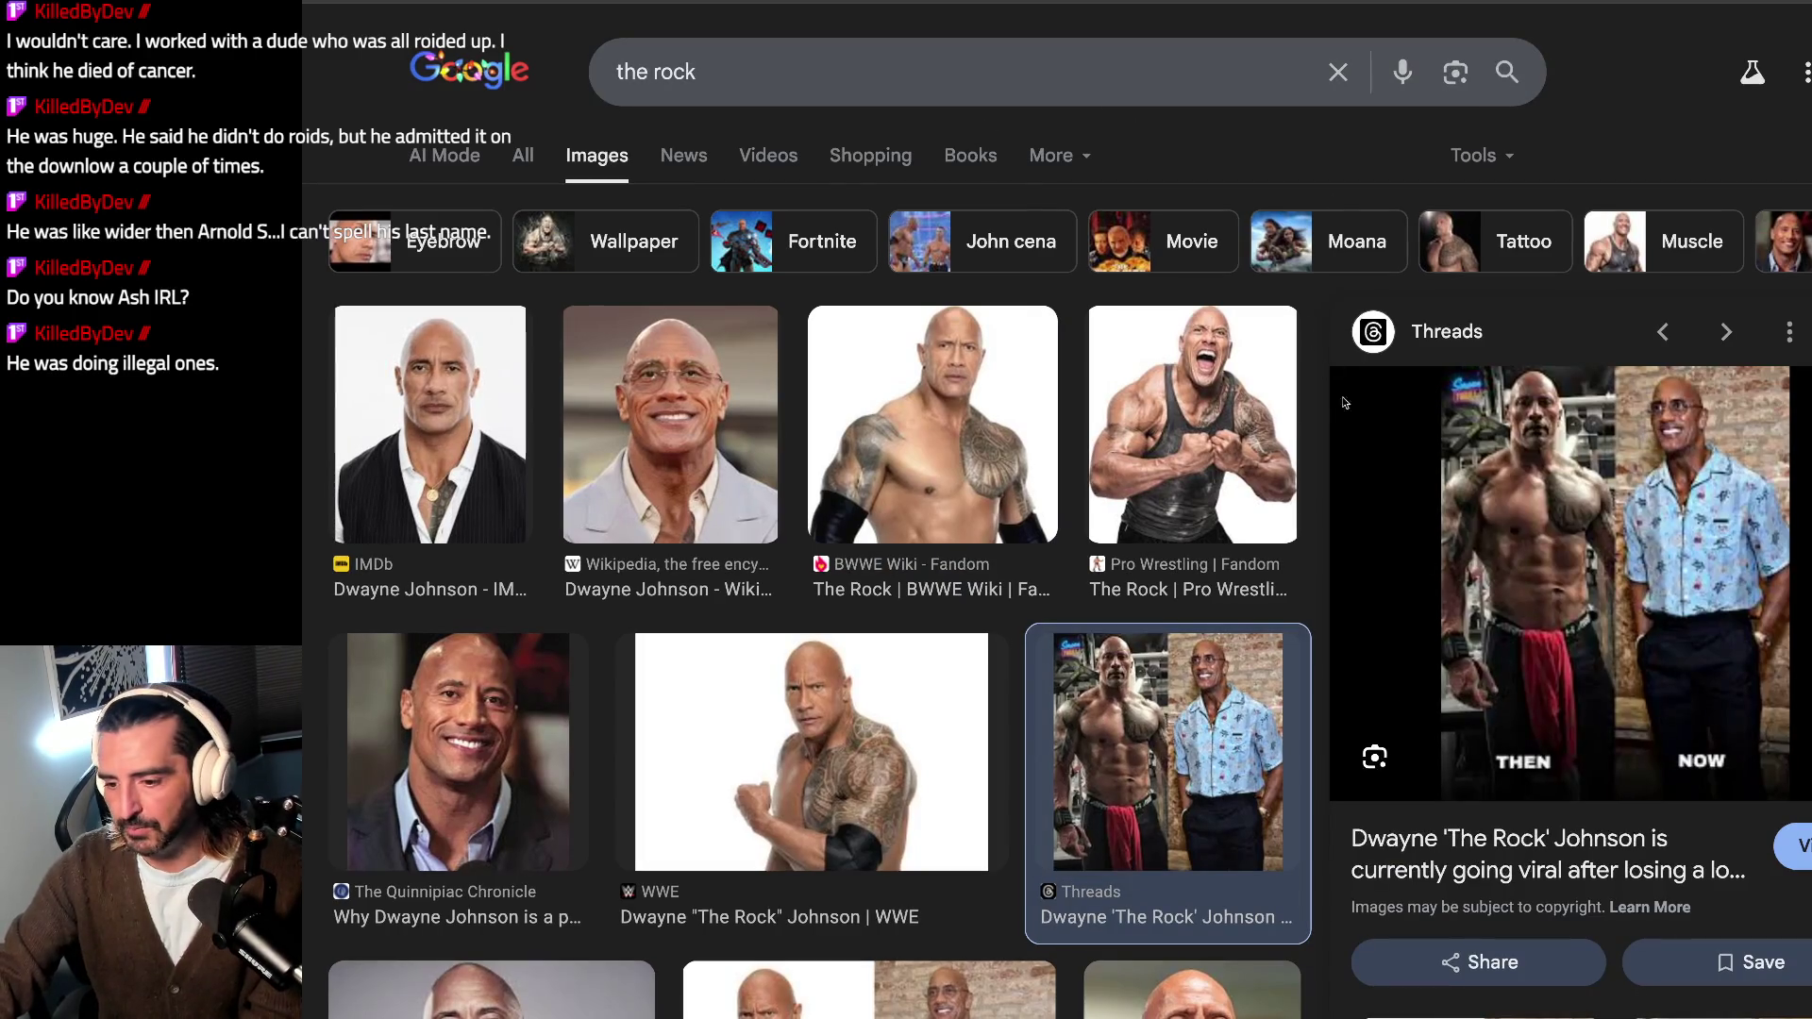
{"action": "triple_click", "coordinate": [863, 95]}
{"action": "type", "text": "the smashing machine"}
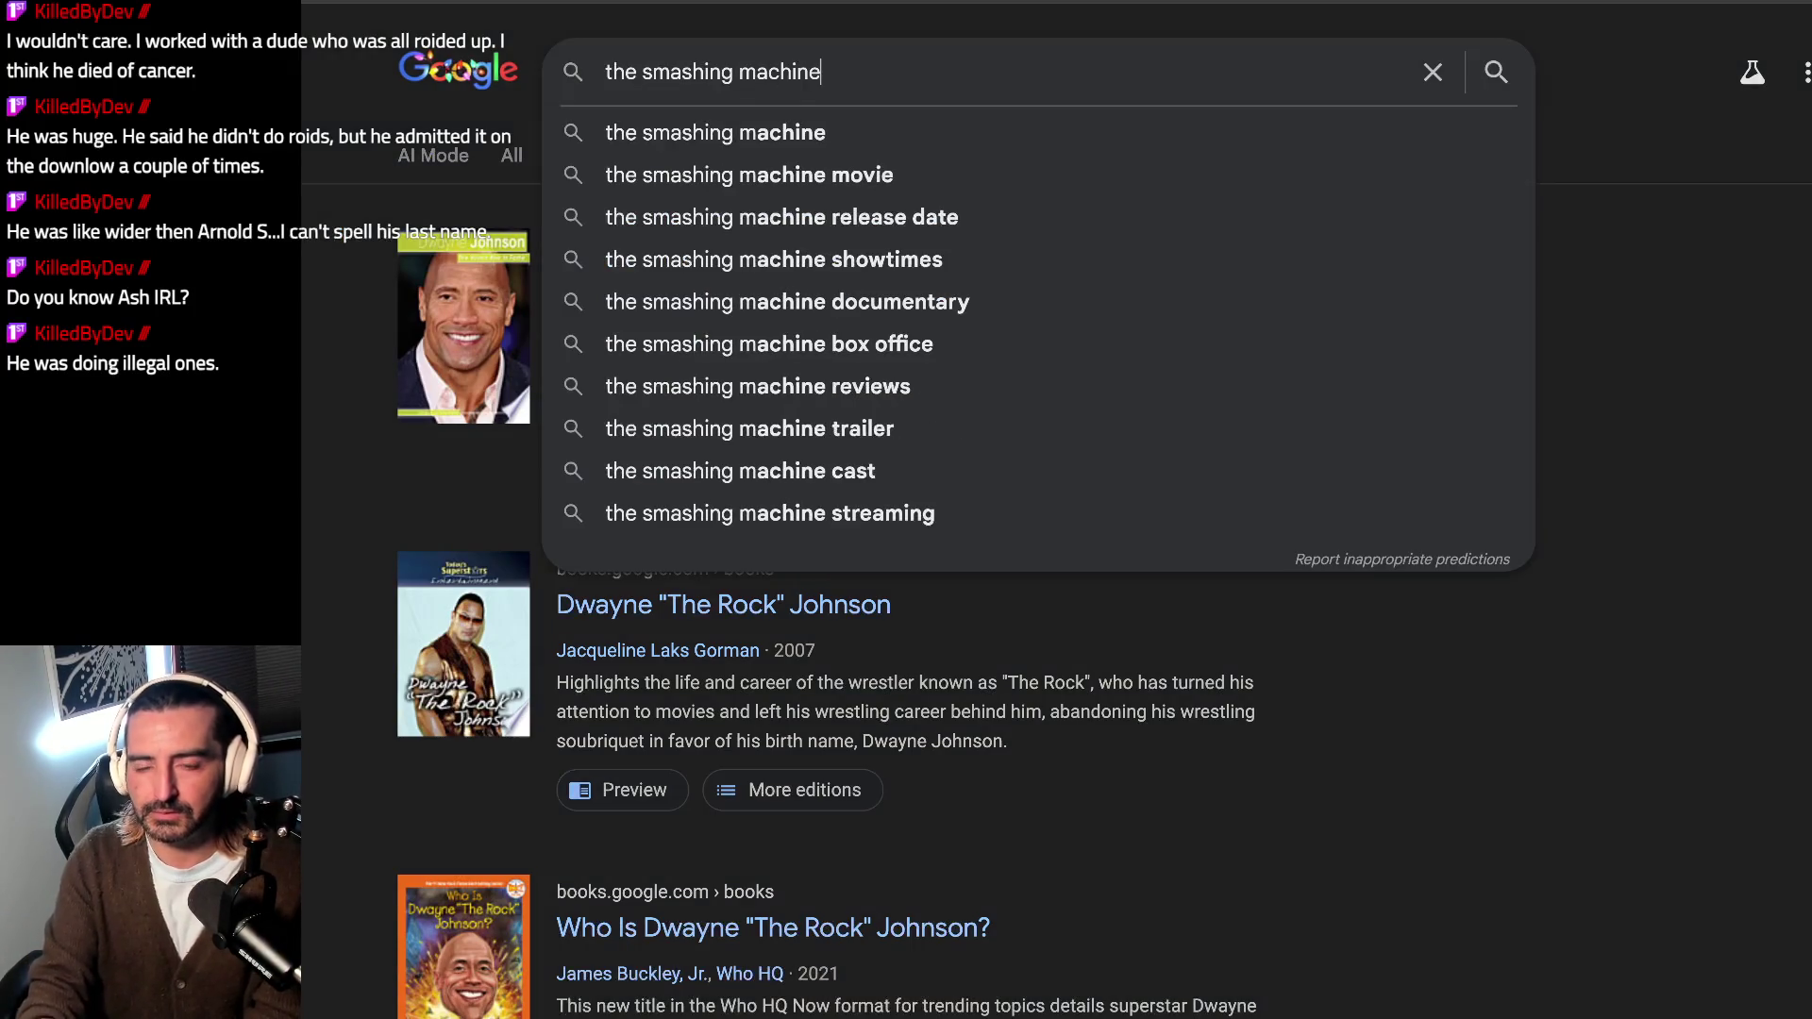
Step: Search books for 'the smashing machine' and open the Mark Kerr book page
{"action": "key", "text": "Return"}
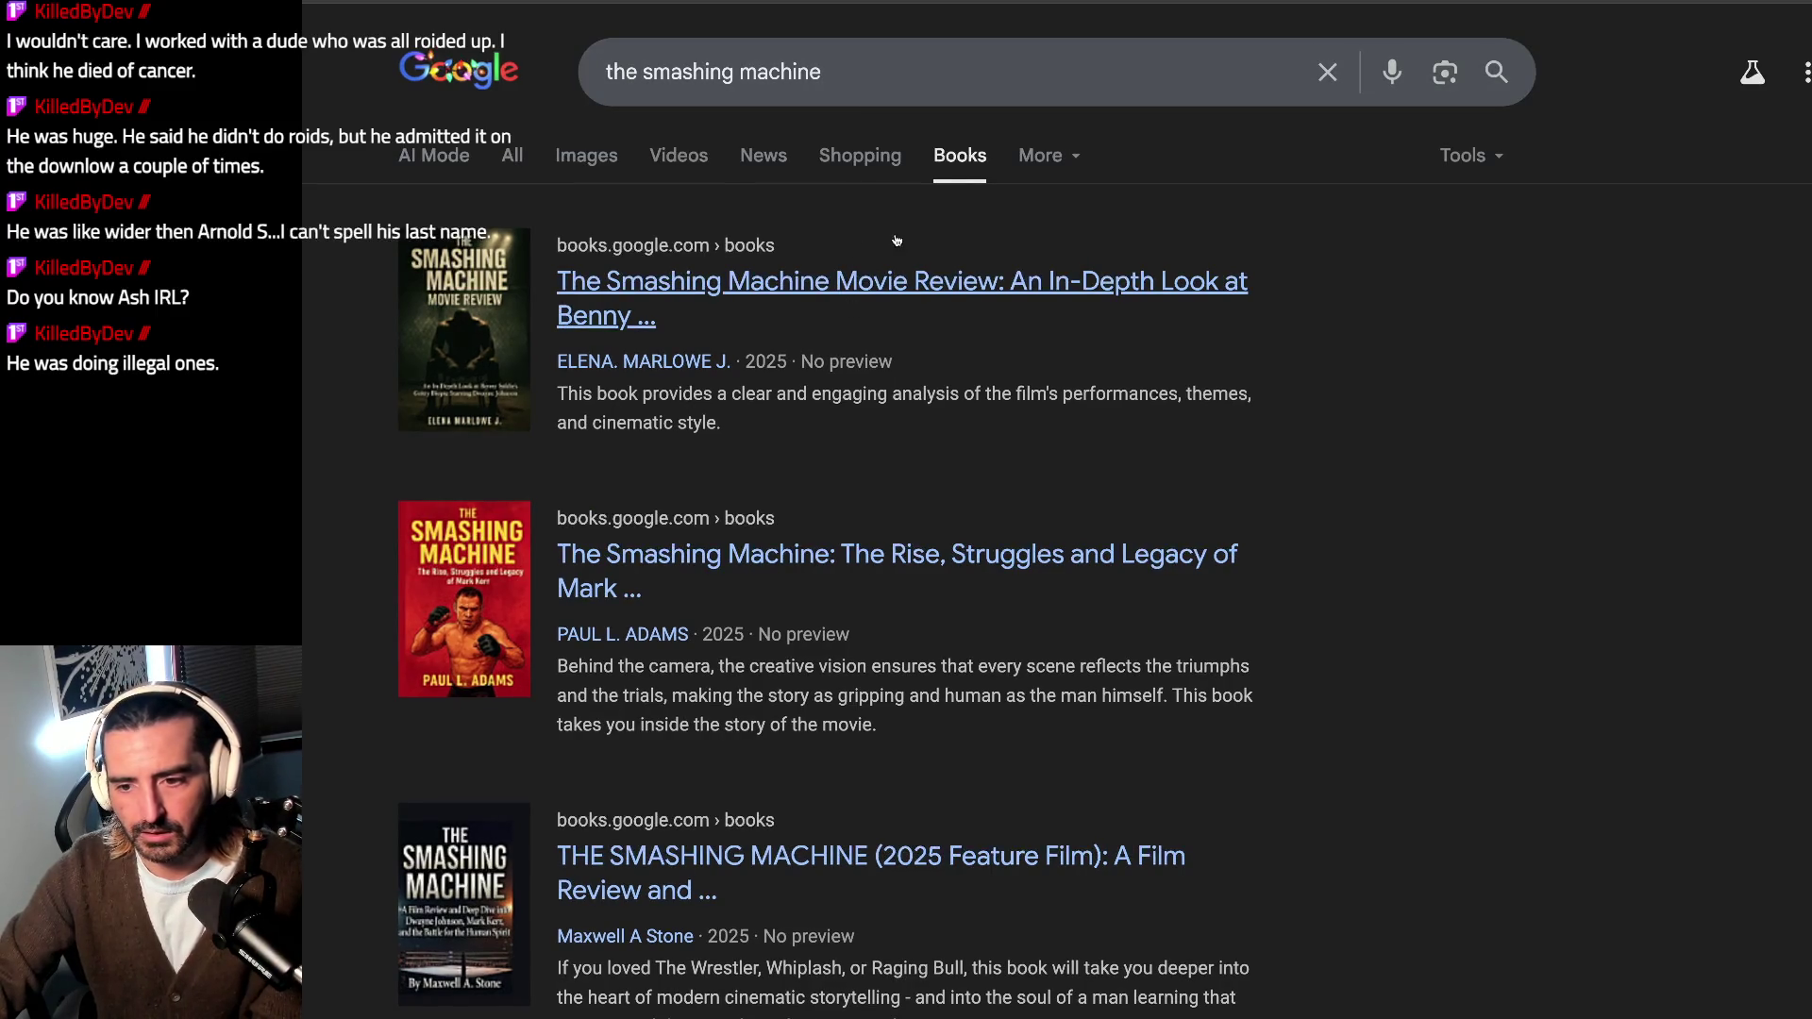
{"action": "left_click", "coordinate": [919, 71]}
{"action": "key", "text": "Escape"}
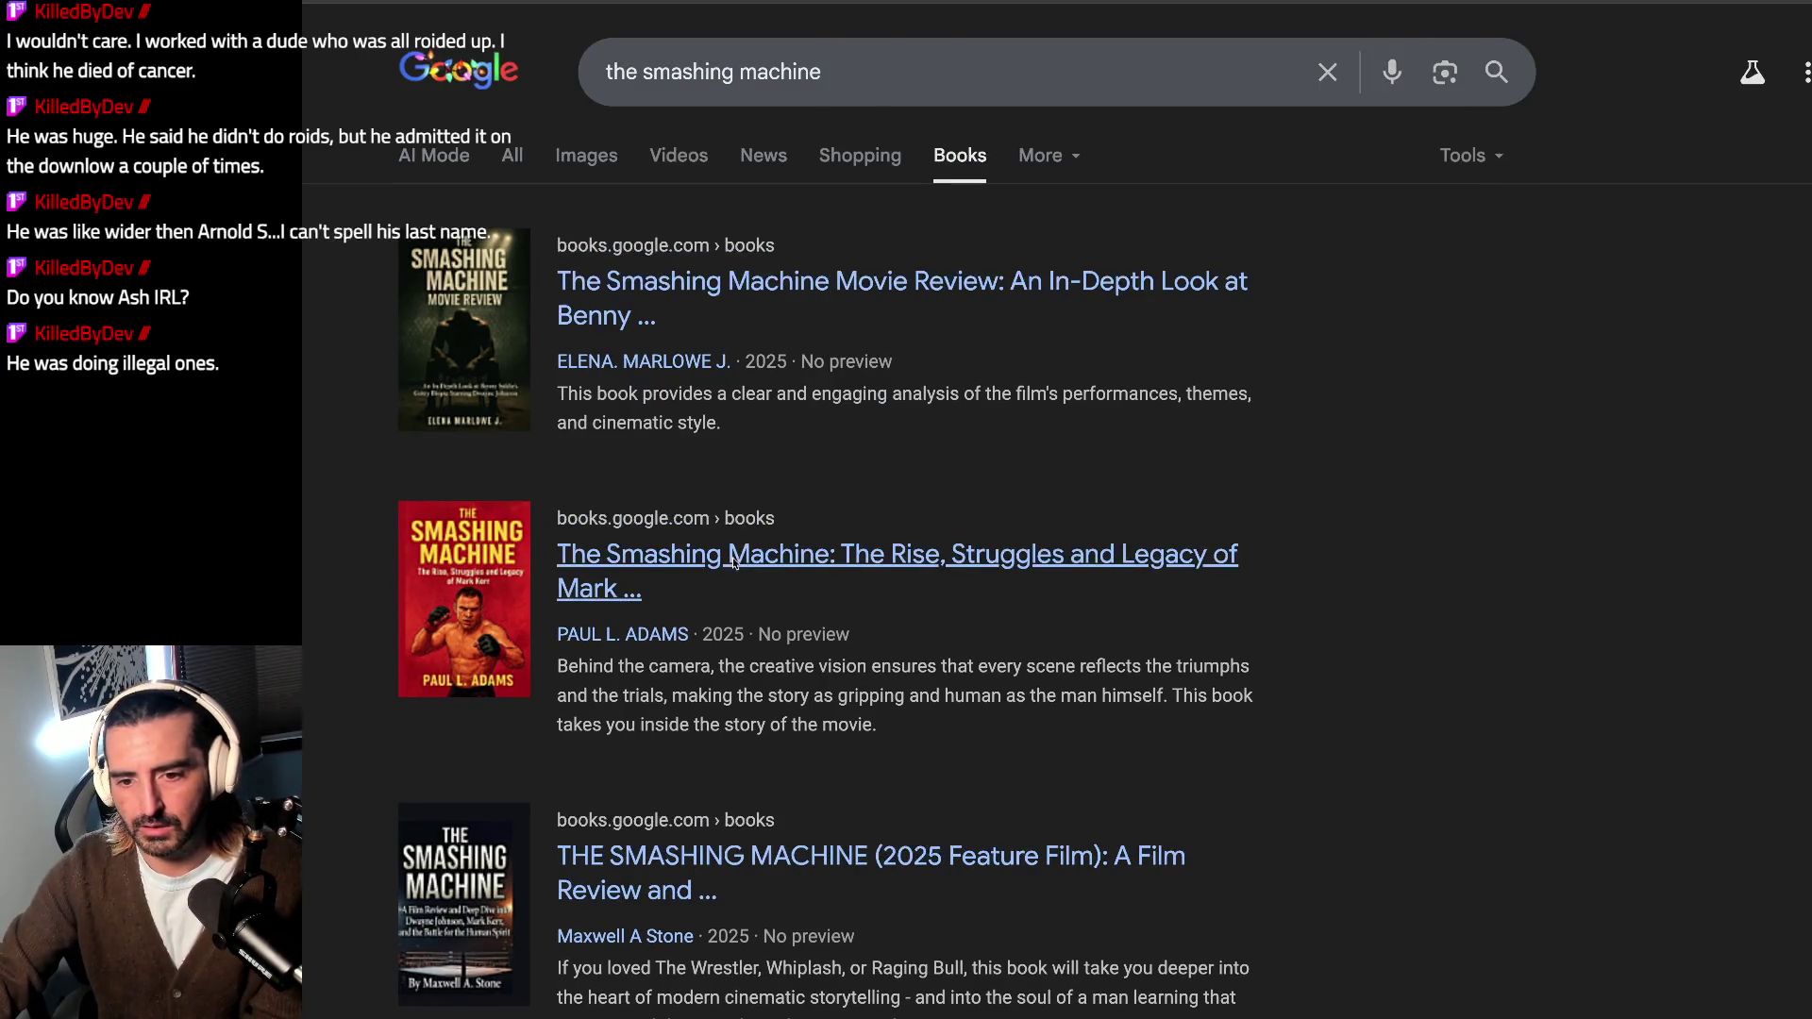
{"action": "left_click", "coordinate": [731, 563]}
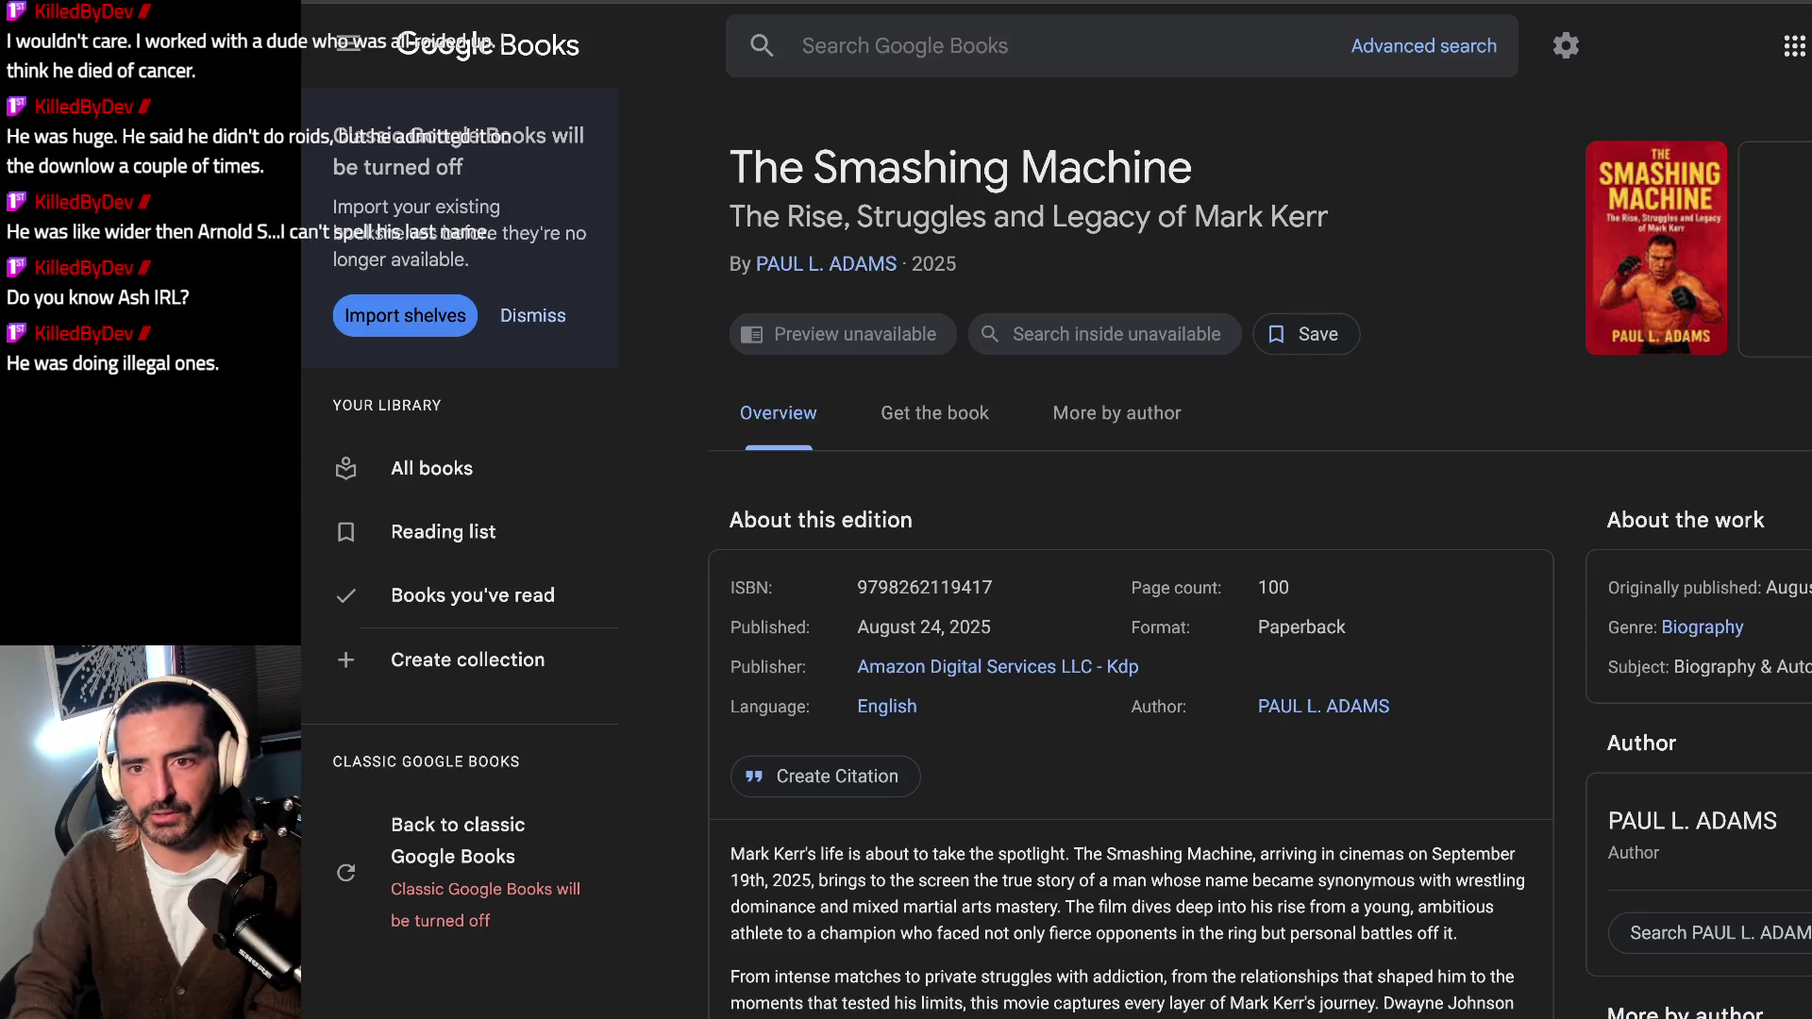
Step: Run a web search for 'mark kerr' from the address bar
{"action": "key", "text": "ctrl+l"}
{"action": "type", "text": "mark kerr"}
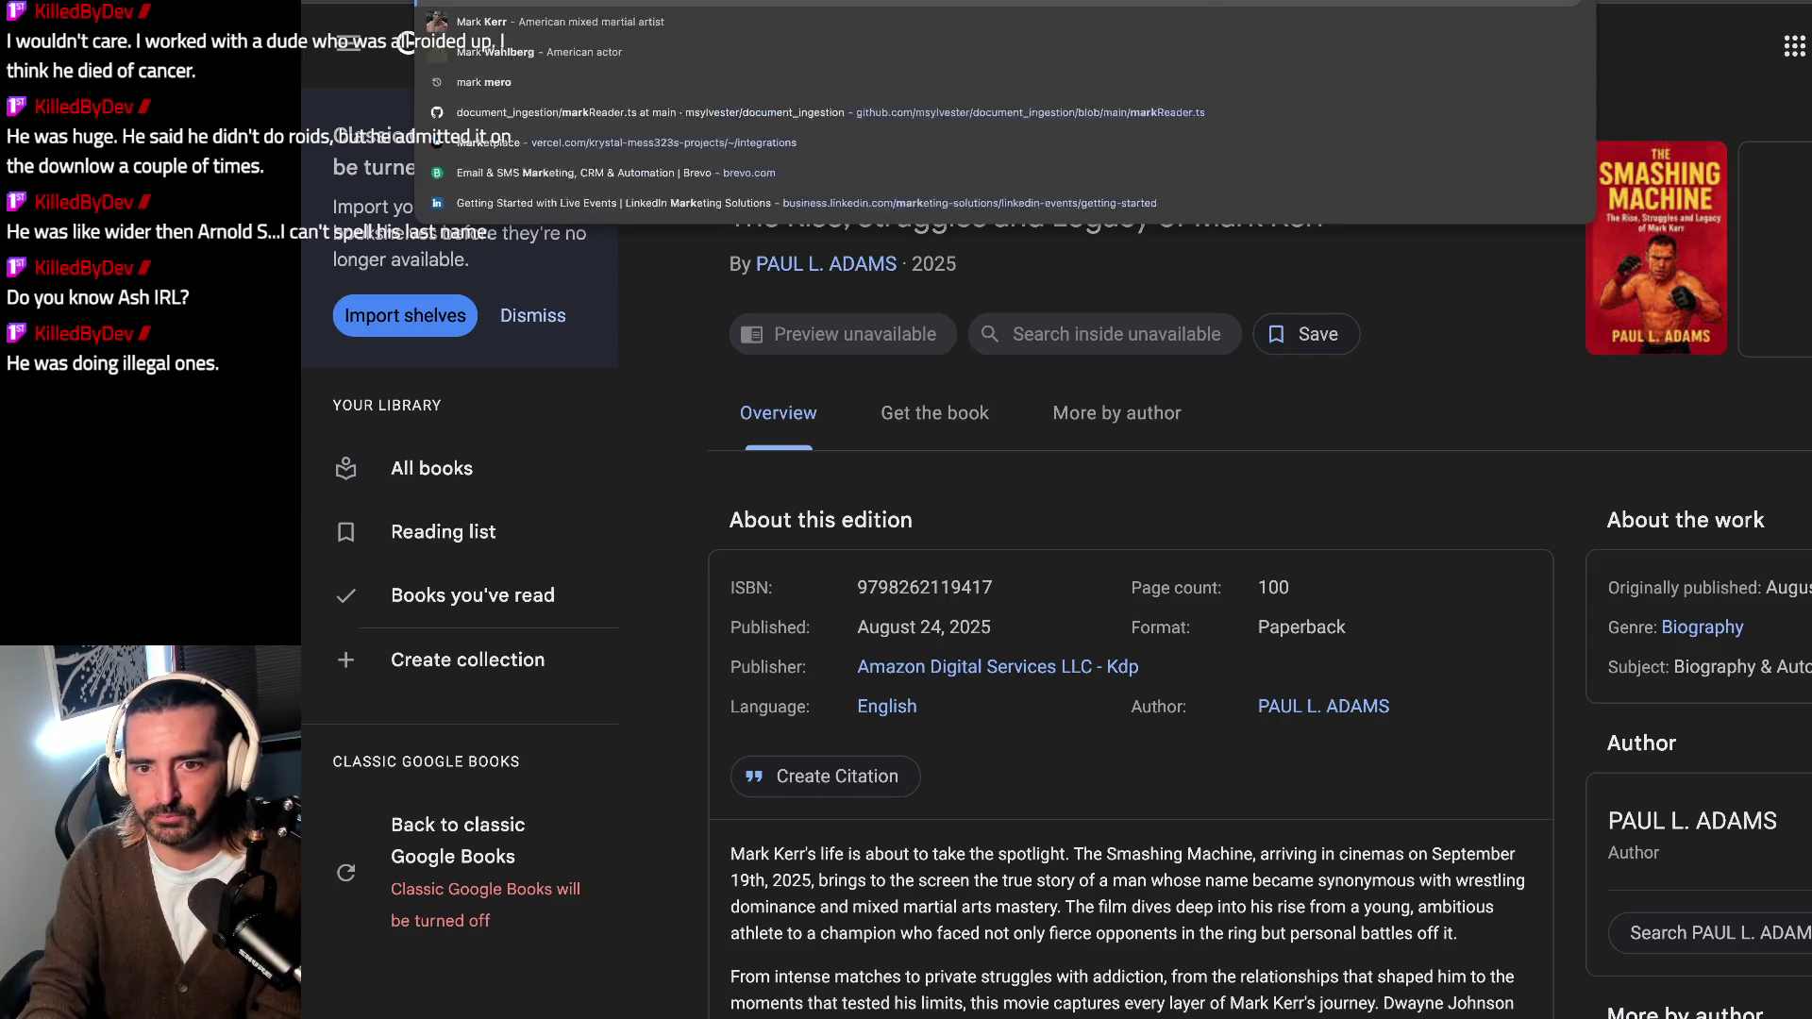
{"action": "key", "text": "Return"}
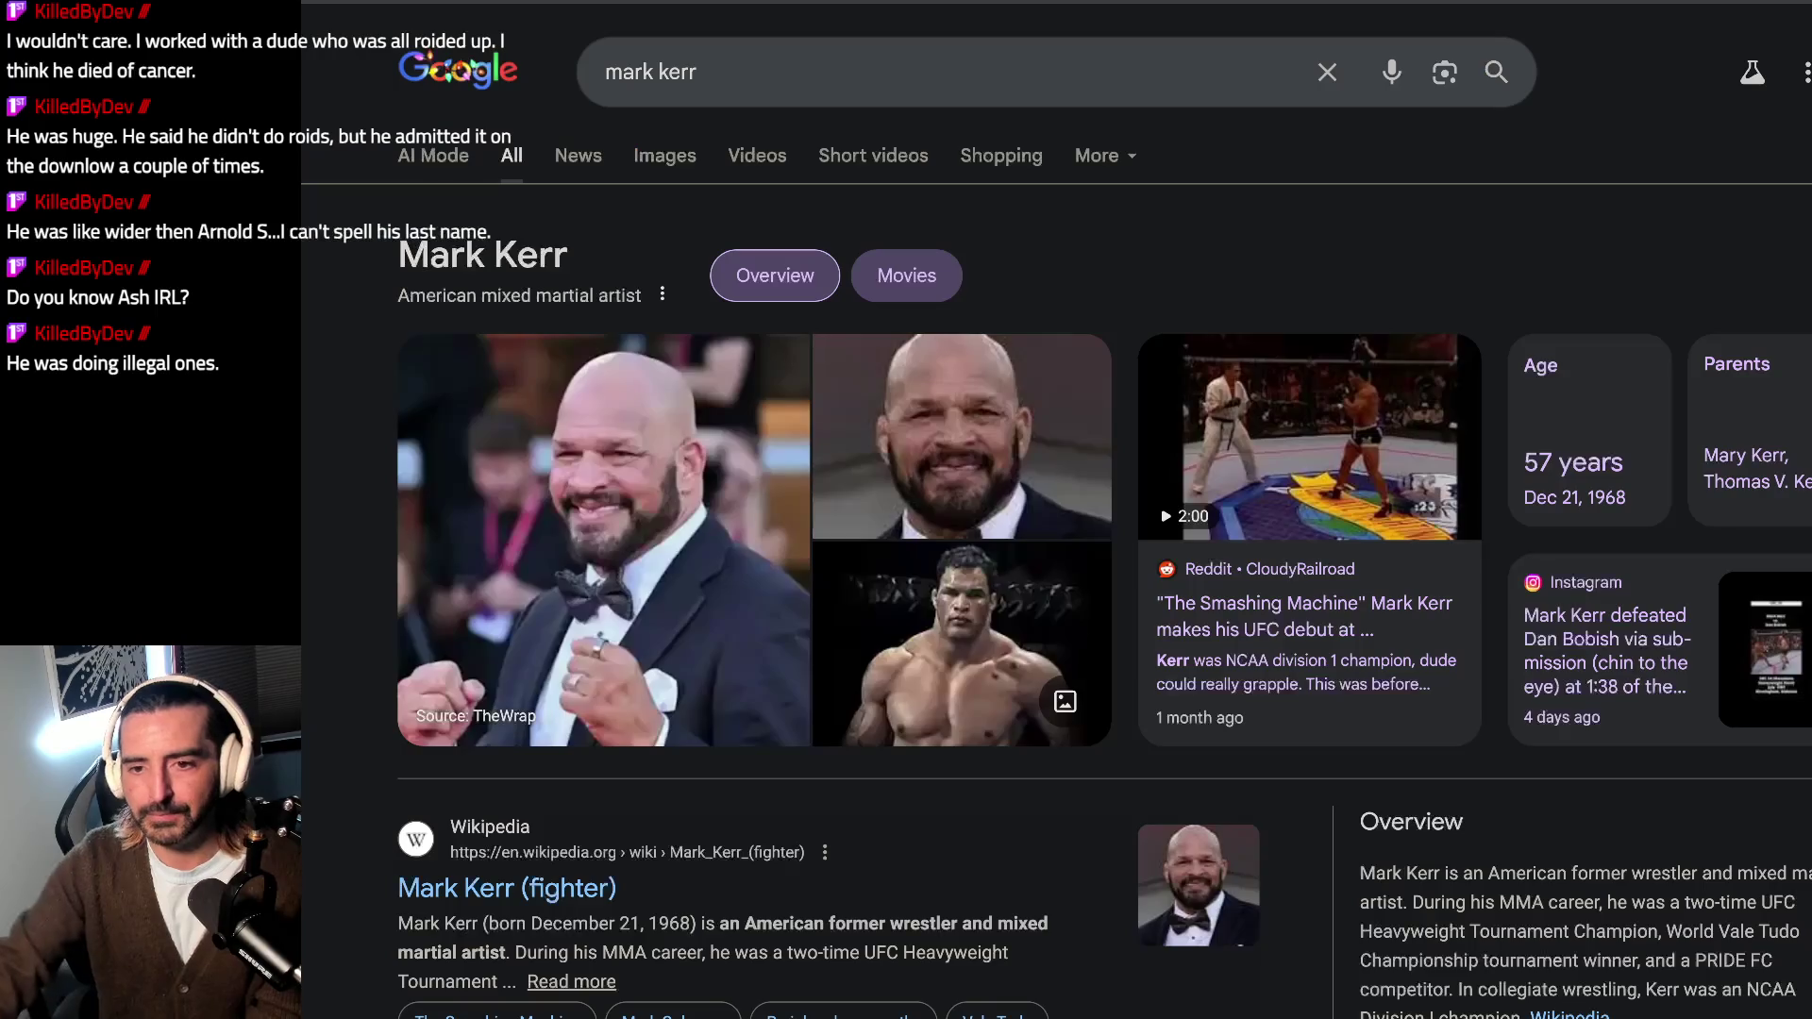
Step: Browse Mark Kerr images: EDGE MMA photo, Facebook comparison, and the 'Before MMA Had Rules' video
{"action": "left_click", "coordinate": [659, 155]}
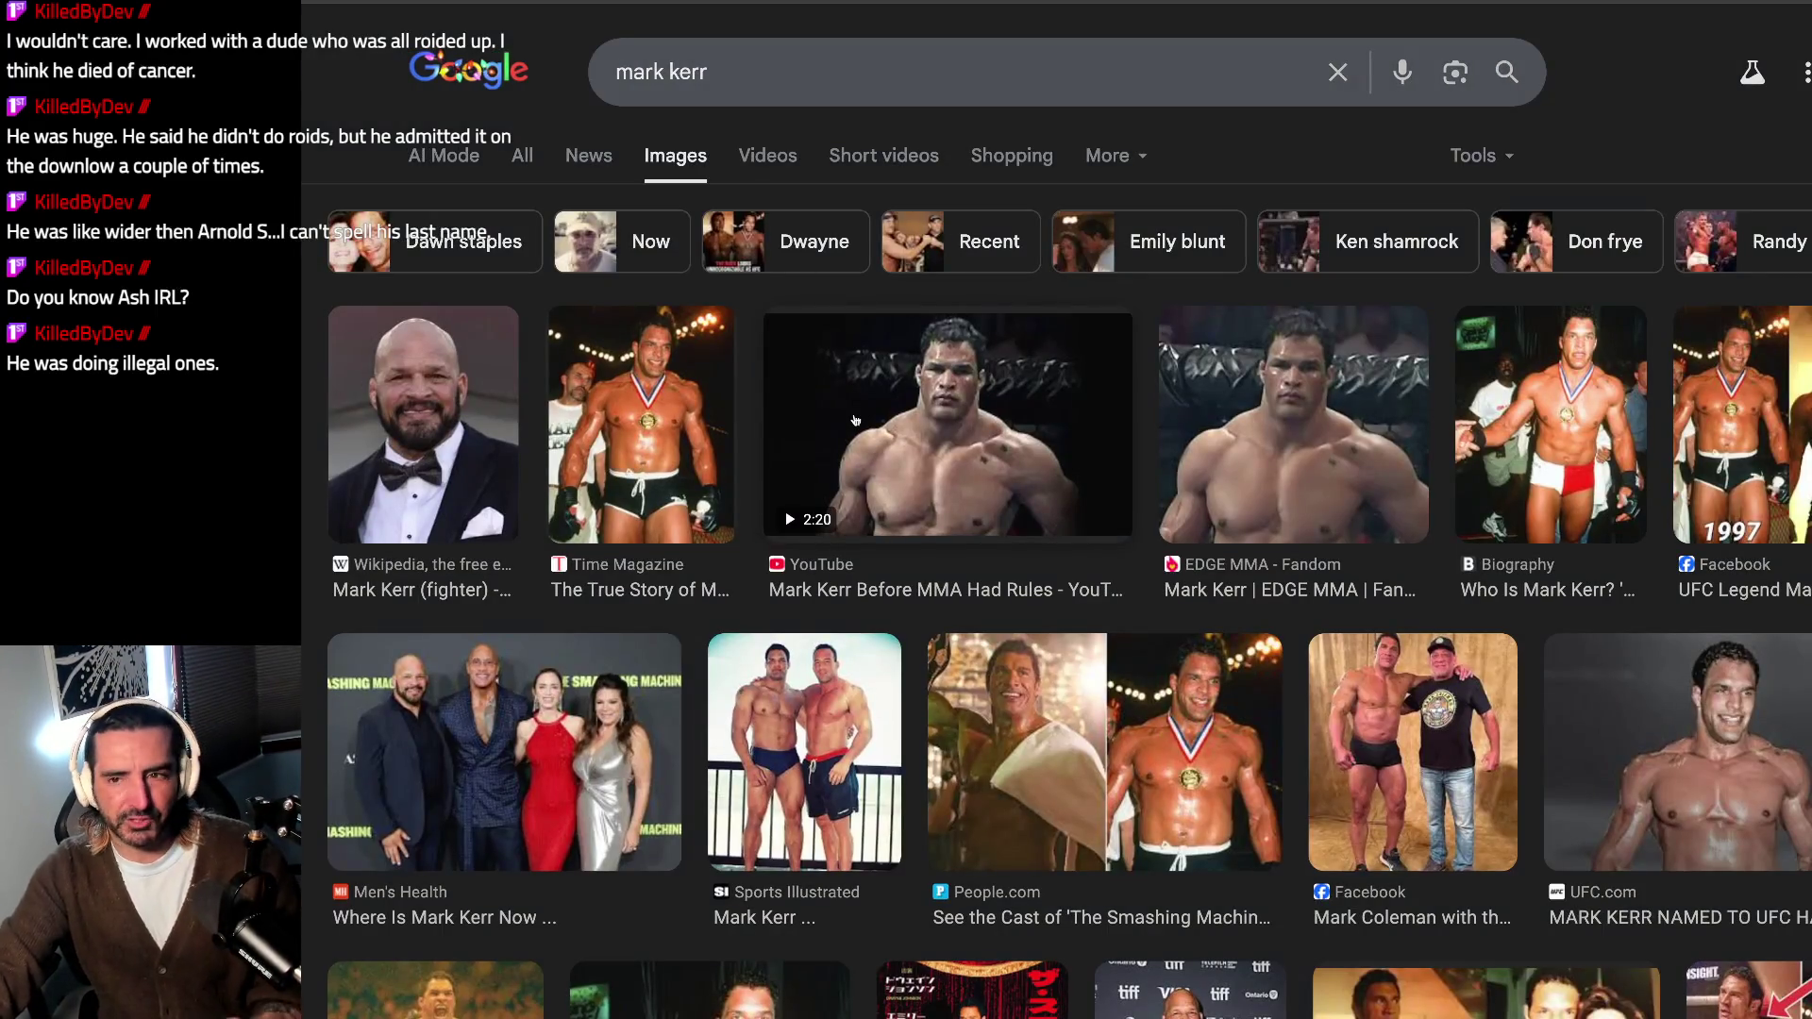
{"action": "left_click", "coordinate": [1297, 430]}
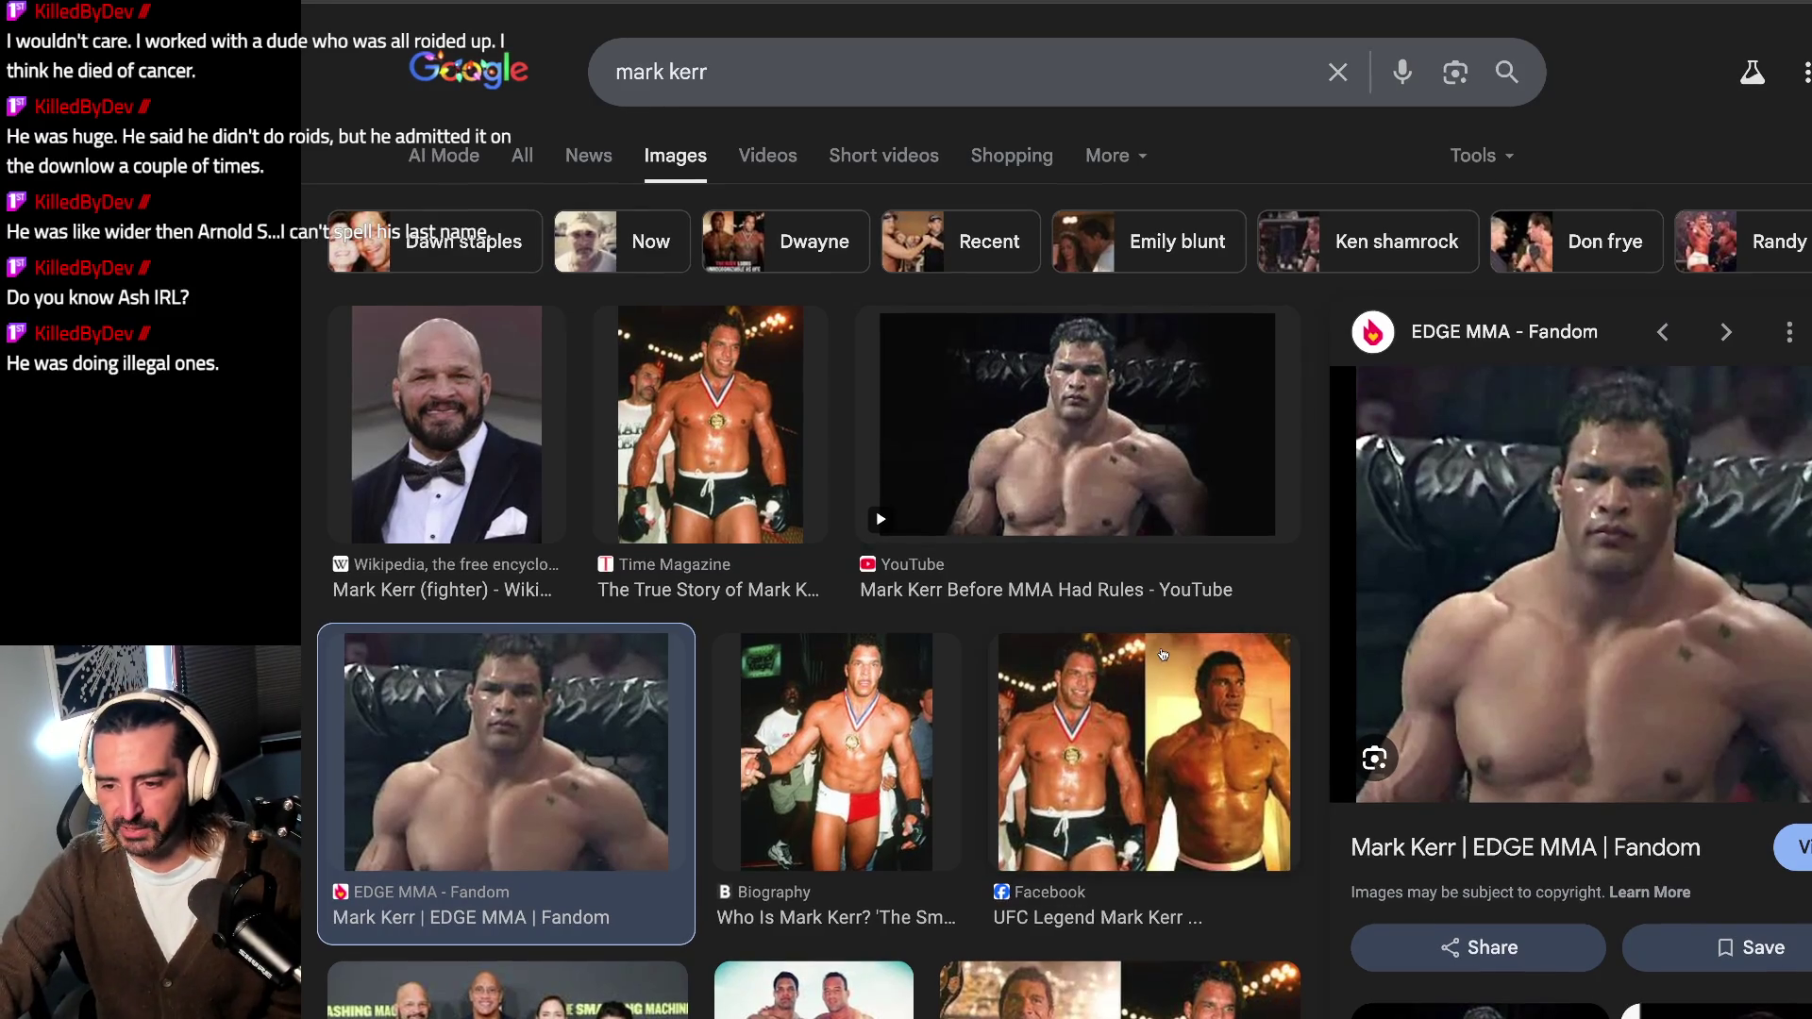
{"action": "key", "text": "Right"}
{"action": "key", "text": "Right"}
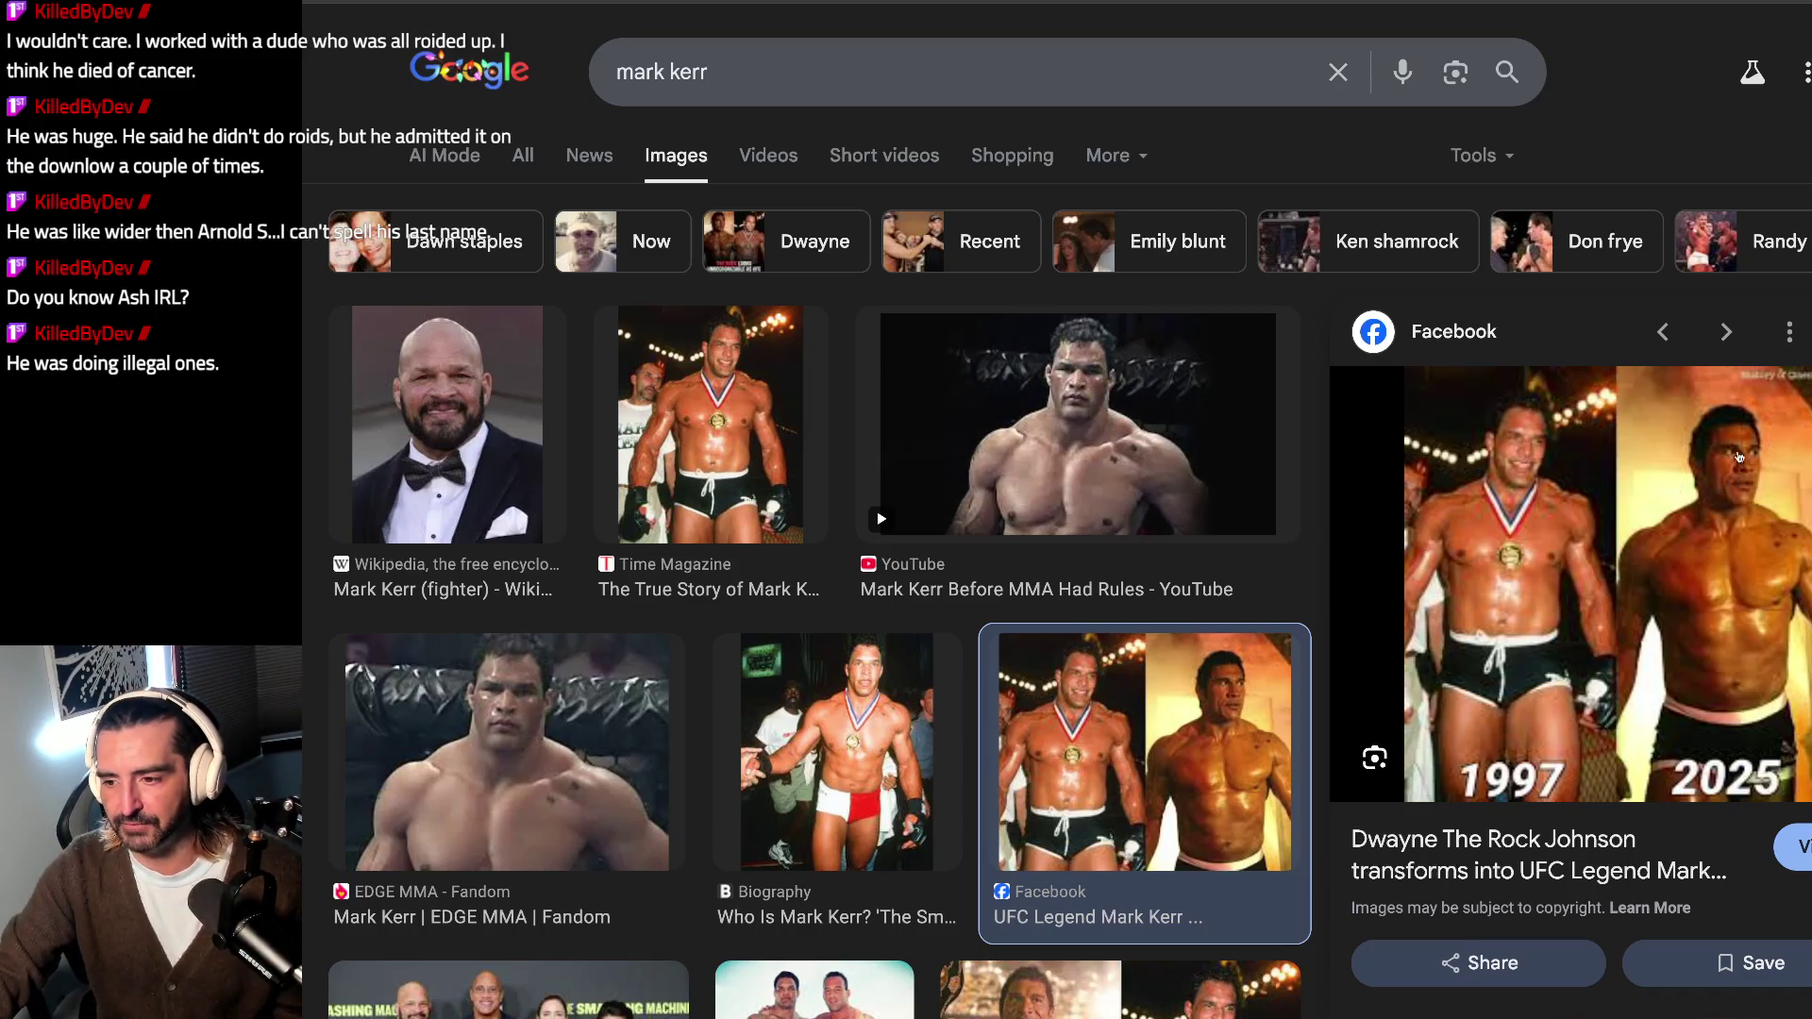
{"action": "left_click", "coordinate": [962, 482]}
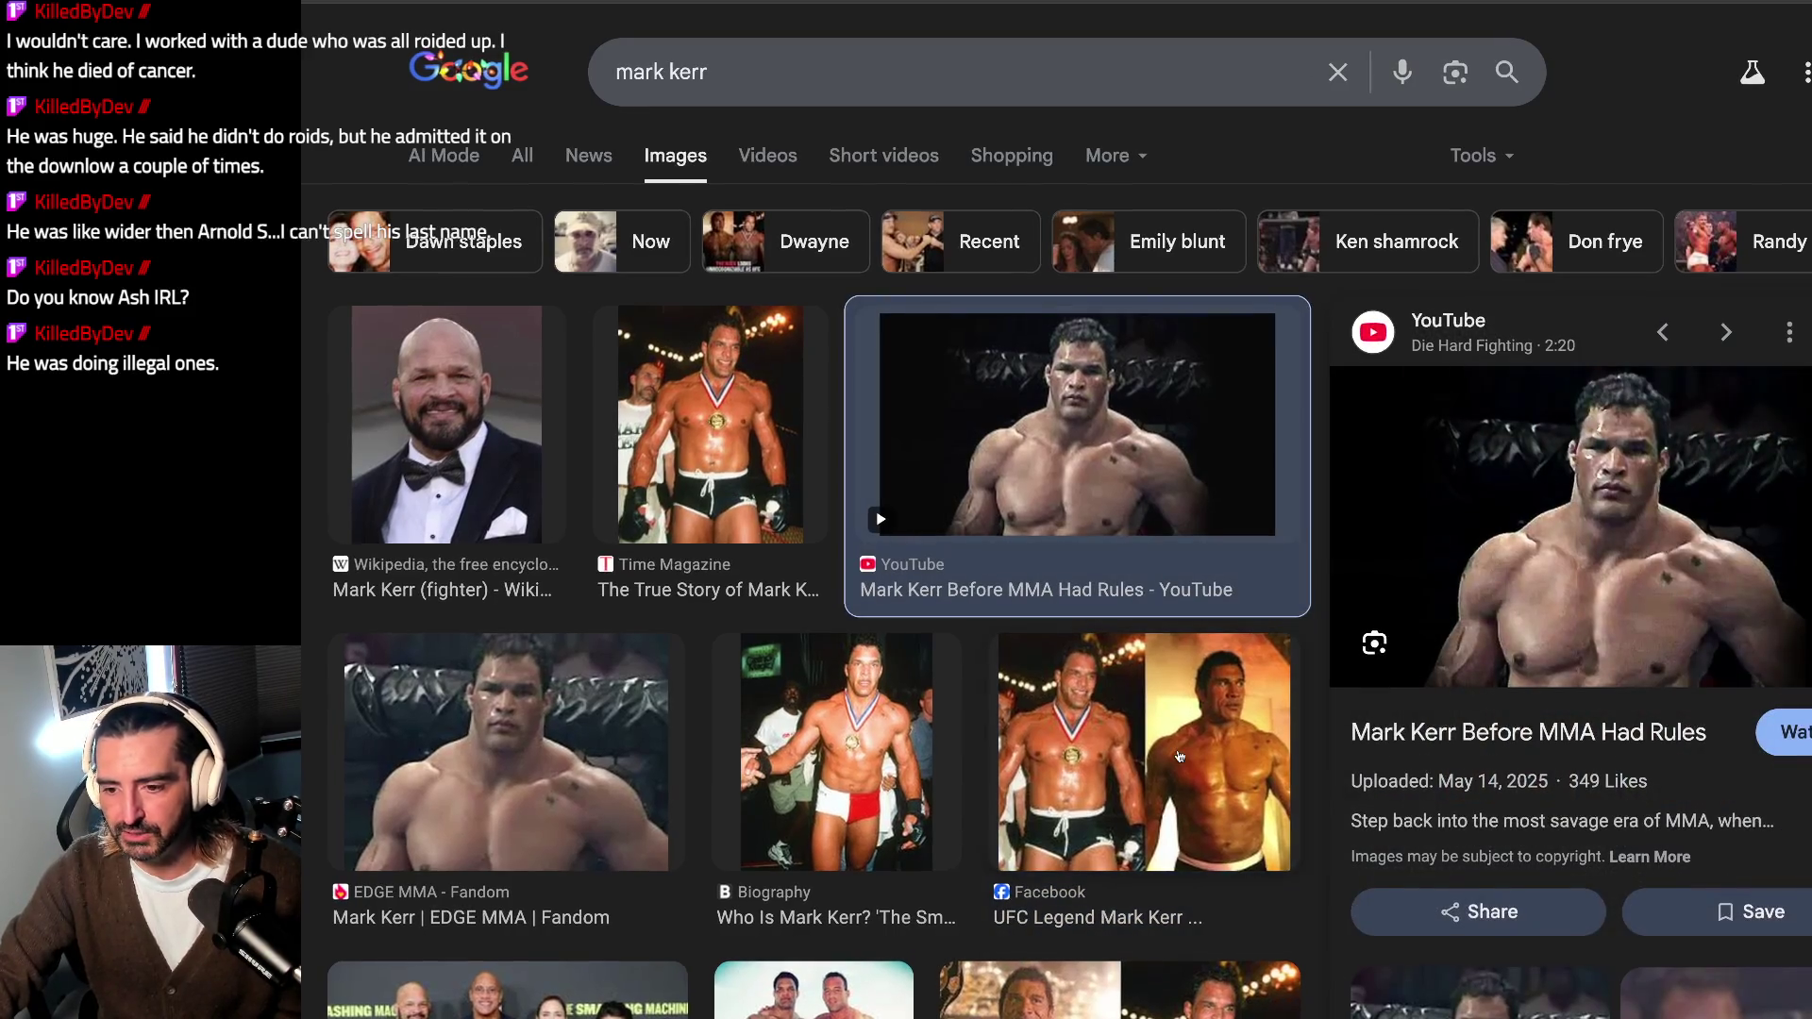
{"action": "left_click", "coordinate": [1181, 755]}
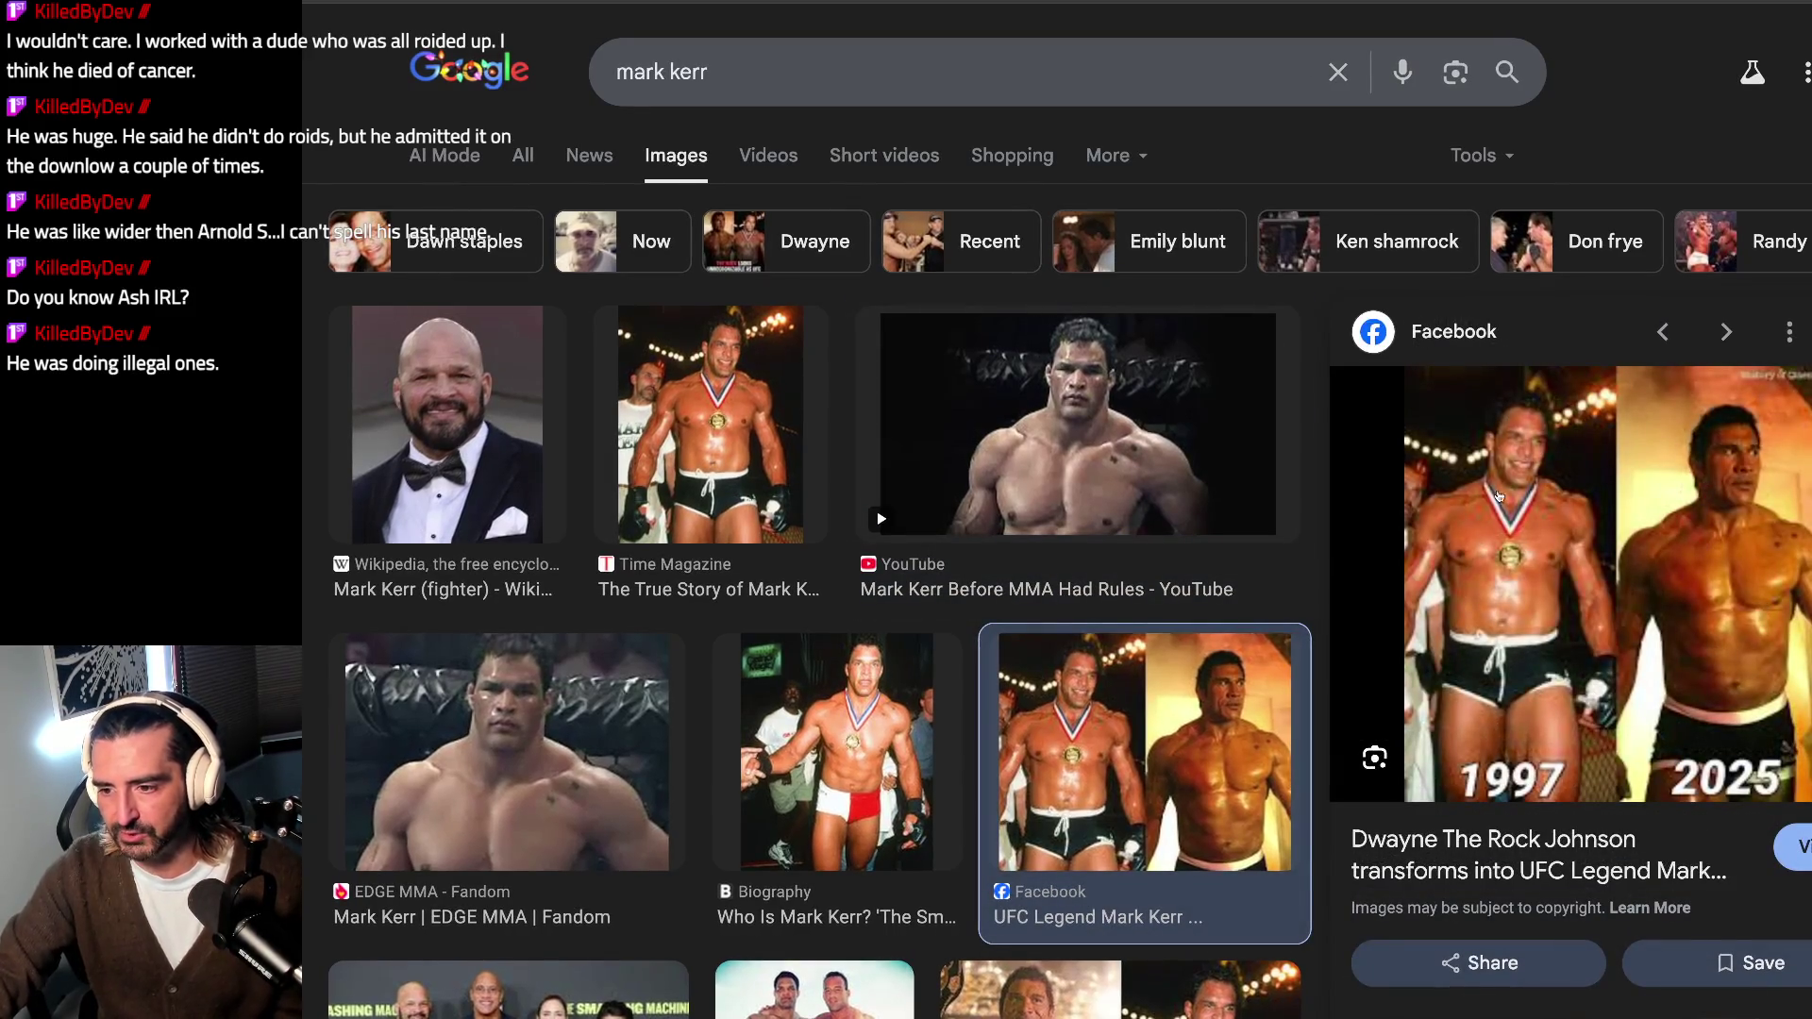
{"action": "left_click", "coordinate": [910, 520]}
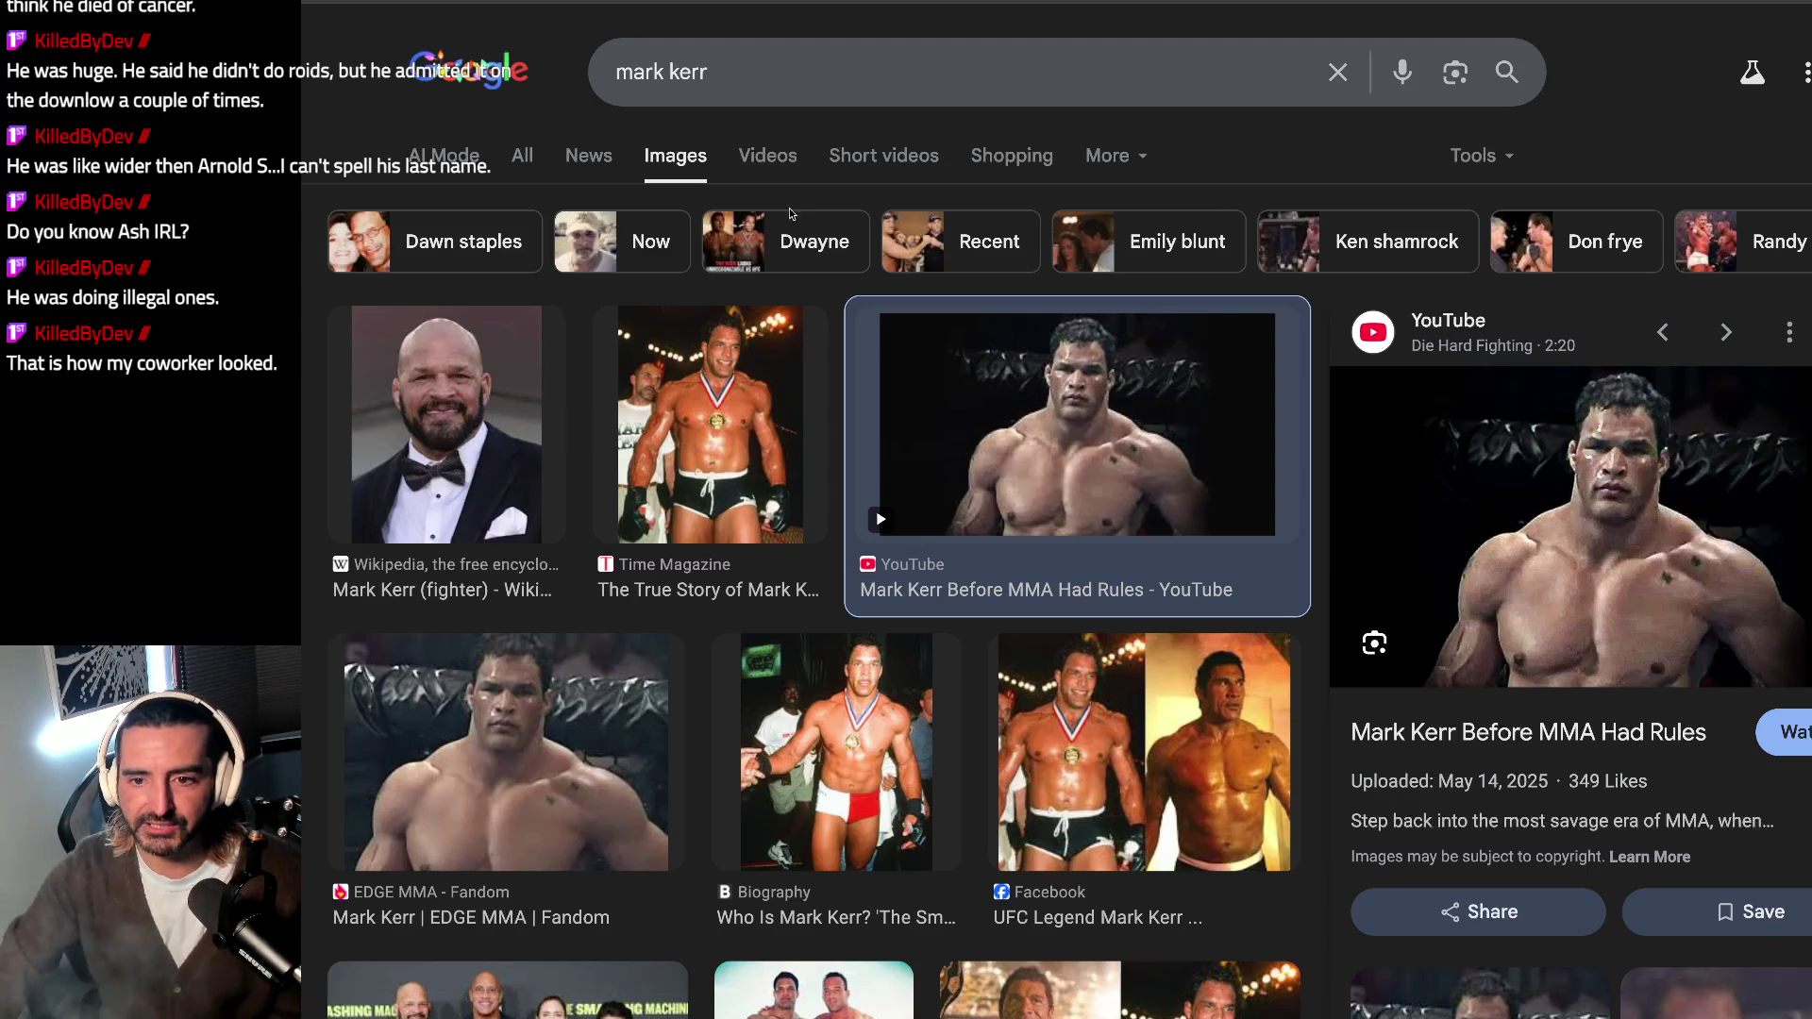
Step: Replace the query with 'mar vista' and preview the Wikipedia Mar Vista sign photo
{"action": "left_click", "coordinate": [809, 70]}
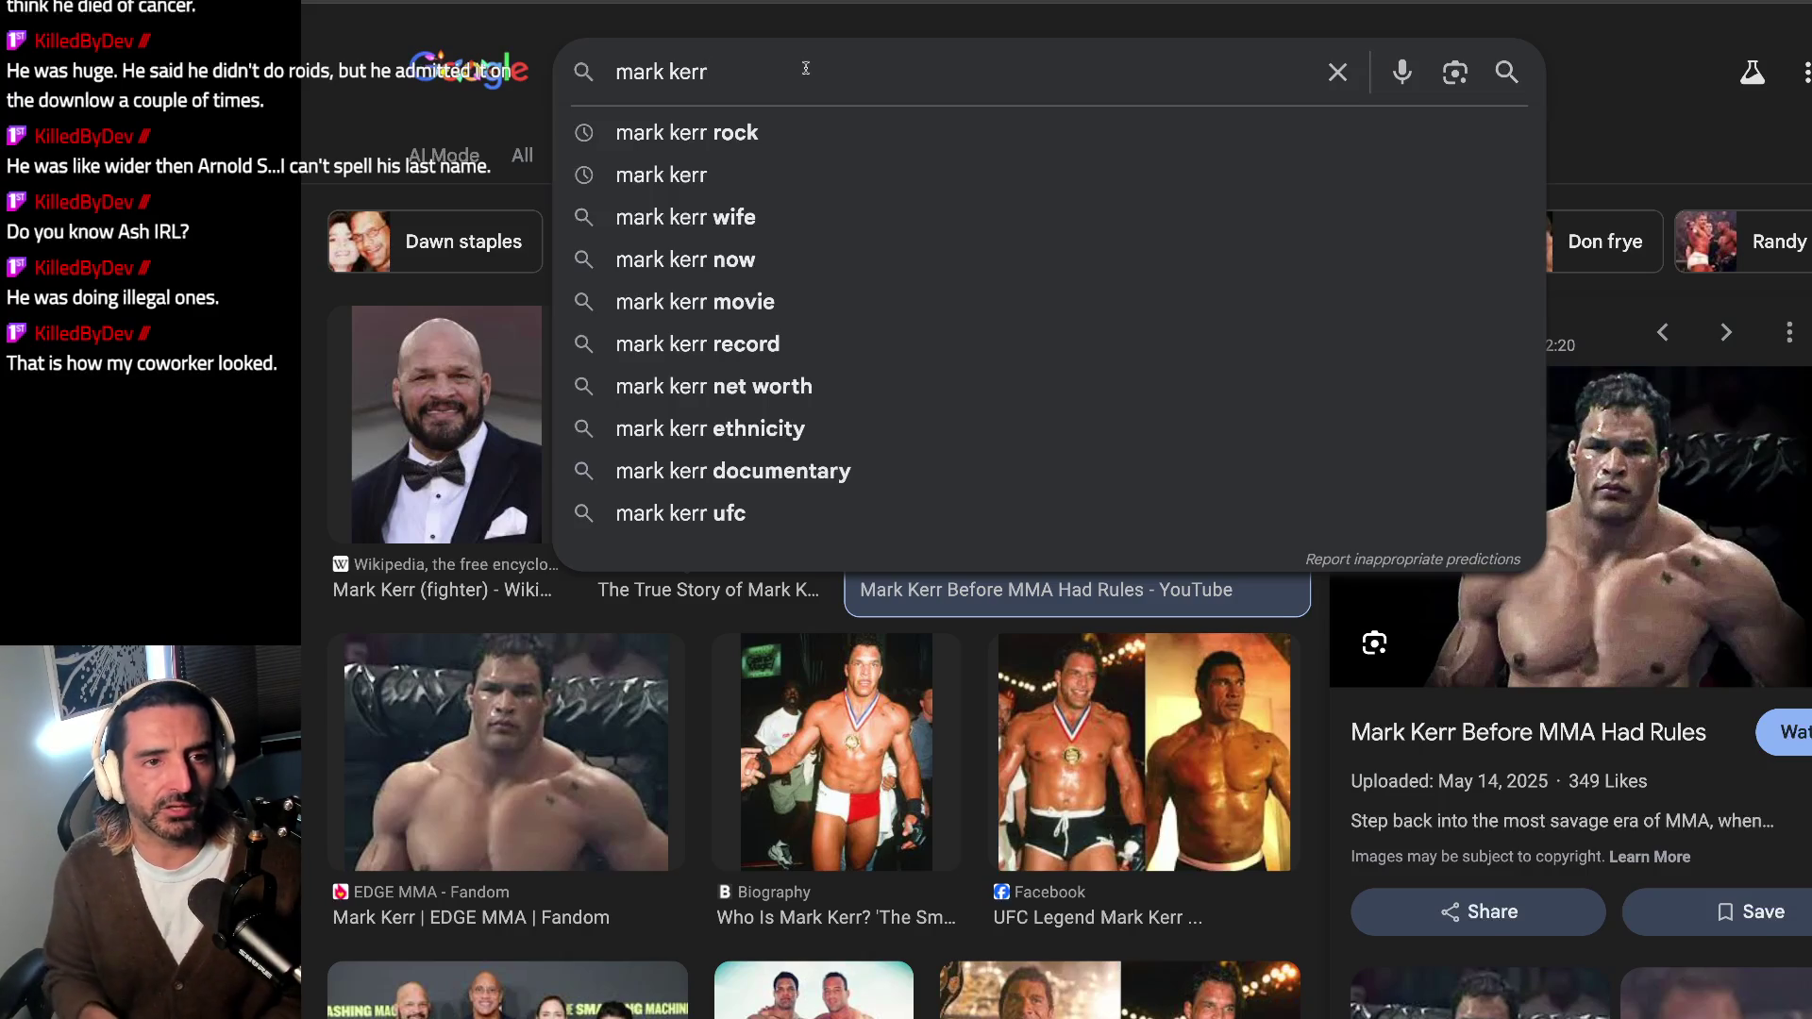
{"action": "key", "text": "ctrl+a"}
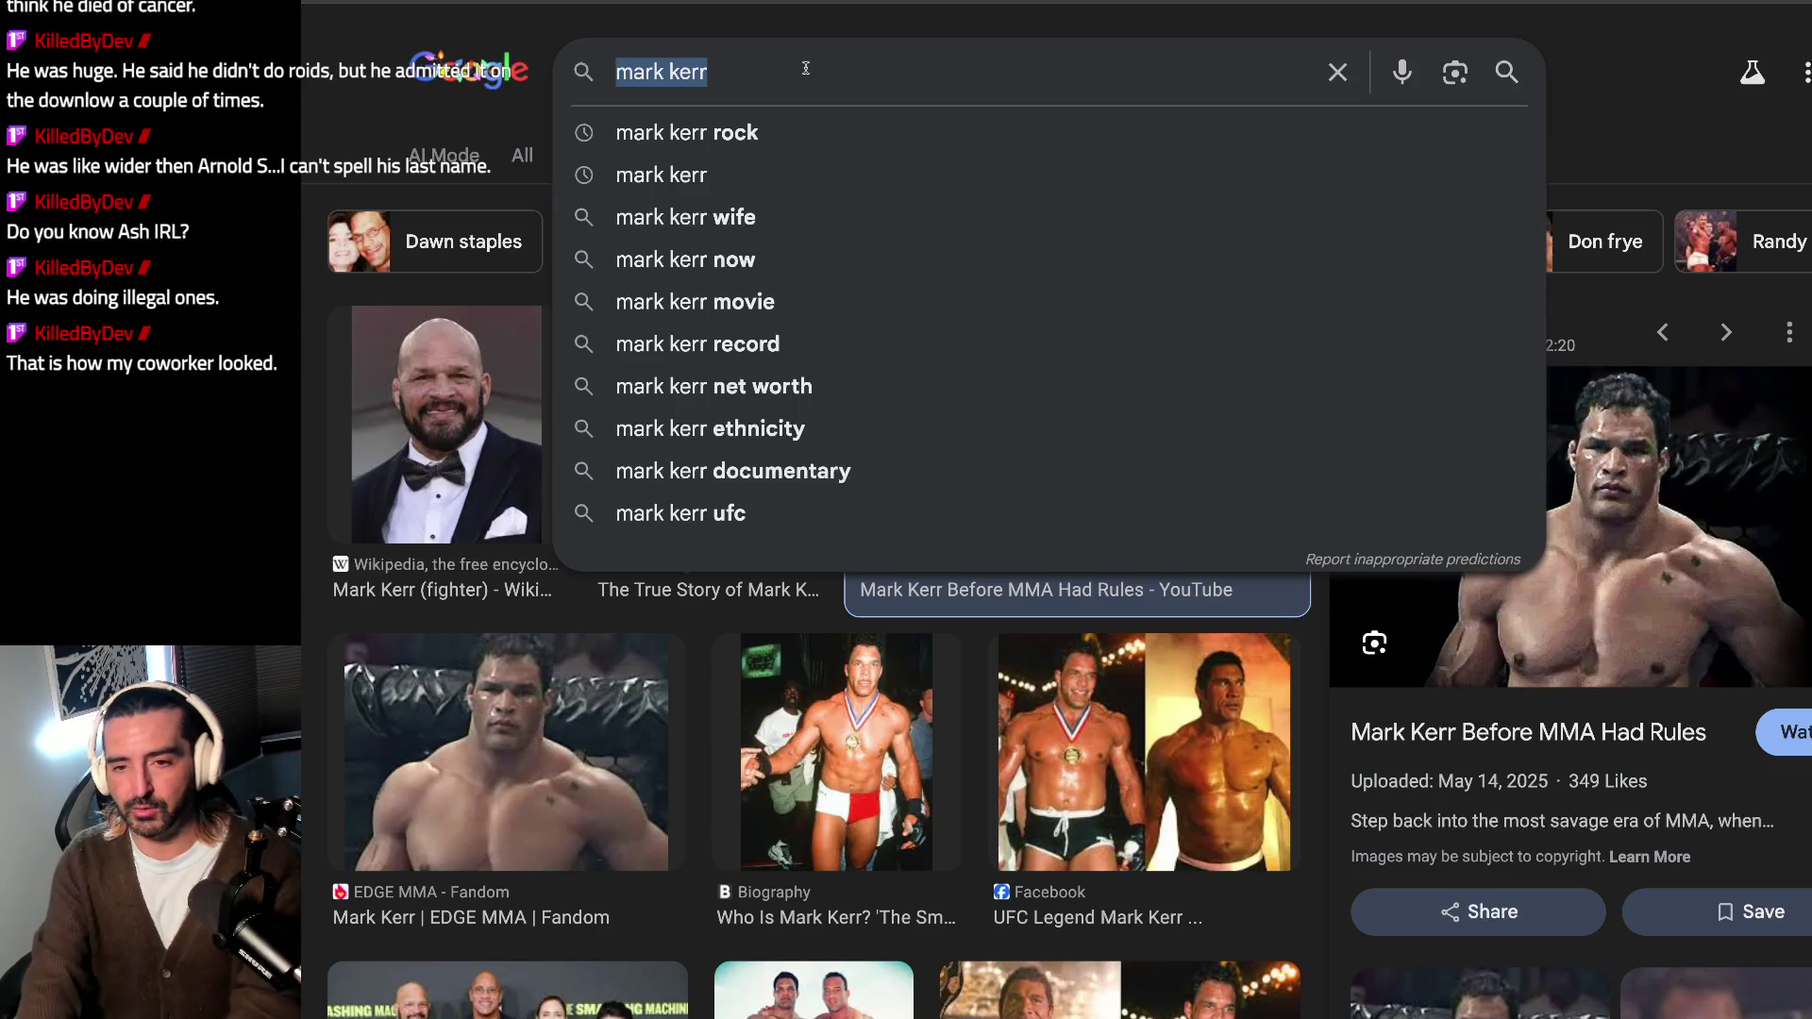
{"action": "type", "text": "godl"}
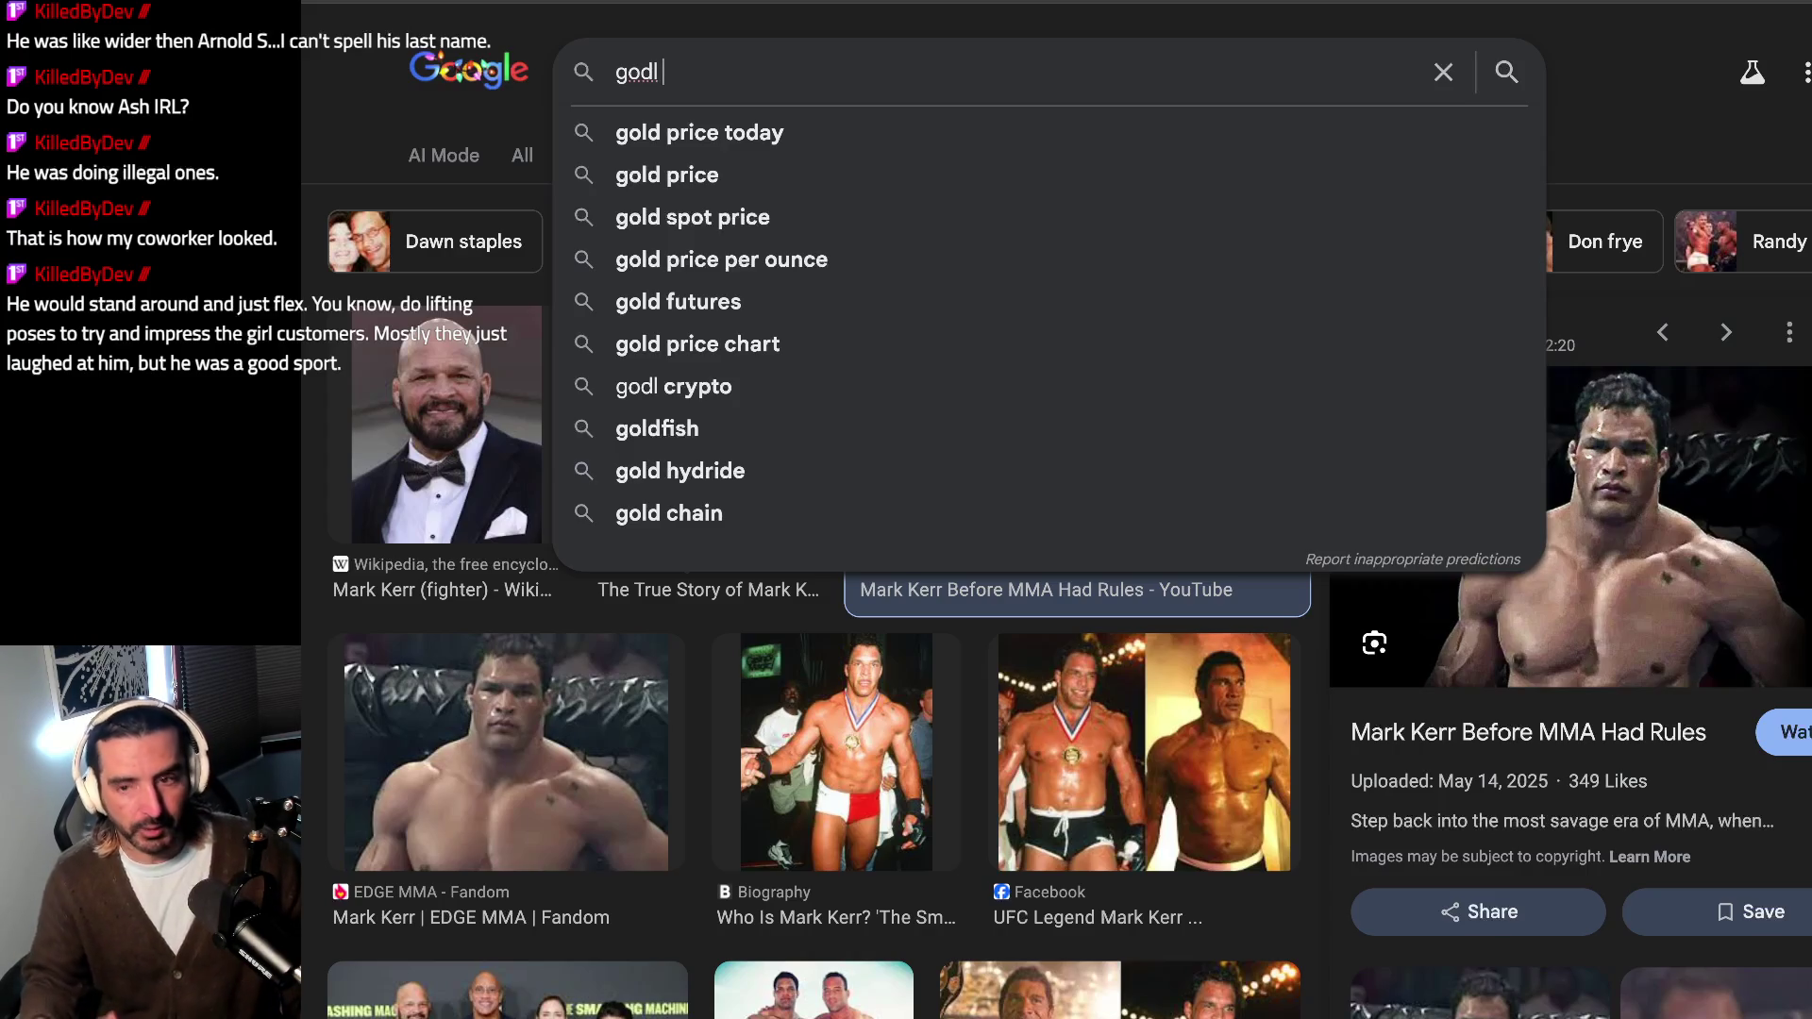
{"action": "key", "text": "ctrl+a"}
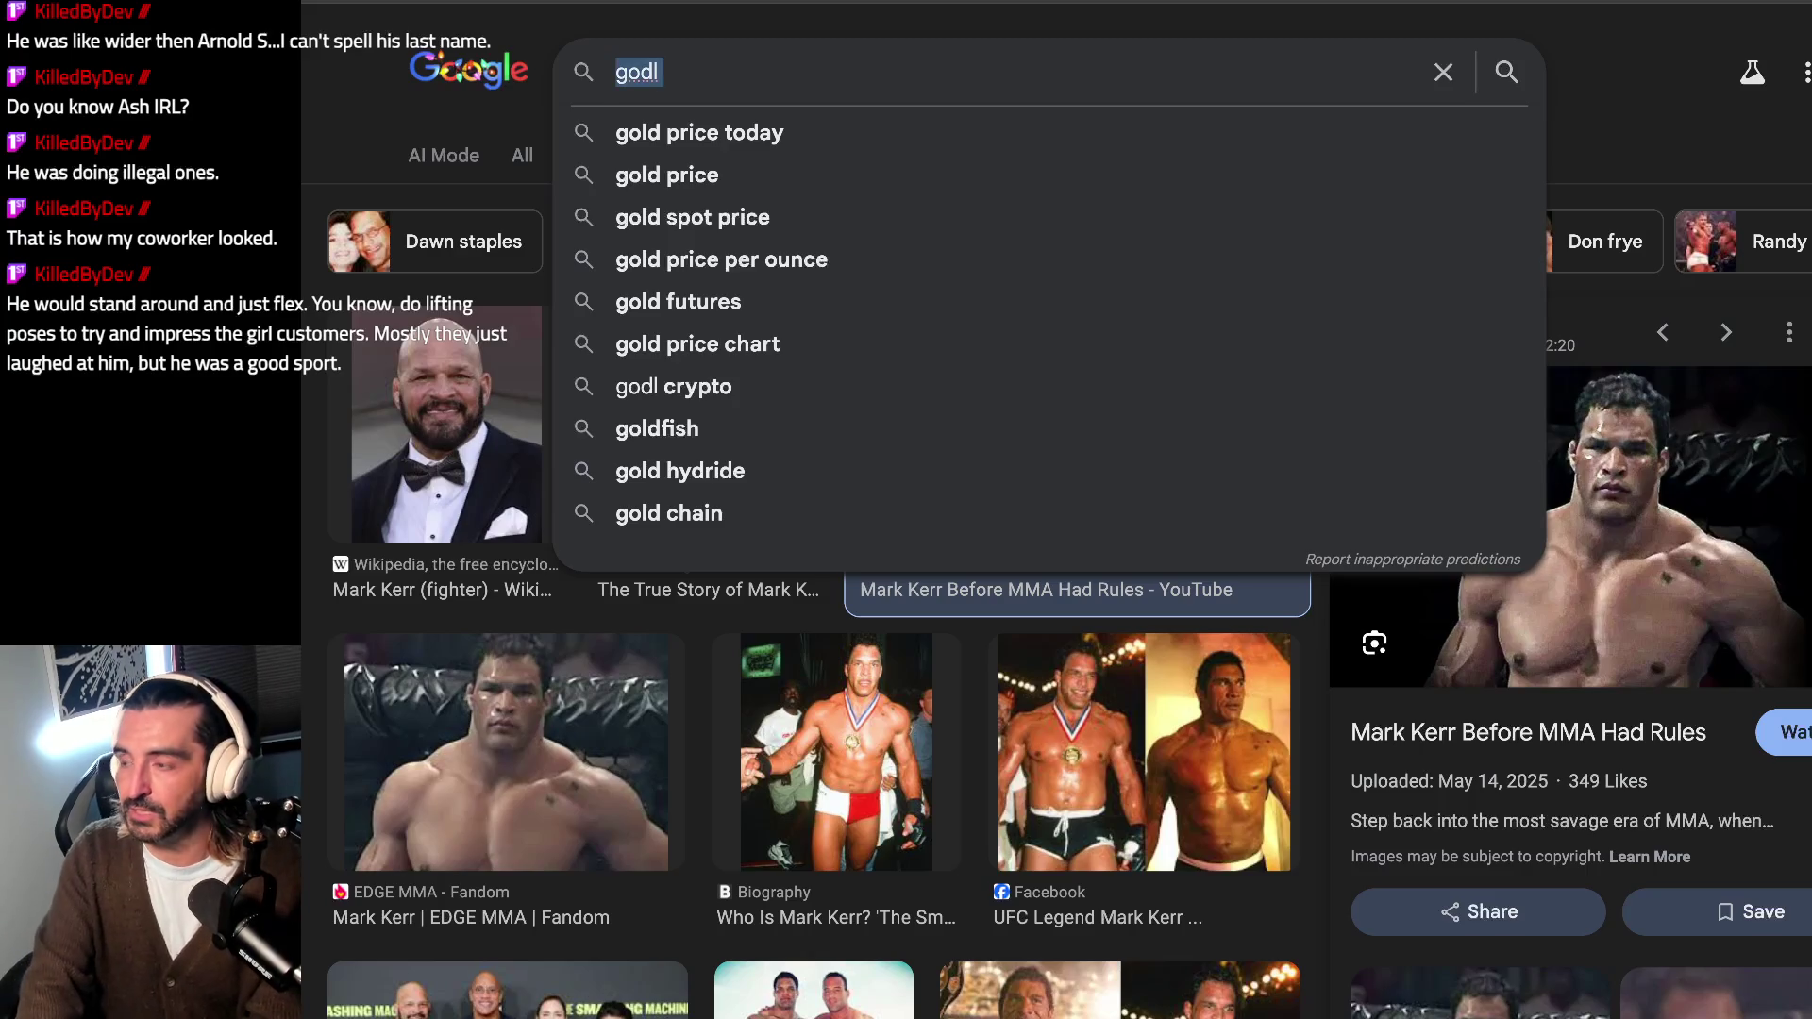
{"action": "type", "text": "mar vista"}
{"action": "key", "text": "Return"}
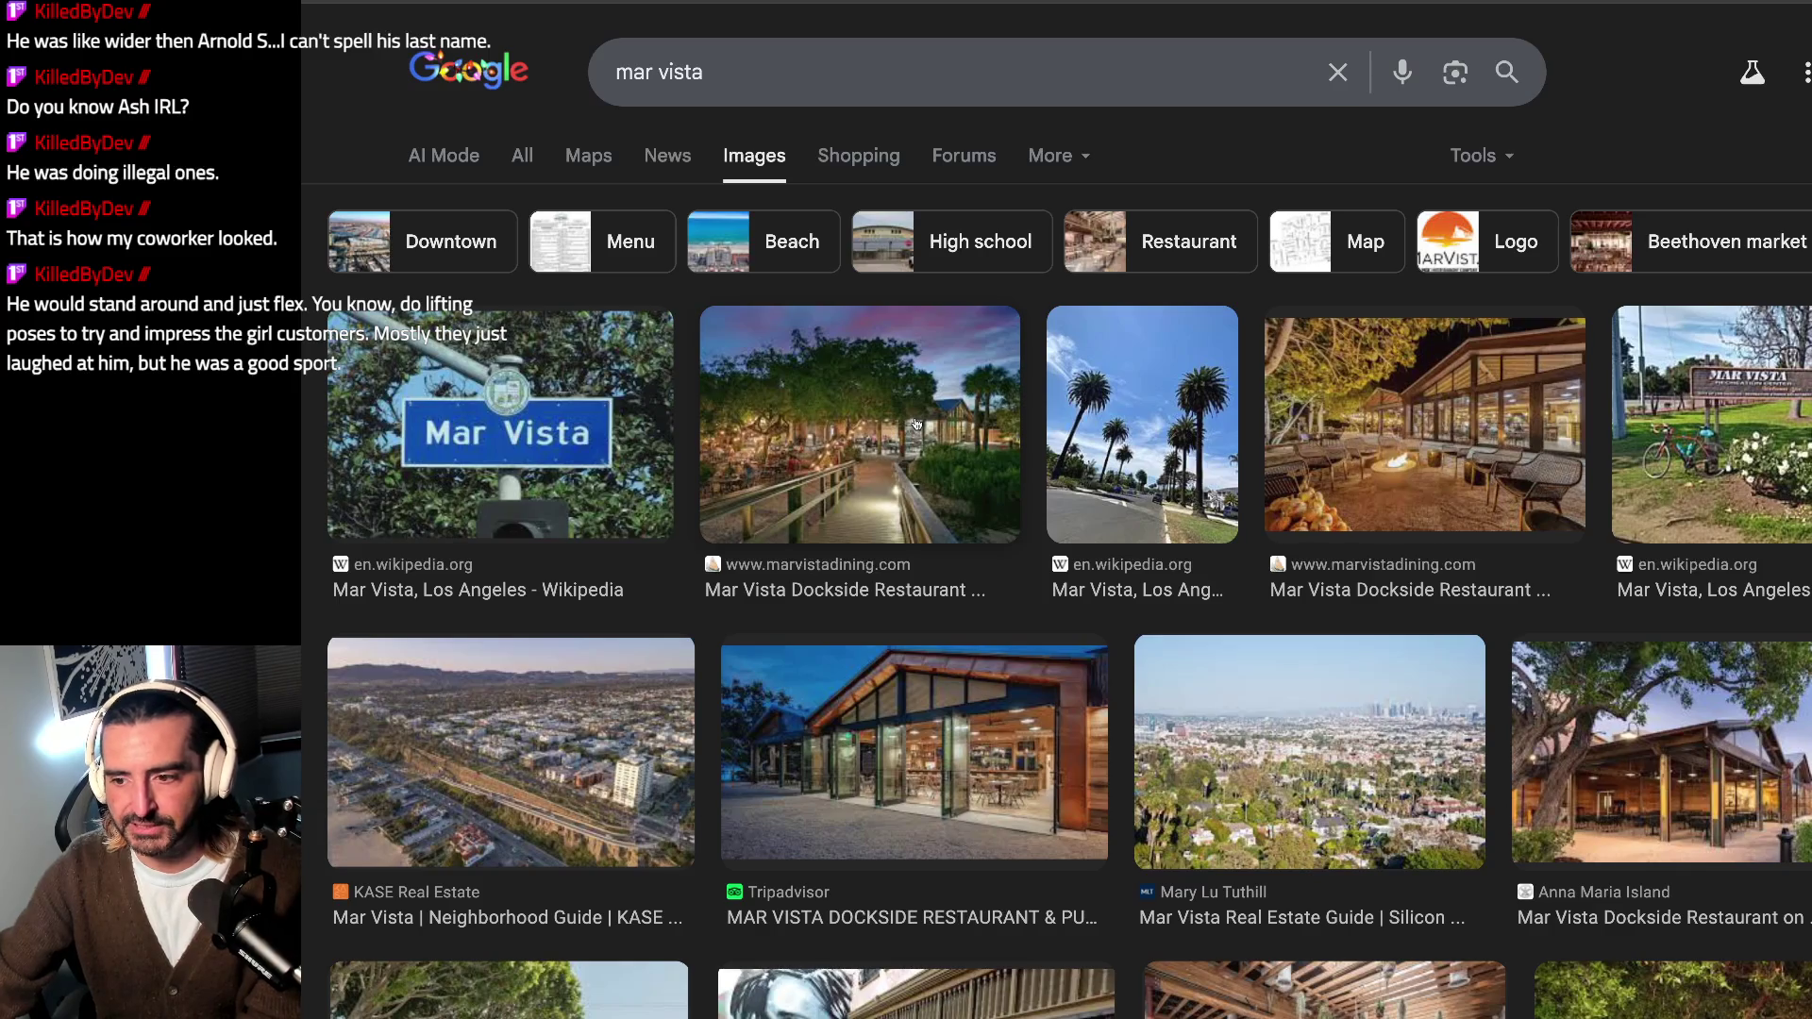
{"action": "left_click", "coordinate": [1706, 403]}
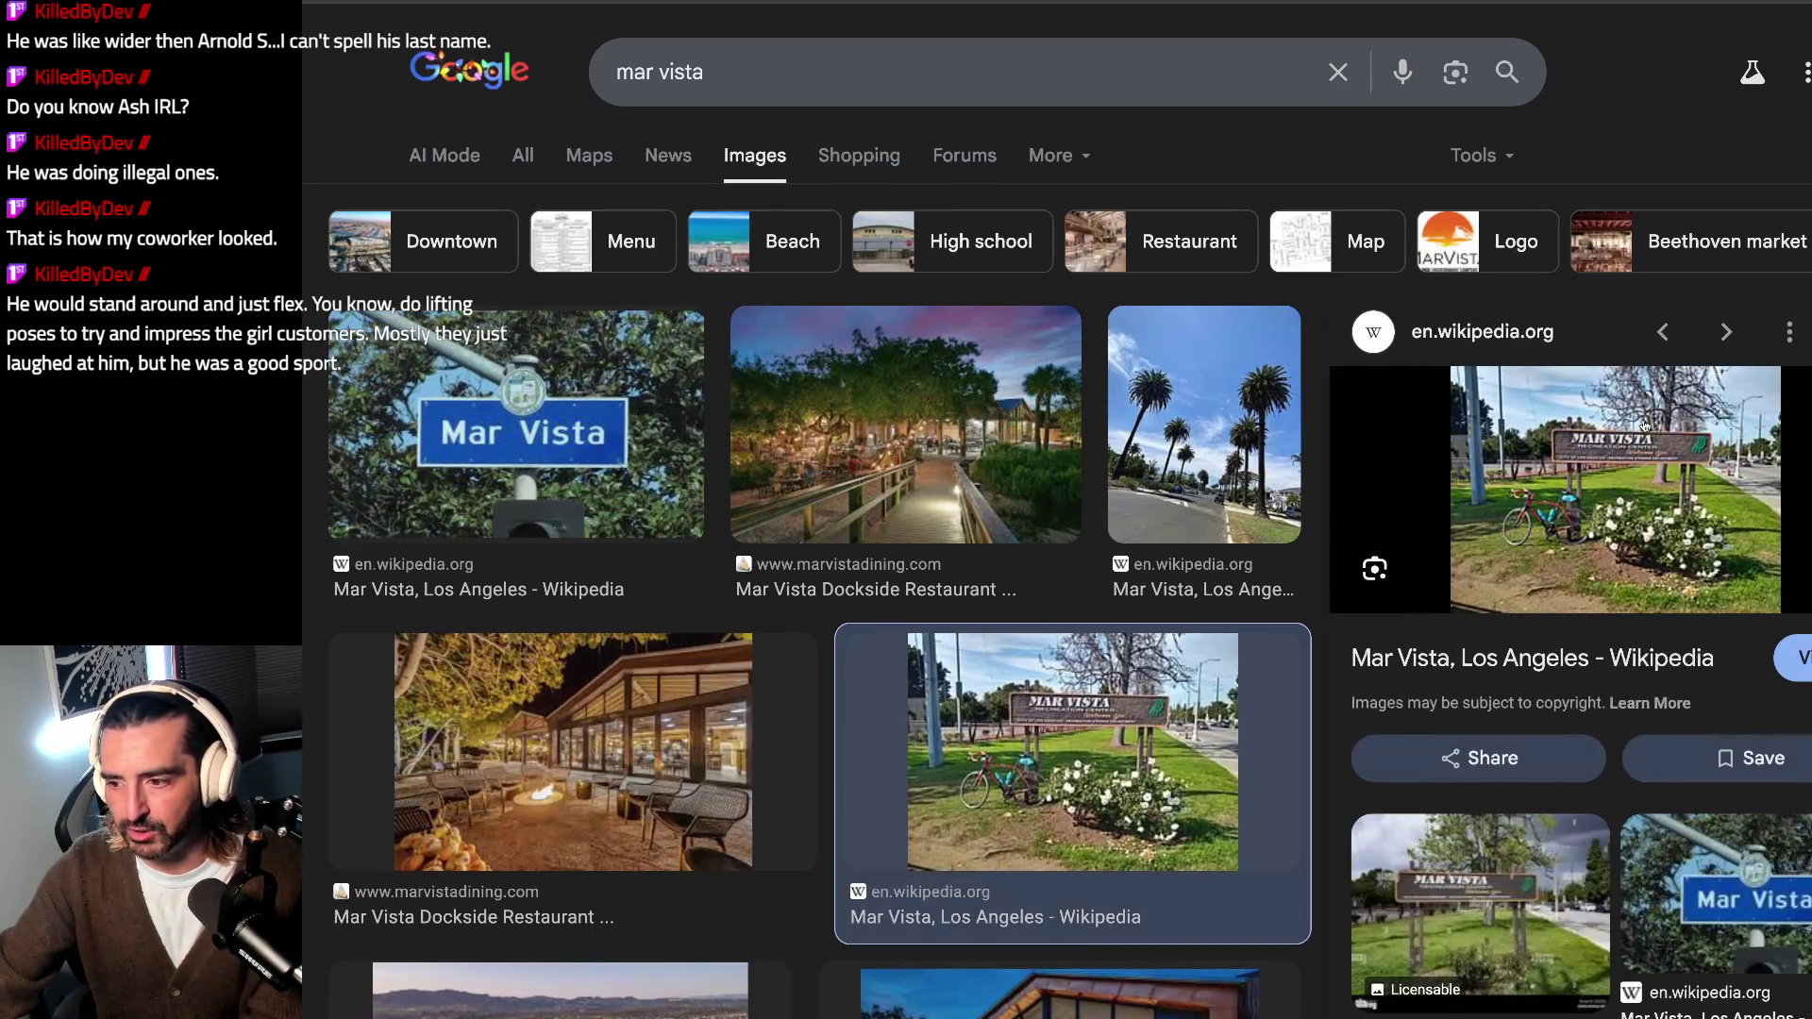
{"action": "triple_click", "coordinate": [865, 56]}
{"action": "type", "text": "gold "}
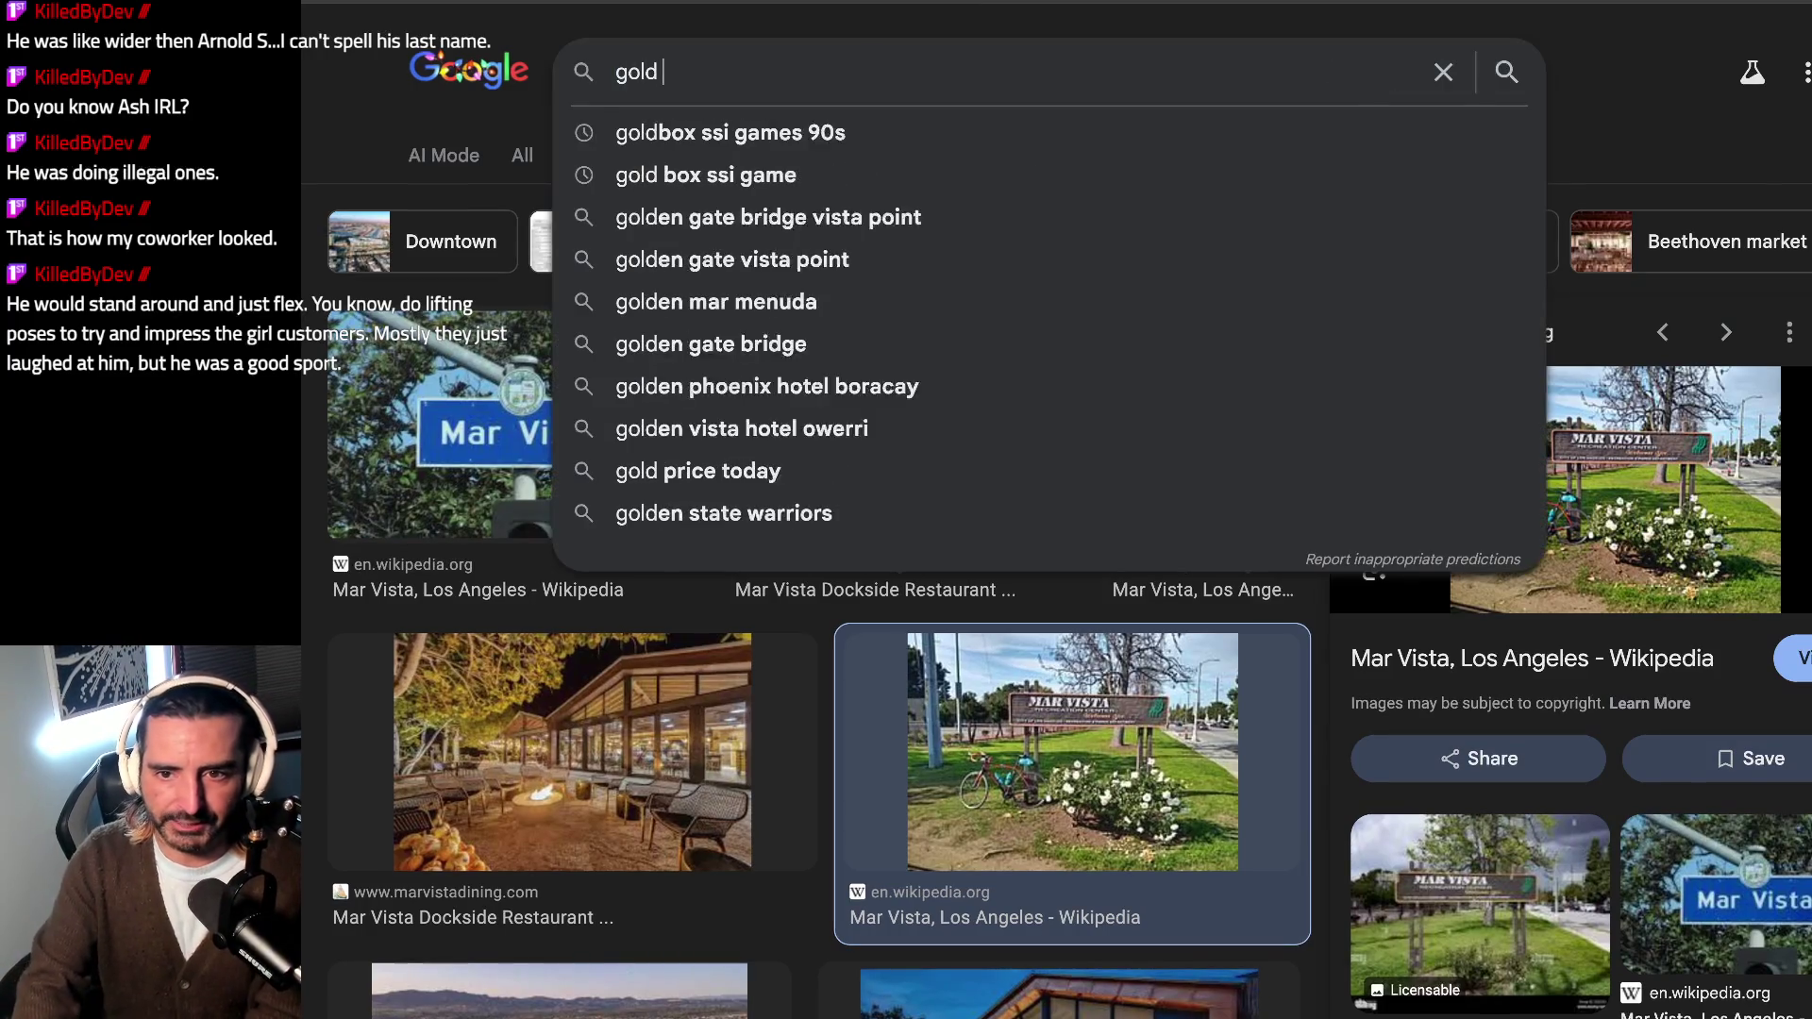
{"action": "type", "text": "g"}
Step: Search 'gold gym venice', preview the first gym interior photo, then start a new tab
{"action": "key", "text": "BackSpace"}
{"action": "key", "text": "BackSpace"}
{"action": "type", "text": "s"}
{"action": "key", "text": "BackSpace"}
{"action": "type", "text": "gym venice"}
{"action": "key", "text": "Return"}
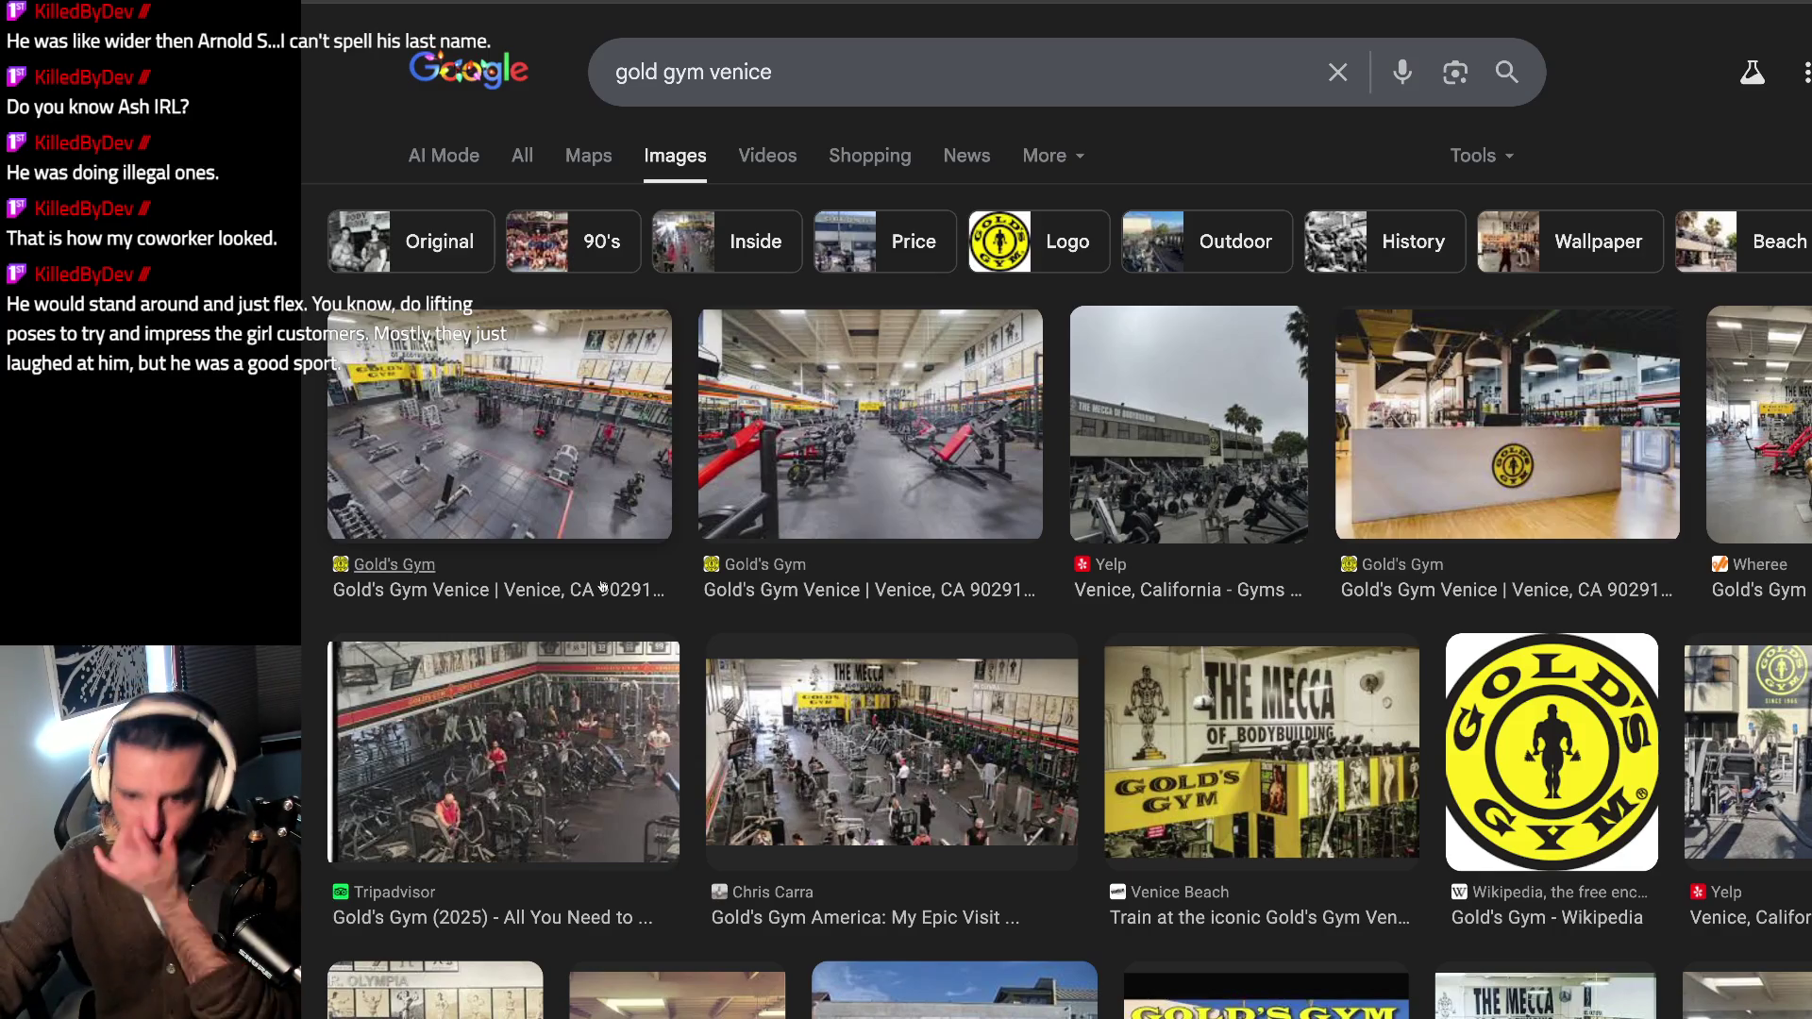
{"action": "left_click", "coordinate": [620, 430]}
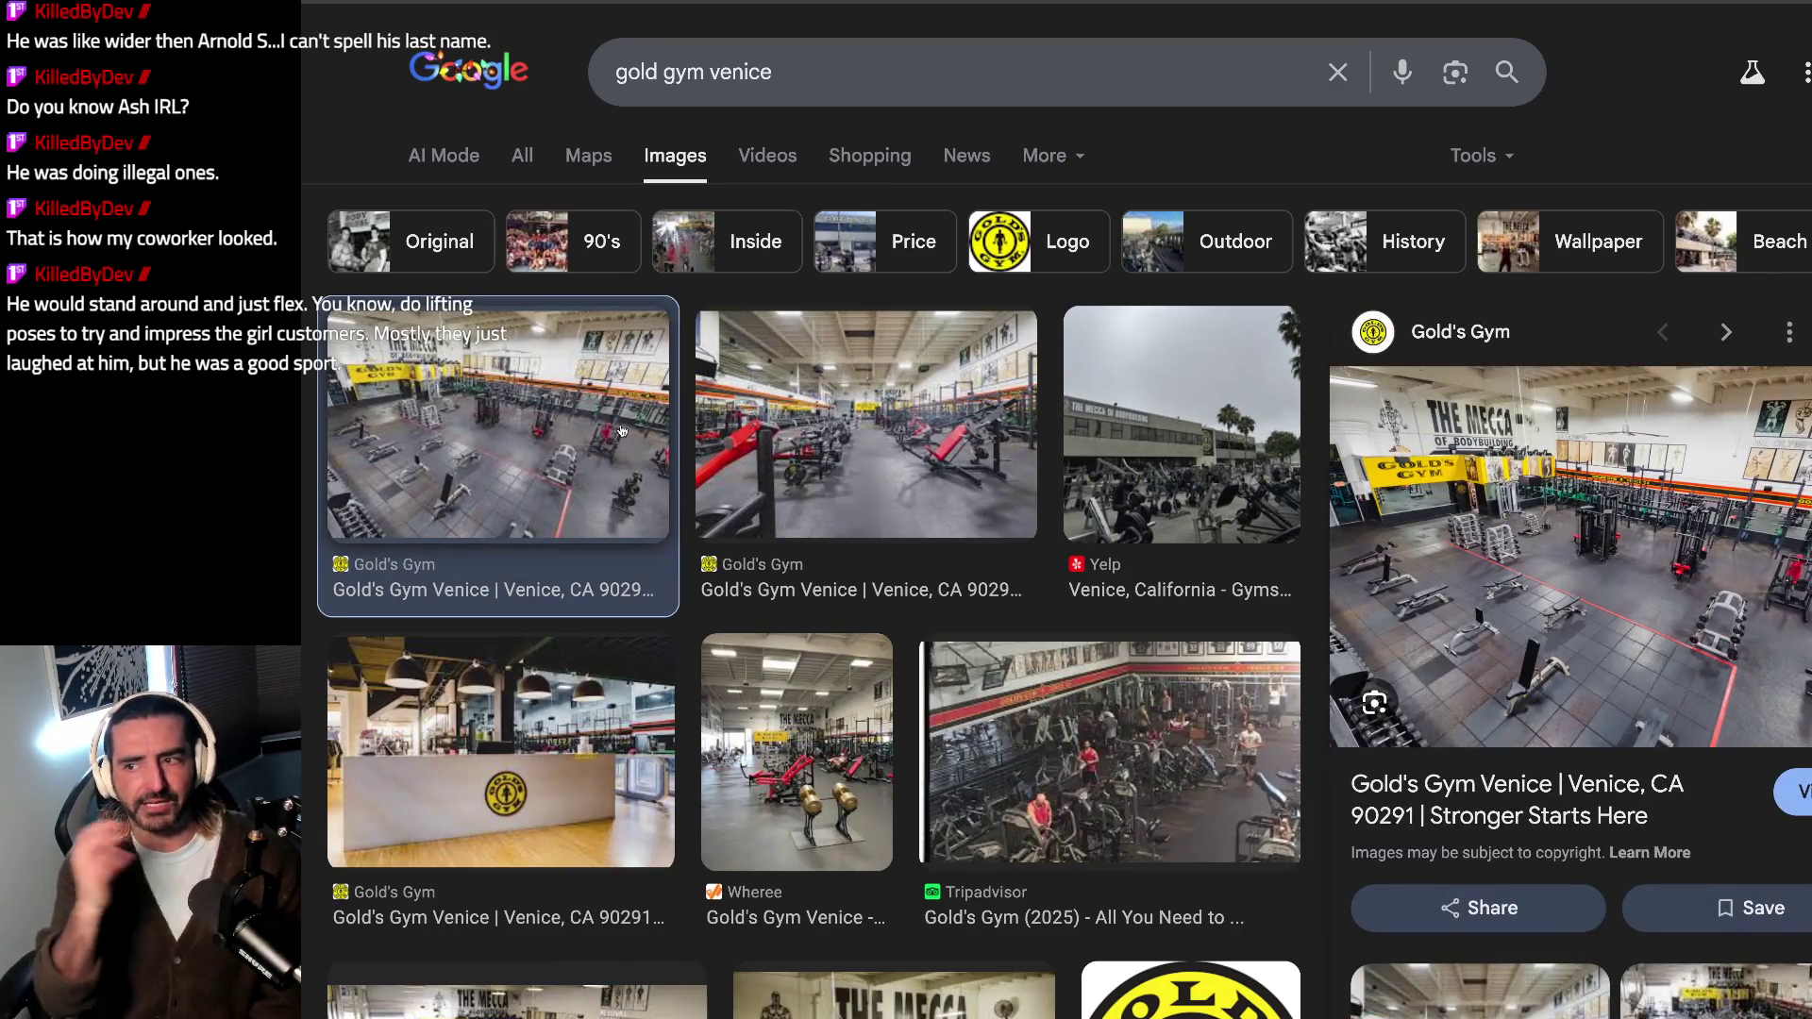
{"action": "key", "text": "ctrl+t"}
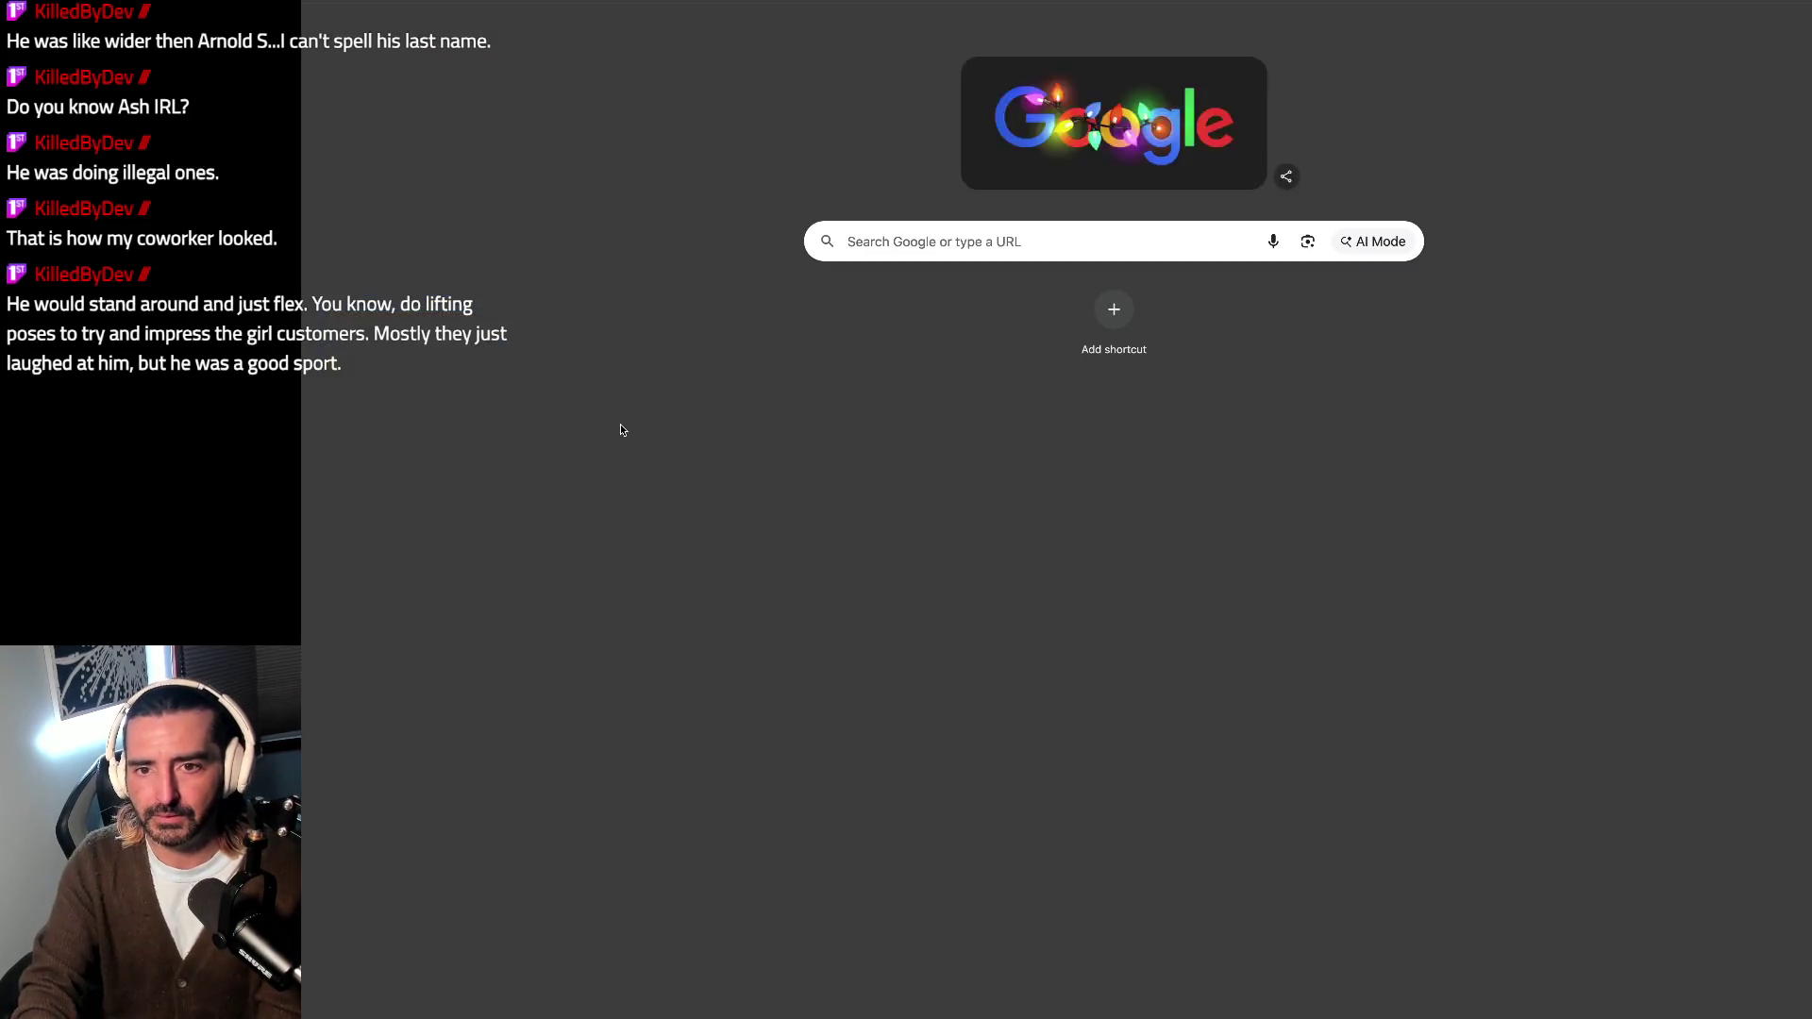
{"action": "type", "text": "arnold sch"}
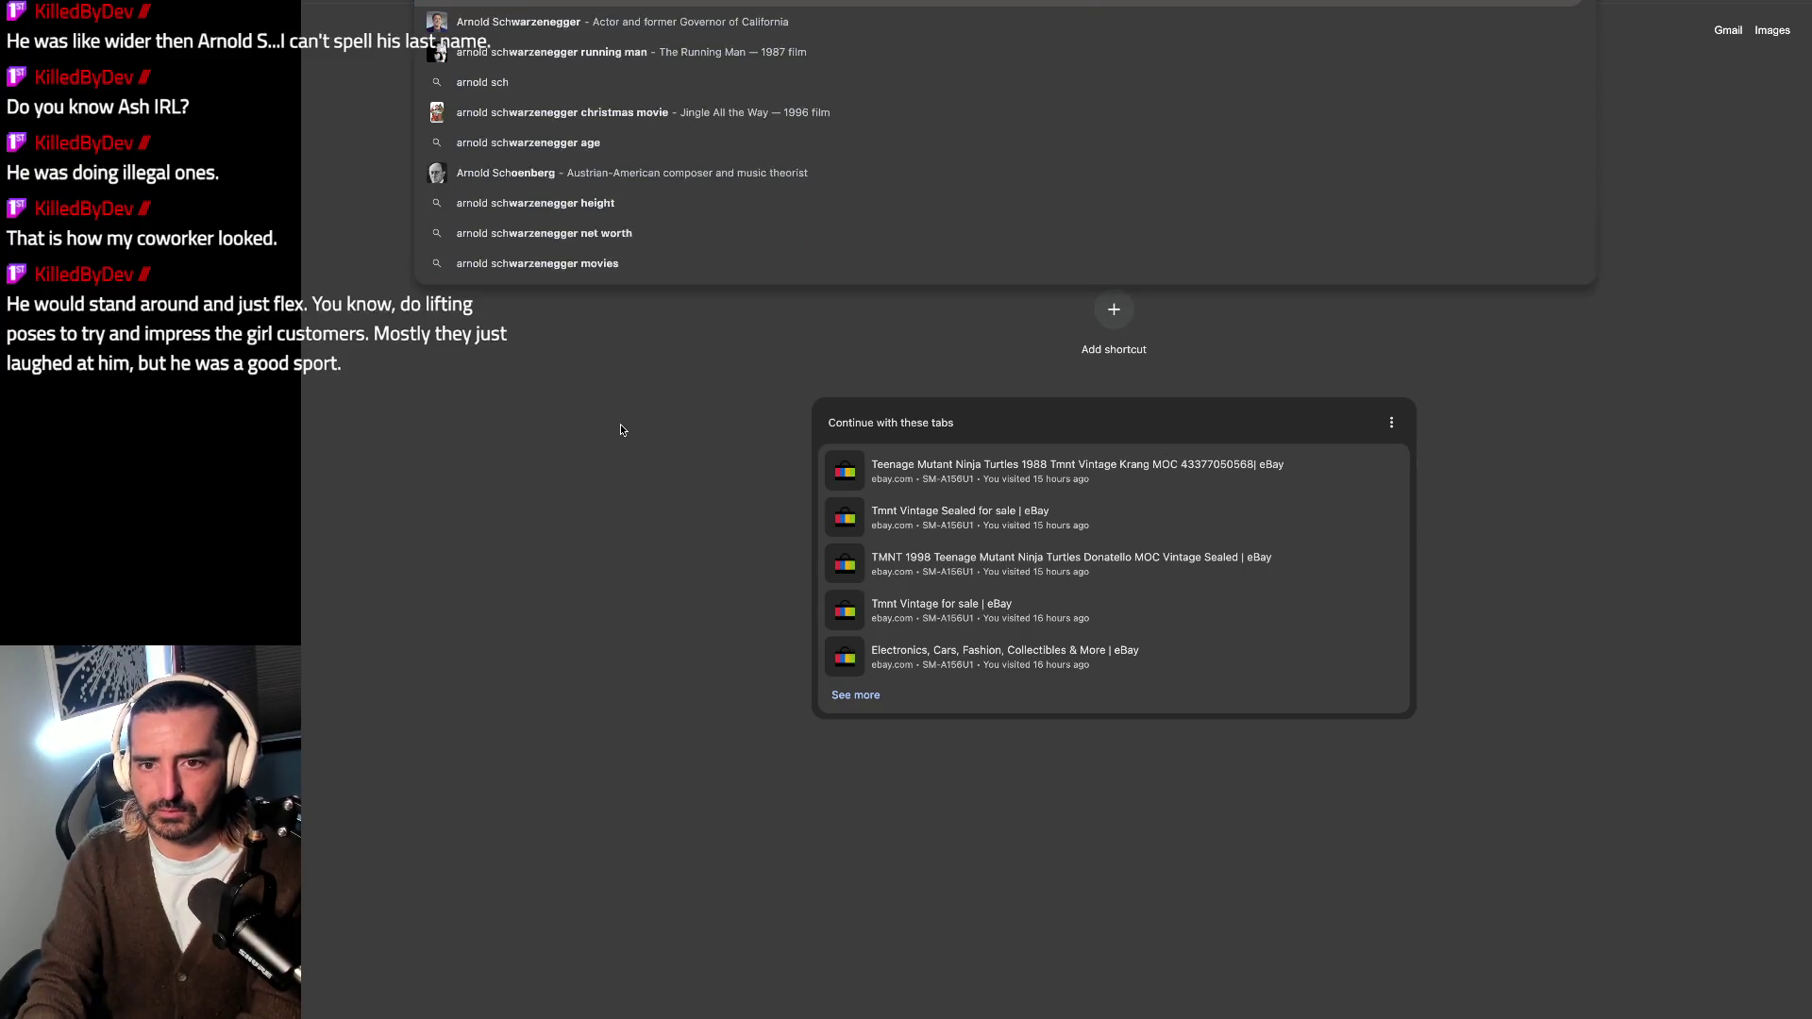
Step: Get an AI Mode answer for 'arnold sch', then search 'pumping iron'
{"action": "key", "text": "Return"}
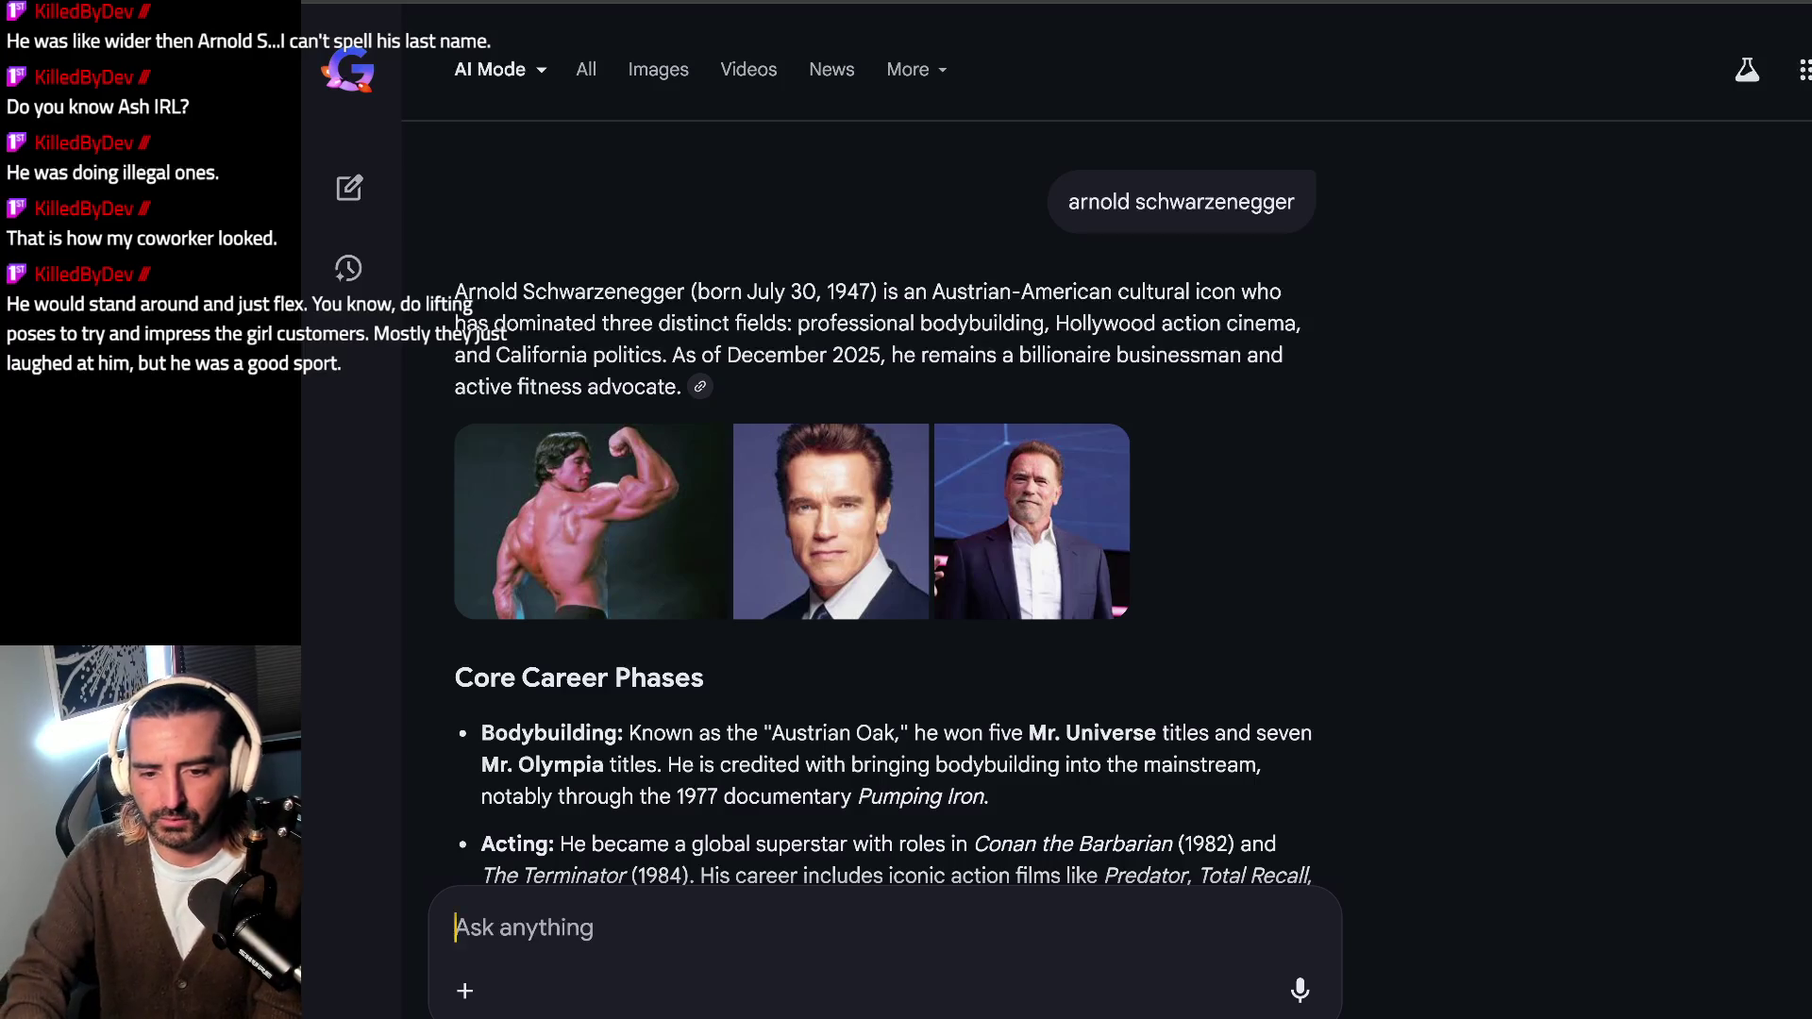
{"action": "type", "text": "what was hi"}
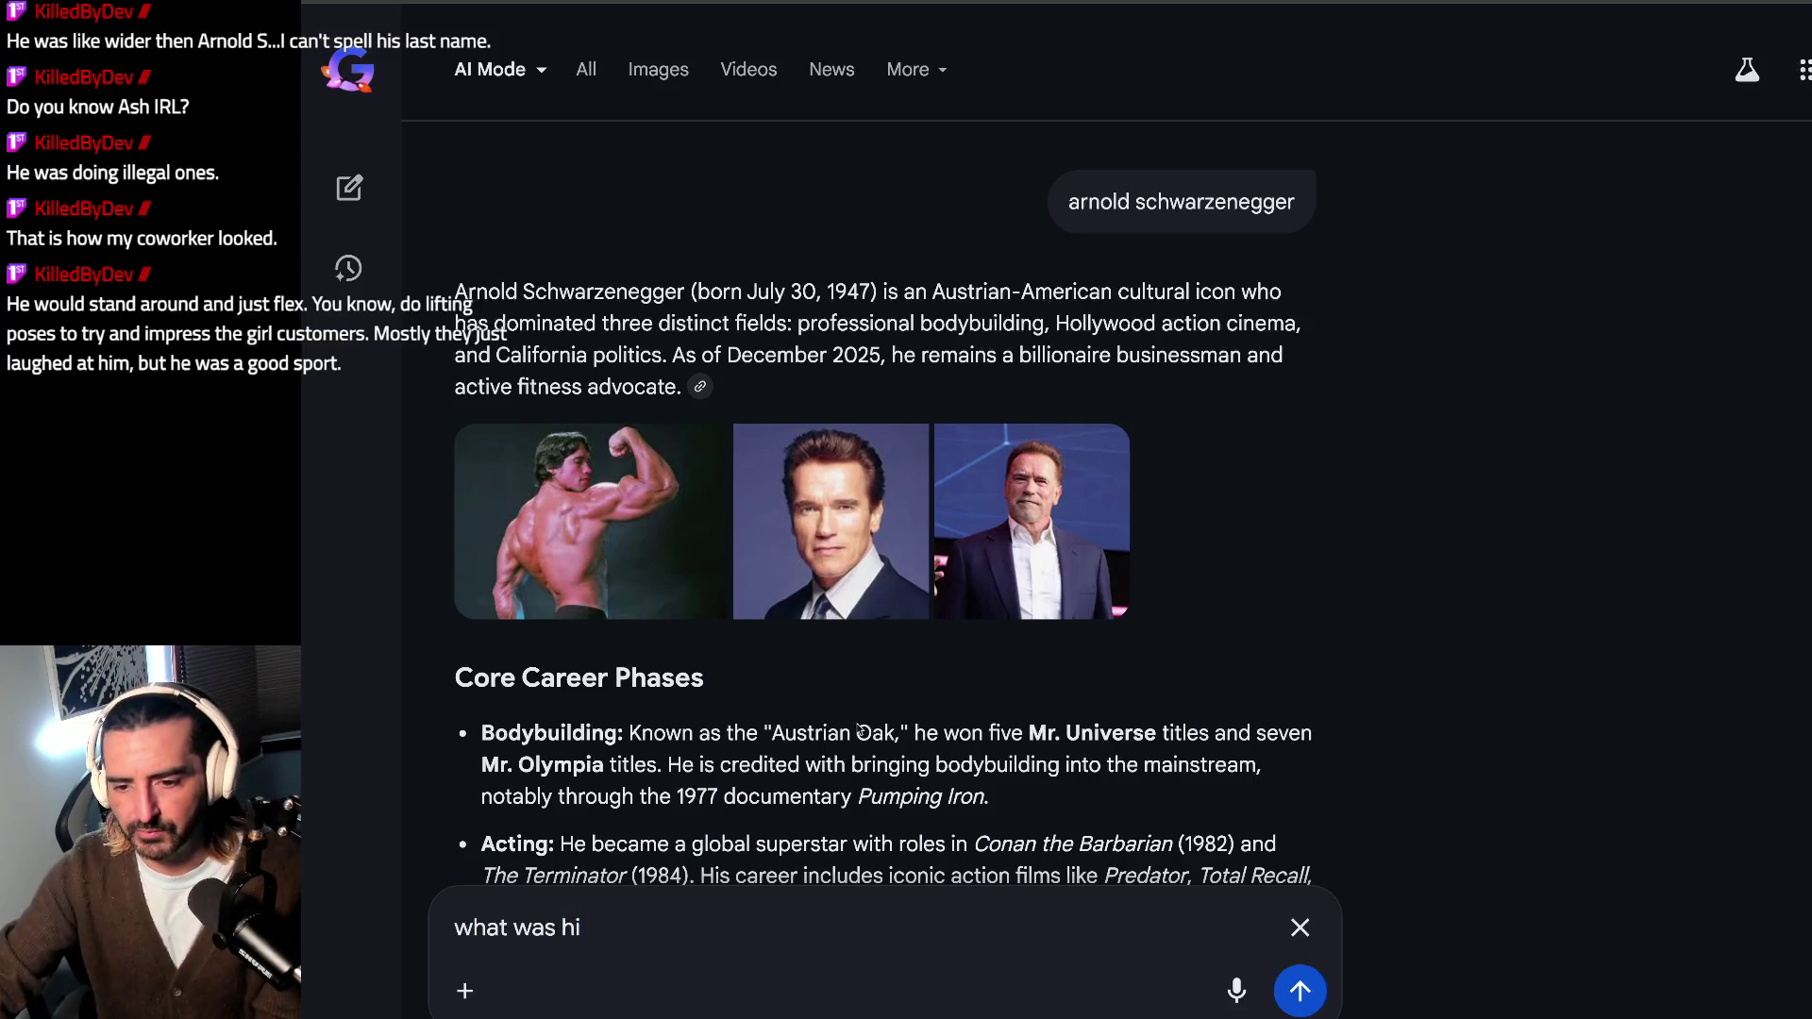
{"action": "type", "text": "pumping iron"}
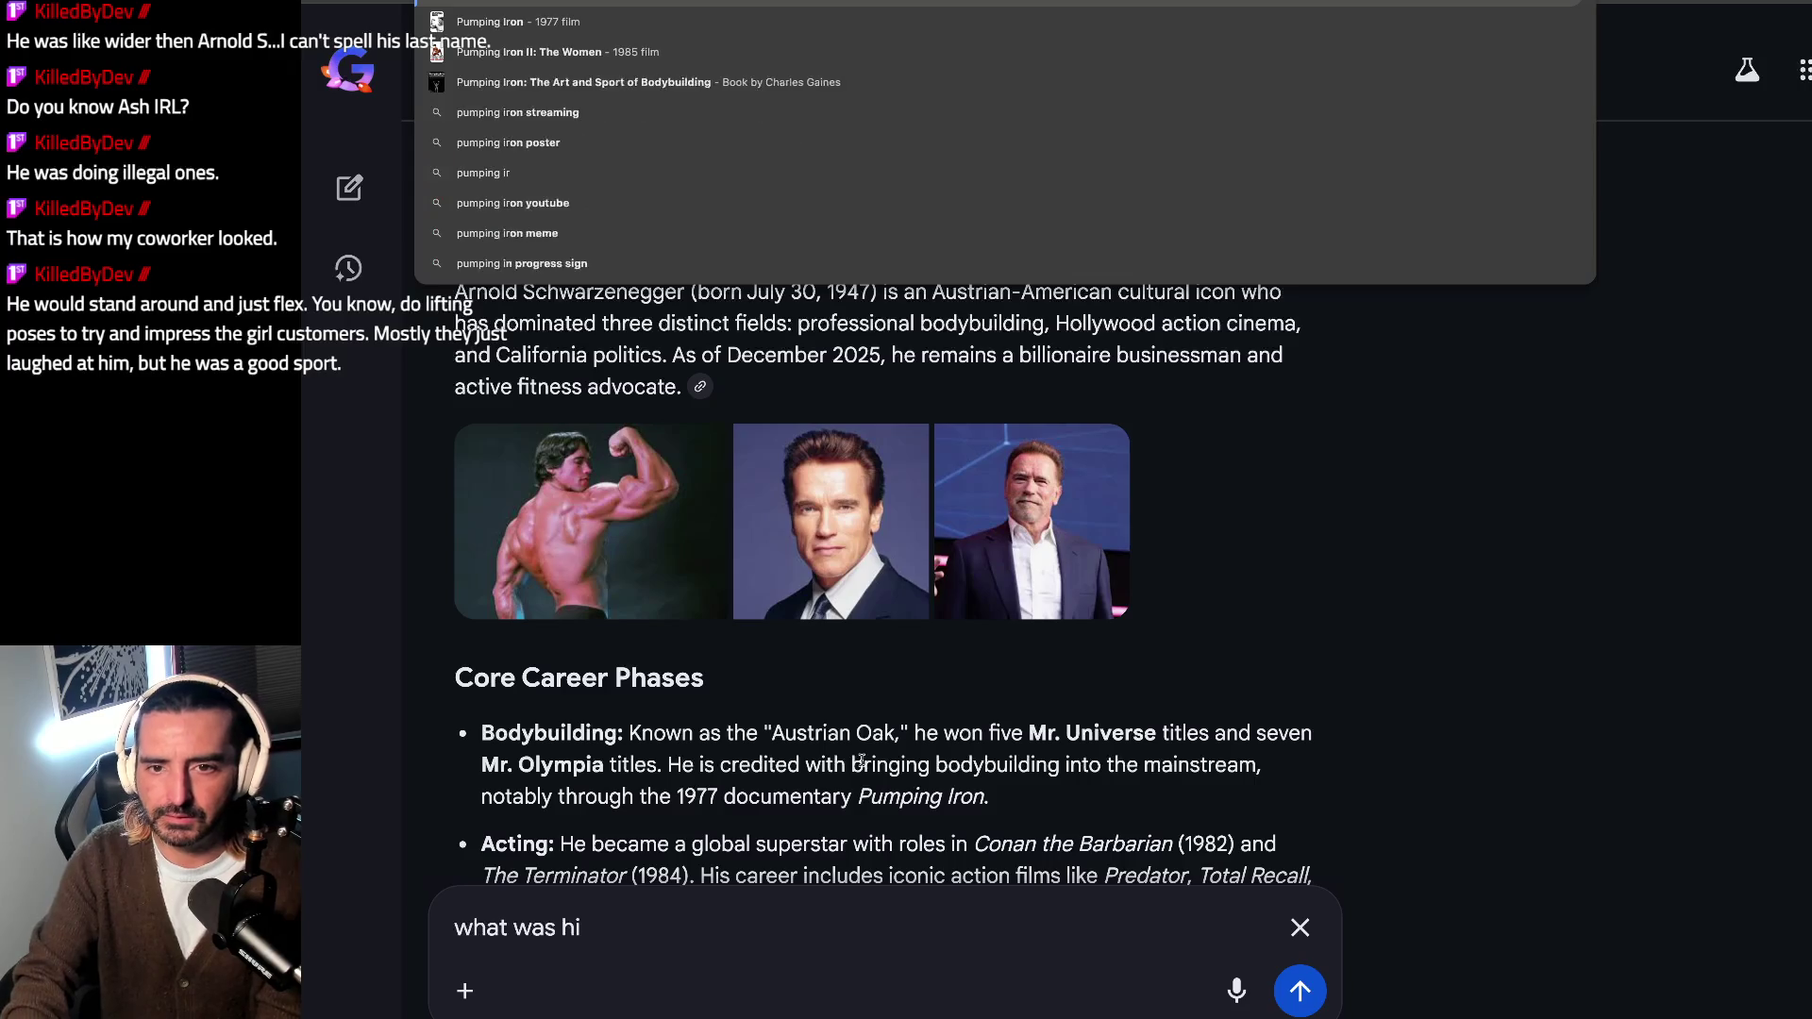
{"action": "key", "text": "Return"}
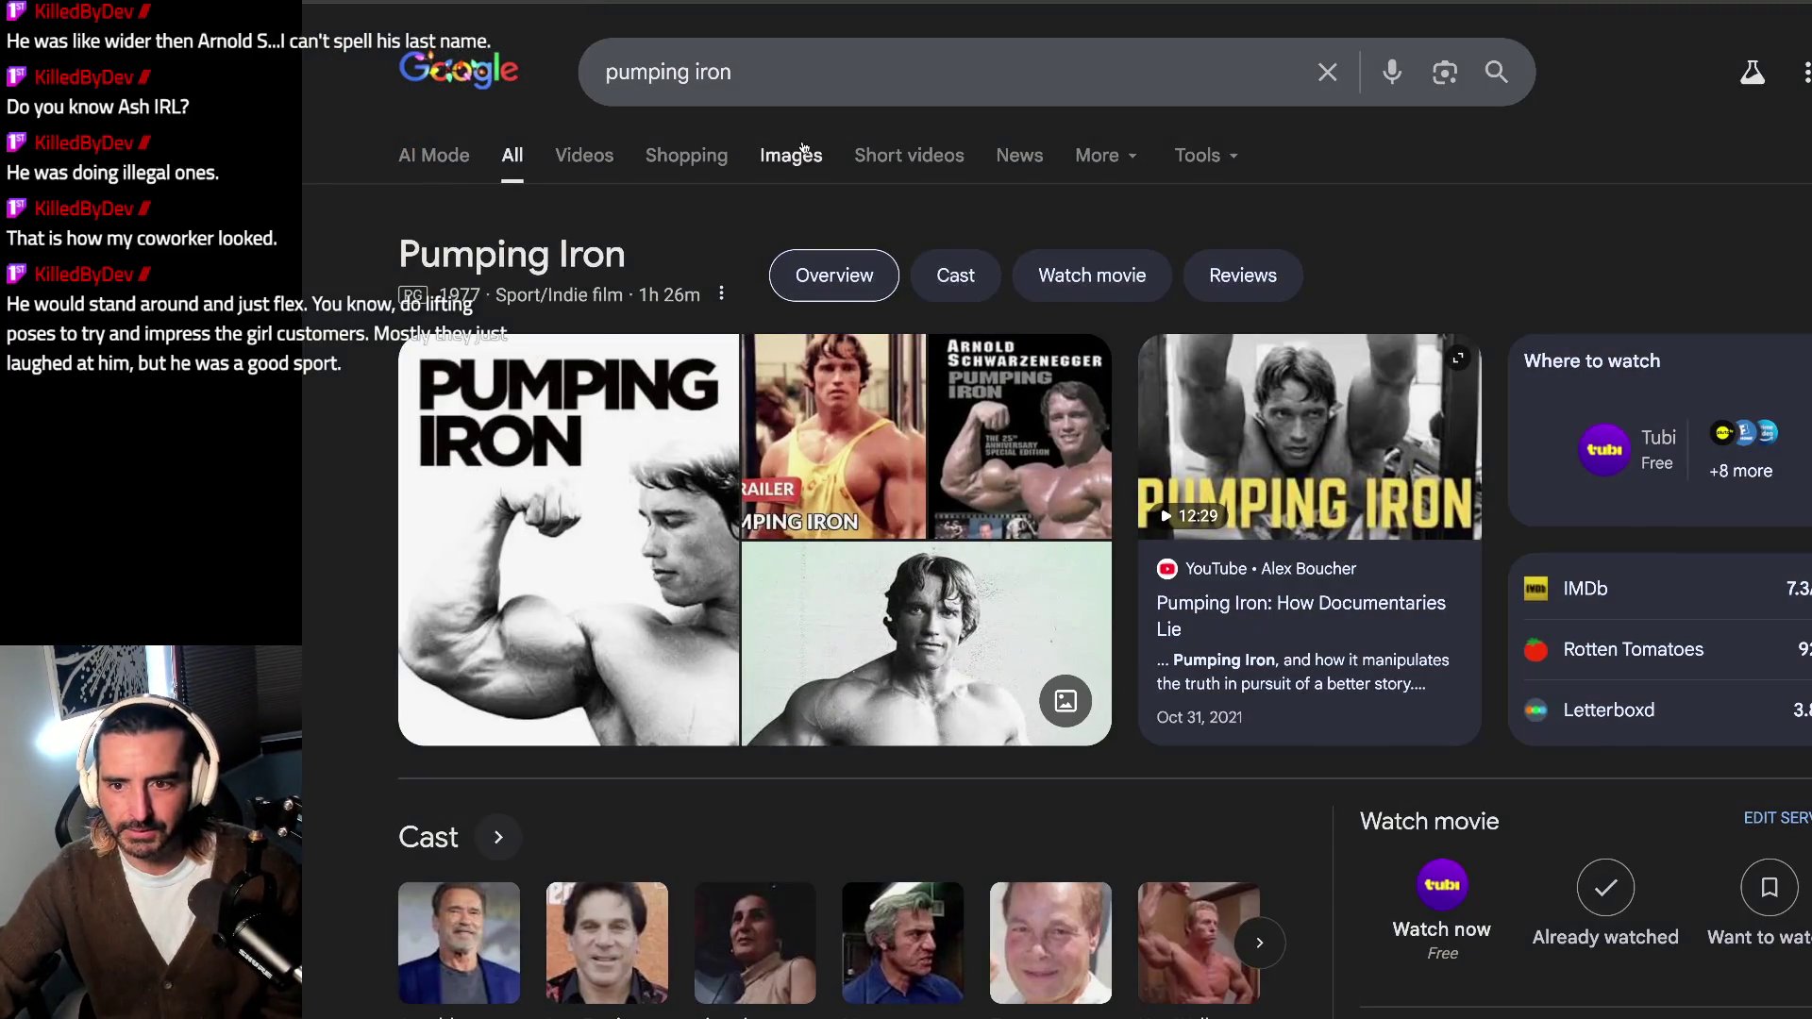
Step: Switch the Pumping Iron results to Images
{"action": "left_click", "coordinate": [790, 155]}
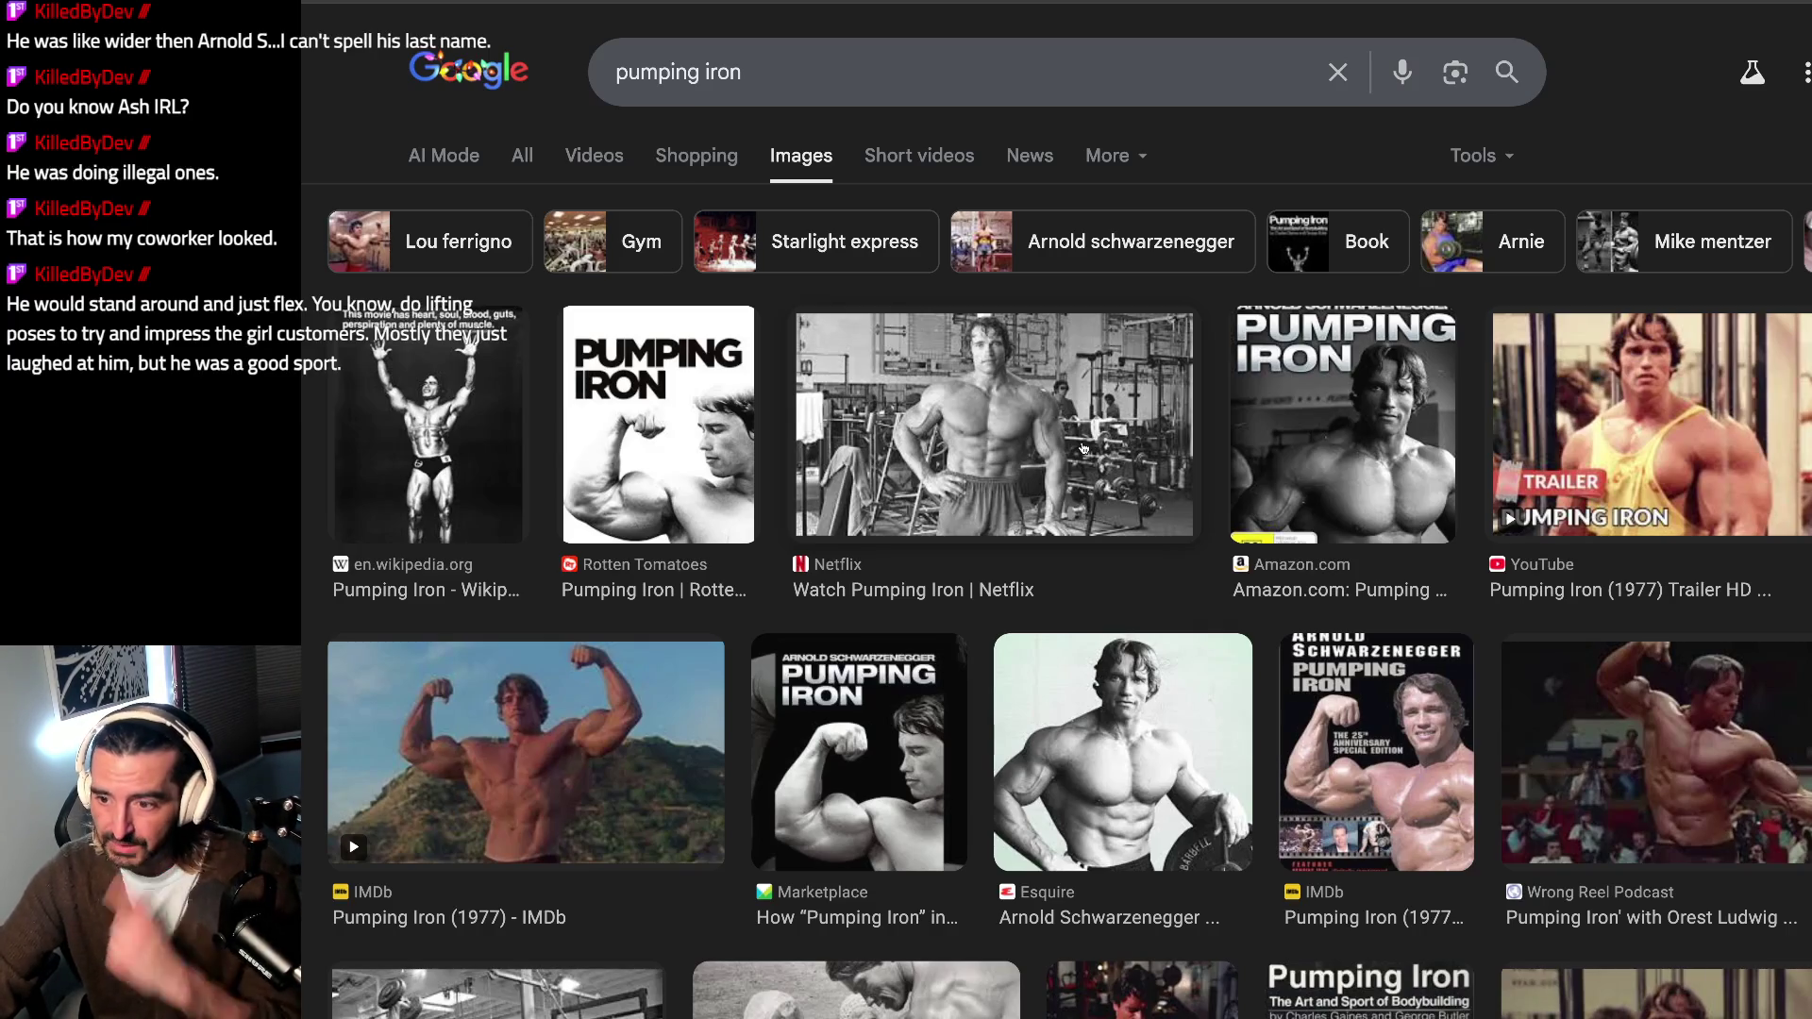
{"action": "scroll", "coordinate": [948, 435], "scroll_direction": "down", "scroll_amount": 2}
{"action": "scroll", "coordinate": [991, 496], "scroll_direction": "down", "scroll_amount": 2}
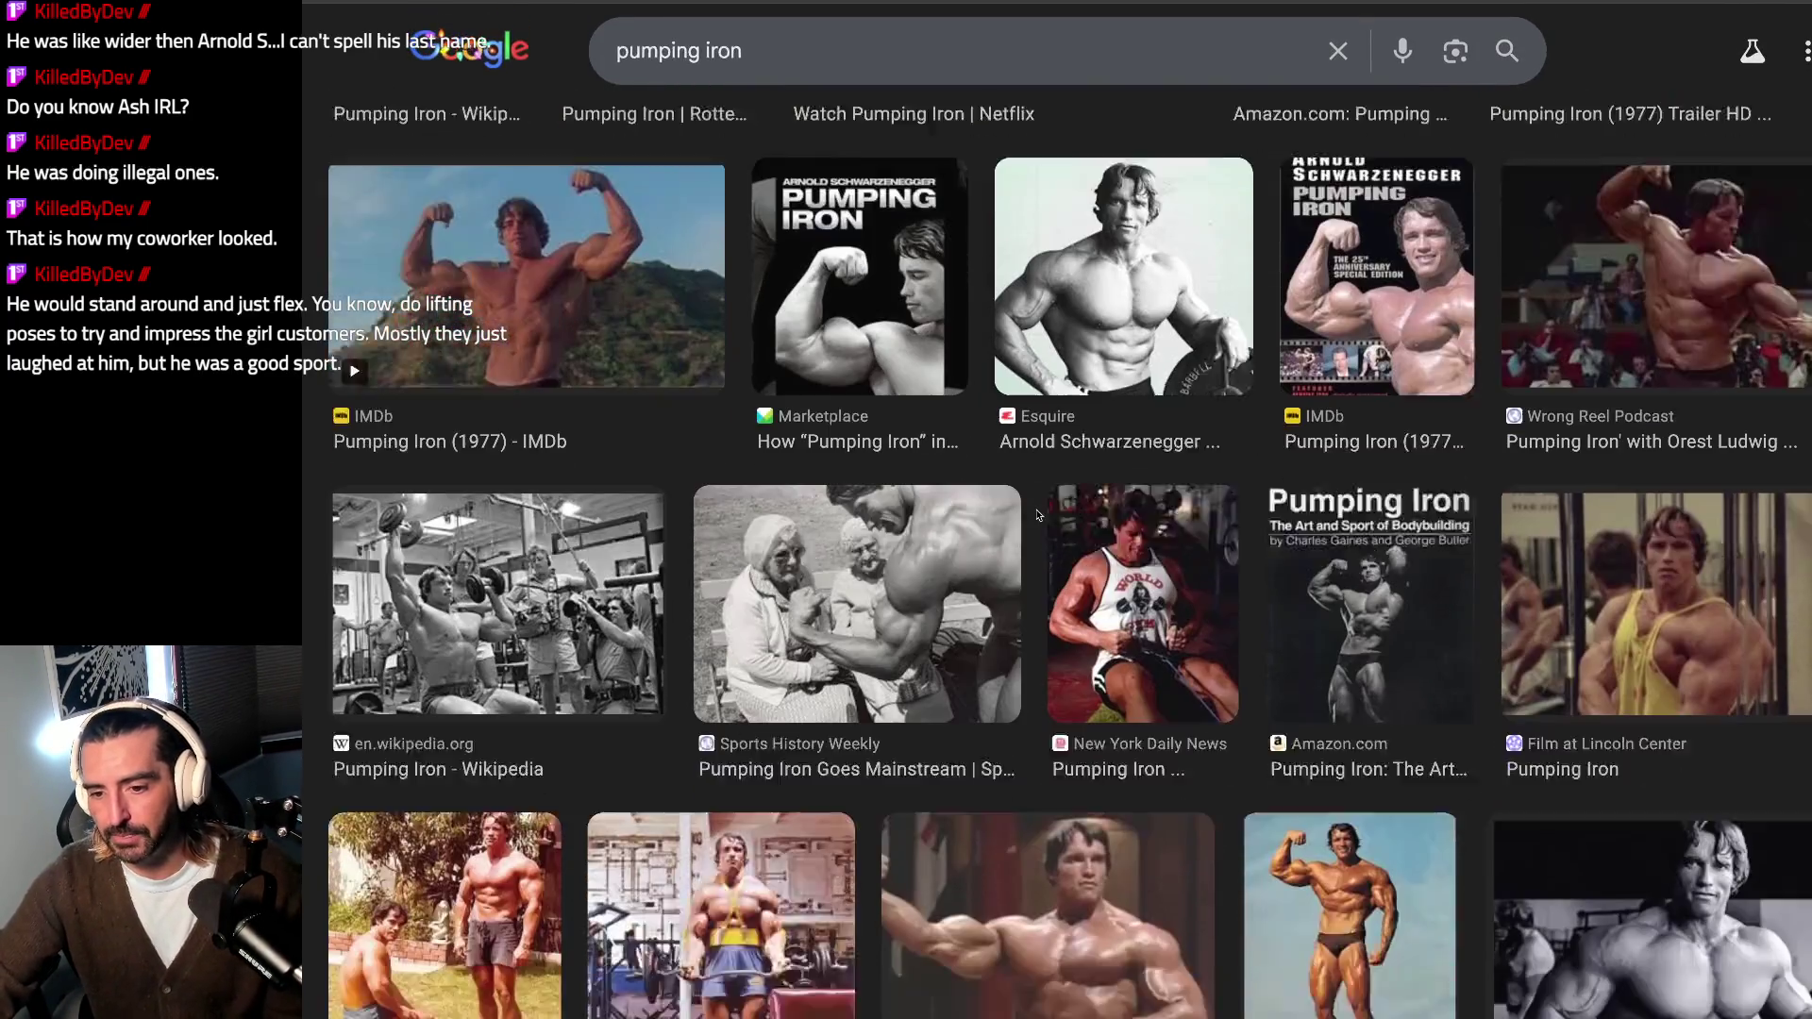
{"action": "scroll", "coordinate": [1043, 566], "scroll_direction": "down", "scroll_amount": 1}
{"action": "scroll", "coordinate": [1042, 566], "scroll_direction": "down", "scroll_amount": 1}
{"action": "scroll", "coordinate": [1042, 567], "scroll_direction": "down", "scroll_amount": 2}
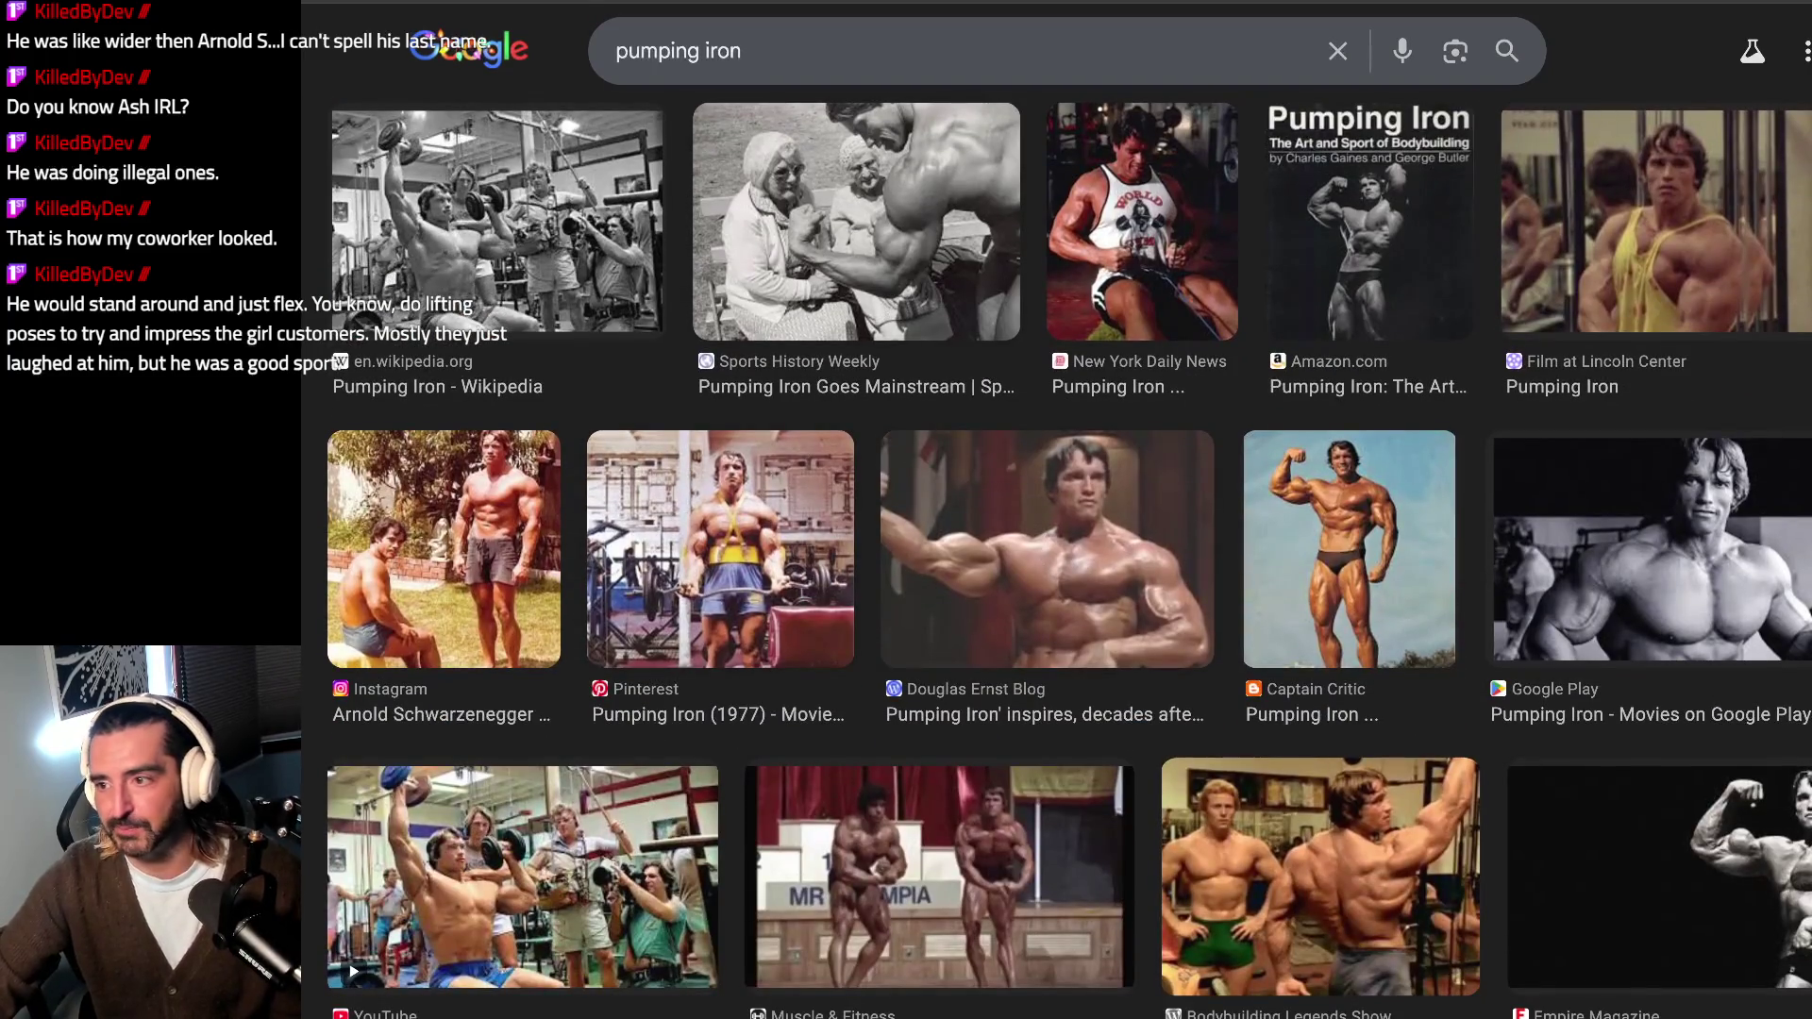
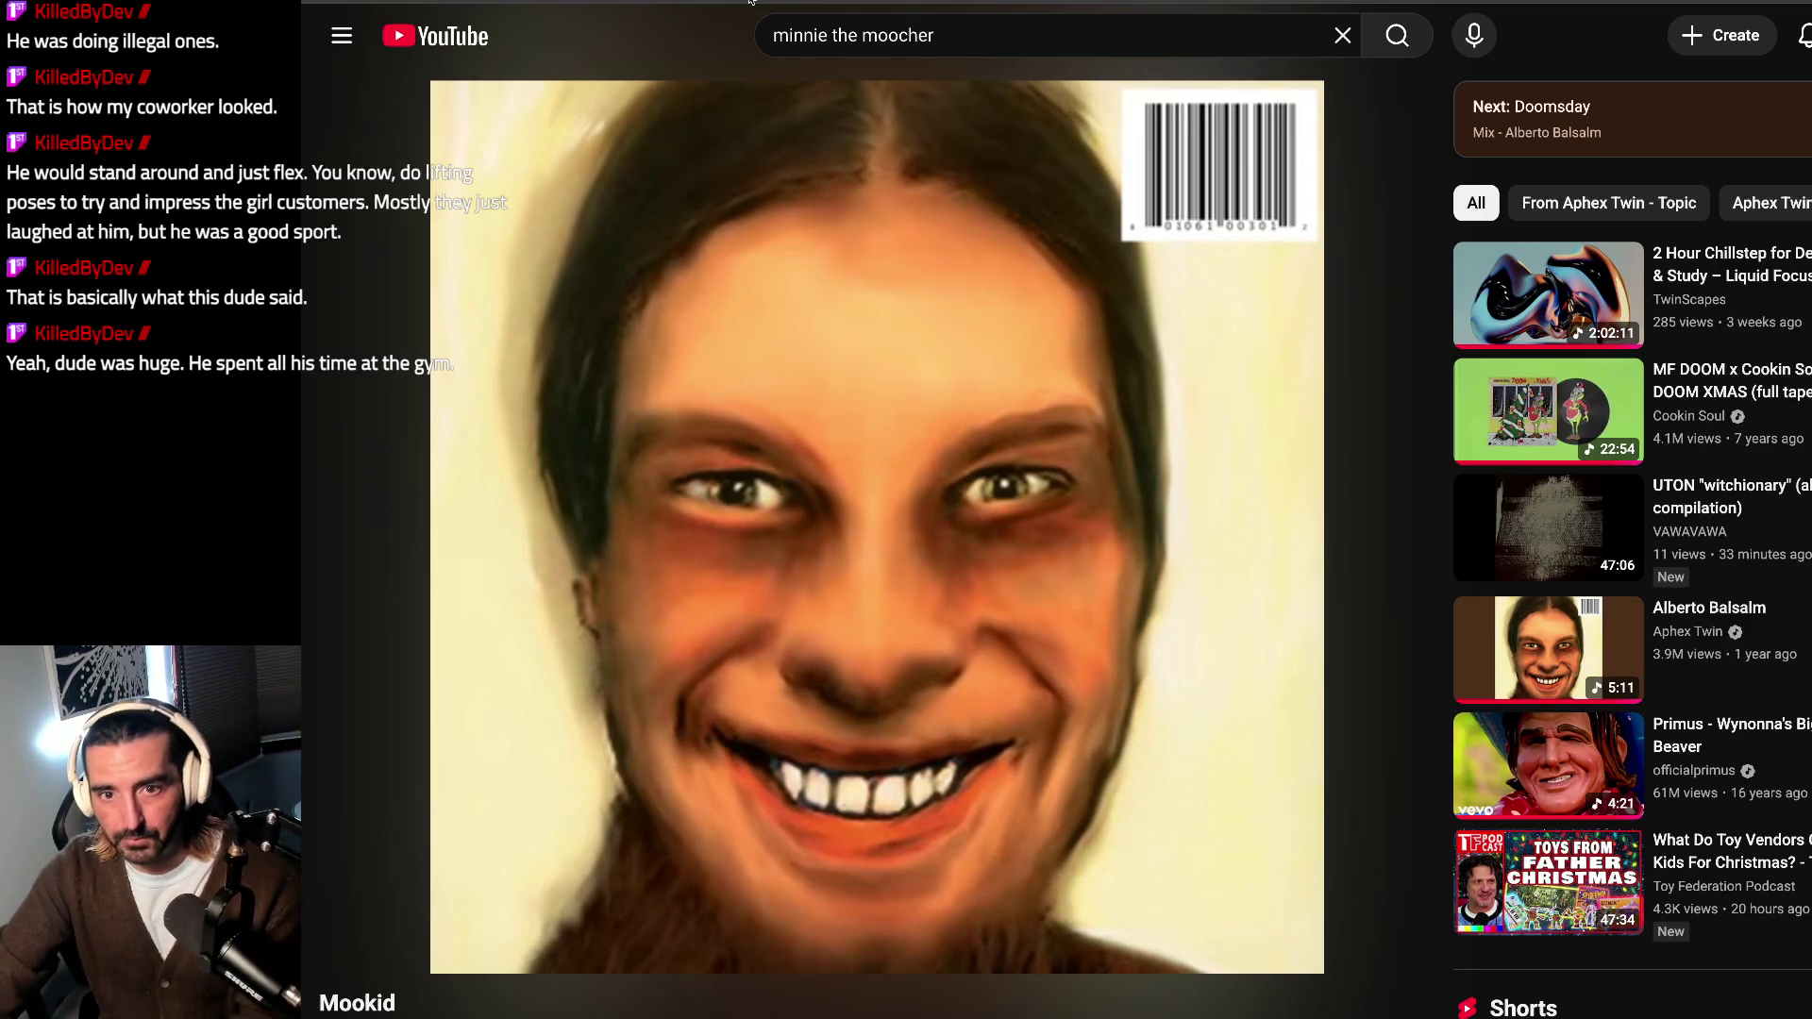
Step: Bring the scraper project's Google Docs to-do list to the front from YouTube
{"action": "key", "text": "alt+Tab"}
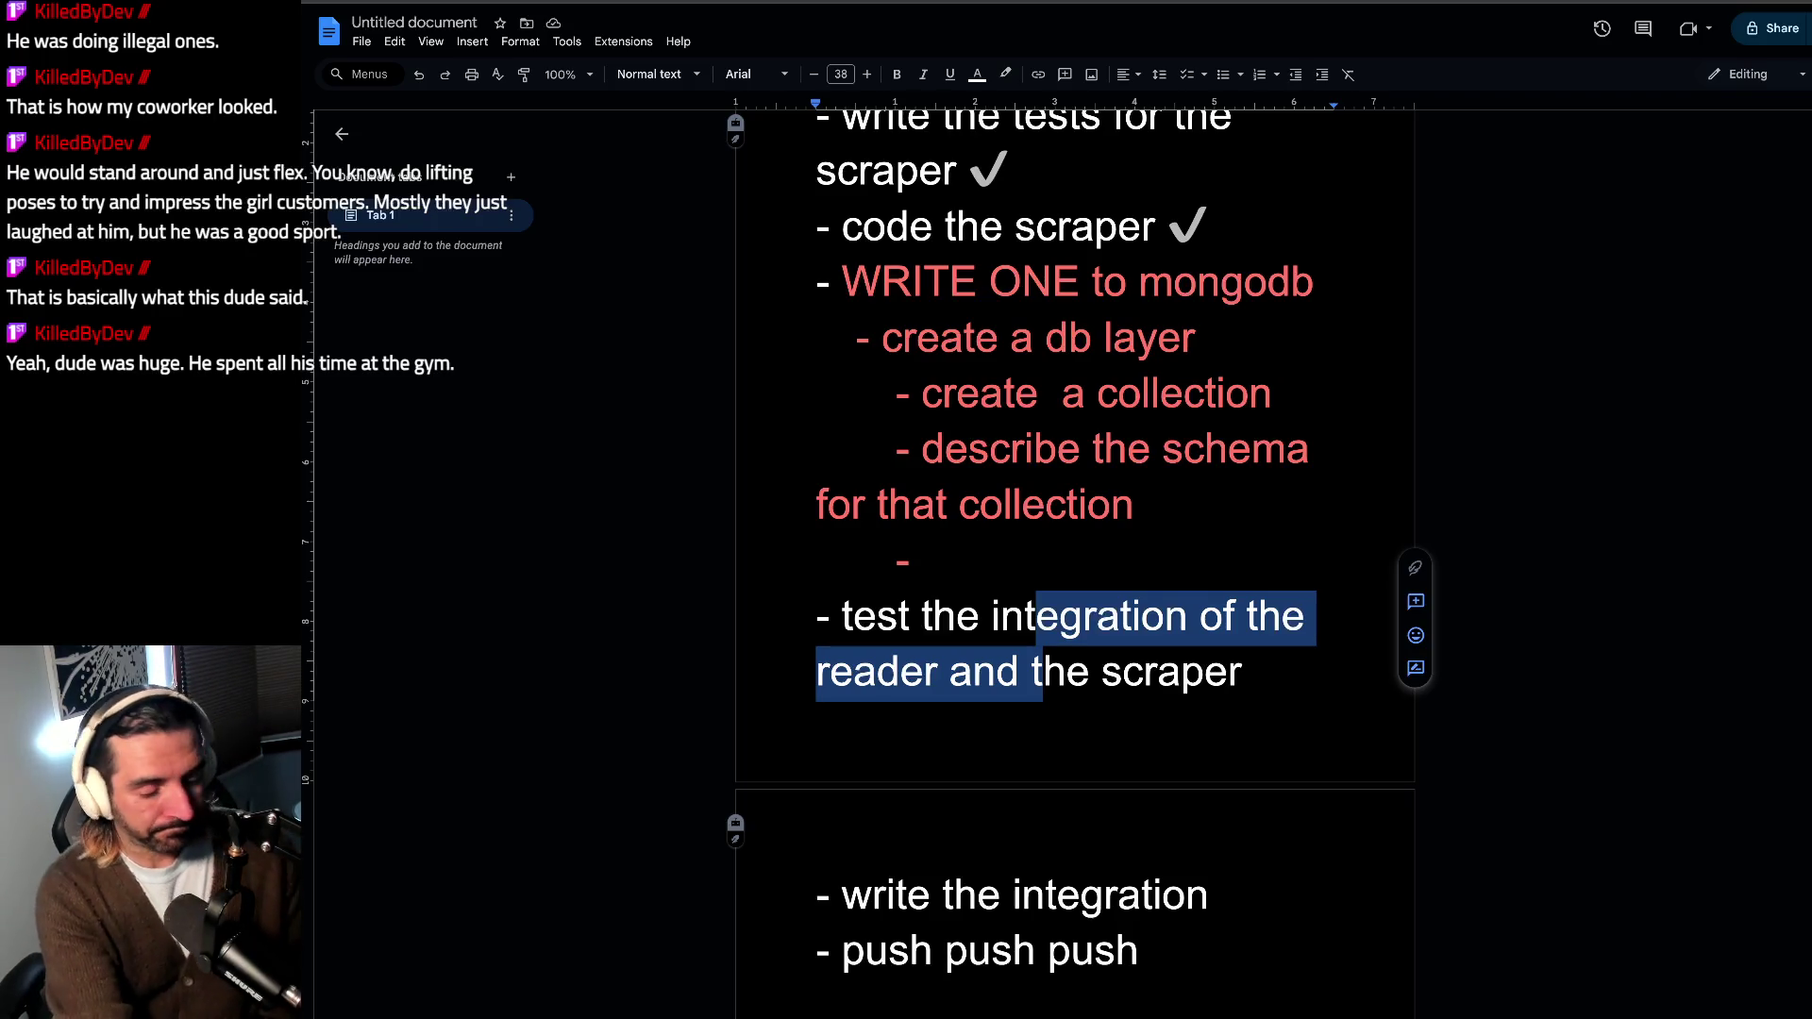
{"action": "key", "text": "alt+Tab"}
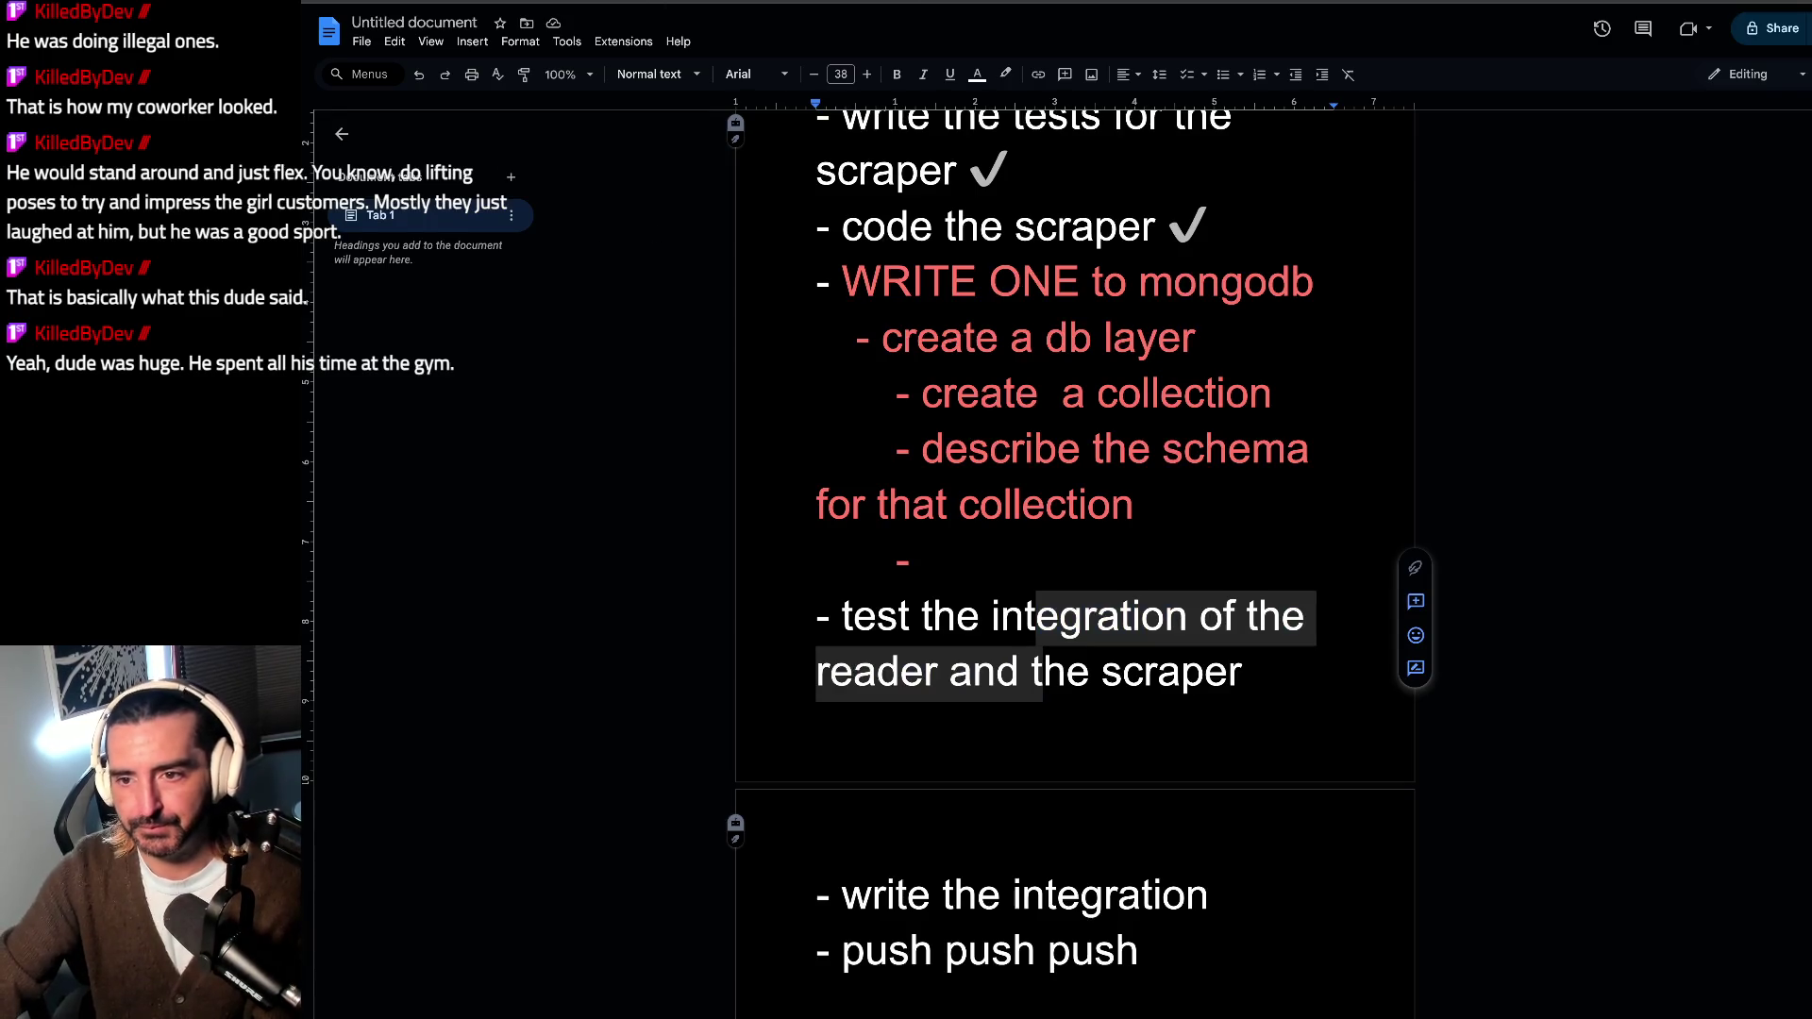
{"action": "key", "text": "alt+Tab"}
{"action": "key", "text": "alt+Tab"}
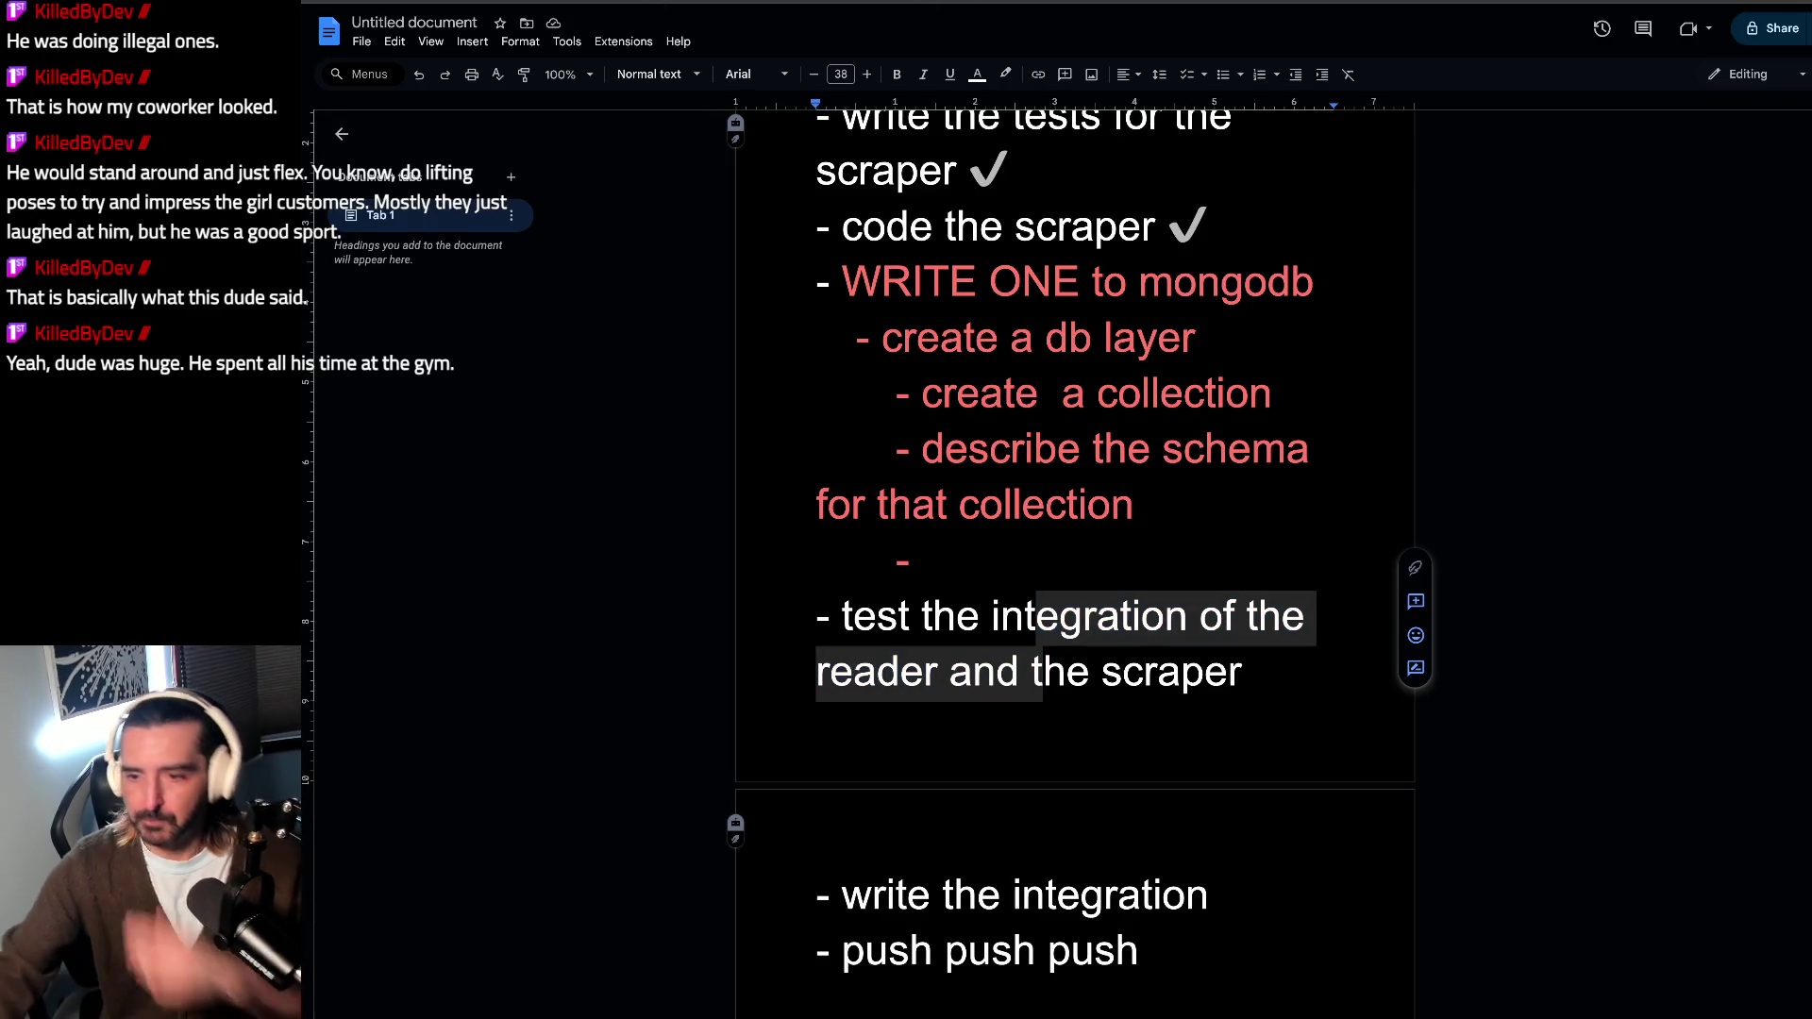